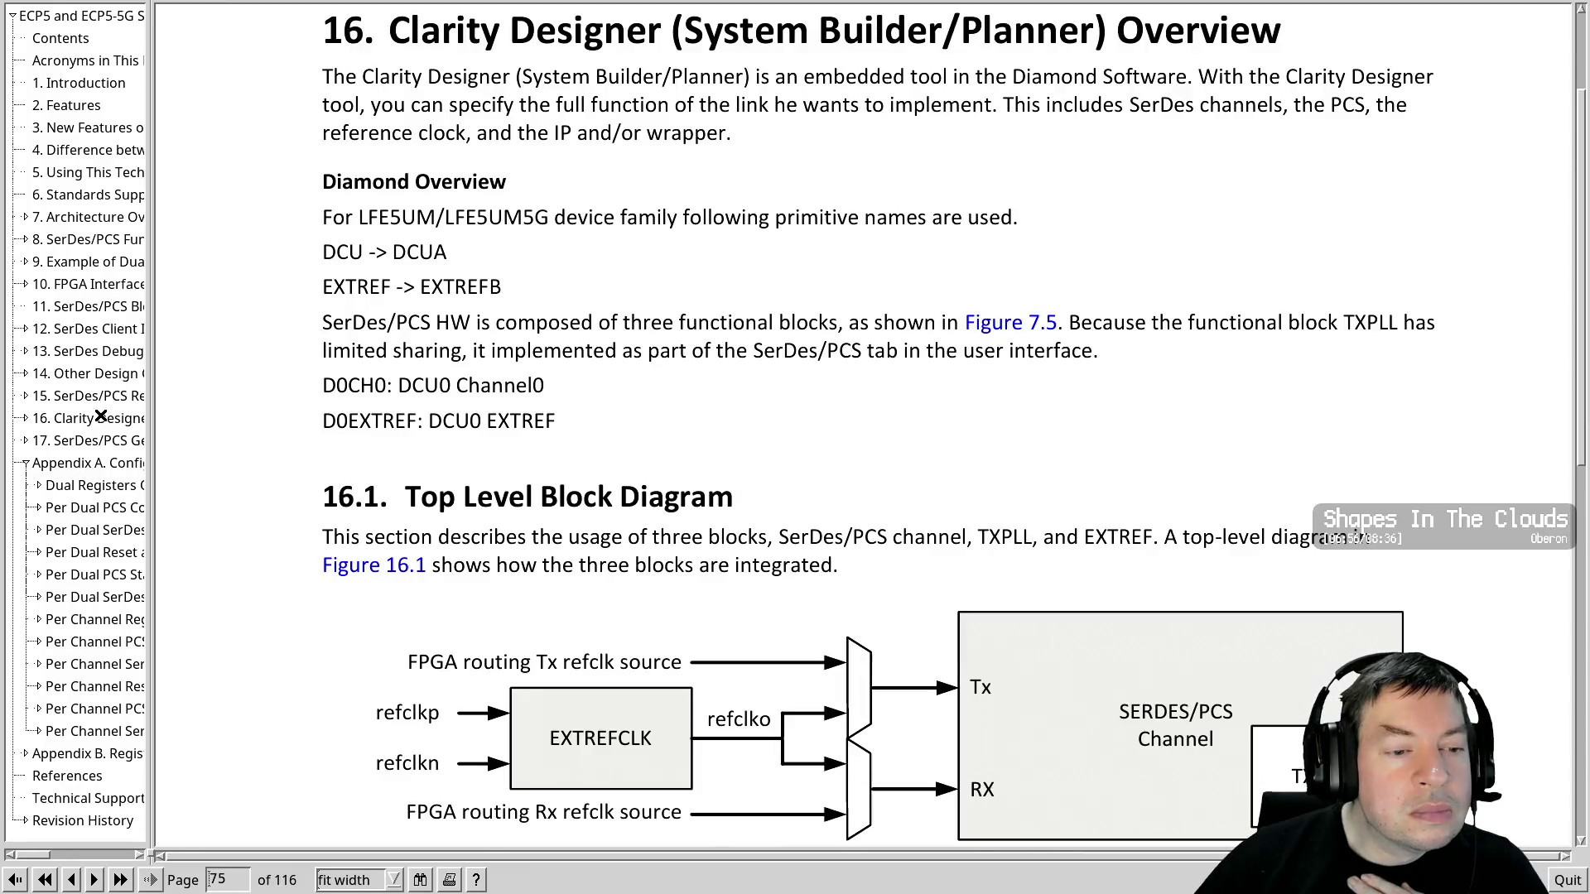
Jump between outline sections 10, 11 and 15, then return to the section 16 Clarity Designer overview.
click(101, 395)
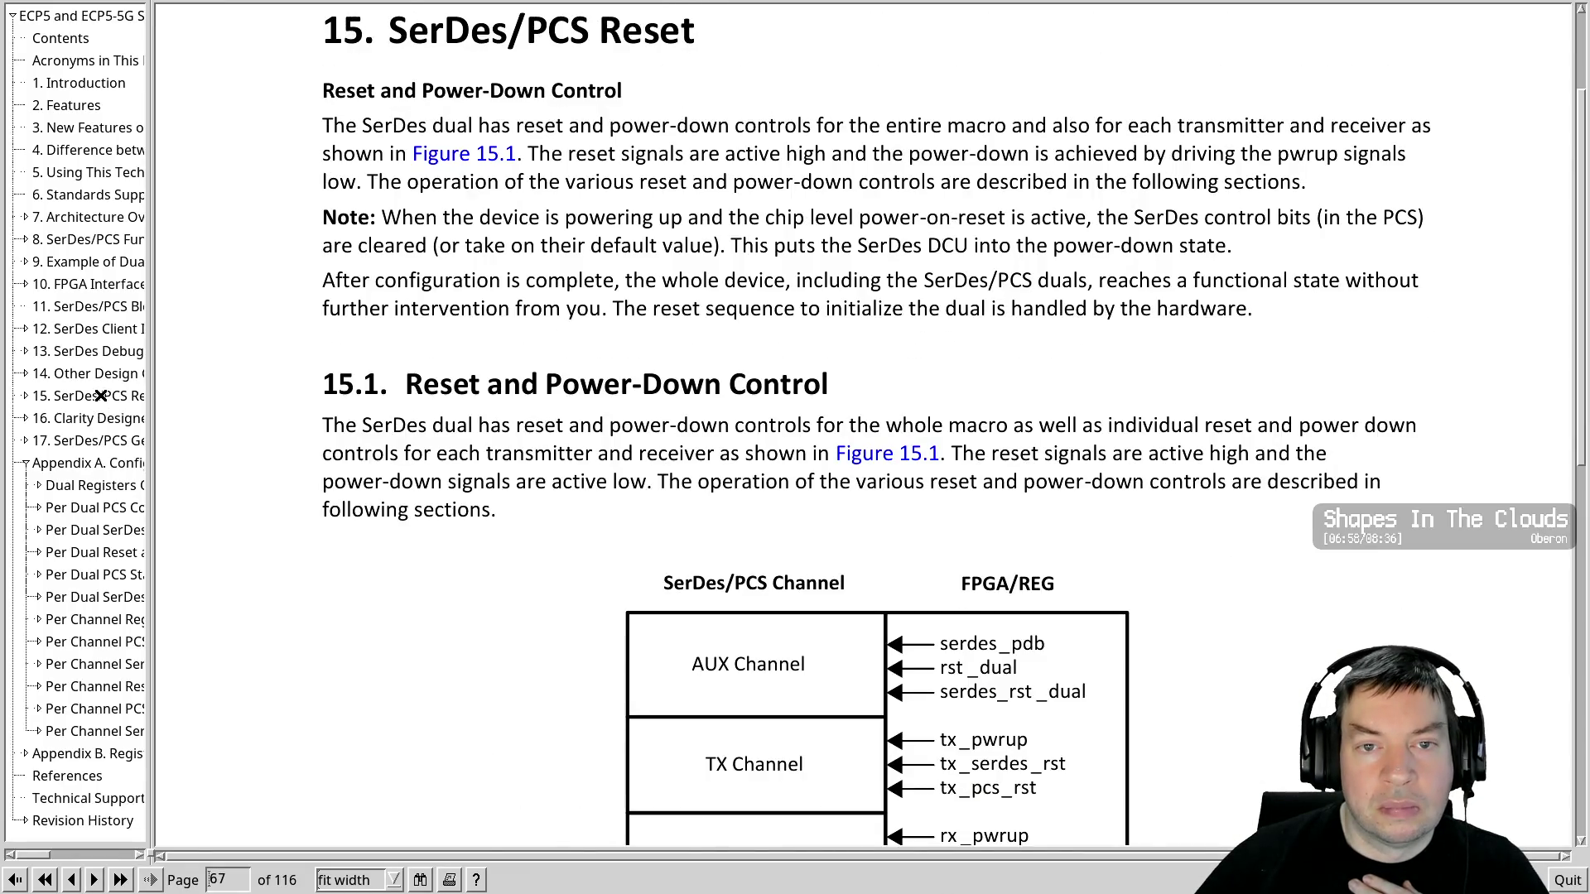
click(100, 285)
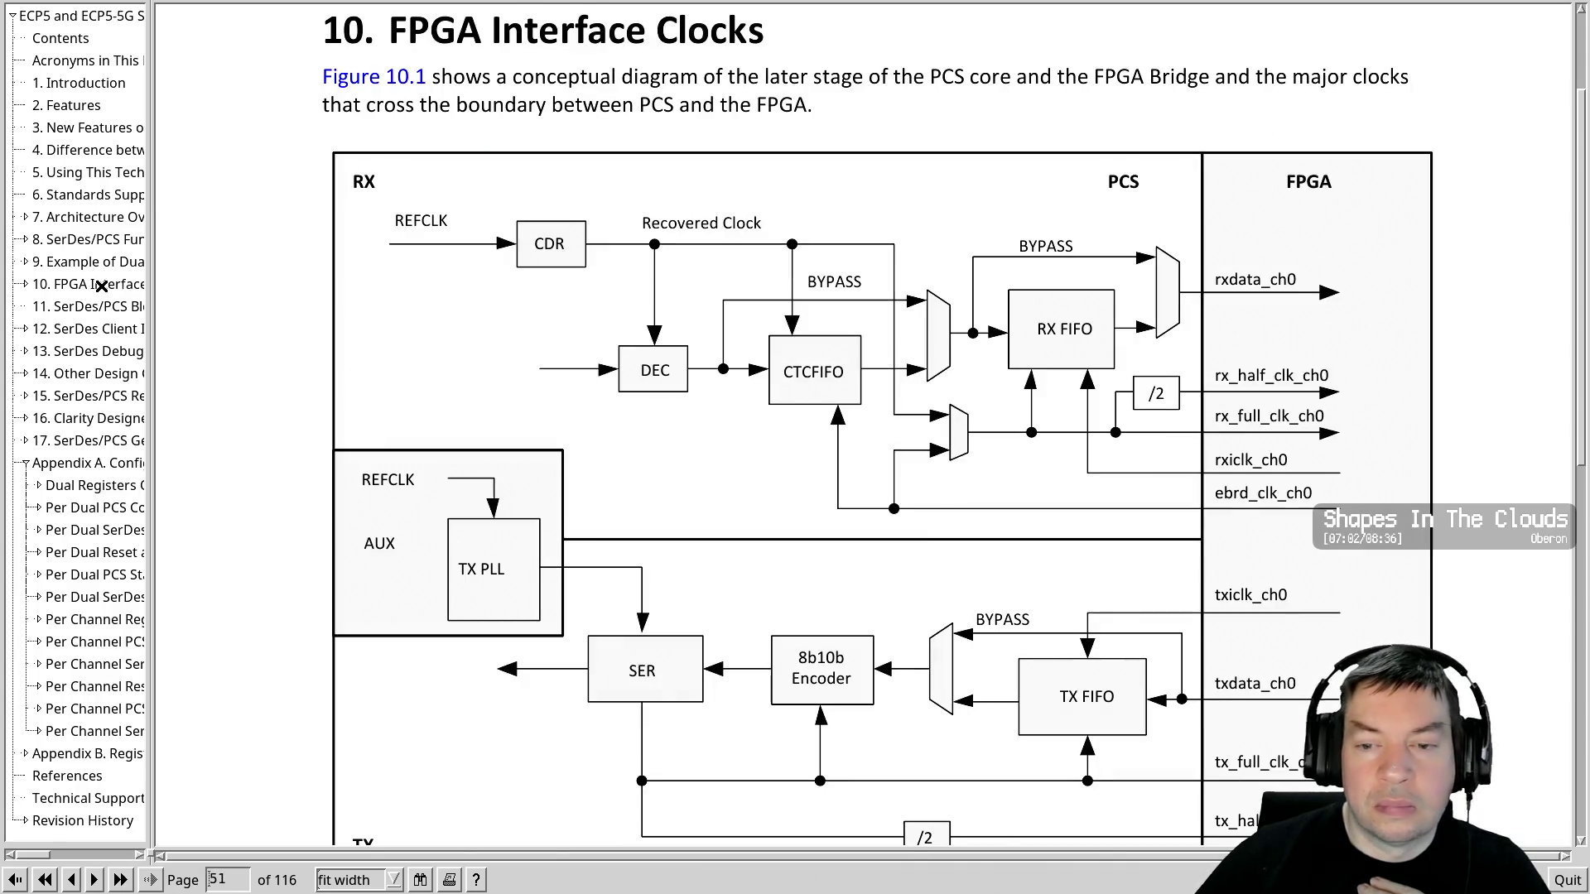
click(95, 306)
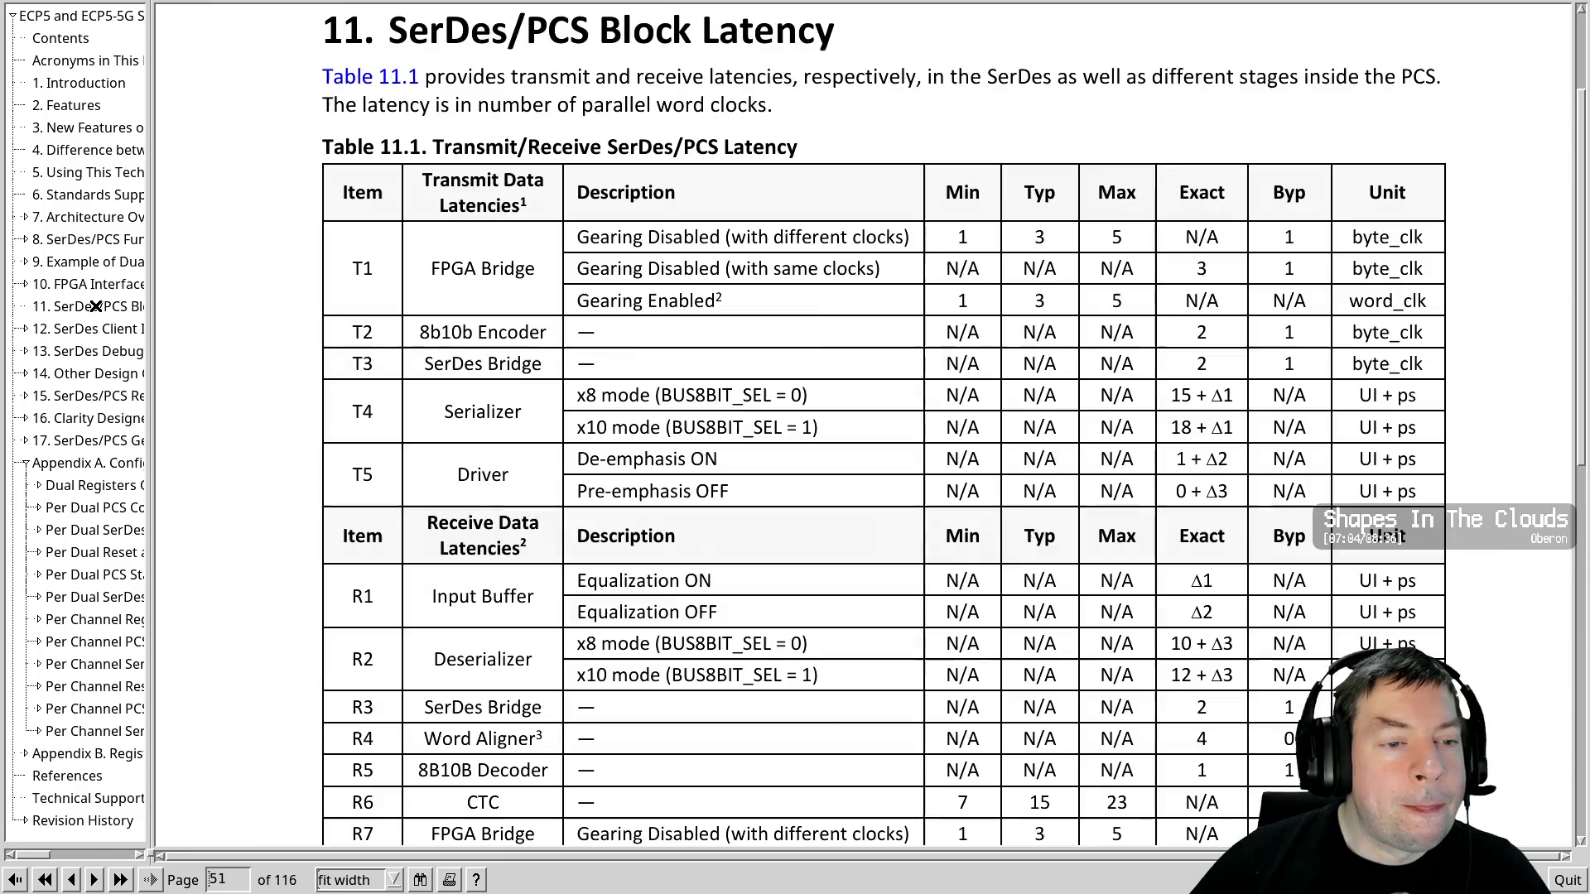
click(91, 284)
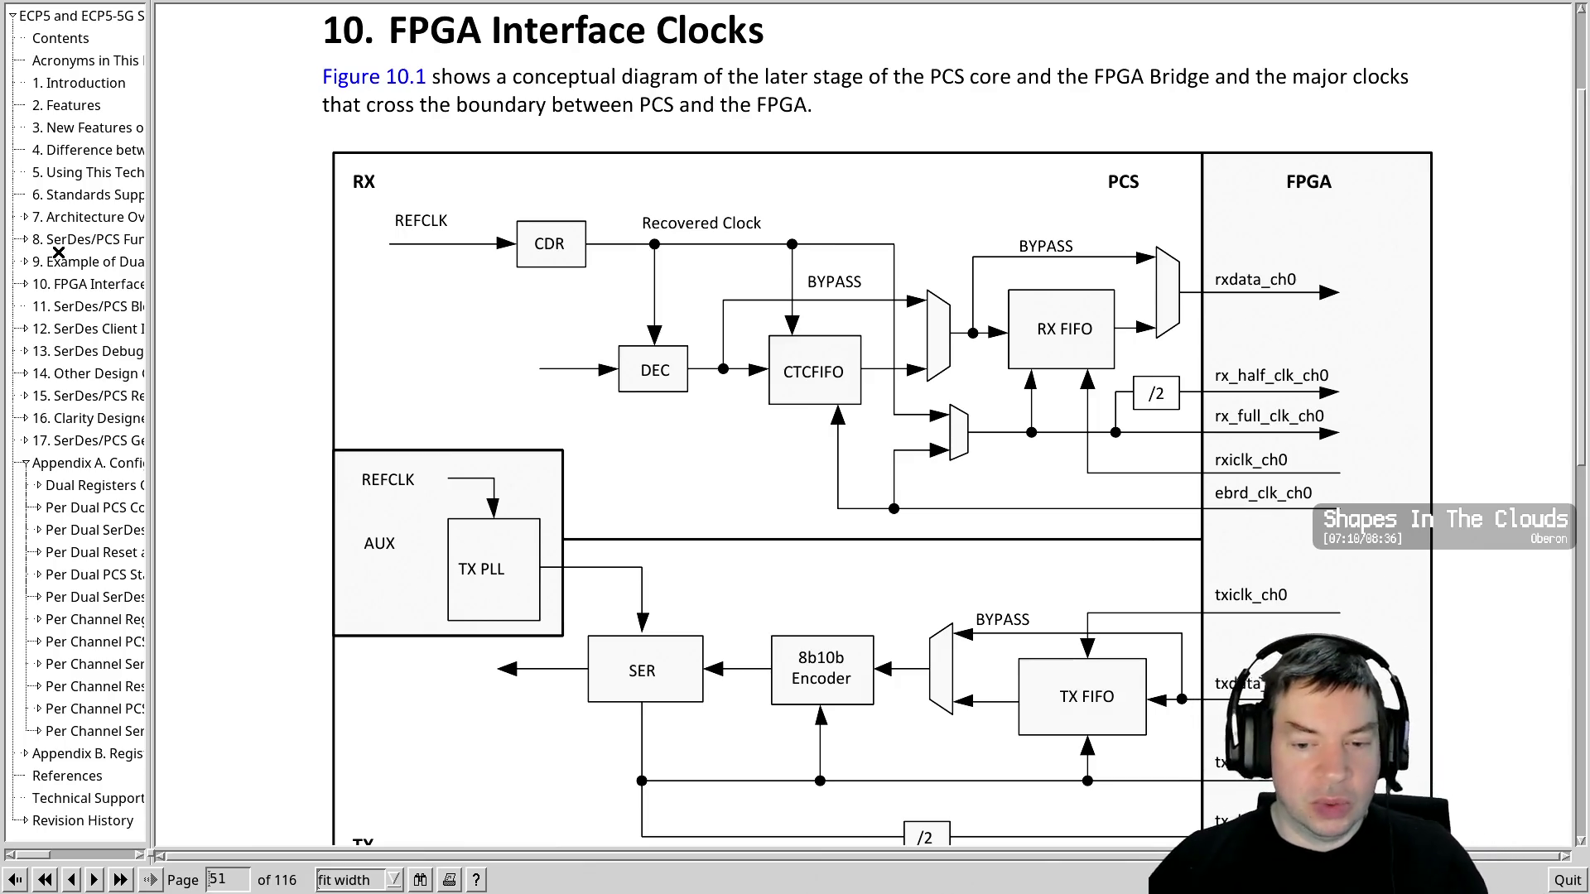
click(75, 418)
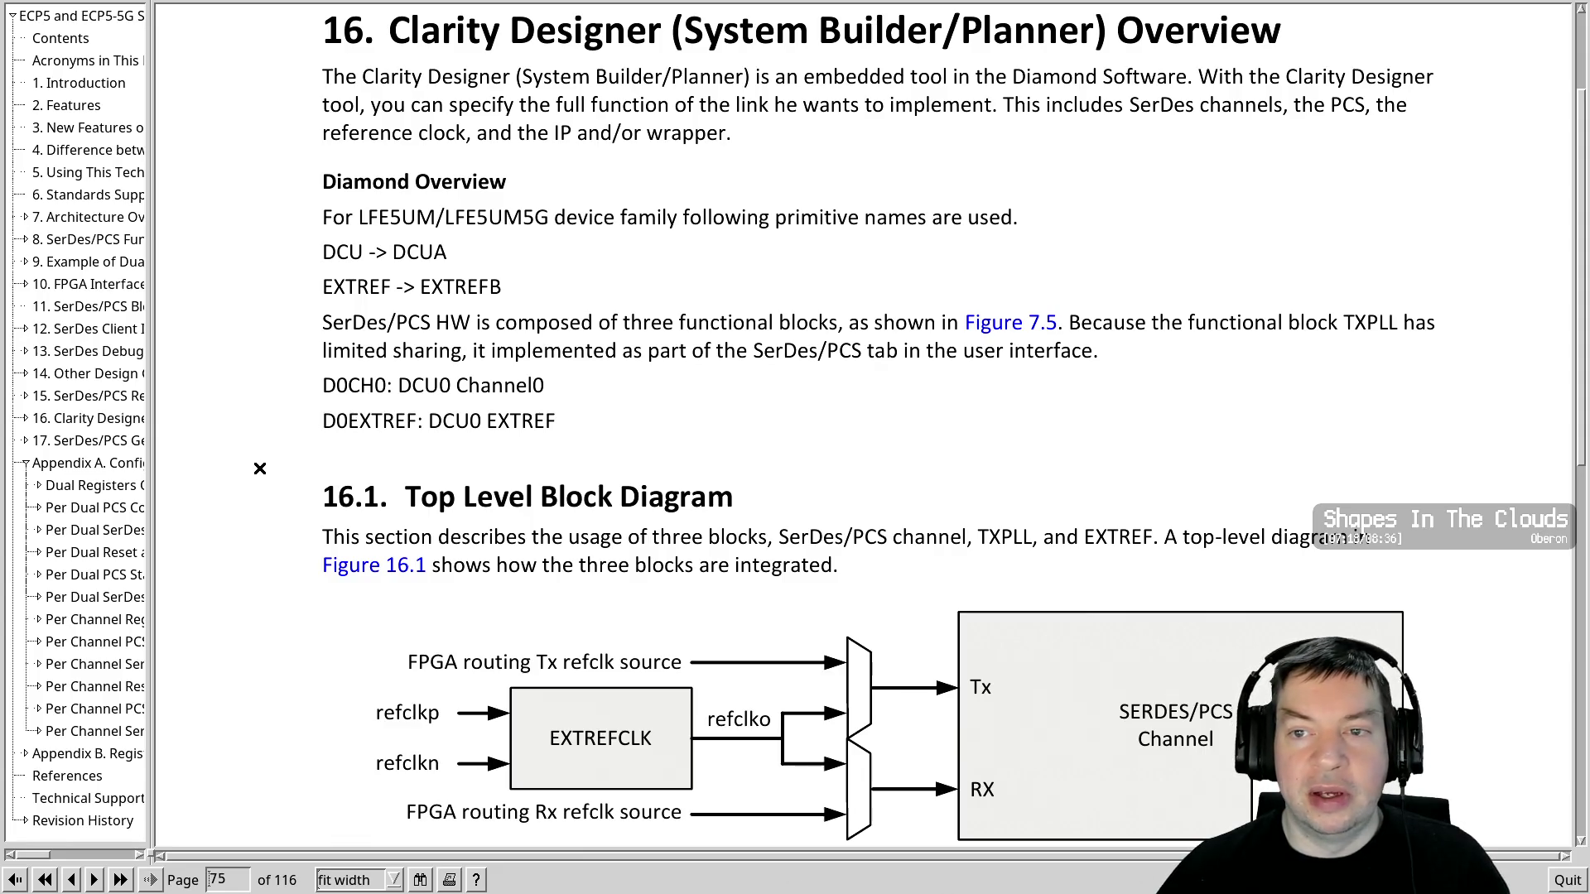
scroll(253, 471, down, 2)
scroll(253, 469, down, 3)
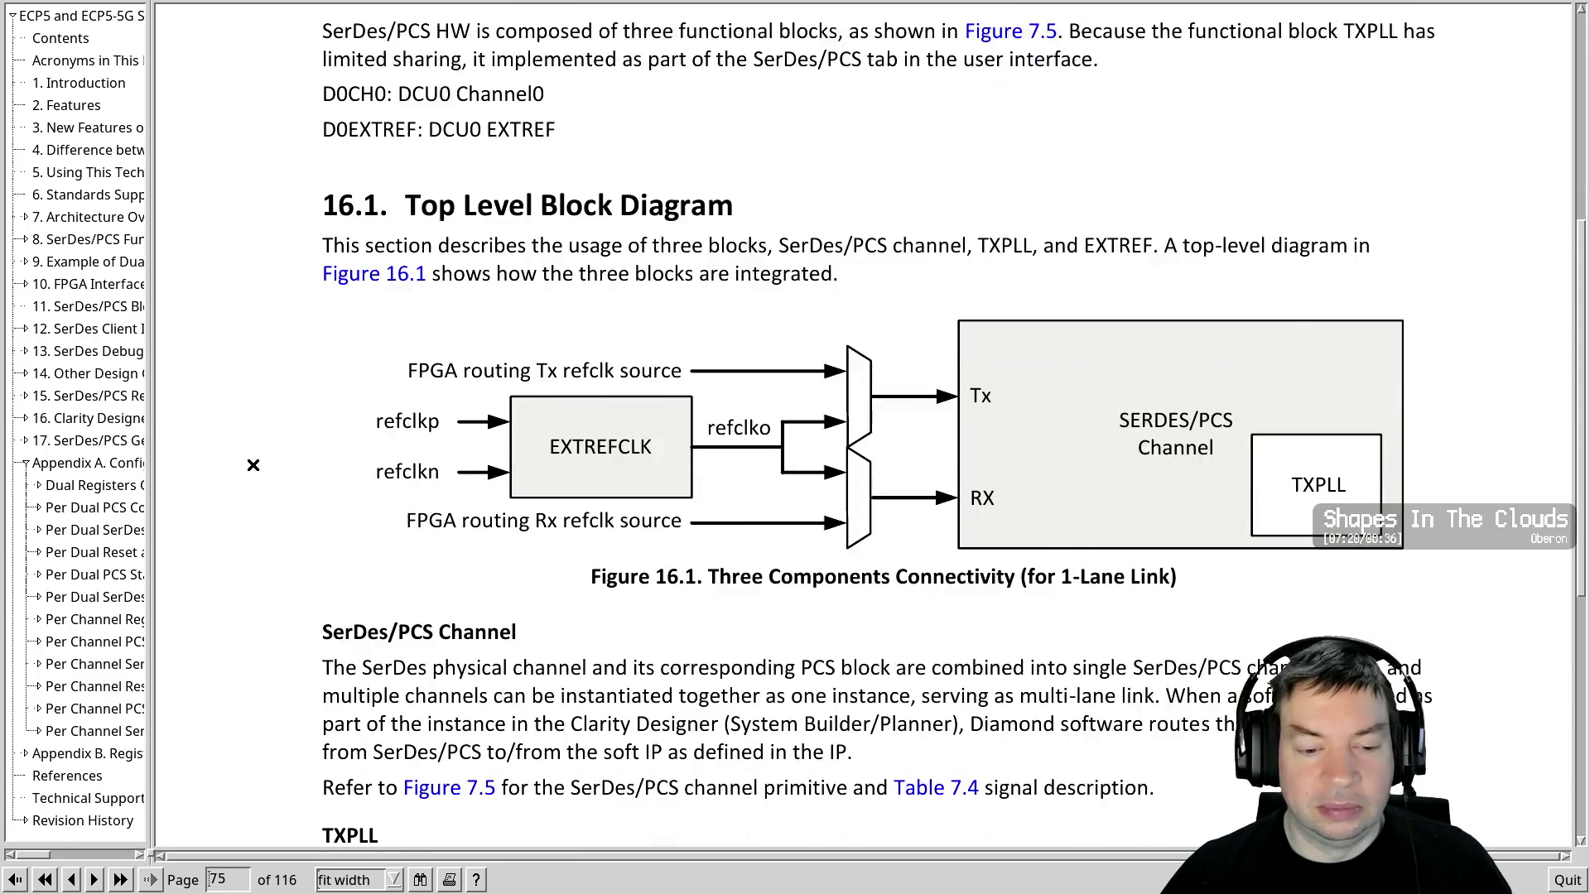
scroll(254, 468, down, 3)
scroll(266, 501, down, 1)
scroll(266, 501, down, 1)
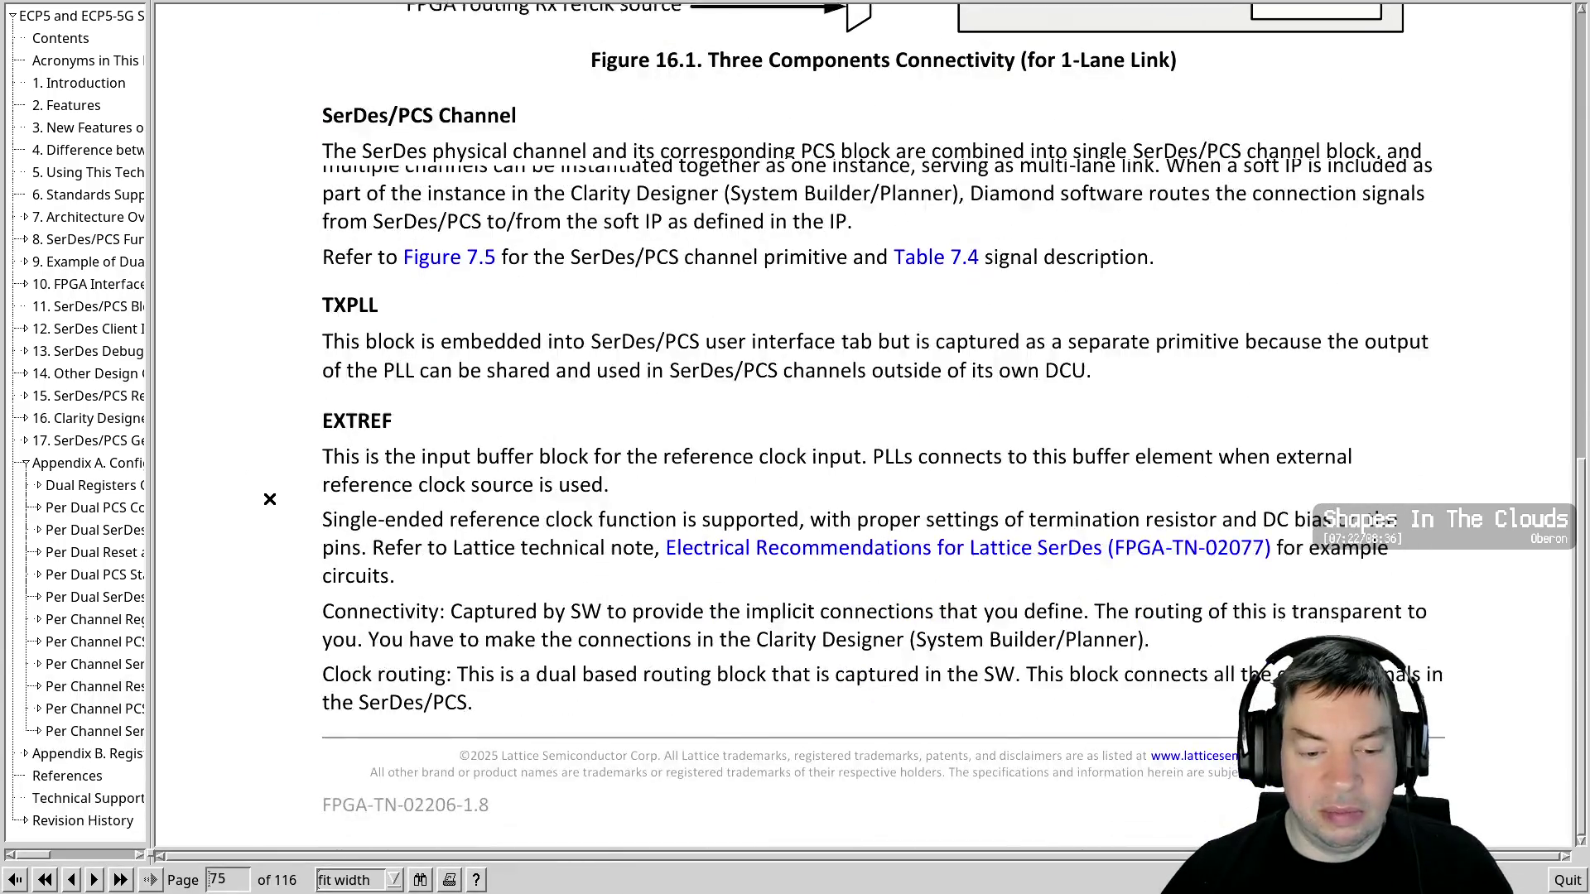
scroll(269, 510, down, 2)
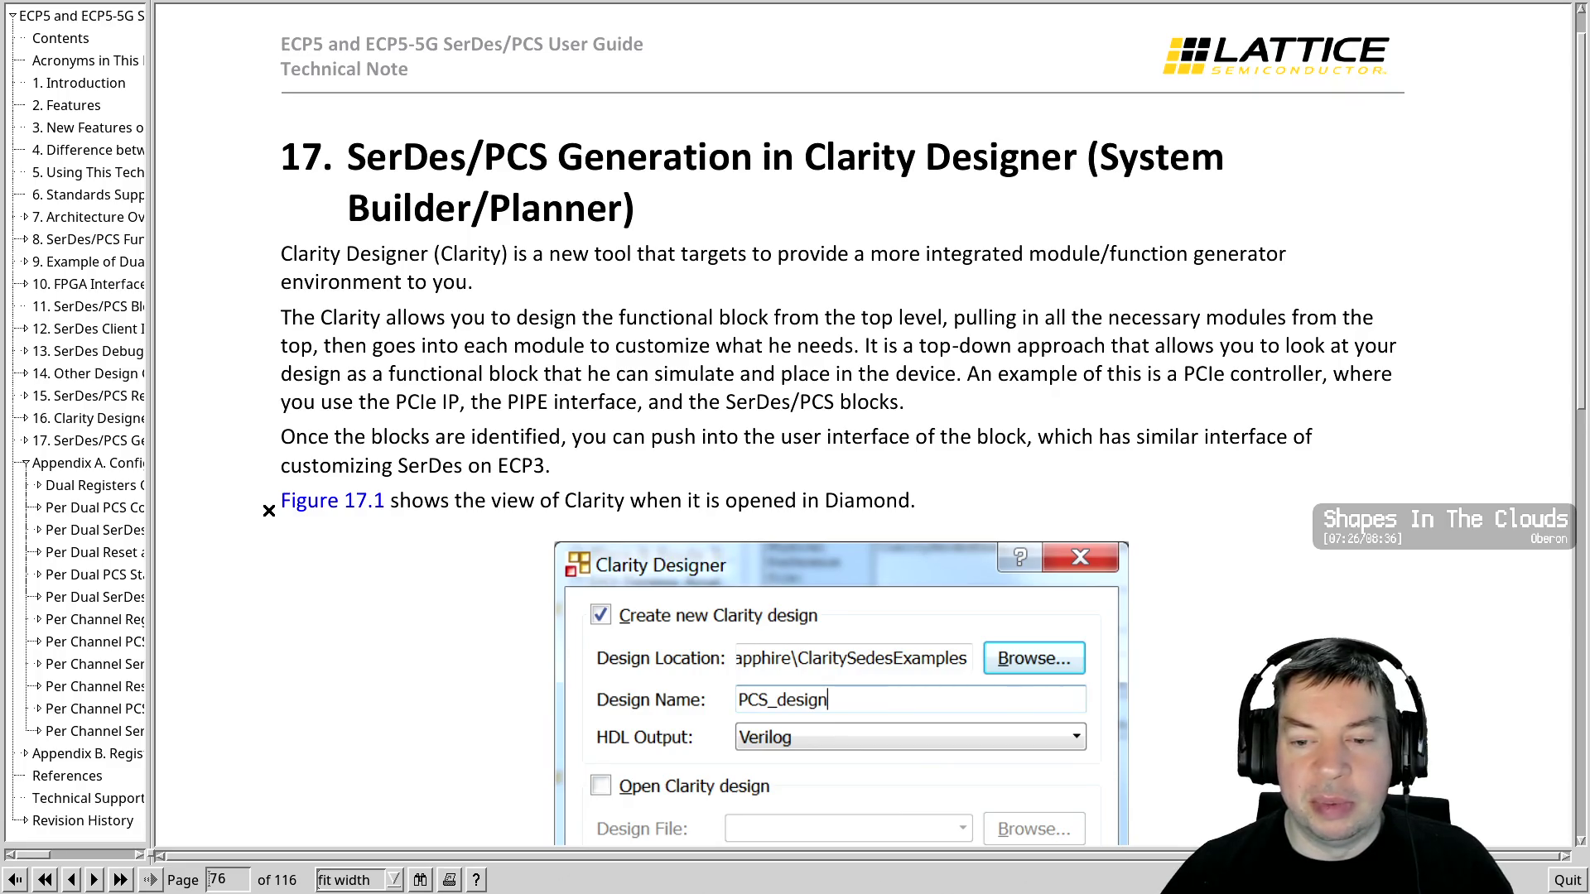
scroll(268, 509, down, 1)
scroll(268, 507, down, 1)
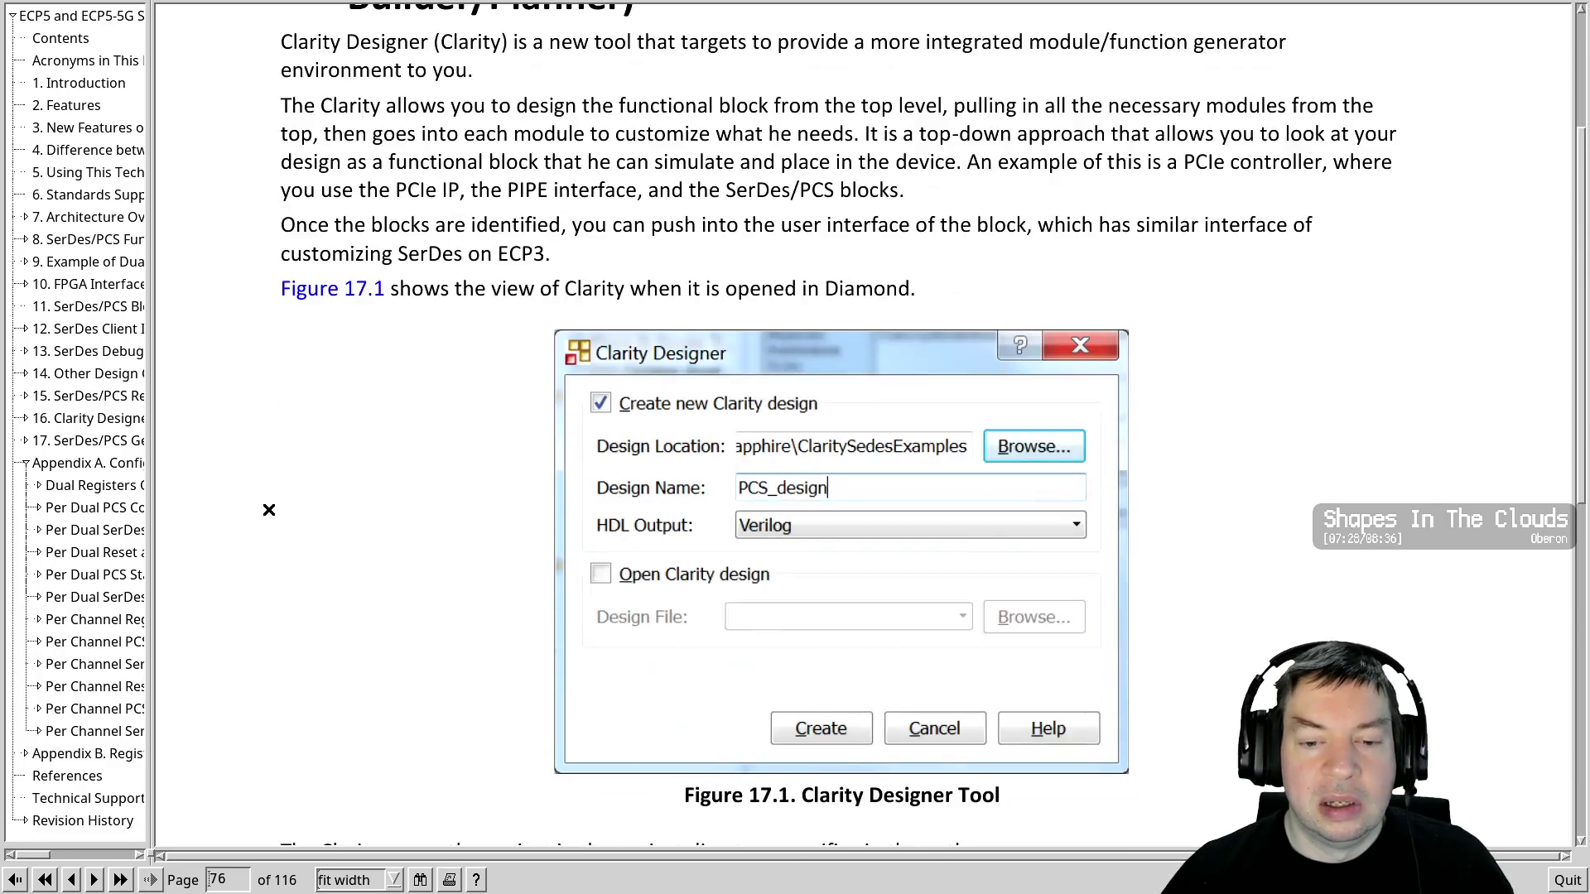
scroll(268, 508, down, 1)
scroll(279, 530, down, 3)
scroll(279, 529, down, 3)
scroll(277, 540, down, 1)
scroll(278, 537, down, 1)
scroll(269, 528, down, 5)
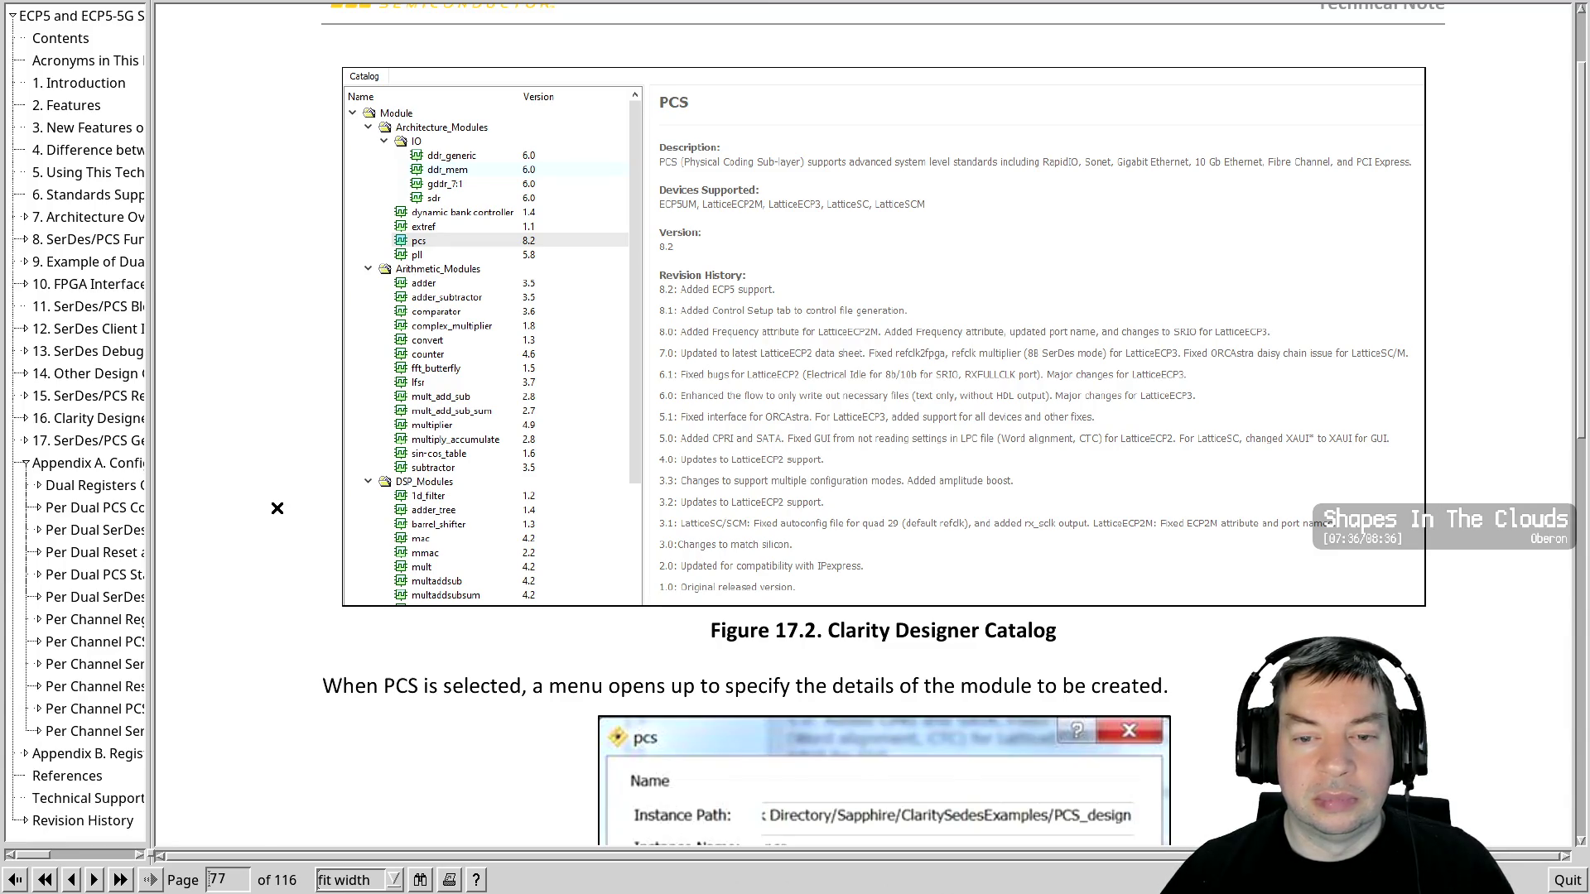
scroll(277, 509, down, 5)
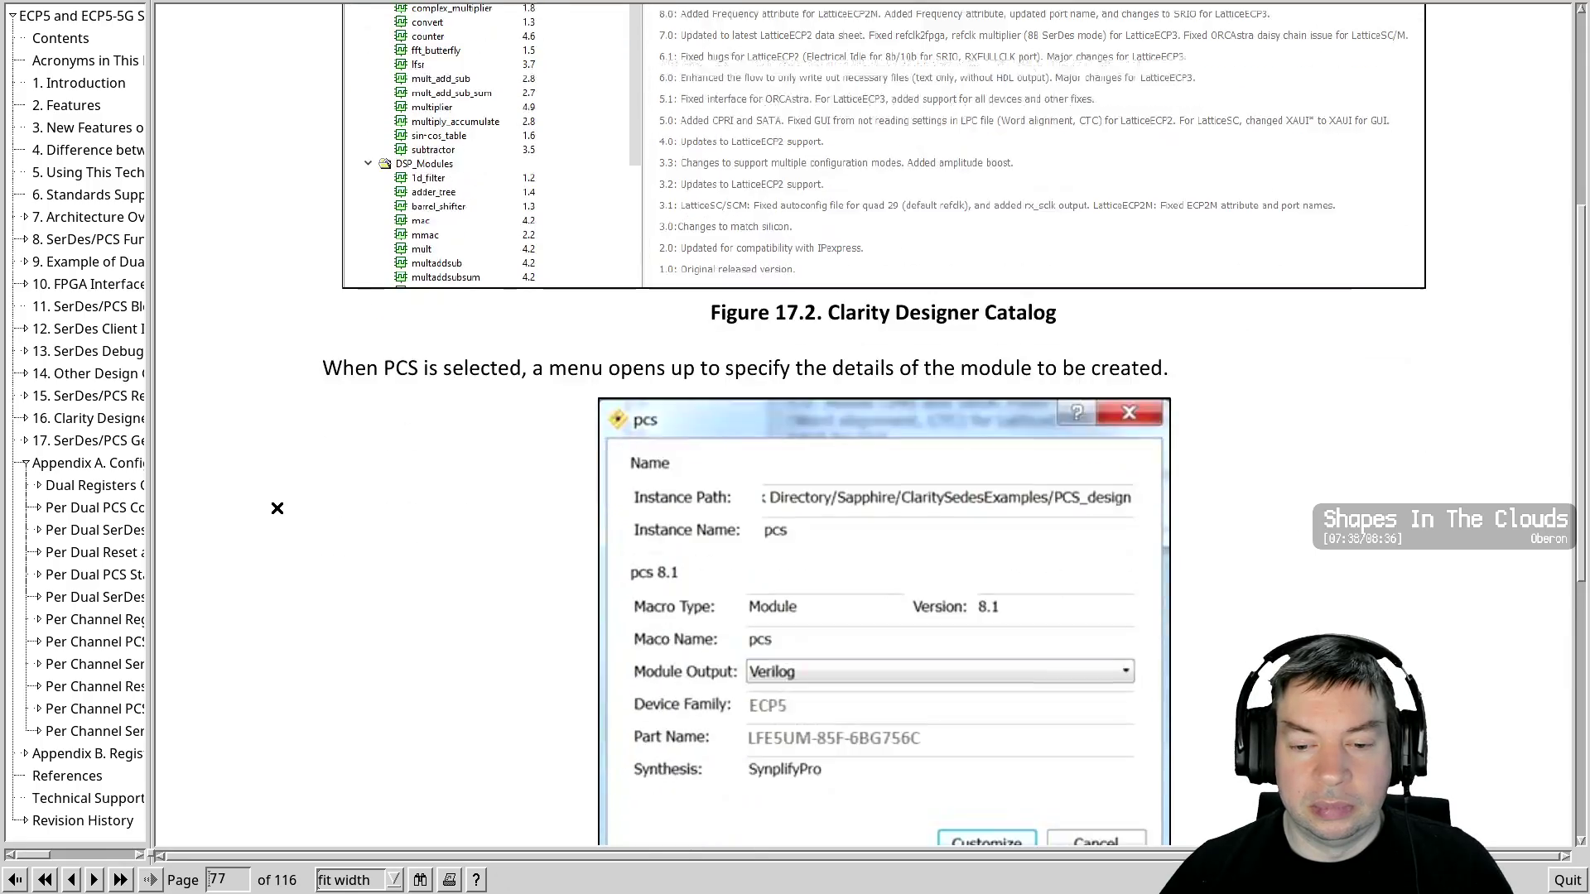
scroll(419, 411, down, 8)
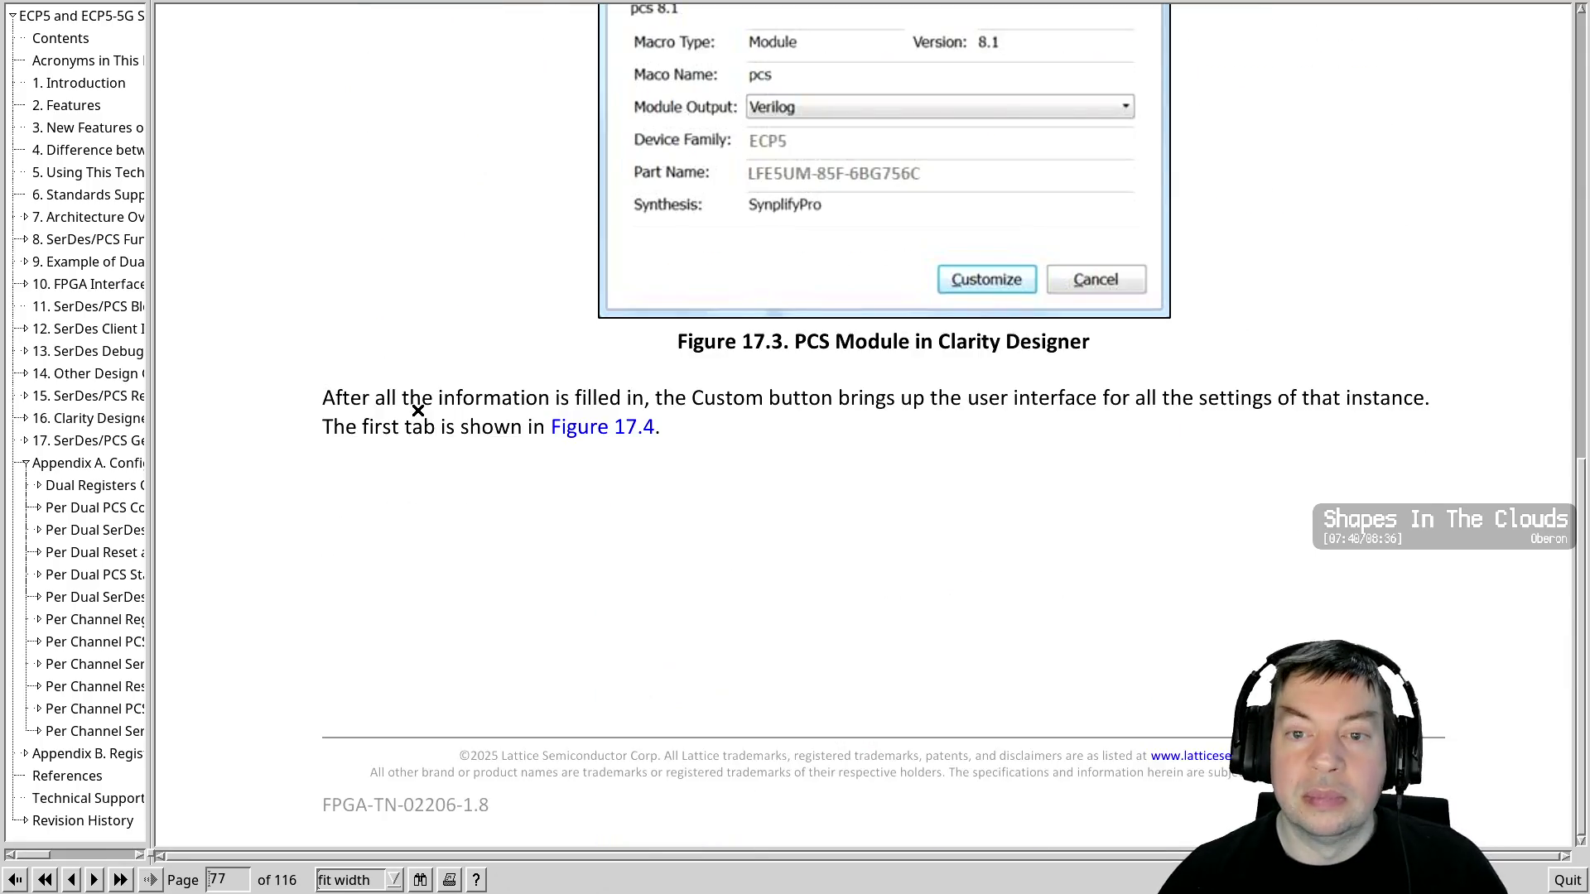
scroll(418, 410, down, 8)
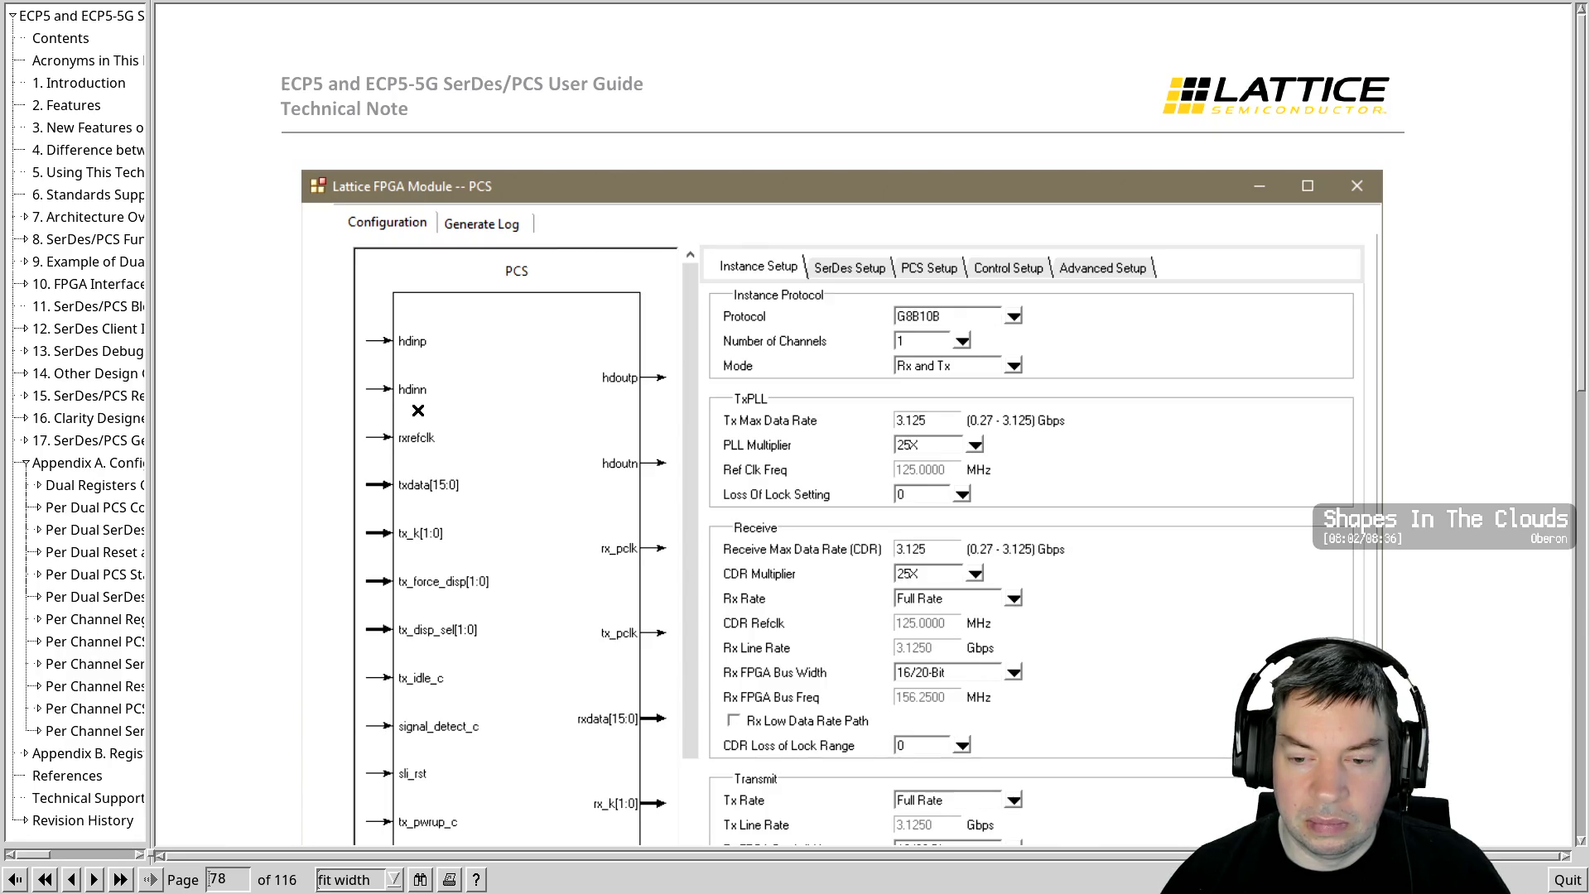
scroll(418, 410, down, 5)
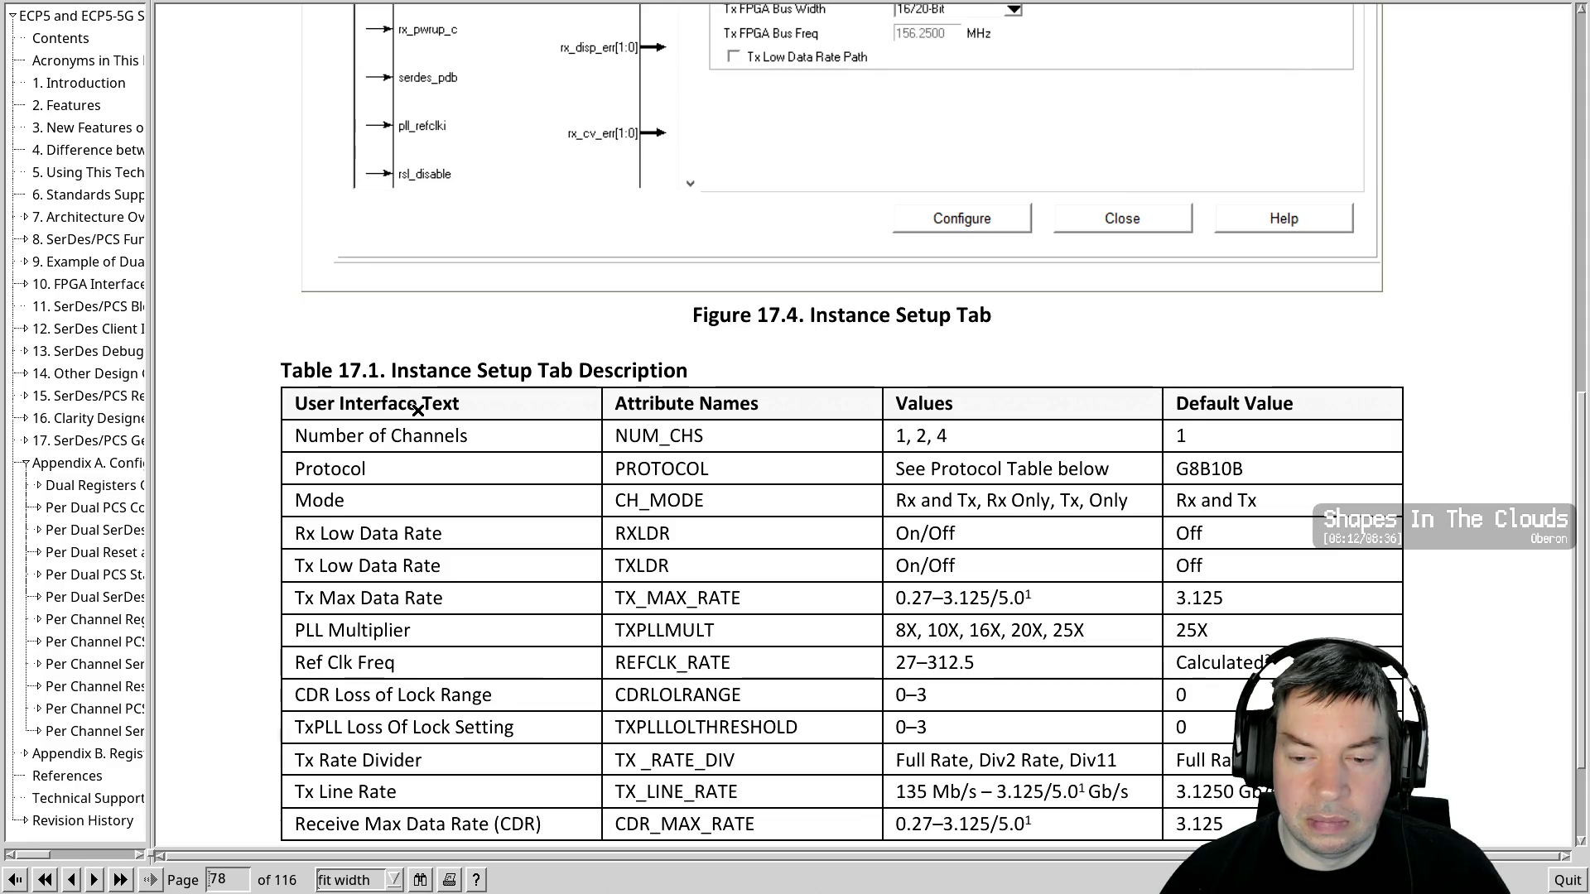
scroll(417, 411, down, 1)
scroll(419, 412, down, 5)
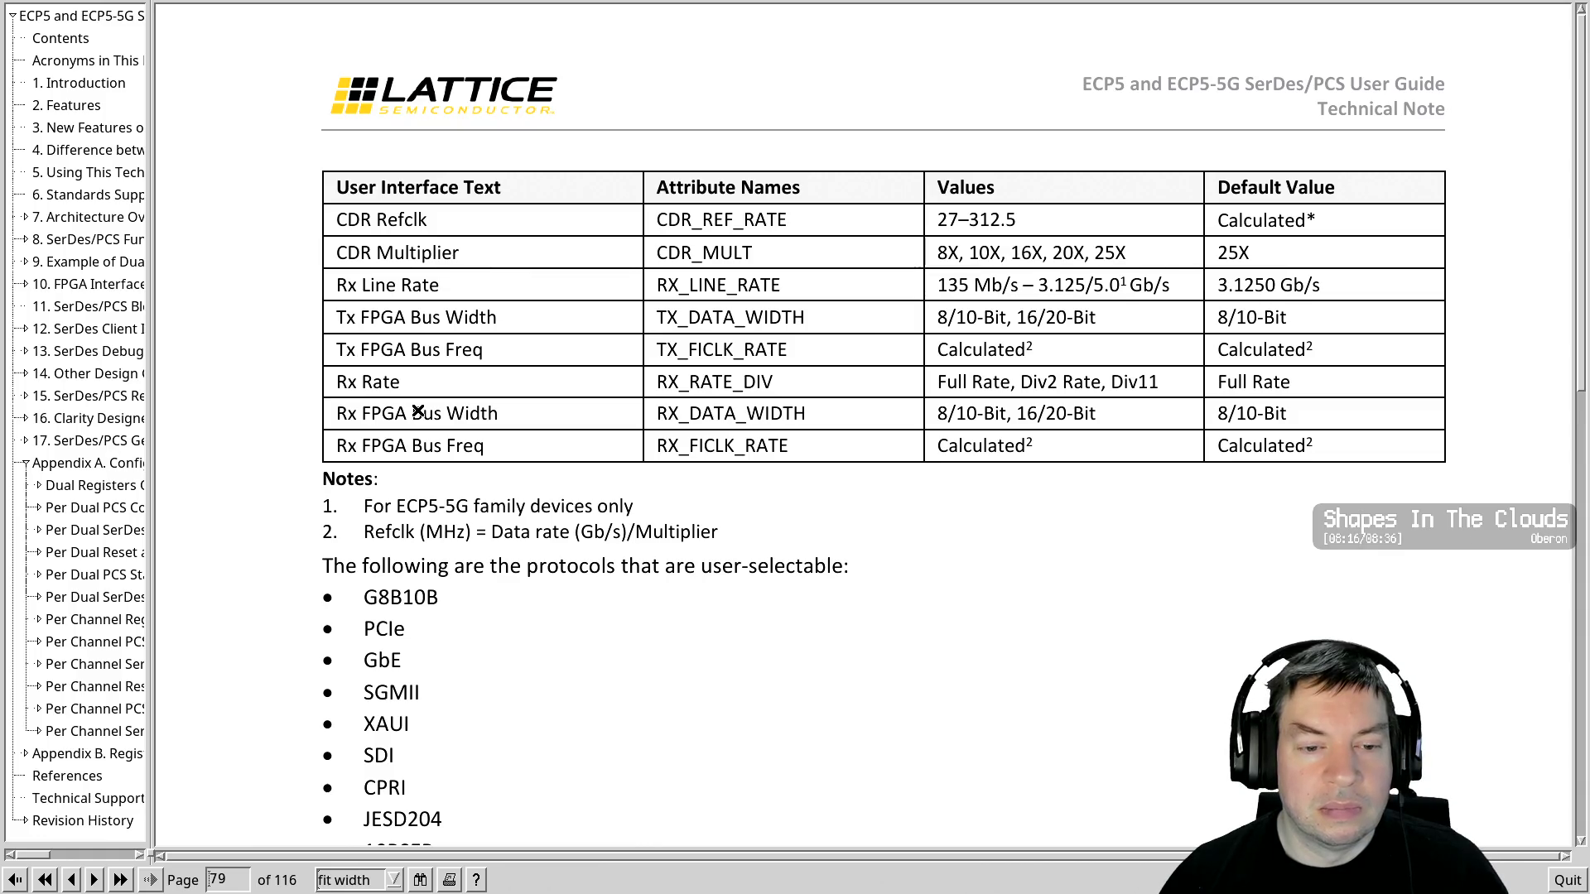
scroll(418, 411, down, 5)
scroll(418, 411, down, 2)
scroll(418, 411, down, 3)
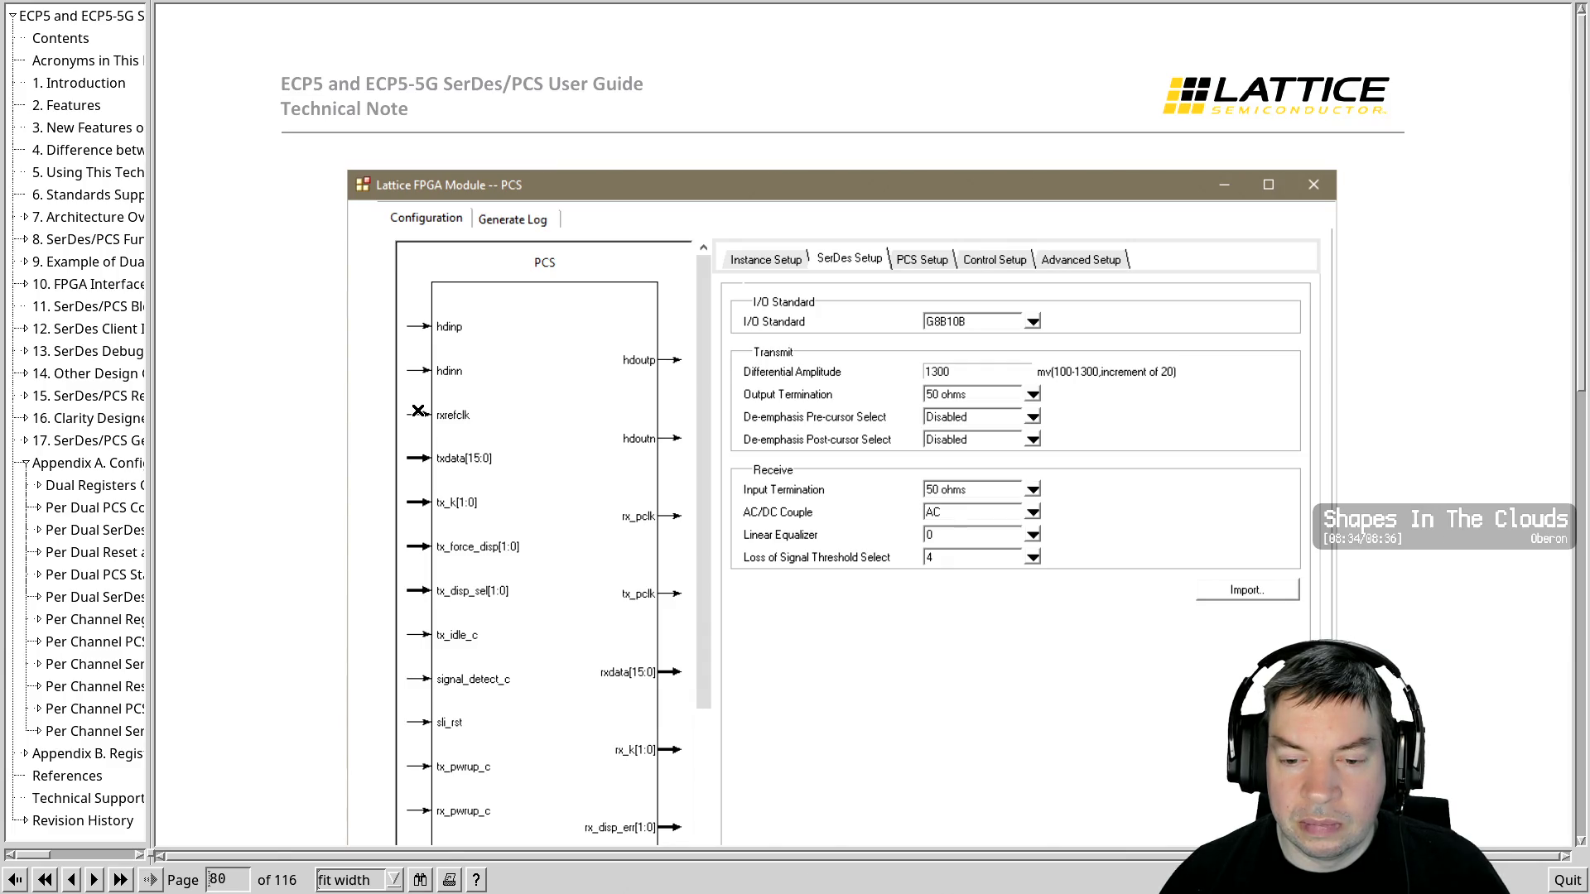
scroll(418, 412, down, 5)
scroll(419, 411, down, 1)
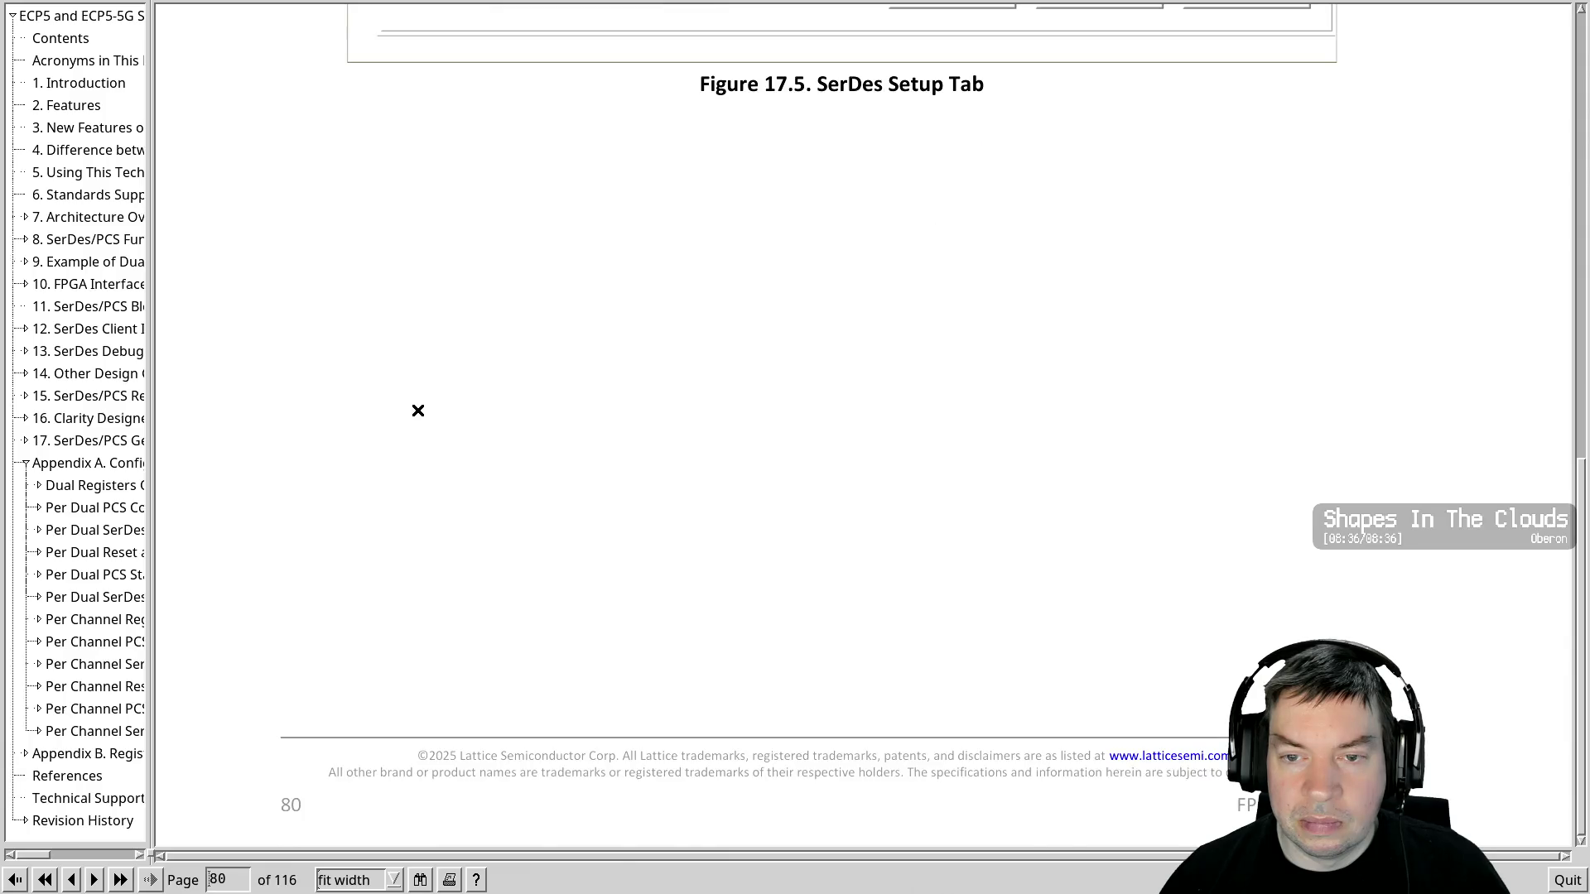
scroll(418, 411, down, 3)
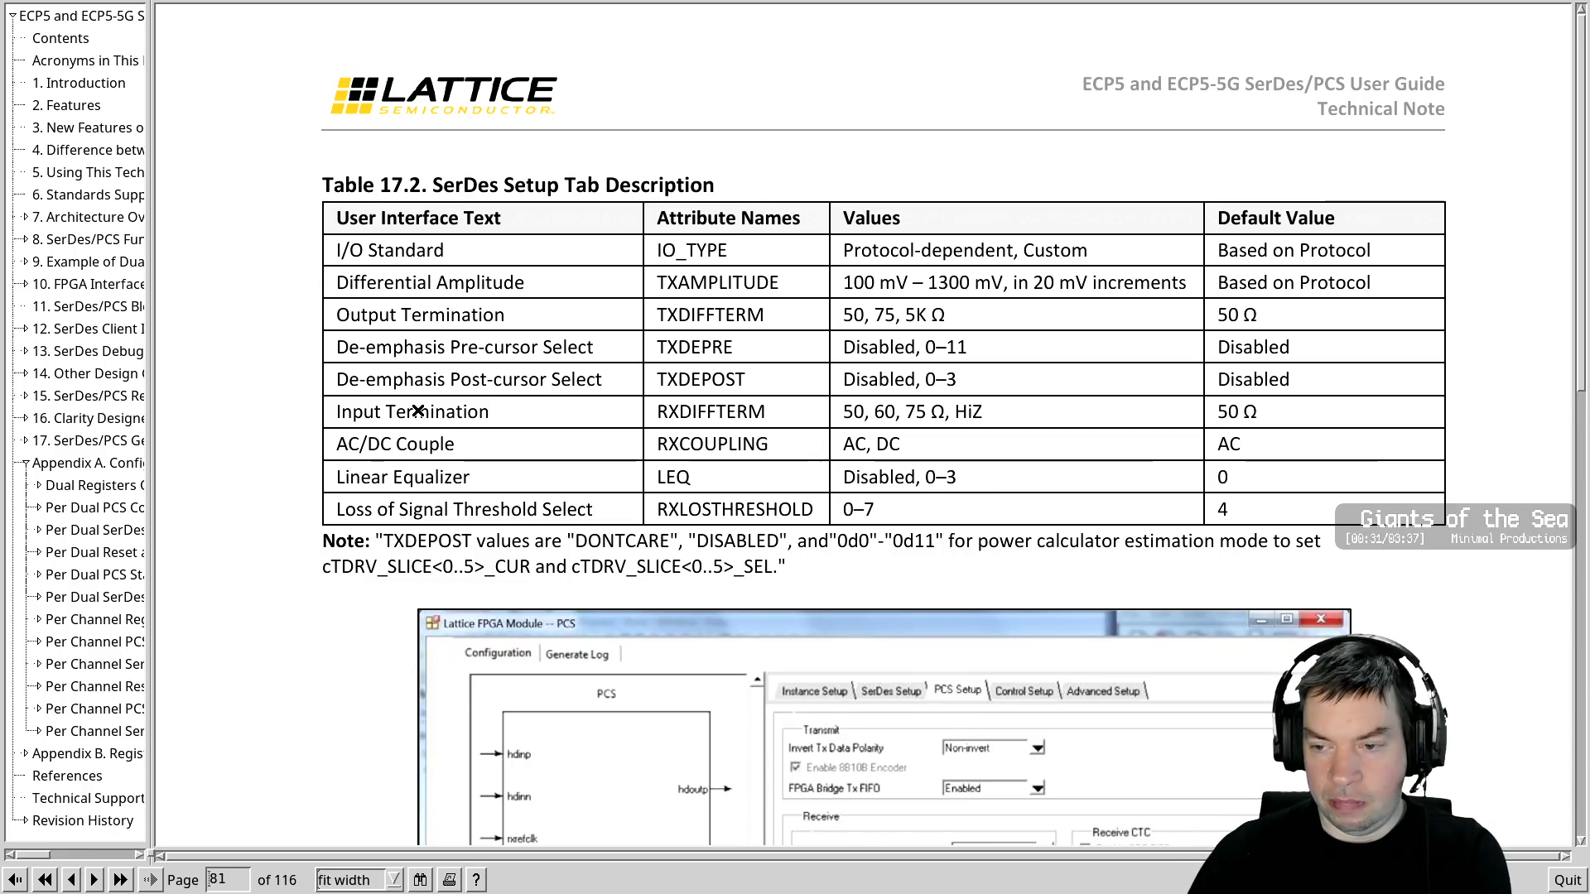
scroll(417, 412, down, 3)
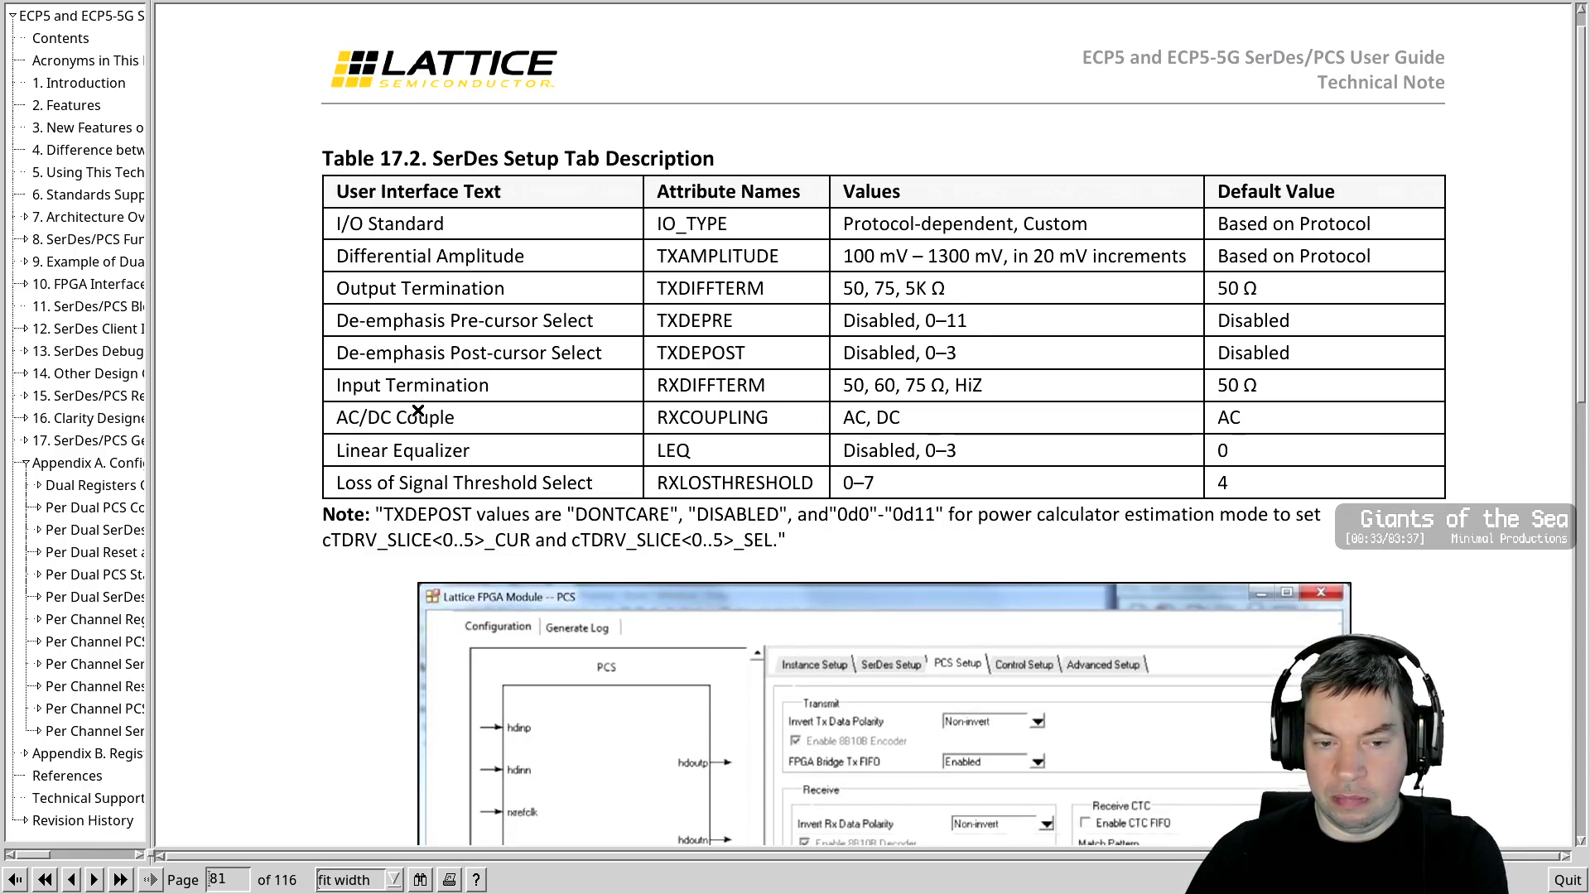
scroll(417, 411, down, 2)
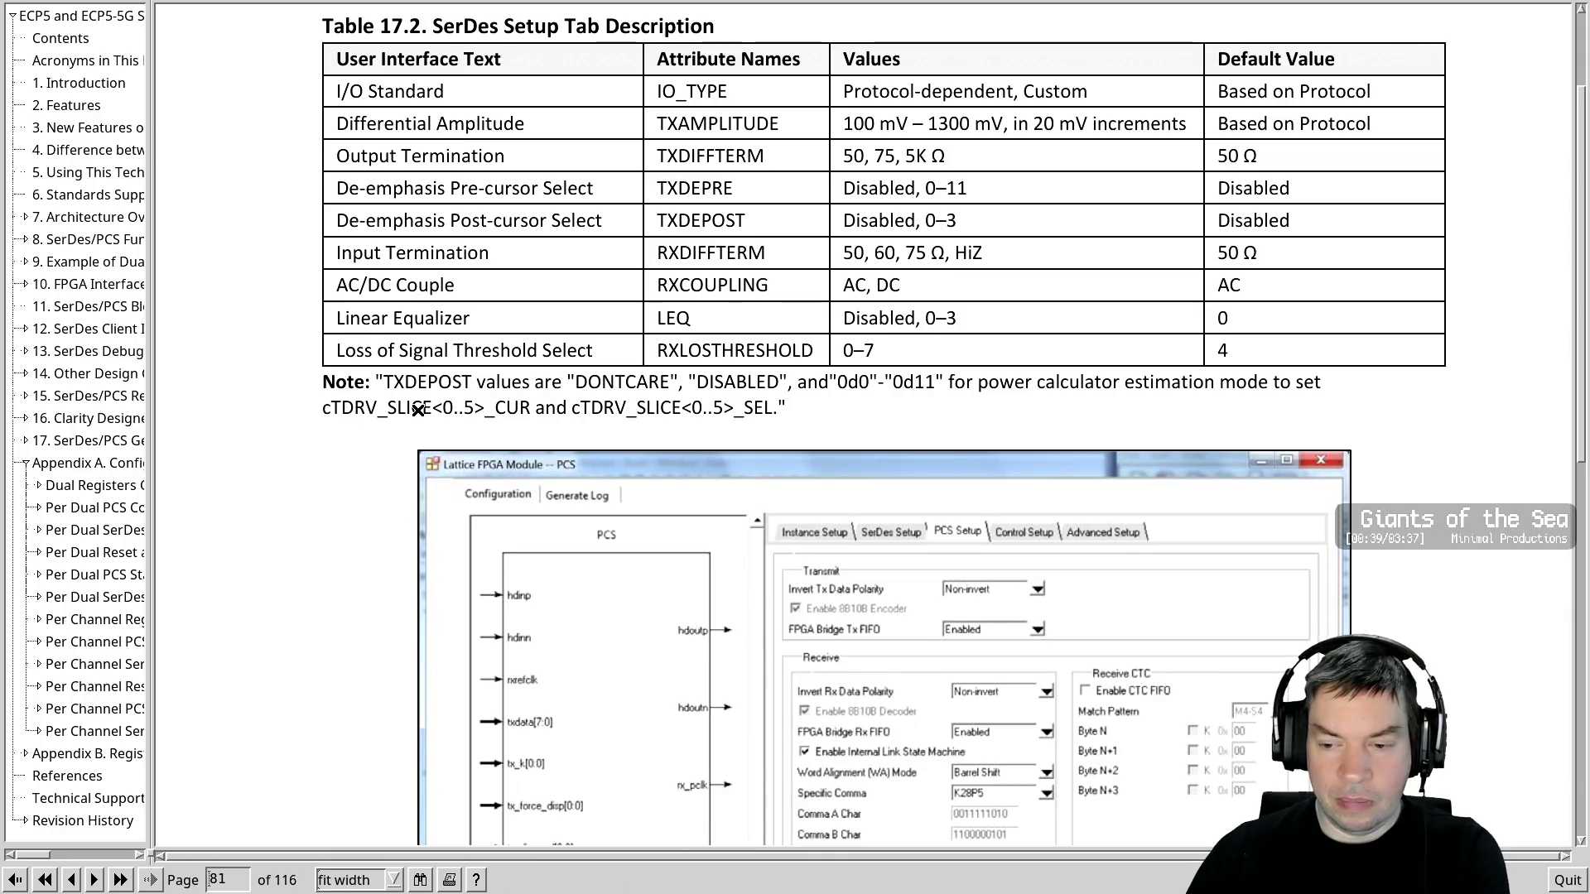
scroll(418, 411, down, 1)
scroll(417, 410, down, 2)
scroll(418, 412, down, 1)
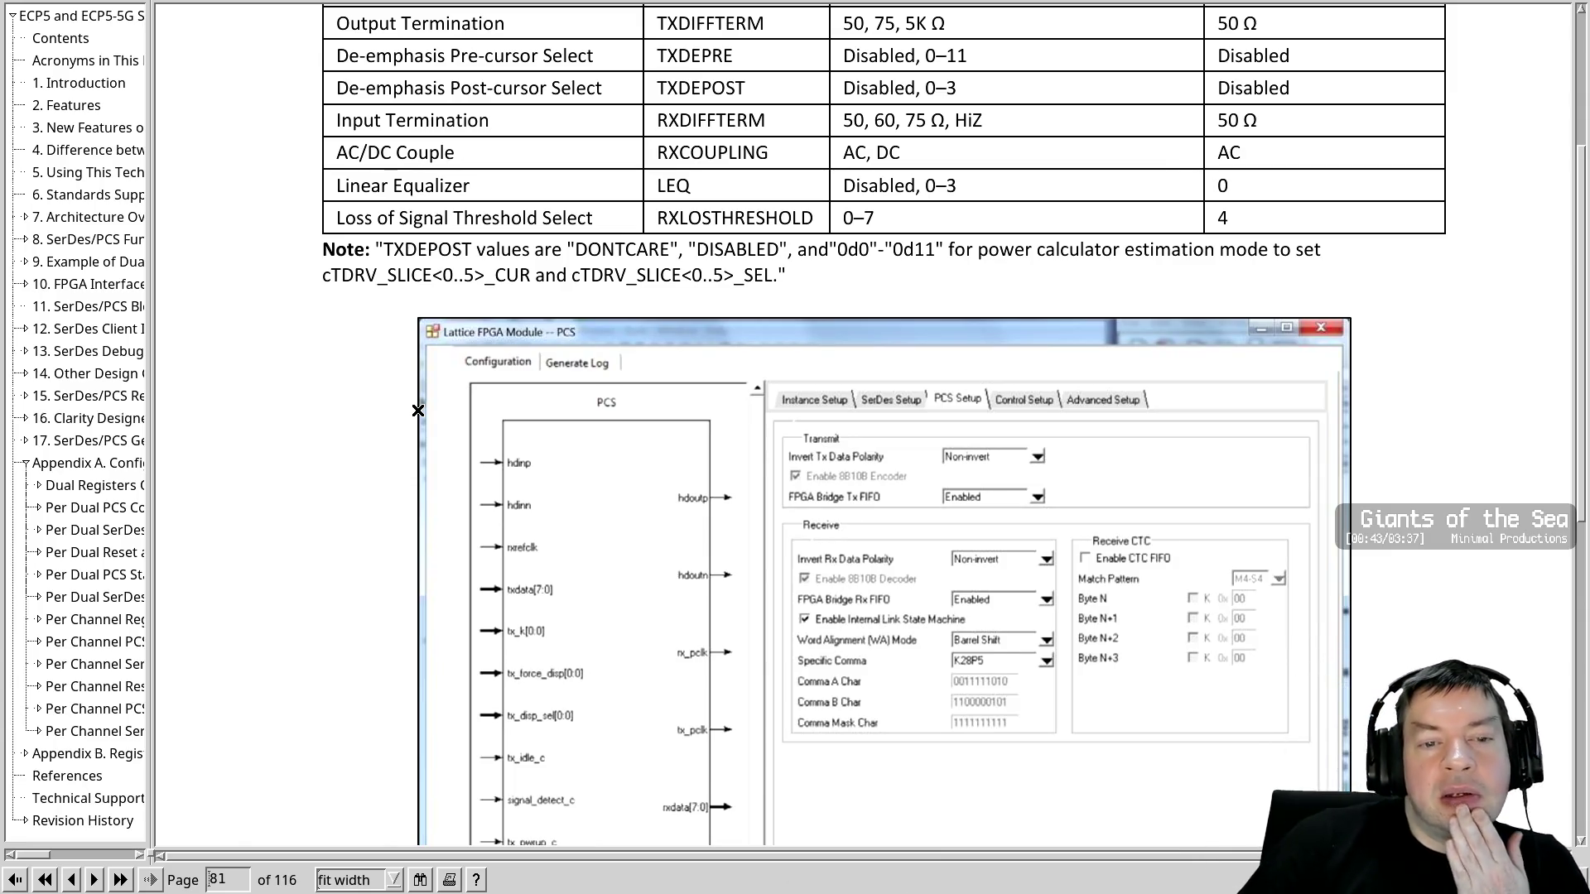
scroll(418, 411, down, 1)
scroll(418, 411, down, 1)
scroll(418, 412, down, 1)
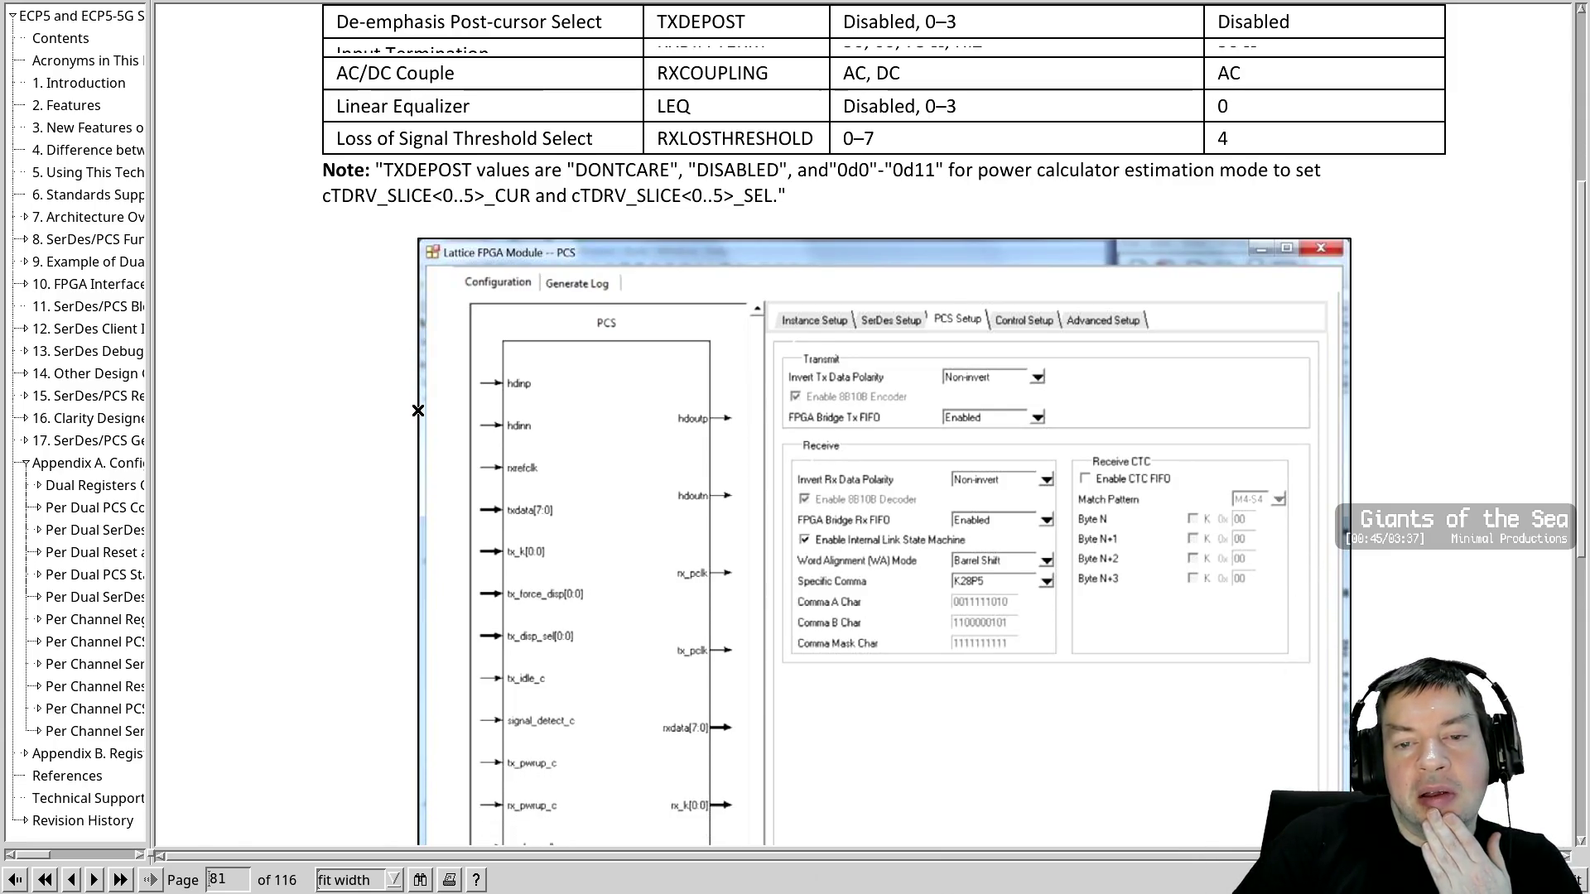
scroll(418, 411, down, 10)
scroll(418, 412, down, 10)
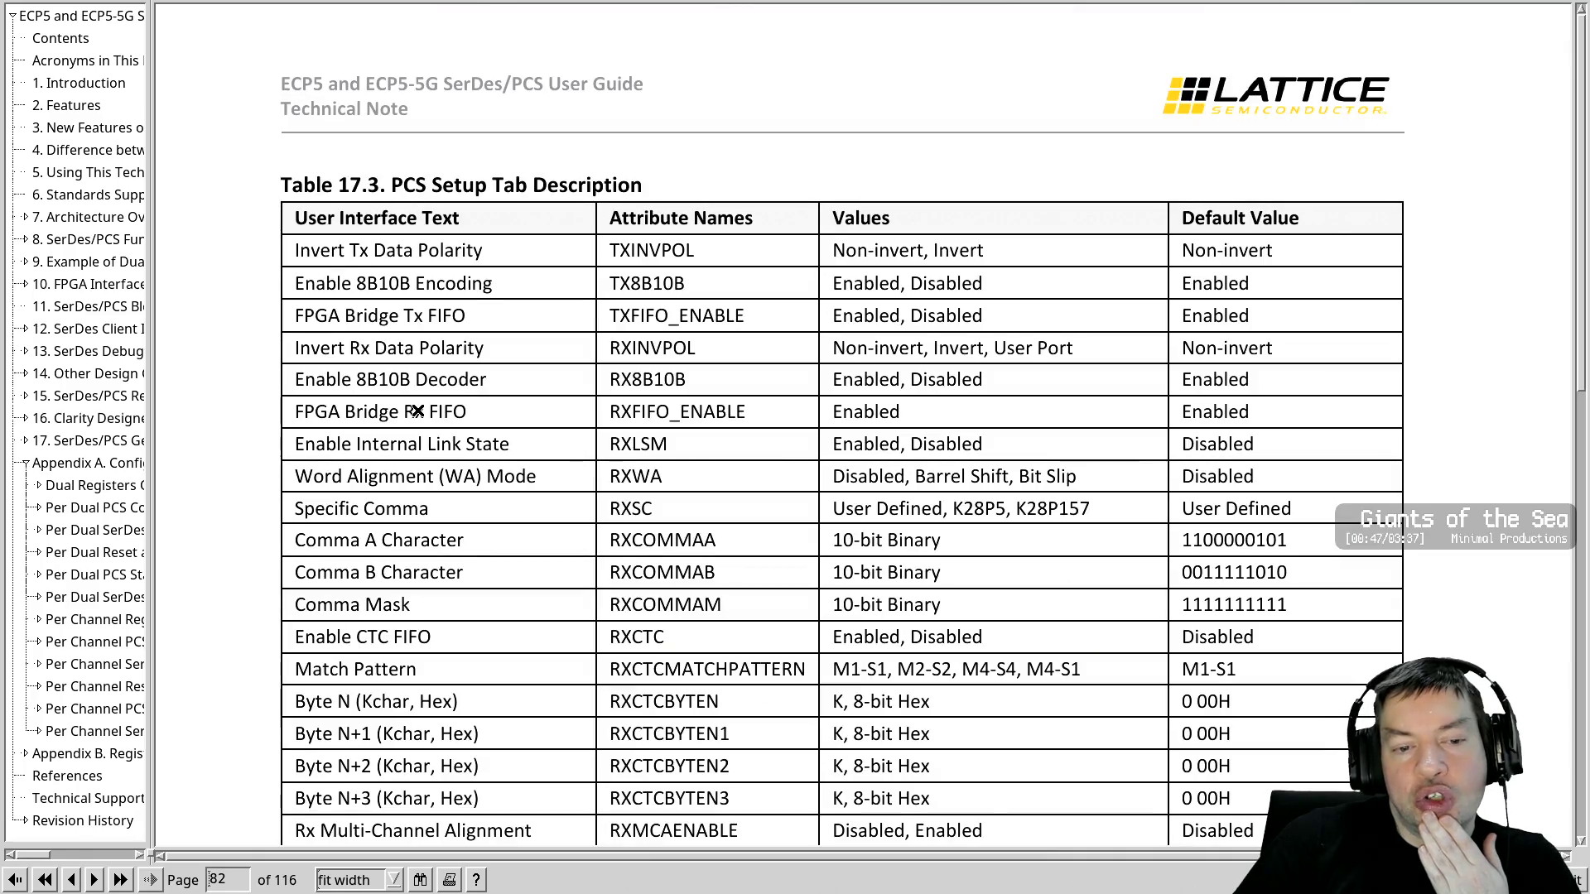
Search the guide for 'slice' and step through matches to the Register 3 (CH_12) slice-select rows.
key(ctrl+f)
text(slice)
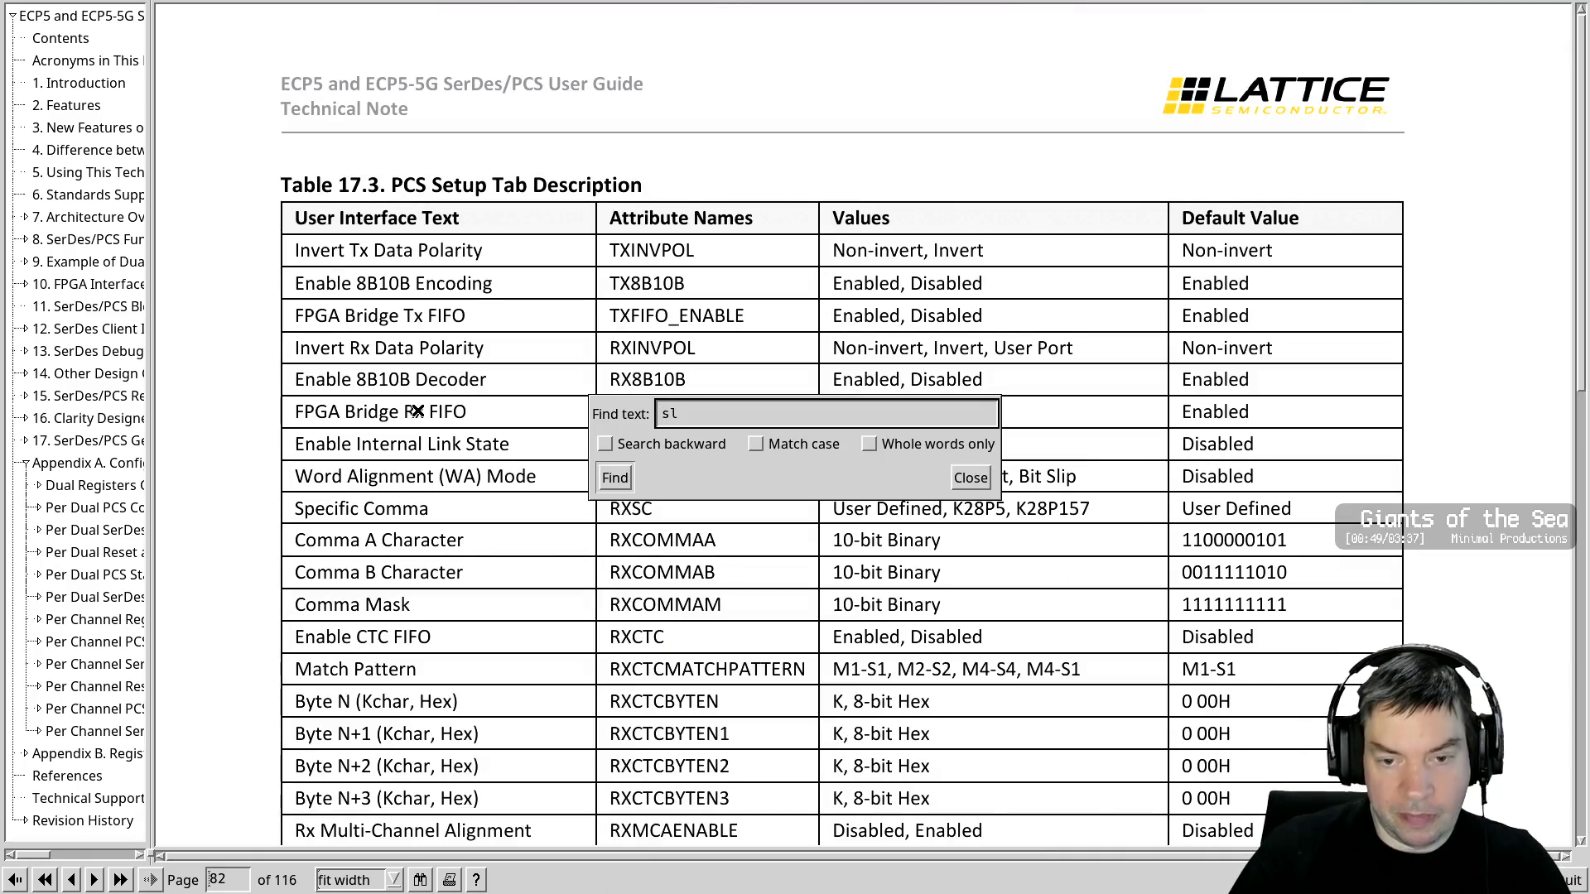
key(Return)
key(Escape)
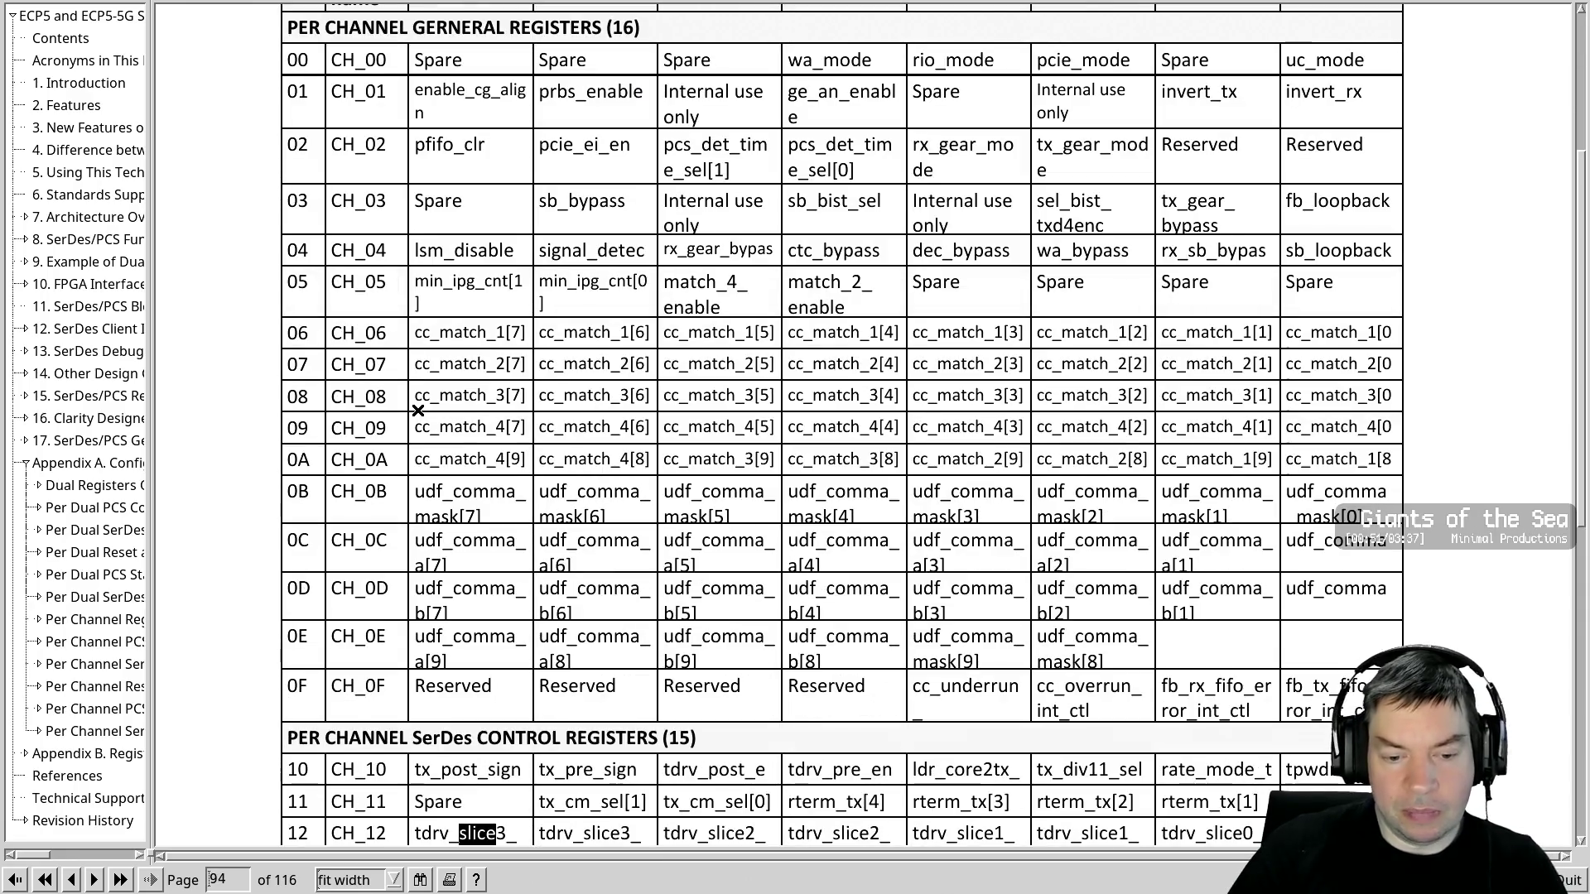
key(ctrl+g)
key(ctrl+g)
key(ctrl+g)
key(ctrl+g)
key(ctrl+g)
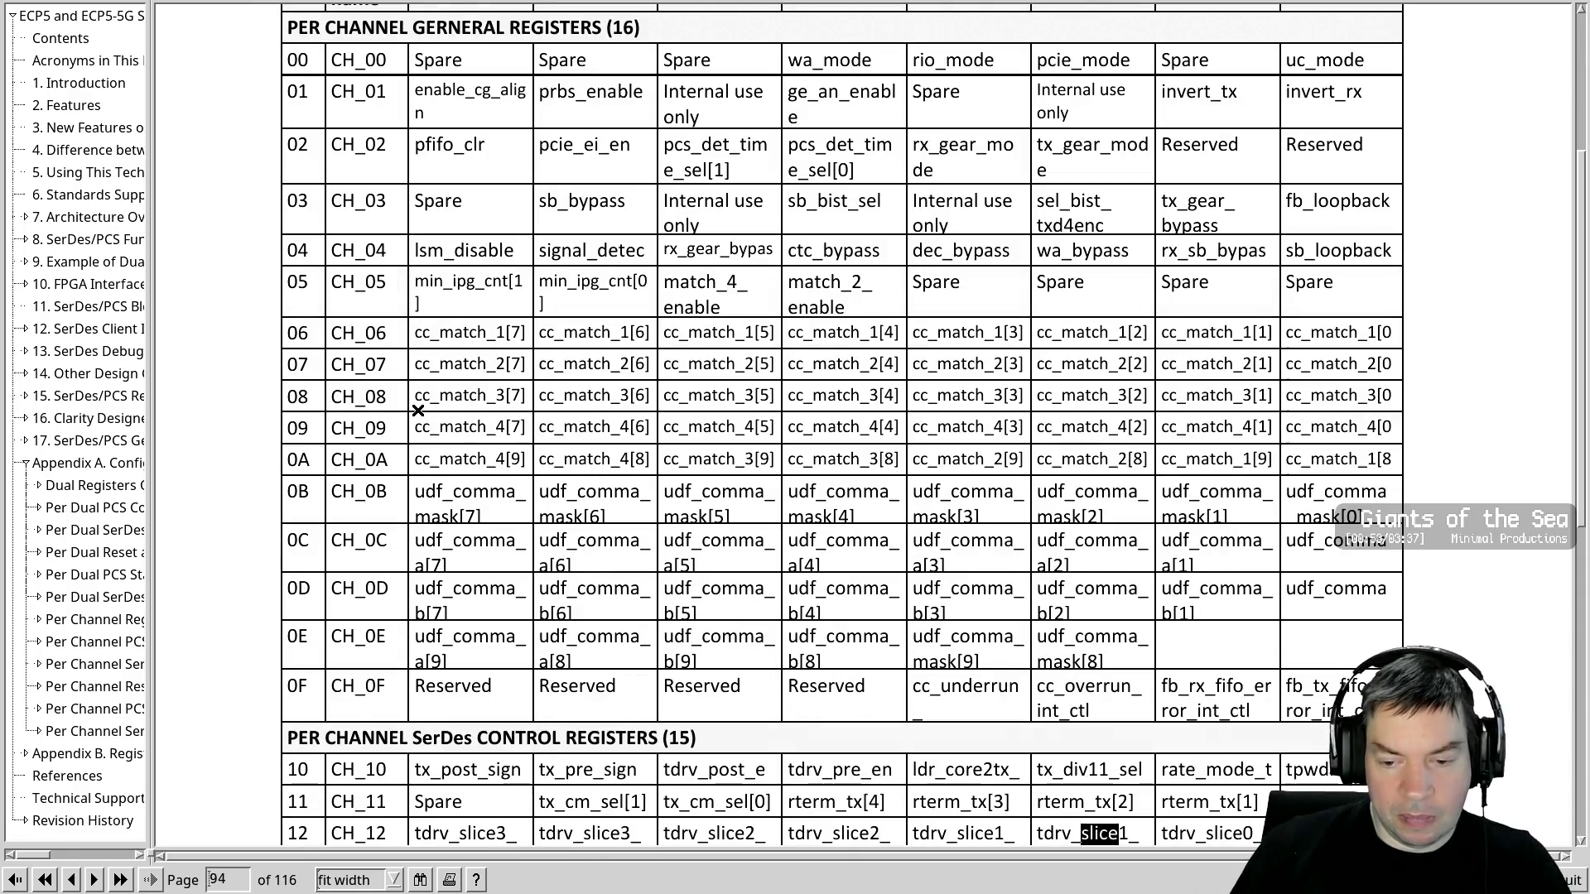
key(ctrl+g)
key(ctrl+g)
key(ctrl+g)
key(ctrl+g)
key(ctrl+g)
key(ctrl+g)
key(ctrl+g)
key(ctrl+g)
key(ctrl+g)
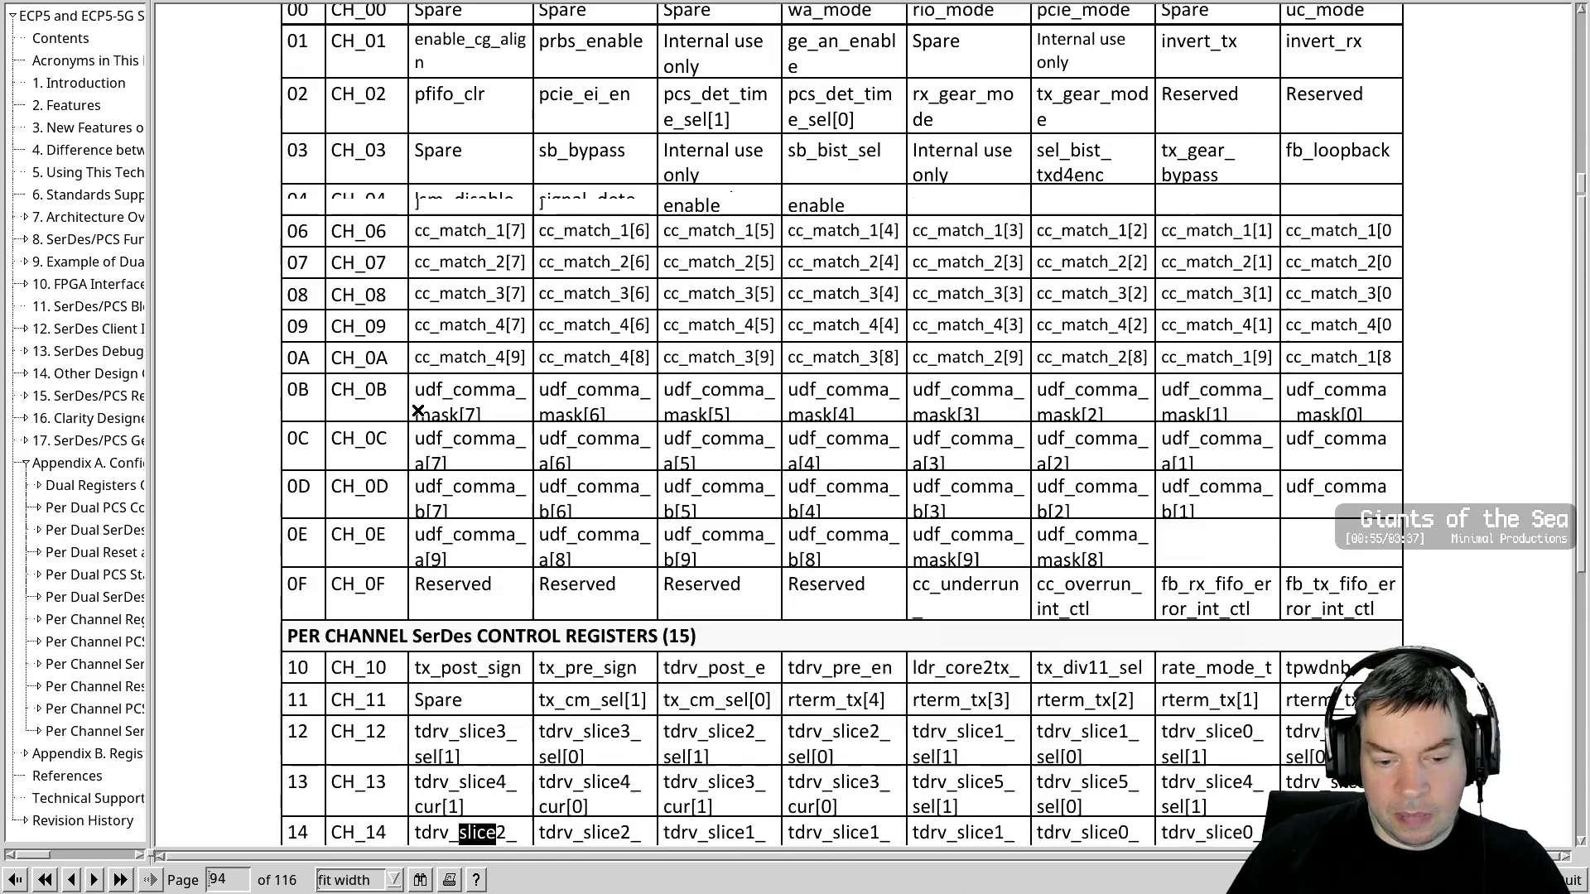
key(ctrl+g)
key(ctrl+g)
key(ctrl+g)
key(ctrl+g)
key(ctrl+g)
key(ctrl+g)
key(ctrl+g)
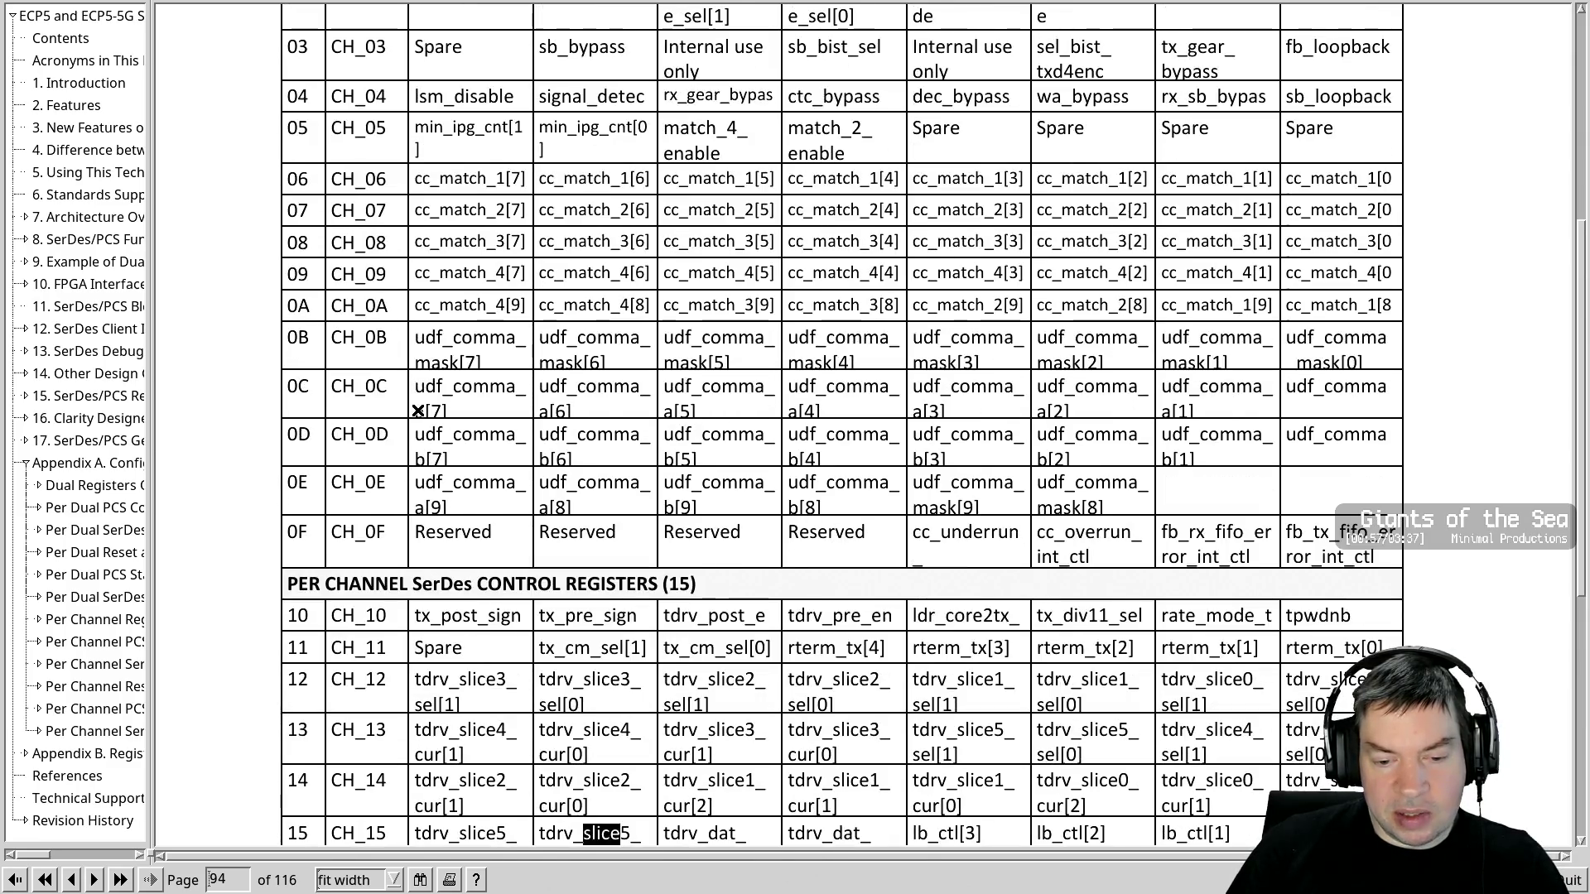
key(ctrl+g)
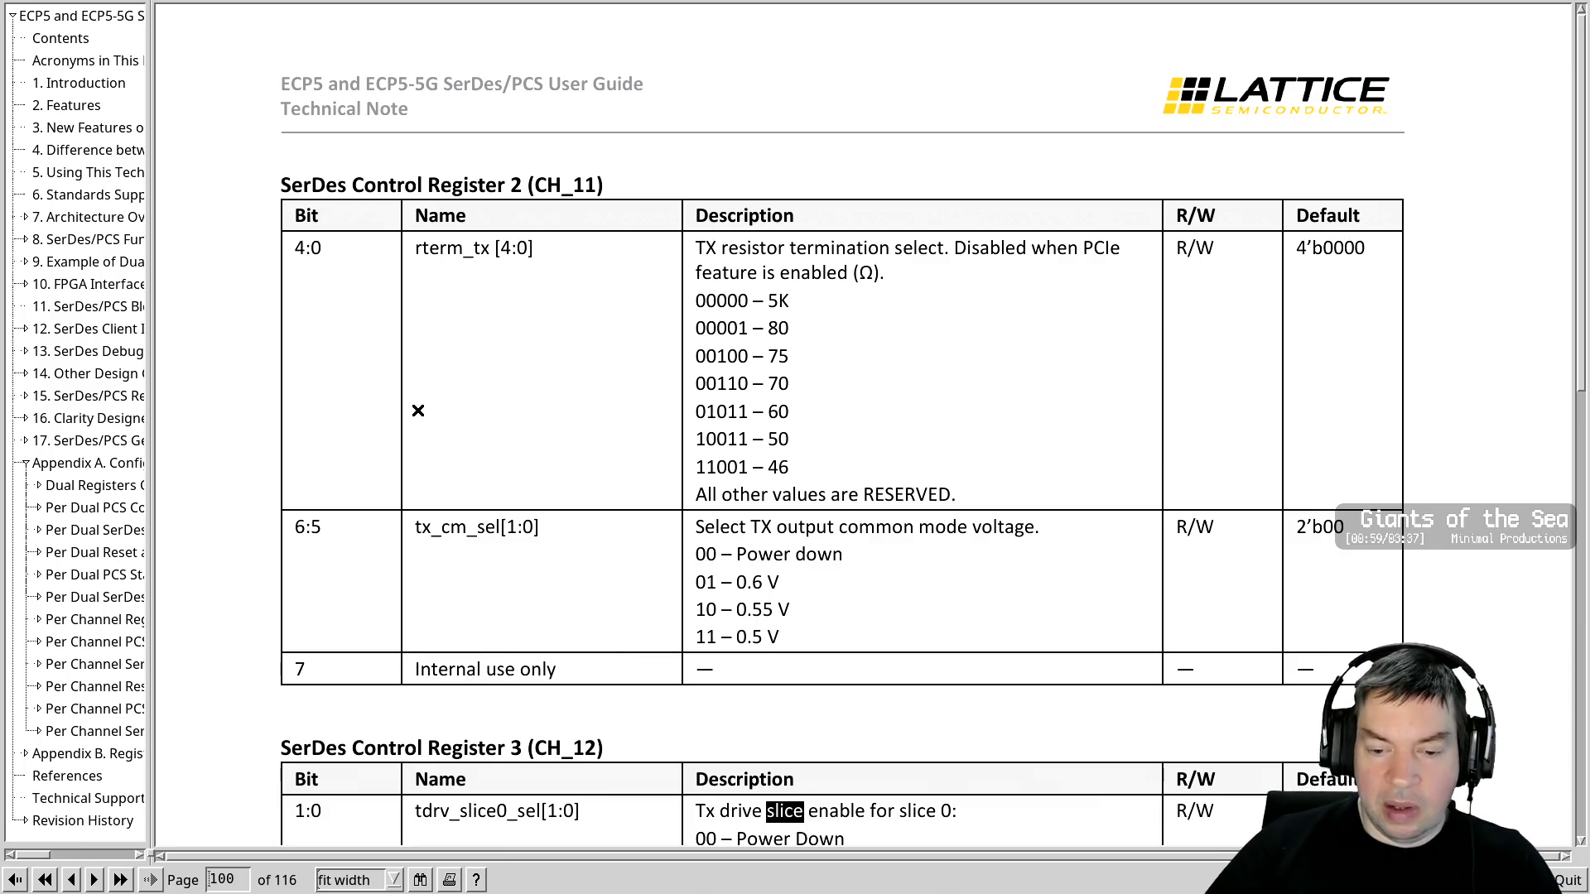
scroll(504, 342, down, 1)
scroll(506, 360, down, 1)
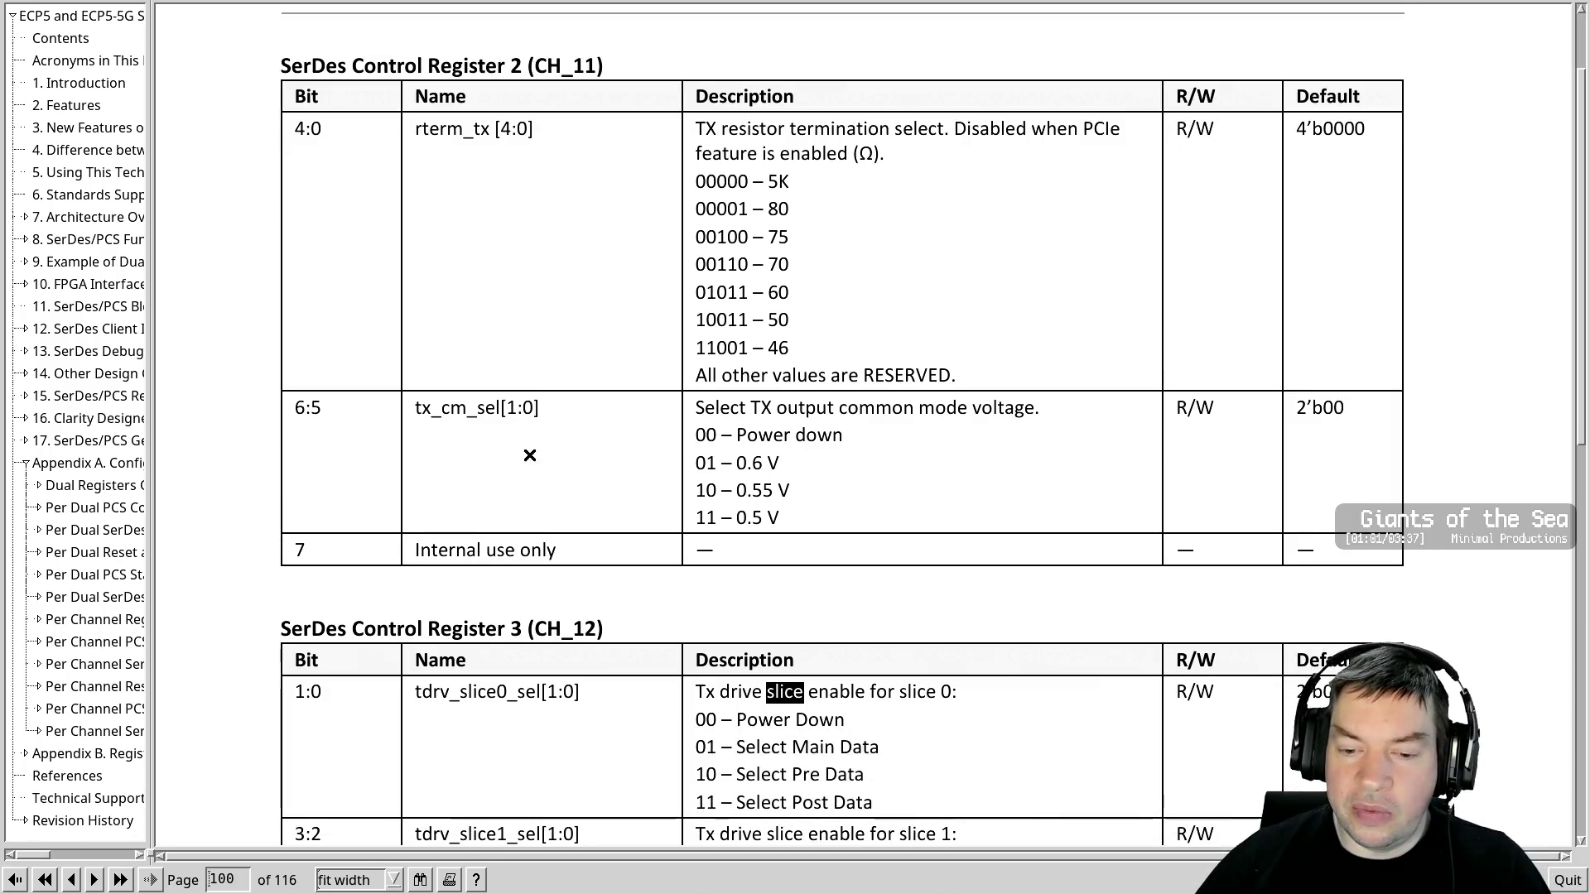
scroll(529, 460, down, 1)
scroll(559, 490, down, 1)
scroll(583, 507, down, 2)
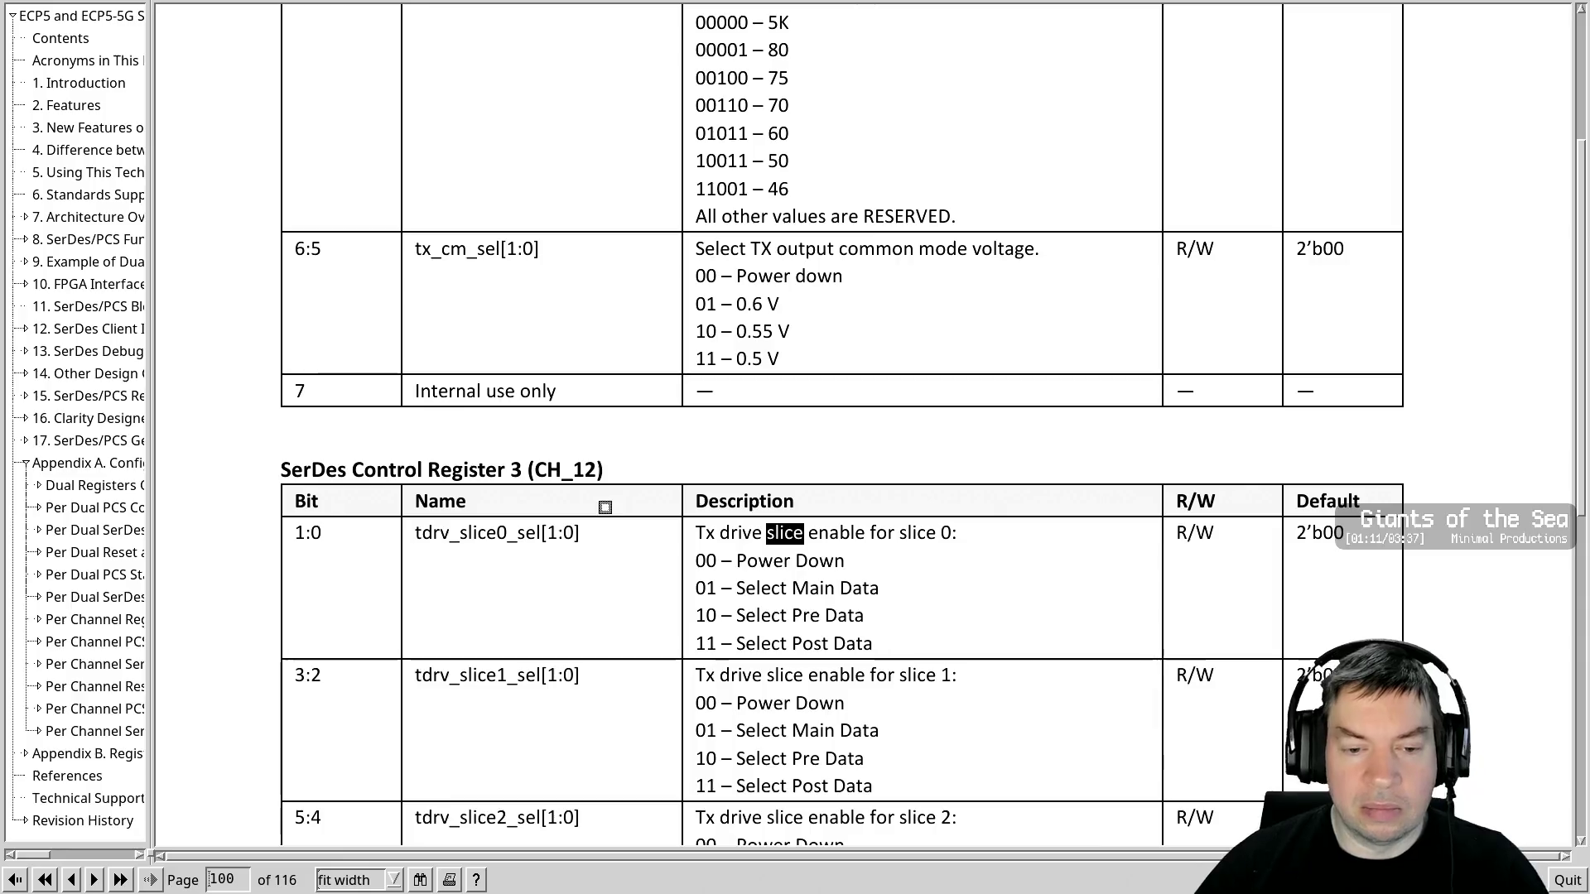
Switch to the Vim settings file and move onto the CH1_TDRV slice 0 current line.
key(alt+Tab)
key(alt+Tab)
key(alt+Tab)
key(k)
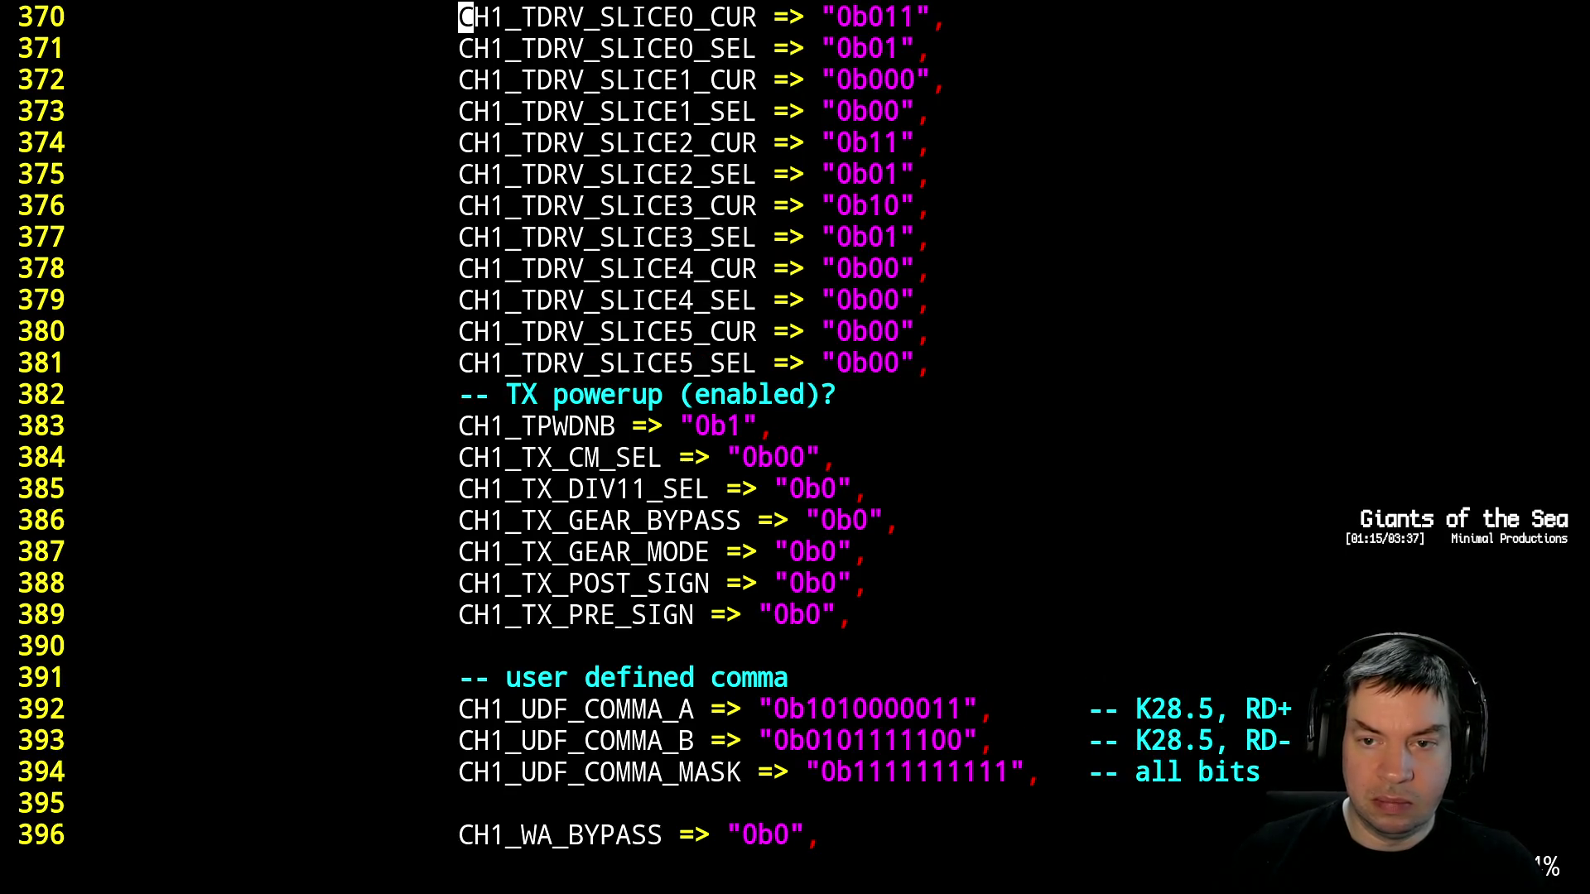
Compare the CH1_TDRV_SLICE0 and SLICE1 select lines against the datasheet Register 3 table, ending in xpdf.
key(k)
key(k)
key(k)
key(j)
key(j)
key(j)
key(j)
key(k)
key(alt+Tab)
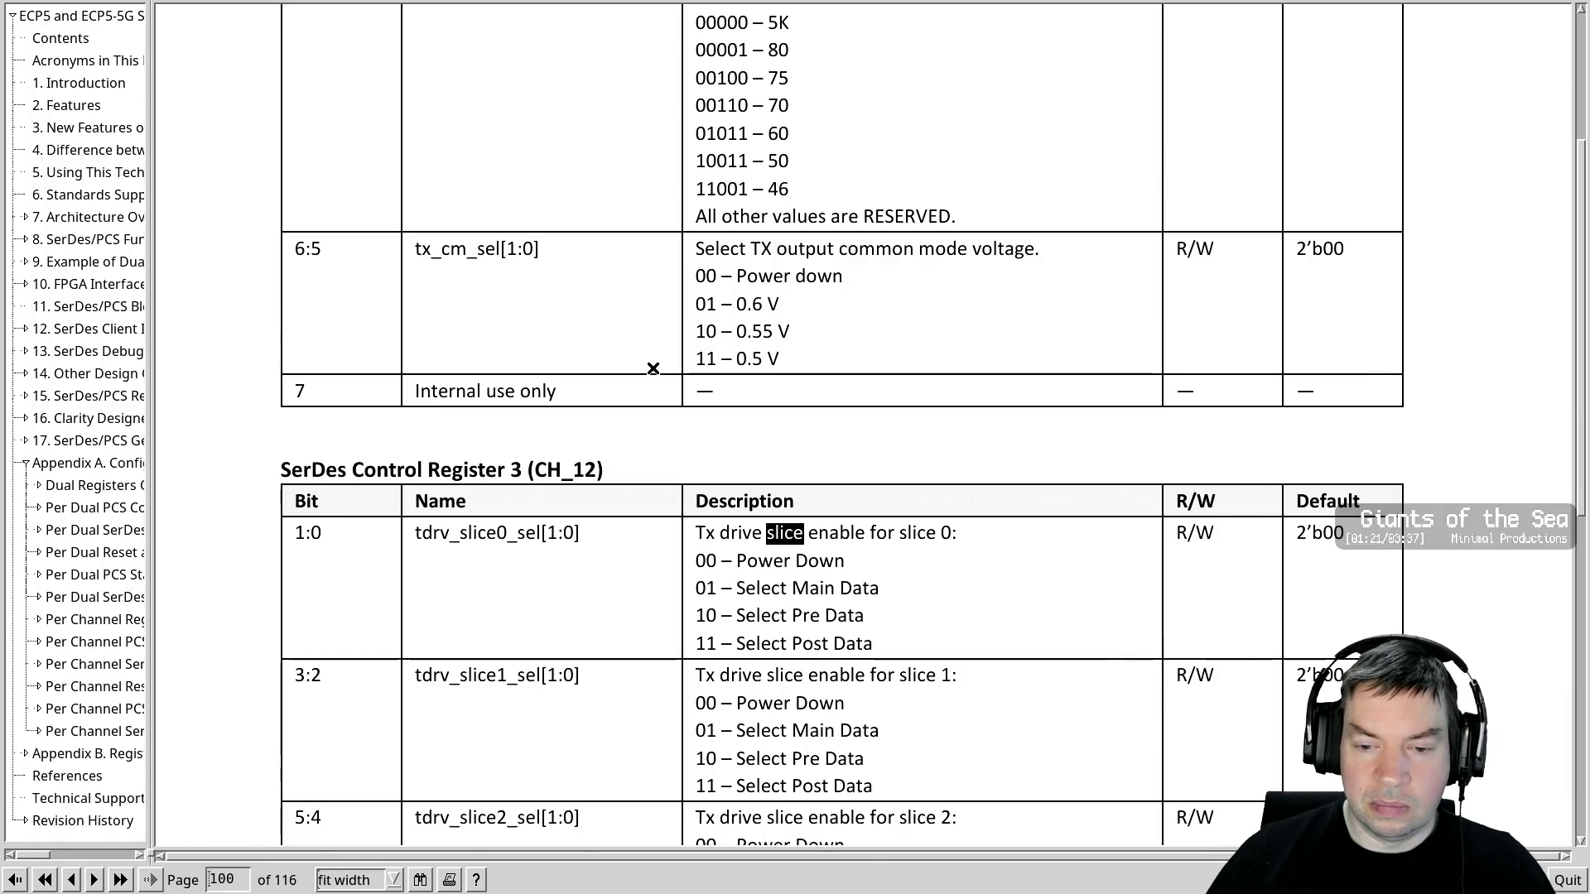
key(alt+Tab)
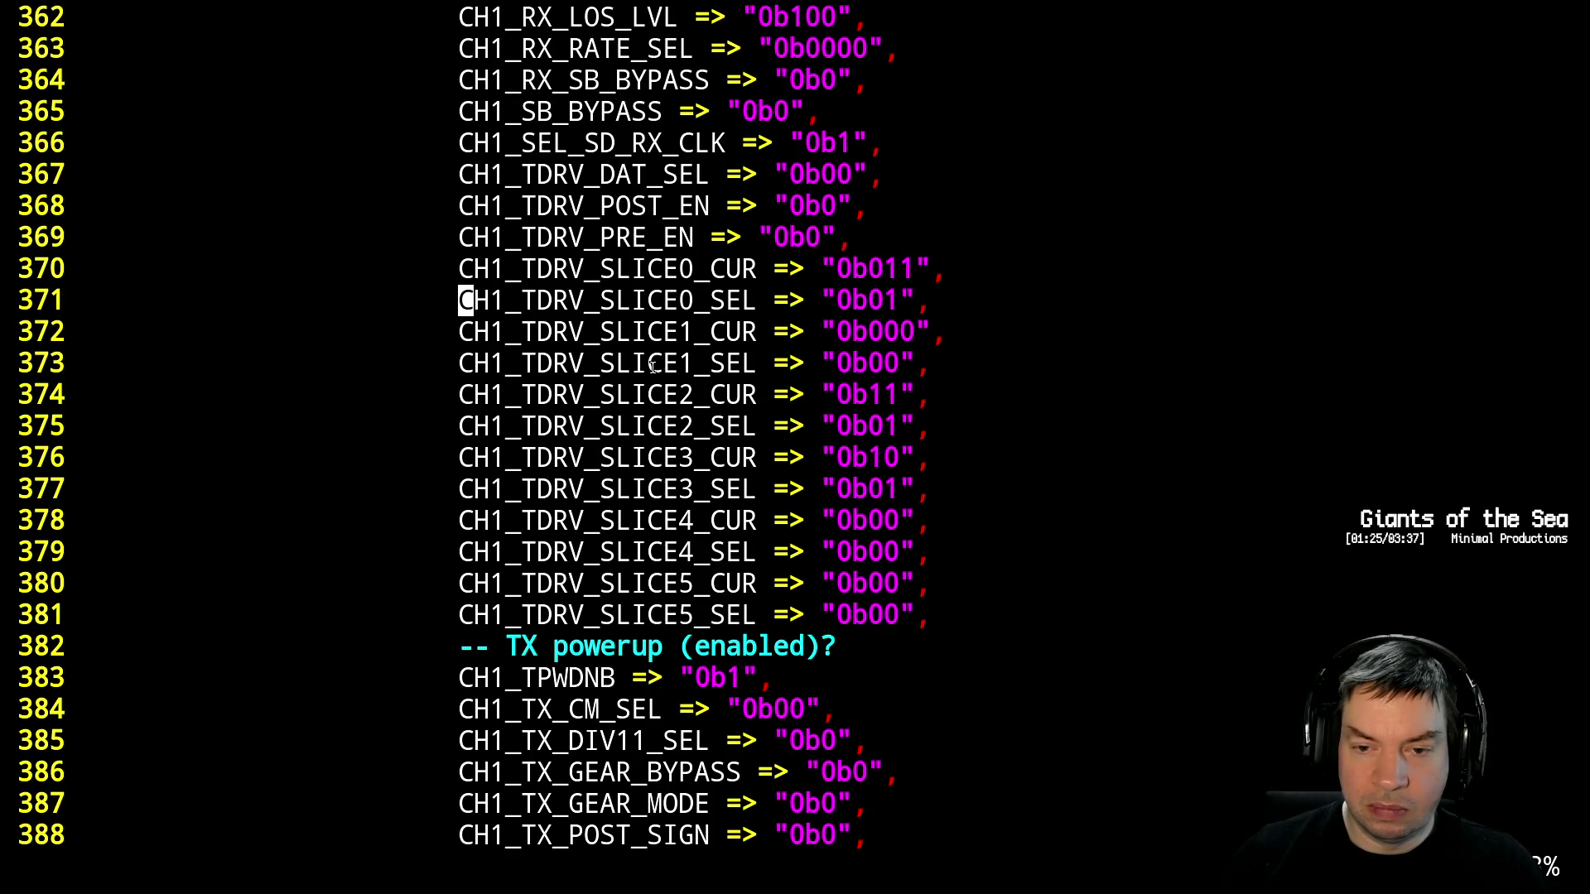
key(j)
key(j)
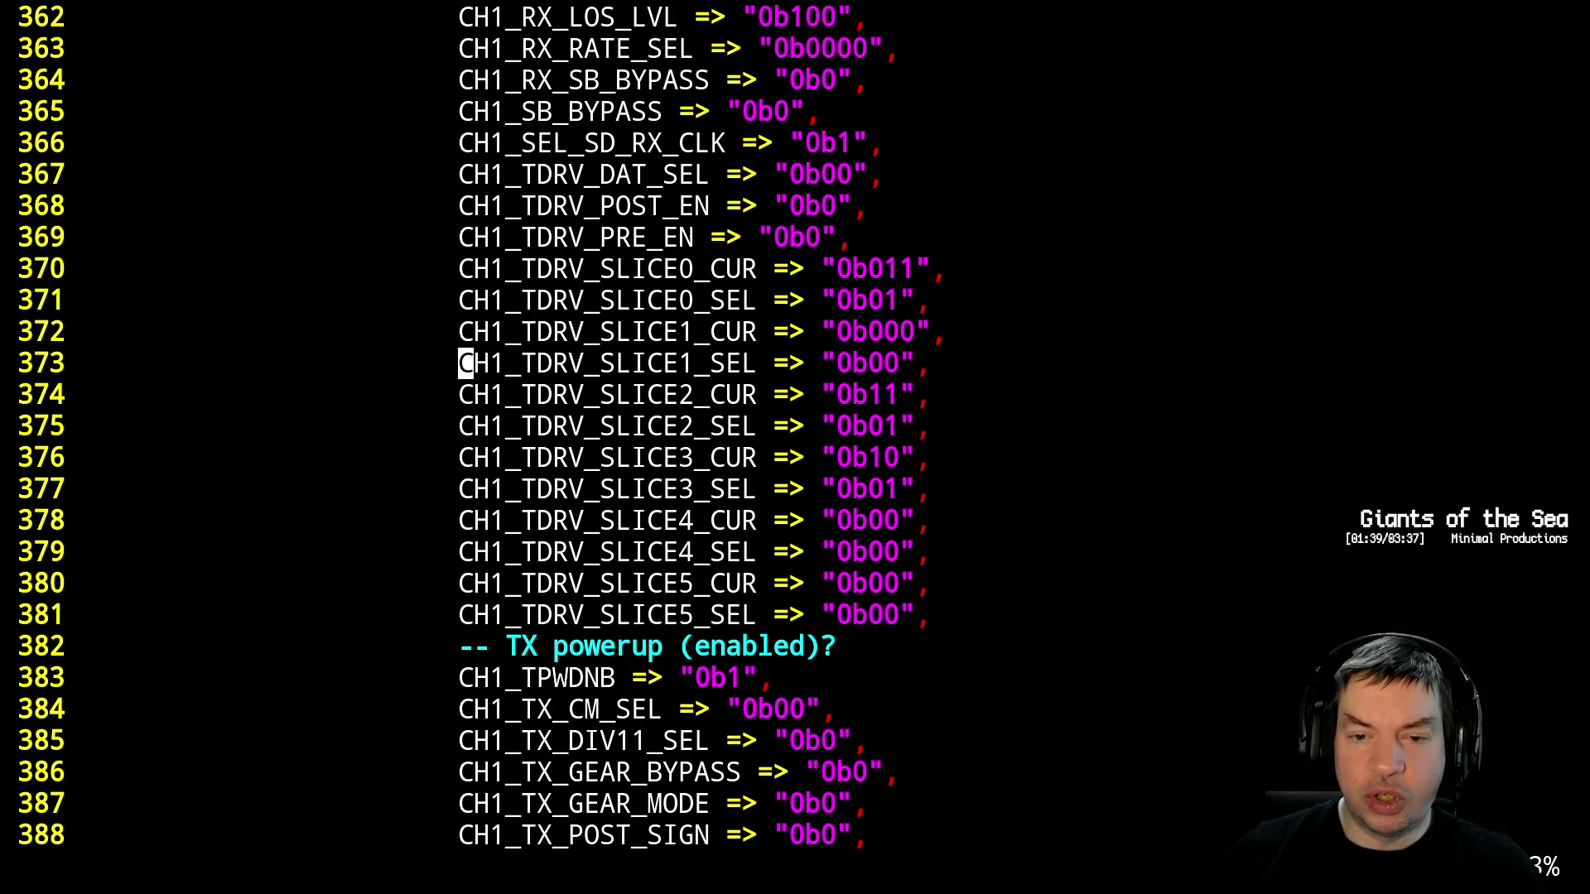
key(alt+Tab)
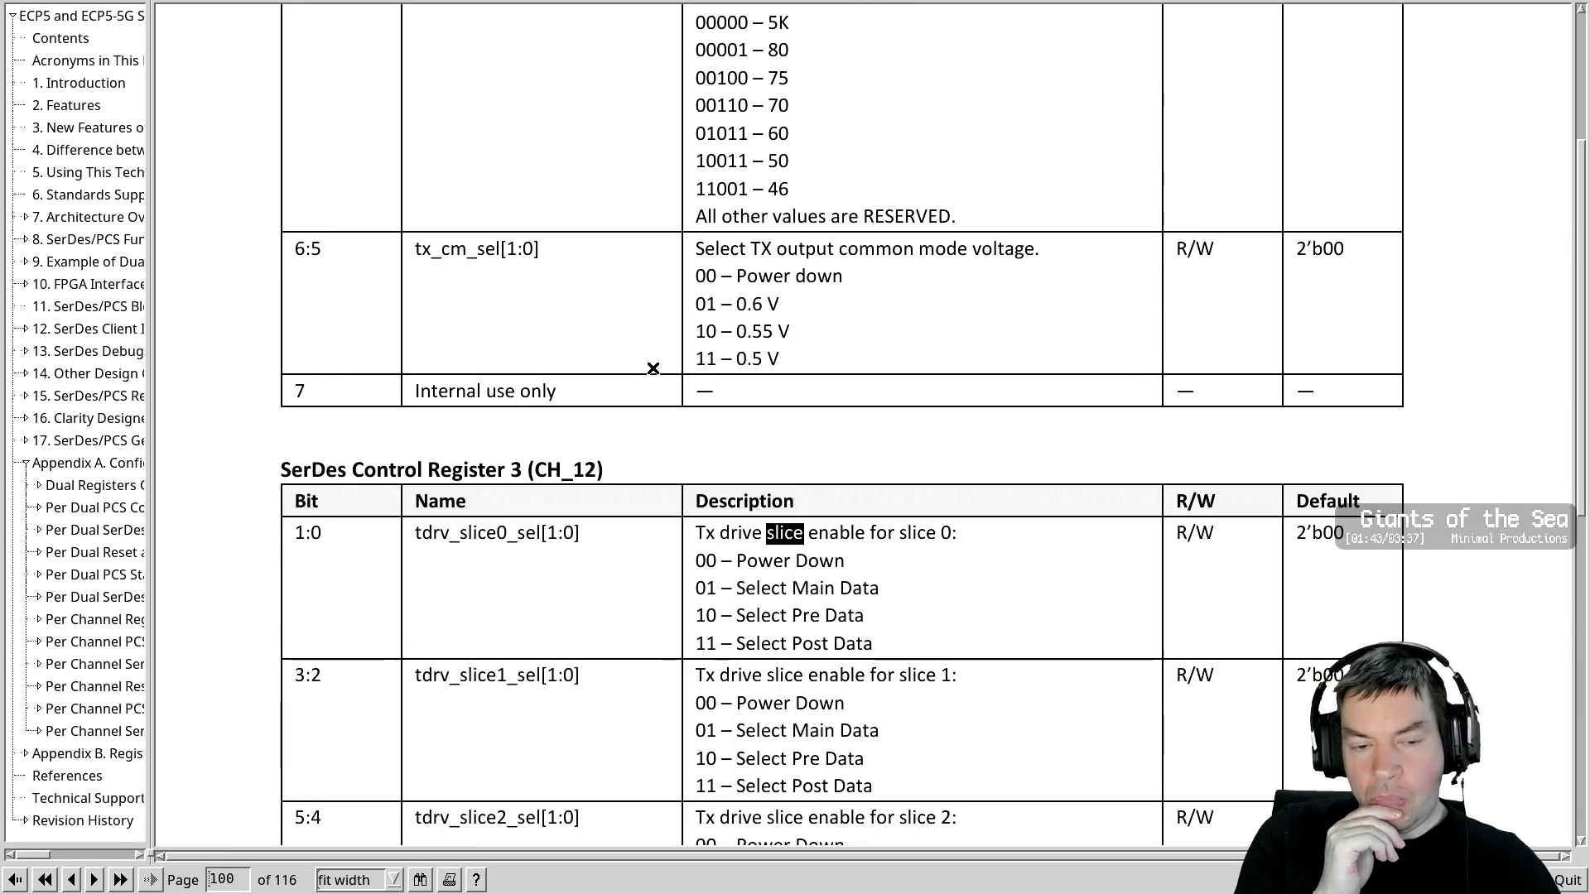
scroll(728, 571, down, 2)
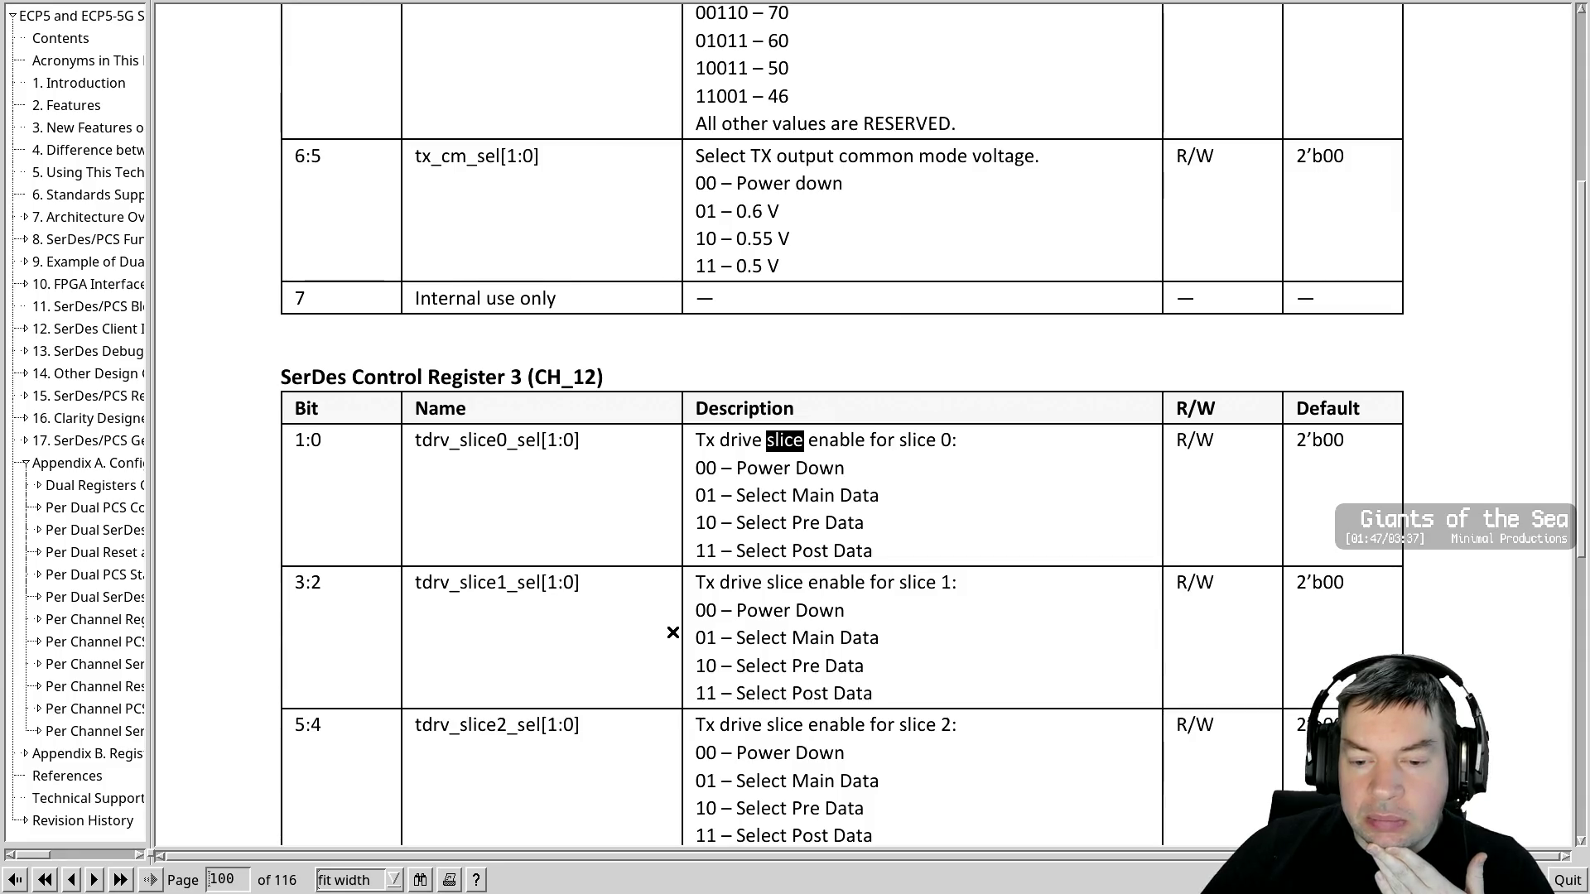
scroll(673, 633, down, 1)
scroll(671, 633, down, 1)
scroll(672, 633, down, 1)
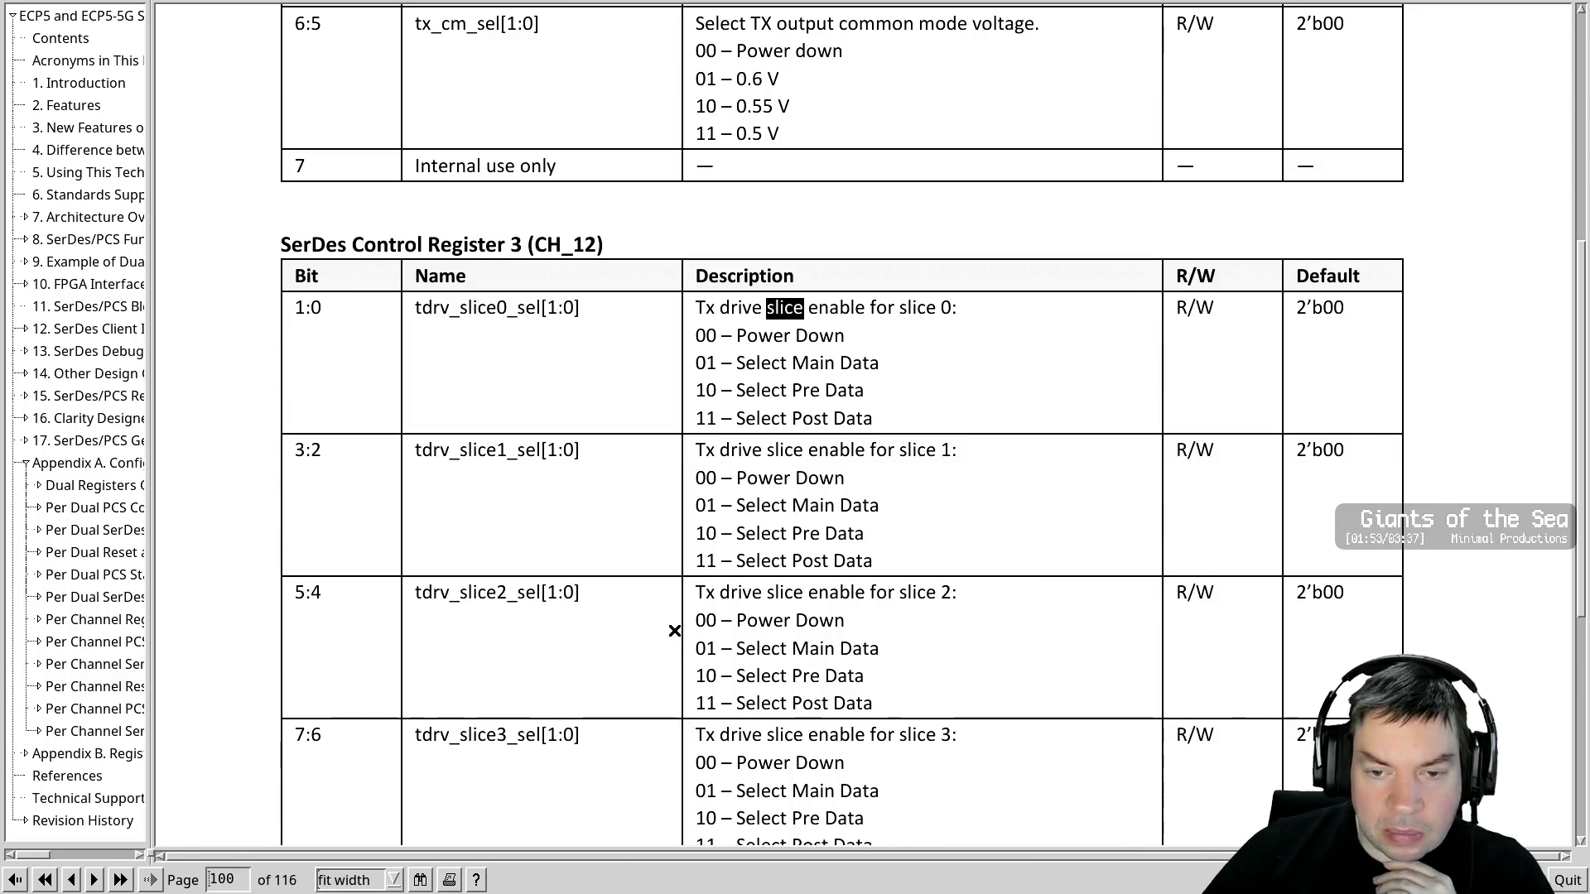
scroll(675, 629, down, 3)
scroll(675, 630, down, 2)
scroll(675, 630, down, 2)
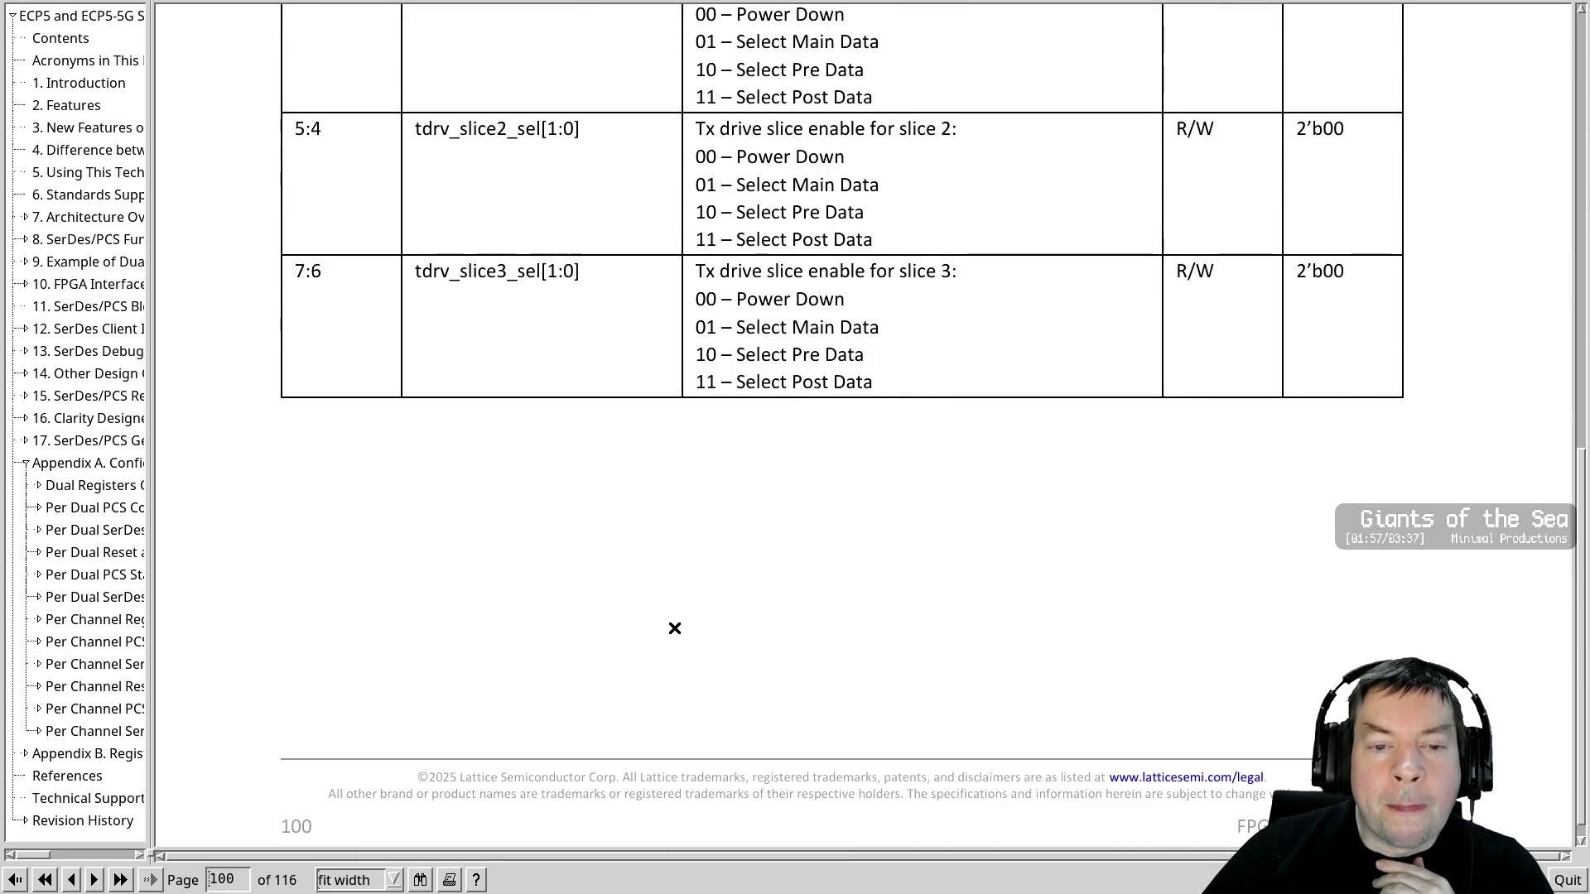
scroll(675, 630, down, 8)
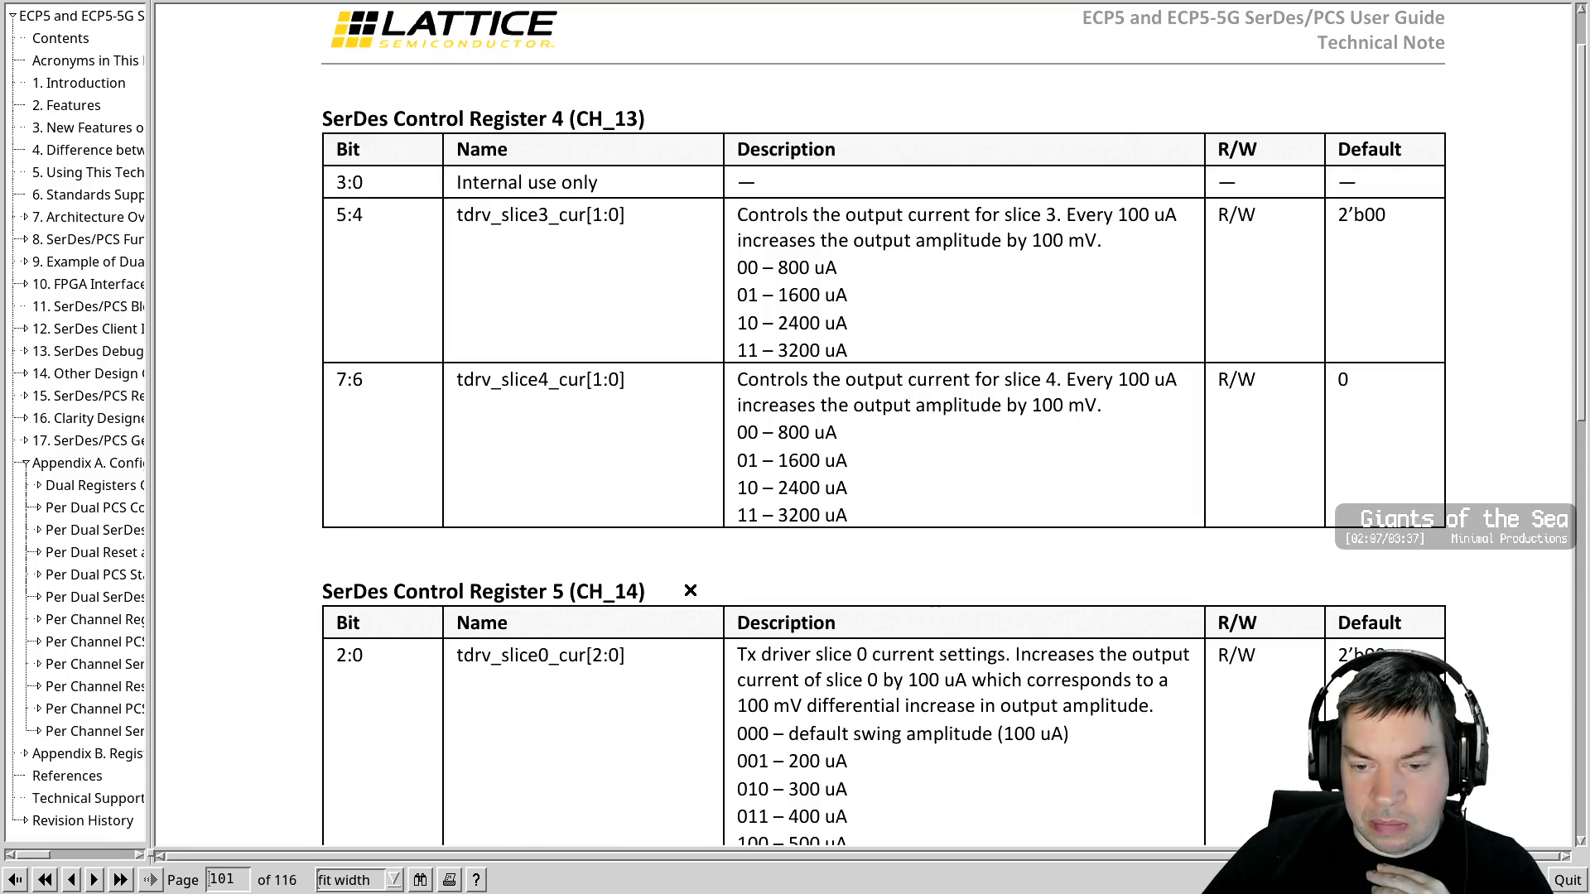
scroll(709, 588, down, 3)
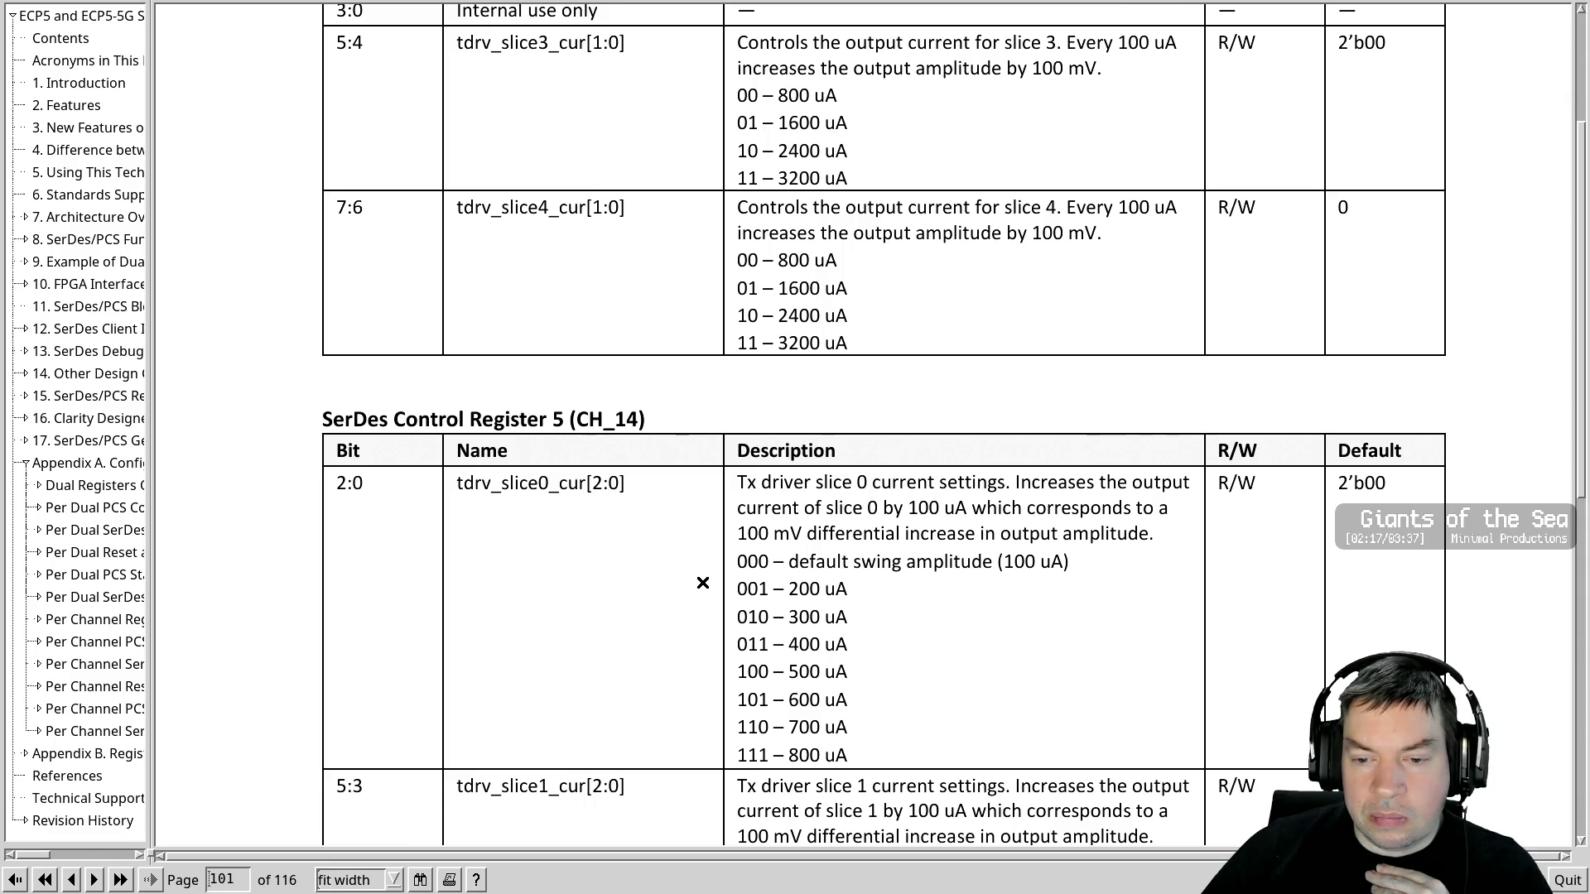
scroll(704, 583, down, 1)
scroll(703, 583, down, 1)
scroll(704, 583, down, 1)
scroll(711, 571, down, 2)
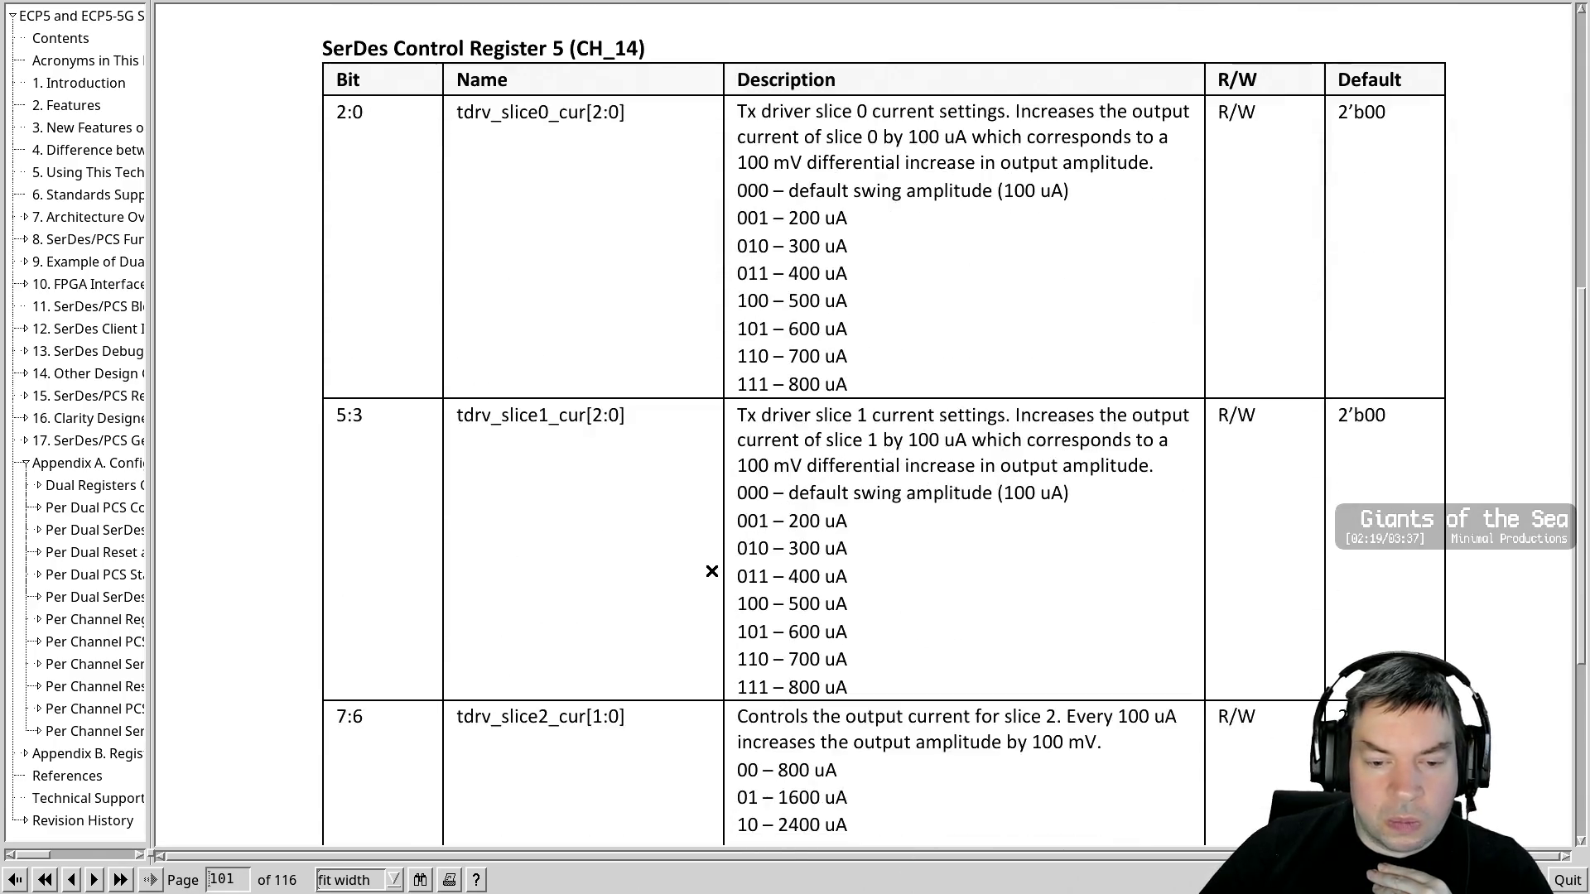
scroll(714, 565, down, 3)
scroll(719, 561, down, 1)
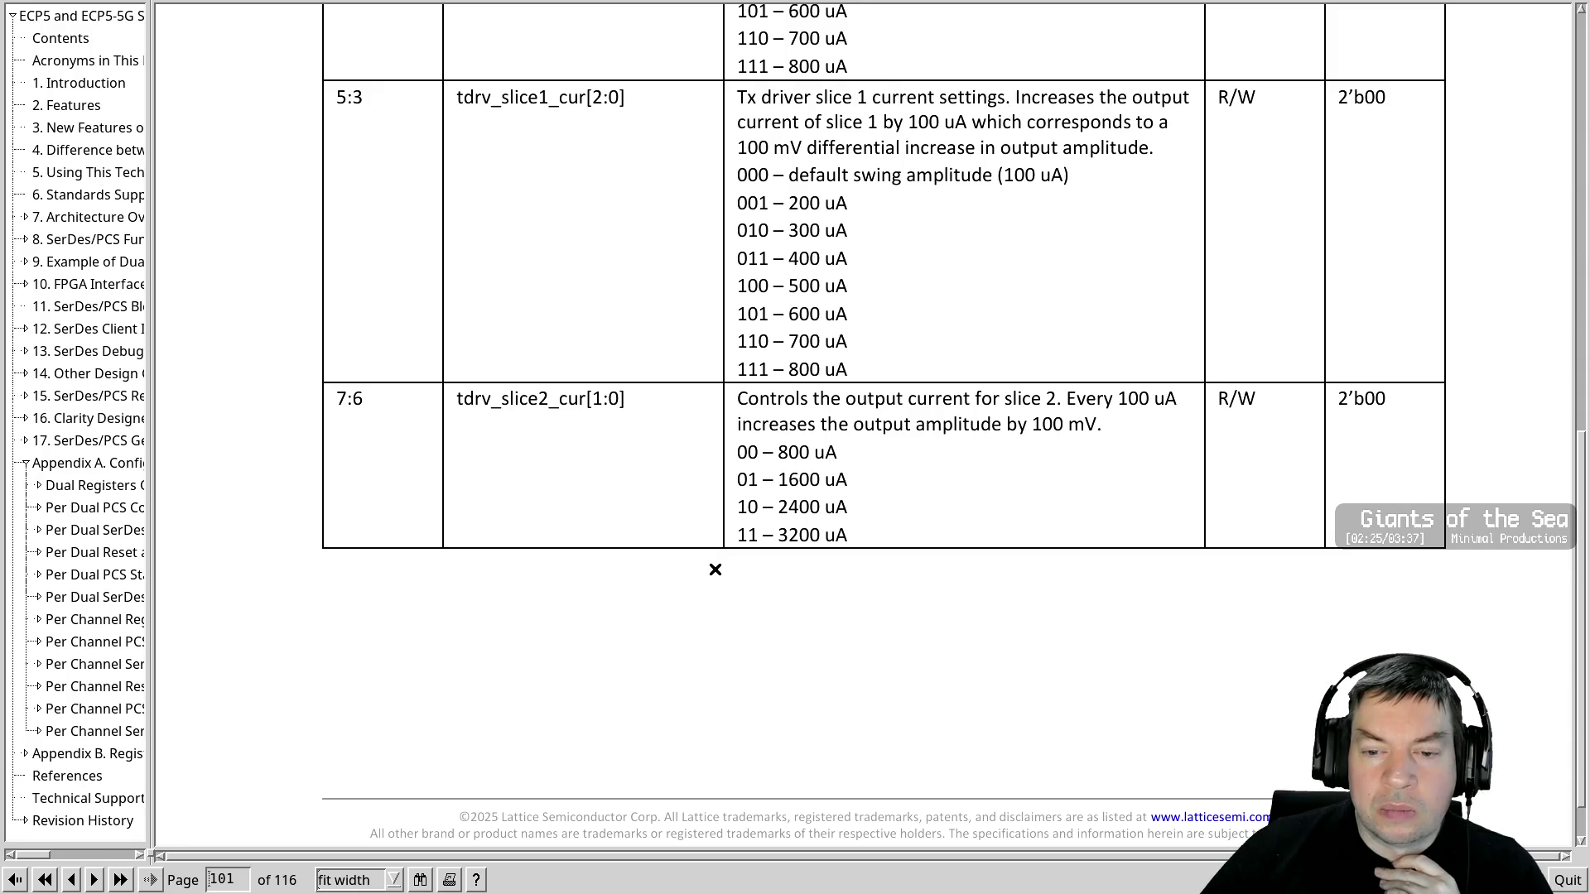
scroll(714, 569, up, 1)
scroll(715, 570, up, 1)
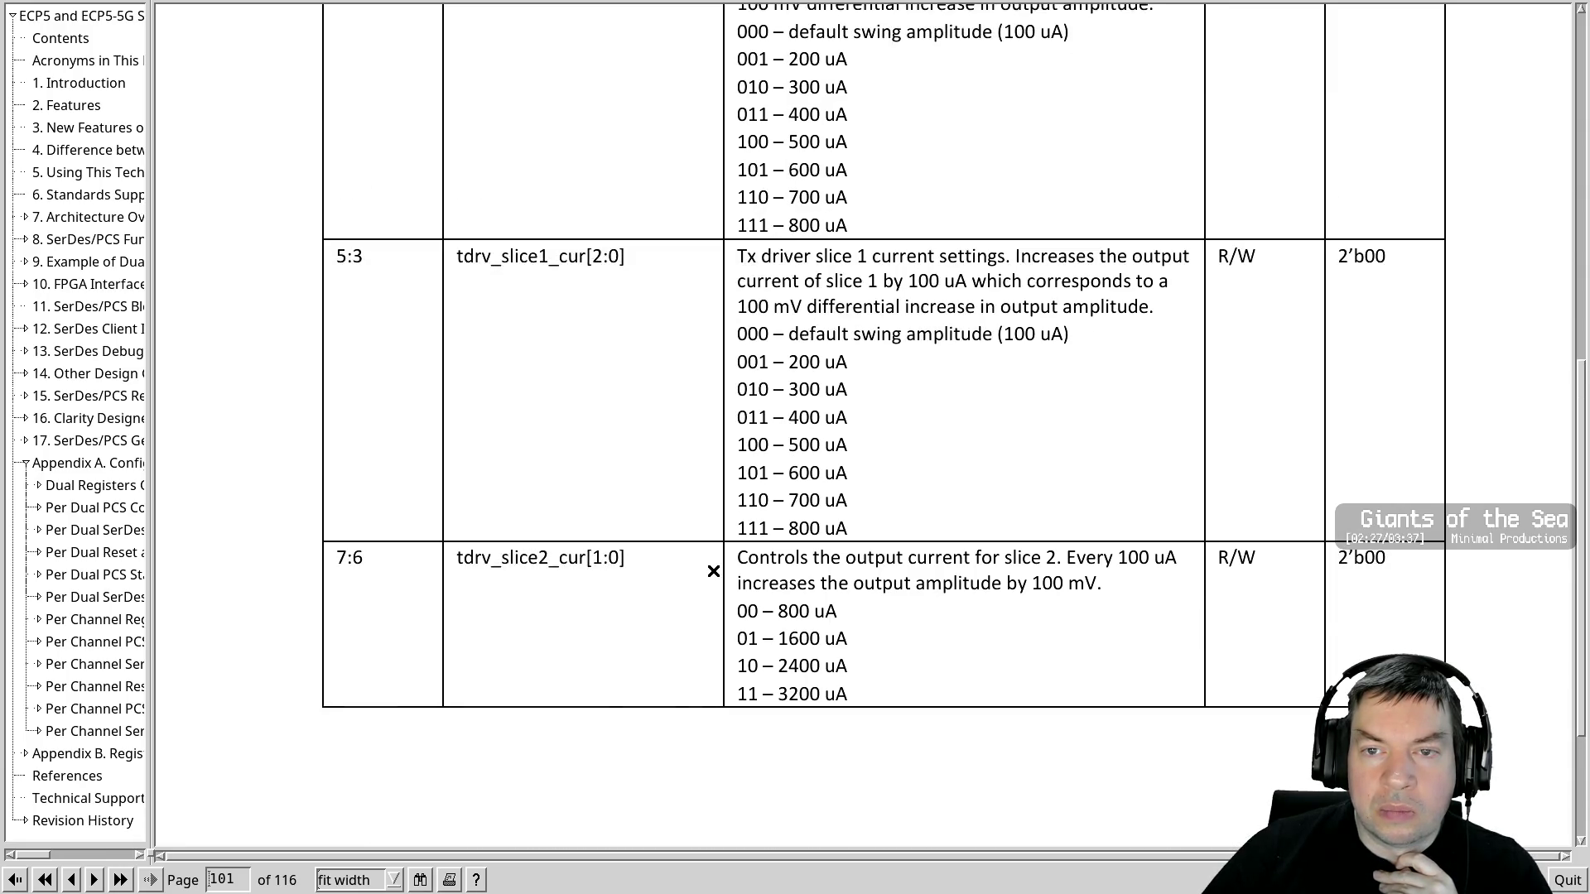
scroll(714, 571, up, 1)
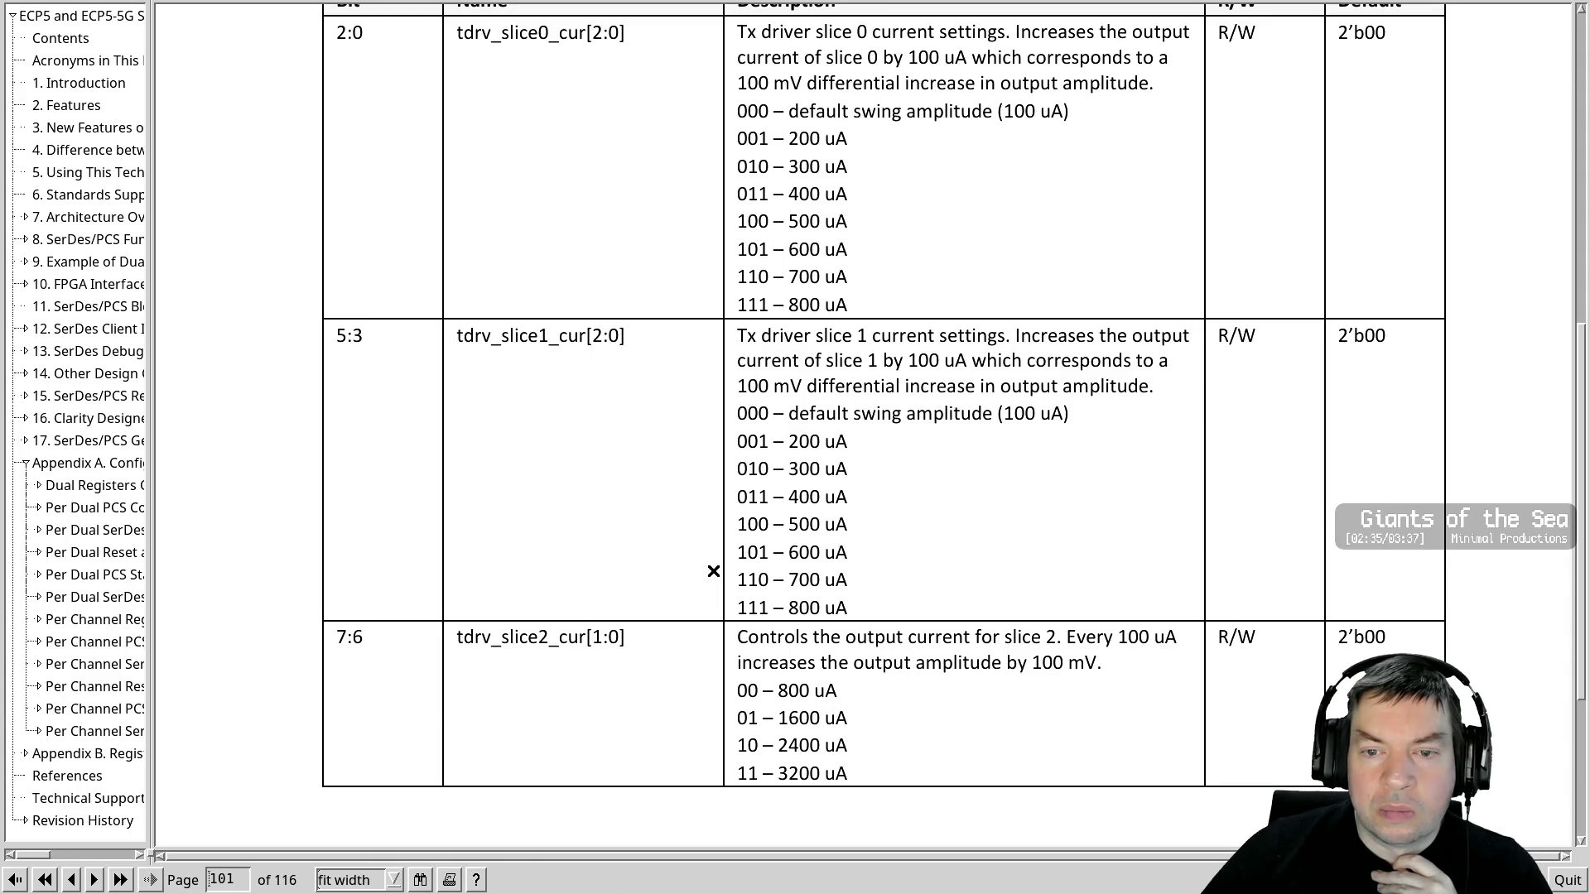
scroll(712, 572, down, 2)
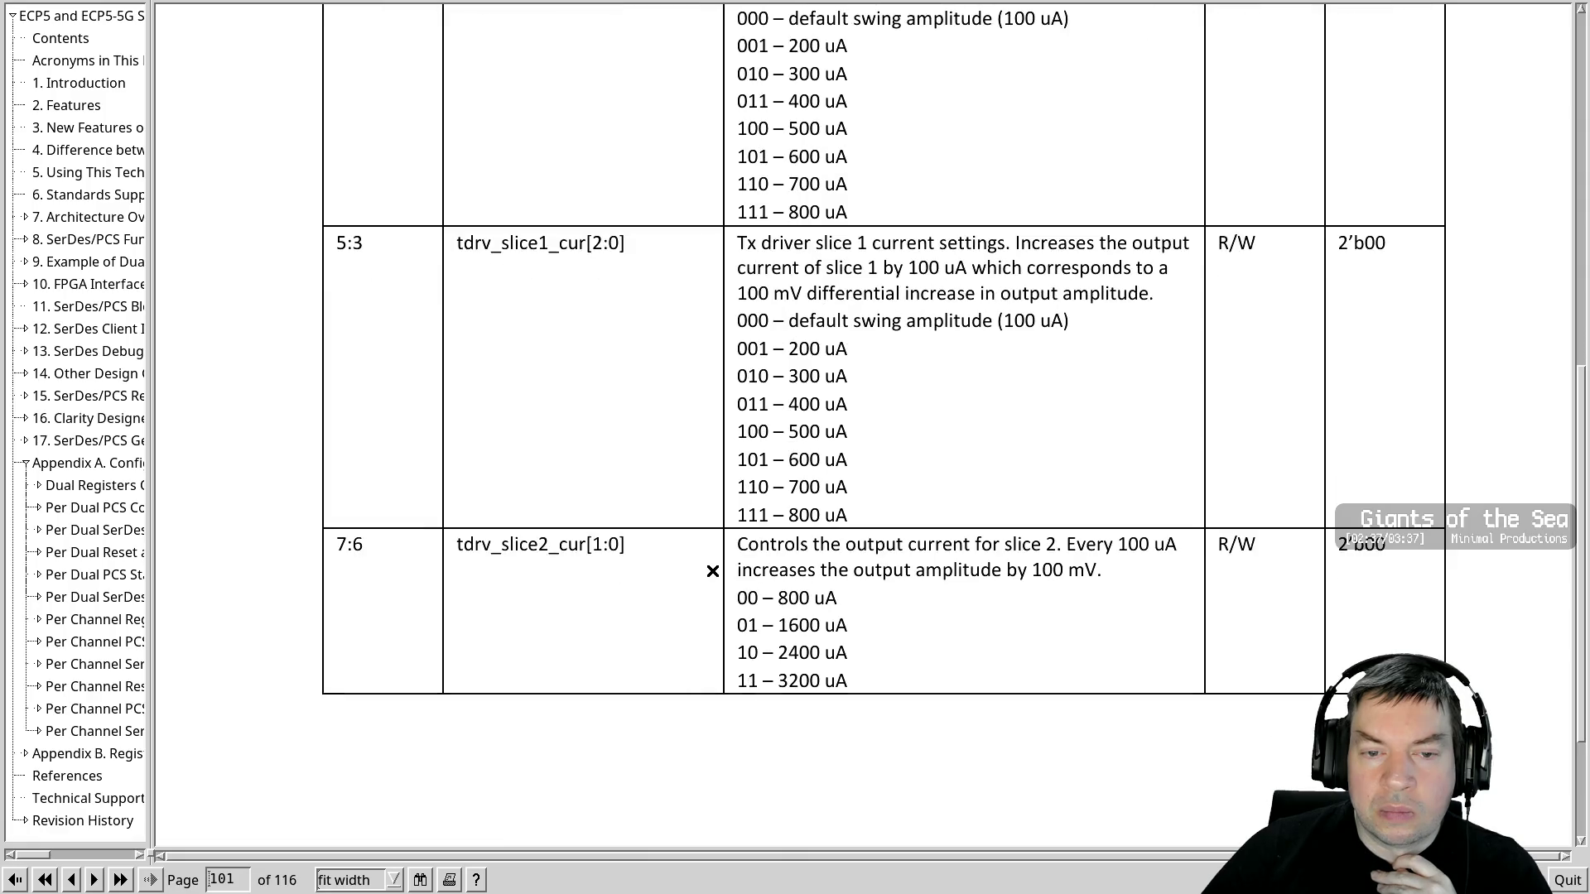
scroll(712, 573, down, 1)
scroll(712, 571, down, 2)
scroll(712, 572, down, 2)
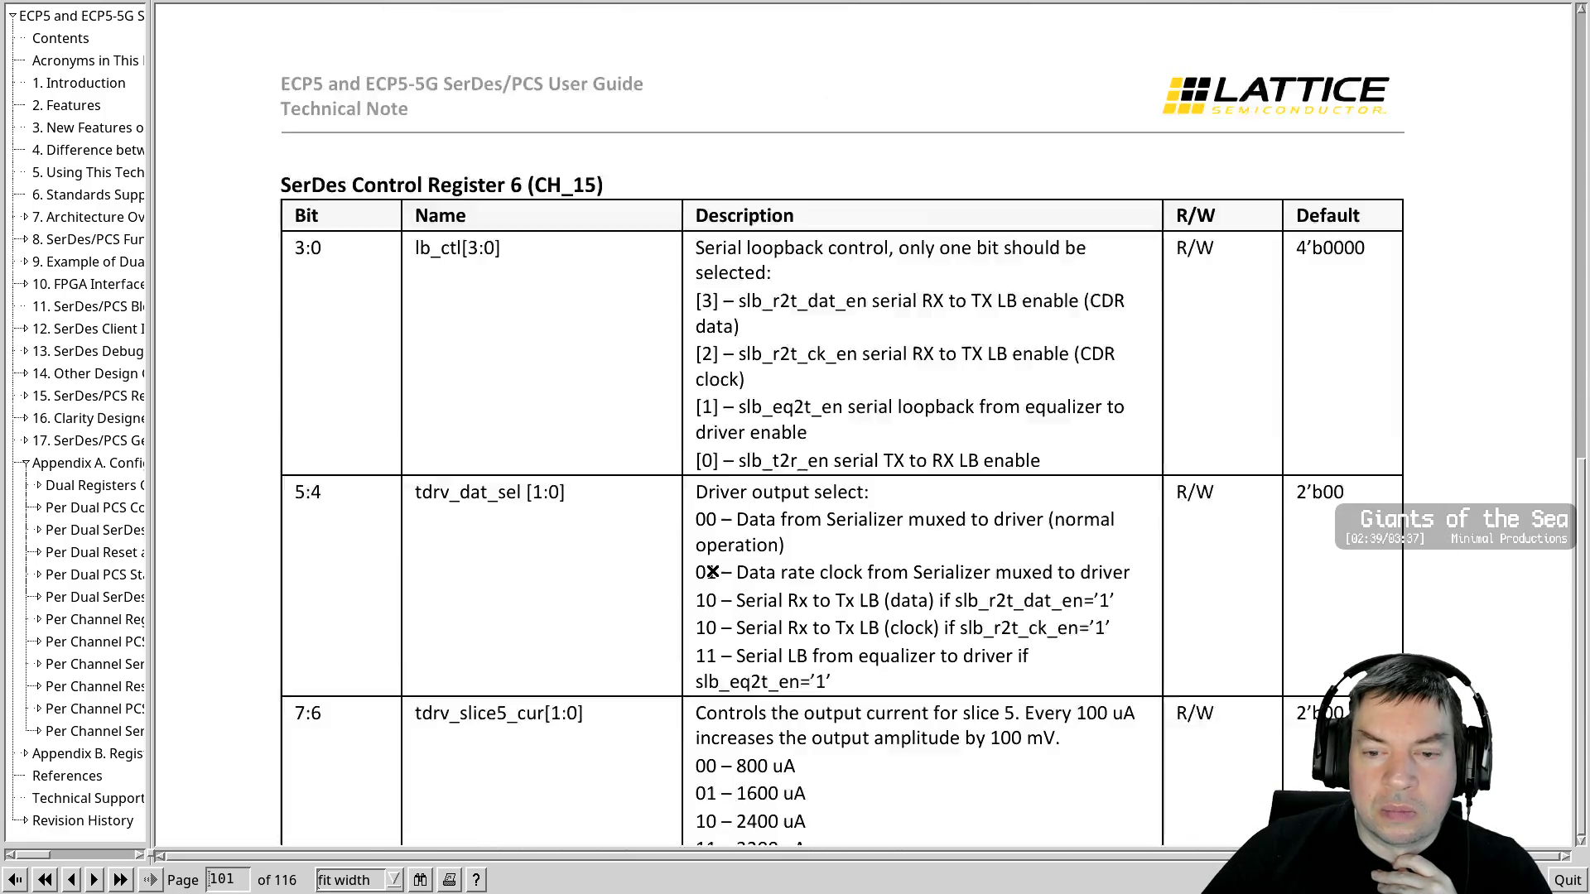
scroll(712, 572, up, 1)
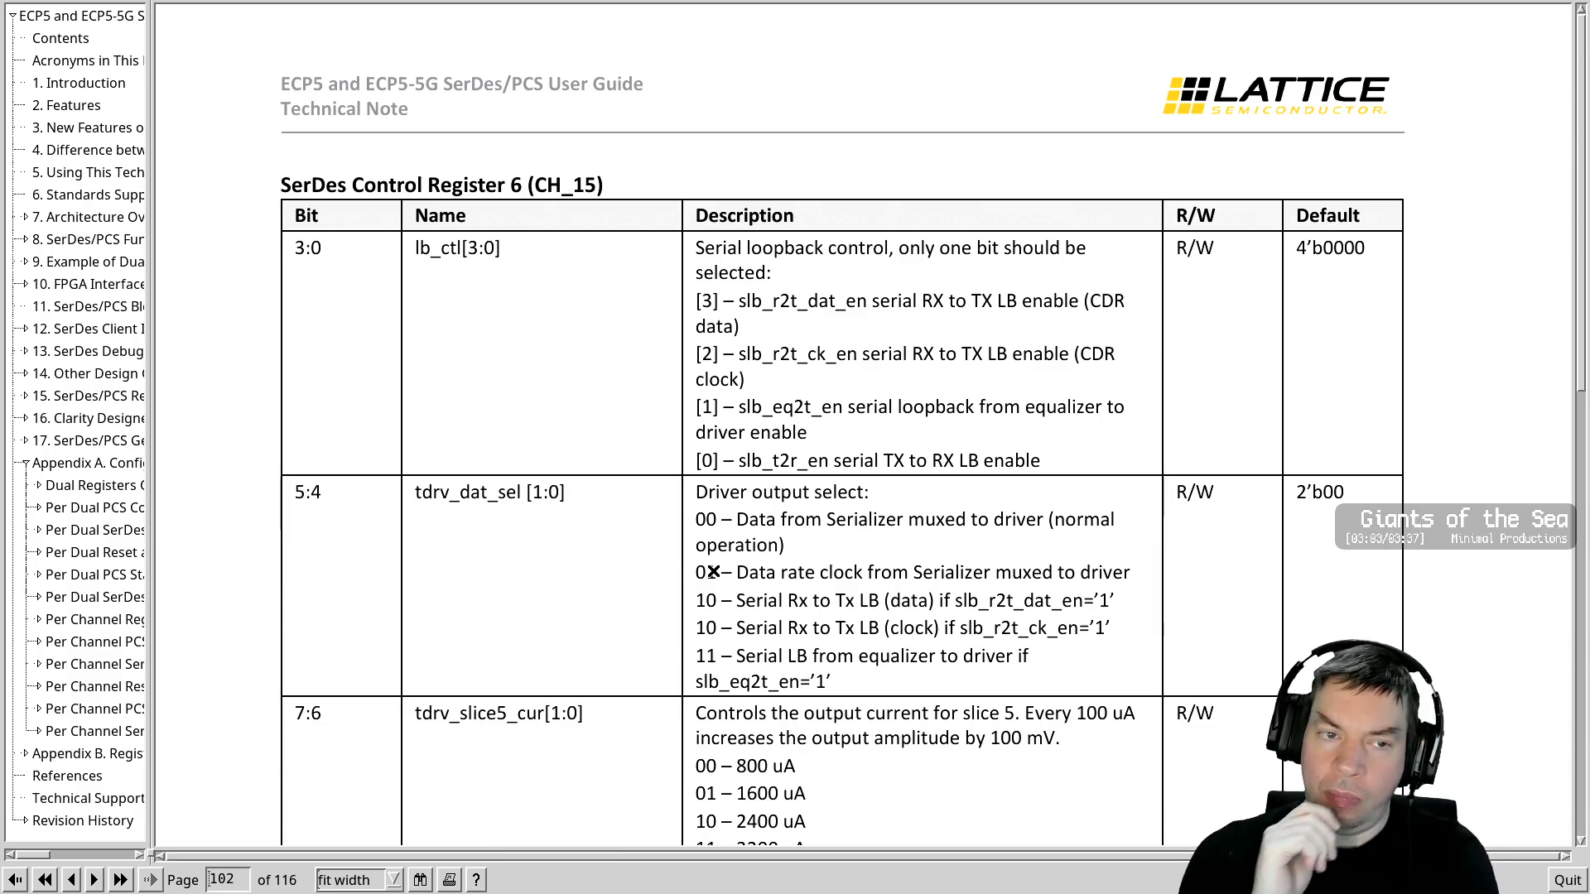
Review the CH1 RX and TX settings between lines 355 and 389 in Vim, then return to the datasheet.
key(alt+Tab)
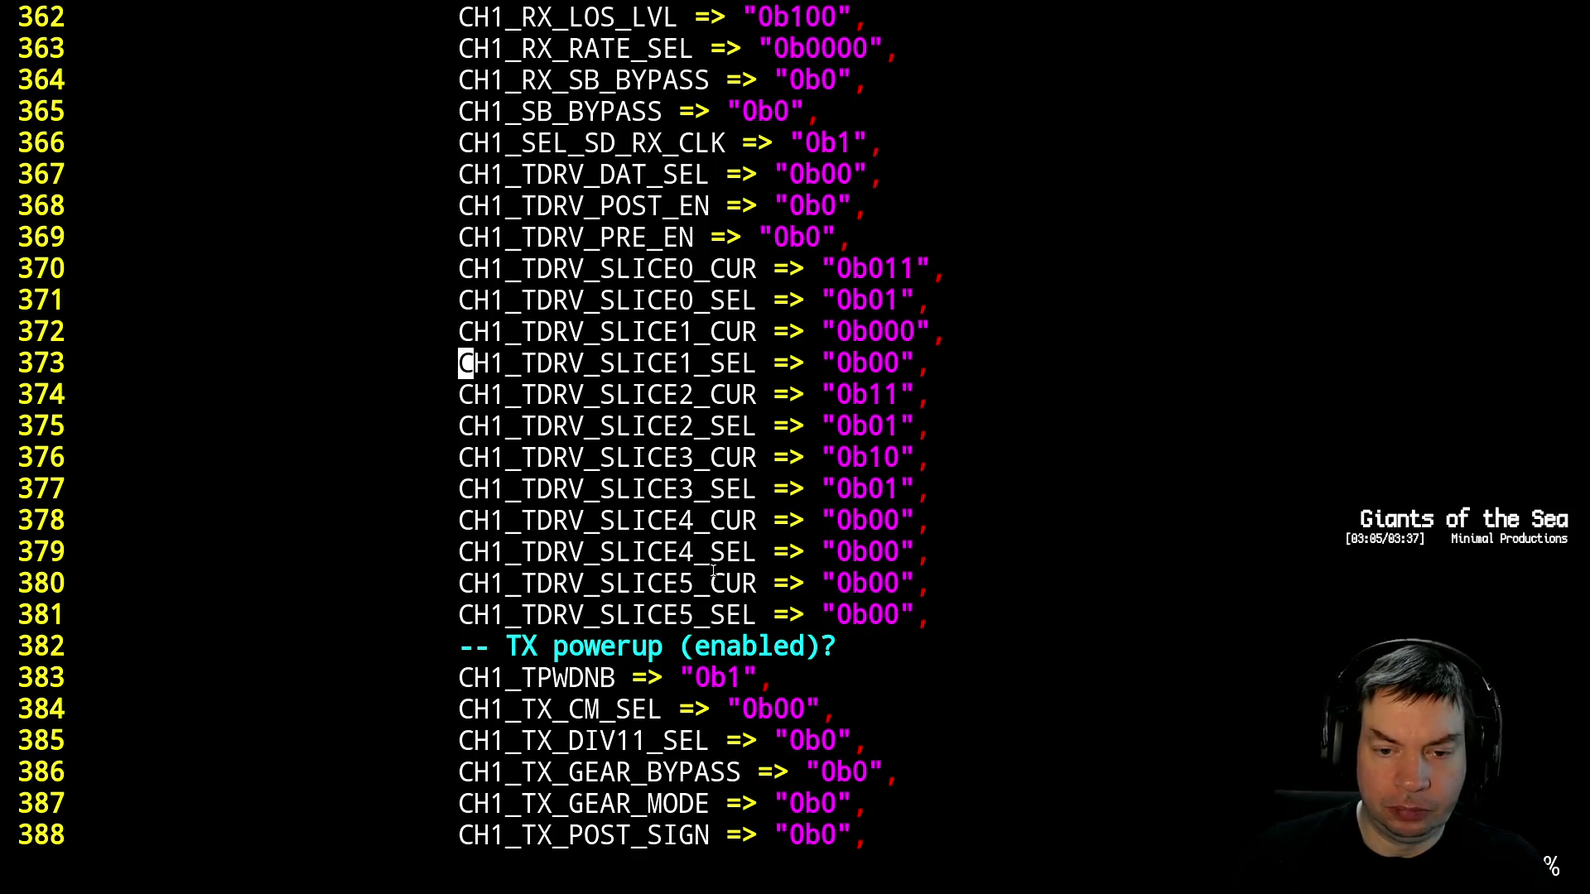
key(Up)
key(Up)
key(Up)
key(Up)
key(Up)
key(Up)
key(Up)
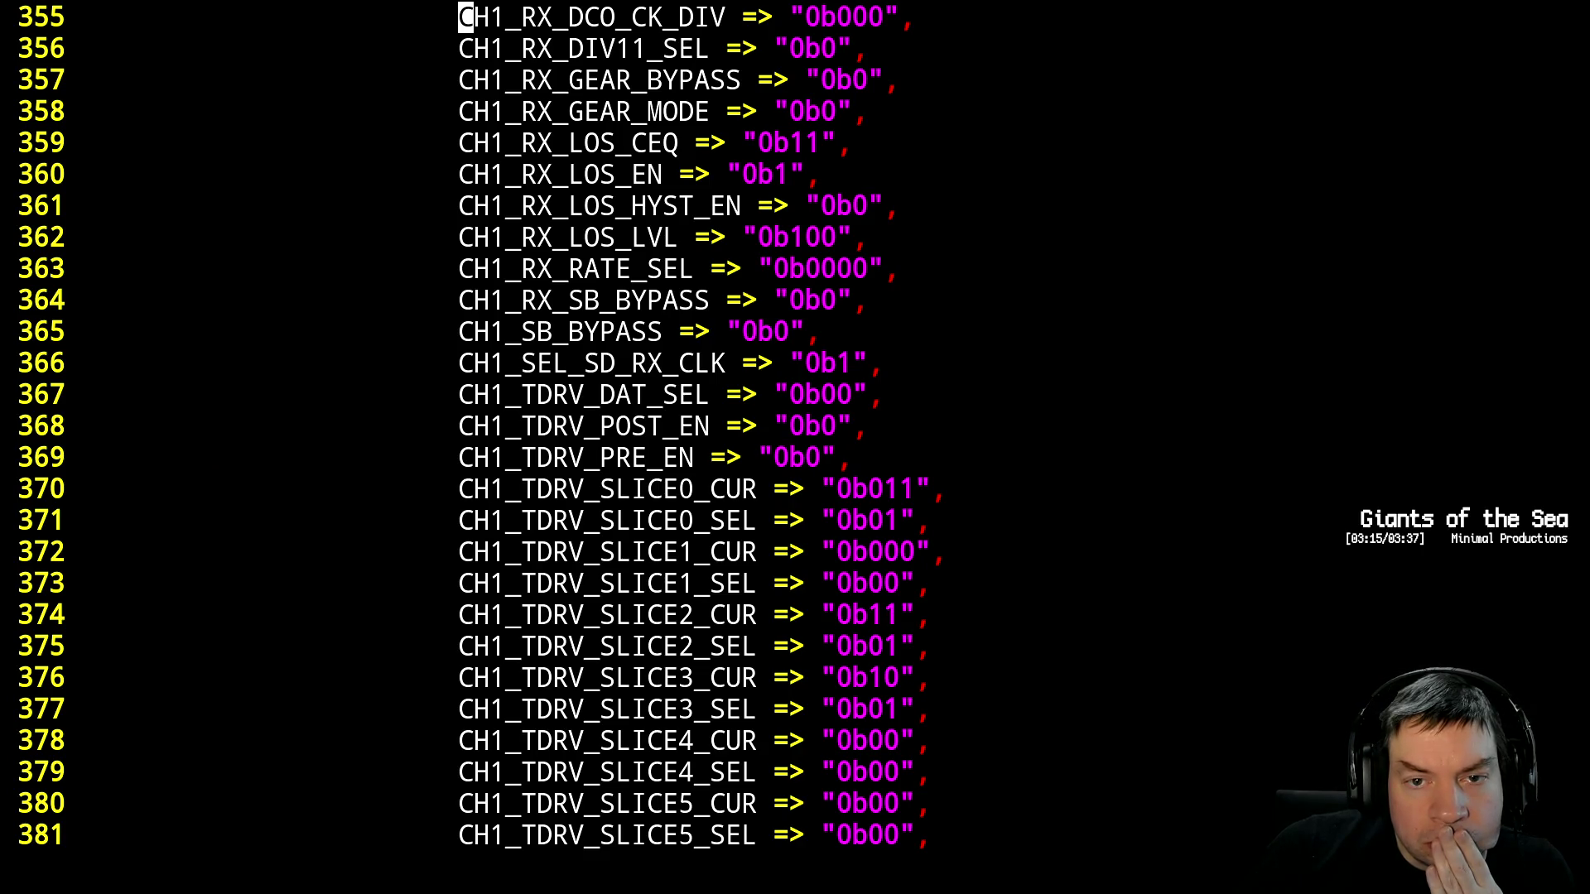
key(Down)
key(Down)
key(Down)
key(Down)
key(Down)
key(Down)
key(Down)
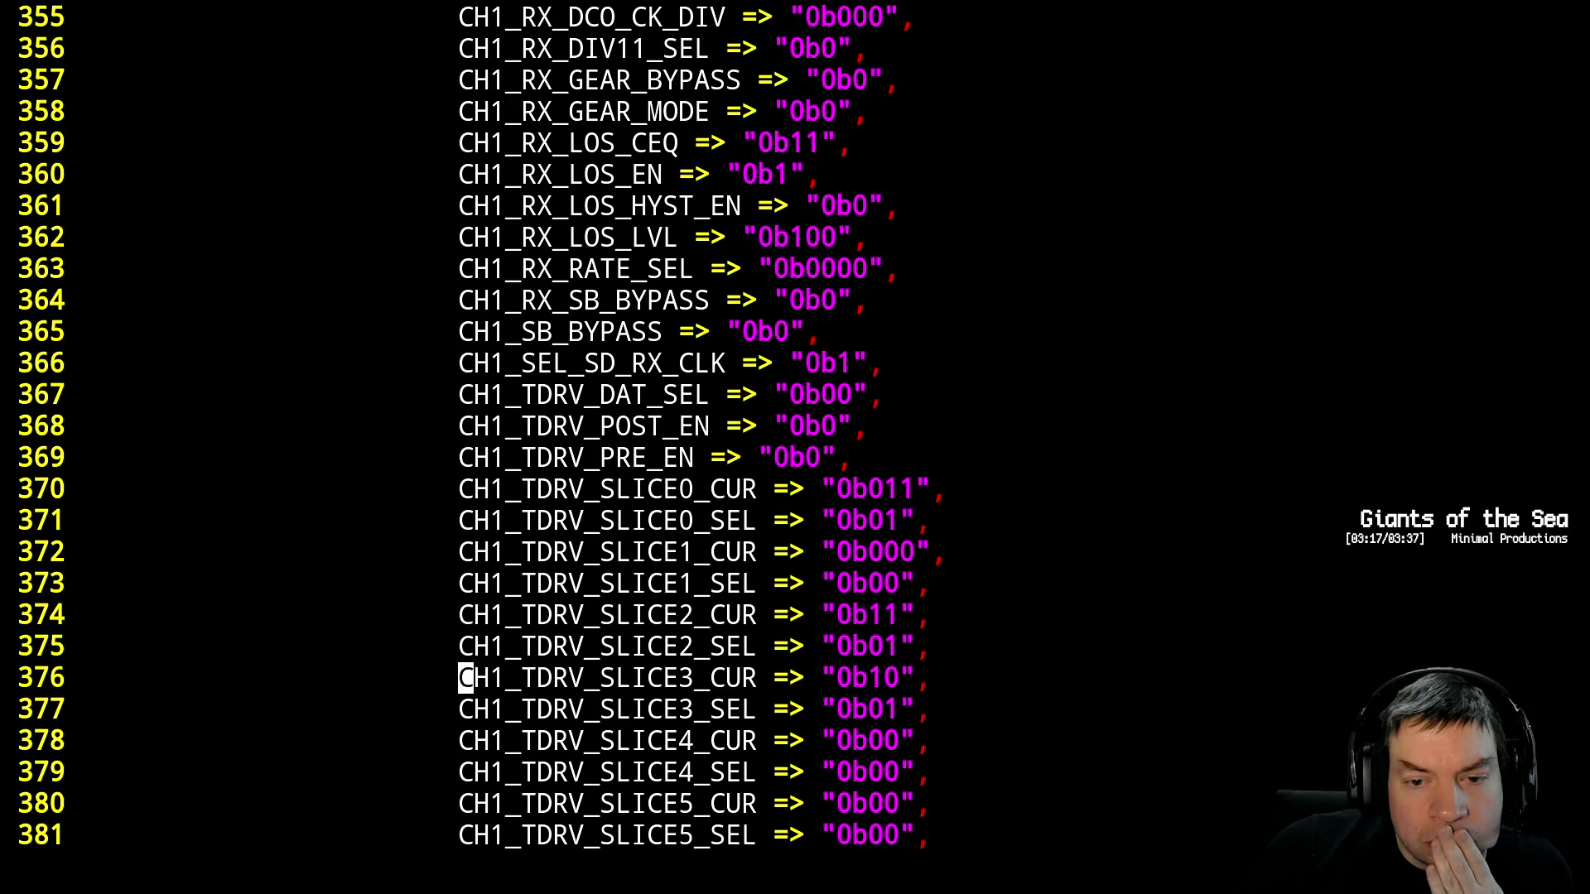
key(Down)
key(Down)
key(Down)
key(Down)
key(Up)
key(Up)
key(Up)
key(Up)
key(Up)
key(Up)
key(Up)
key(Up)
key(Up)
key(Down)
key(Down)
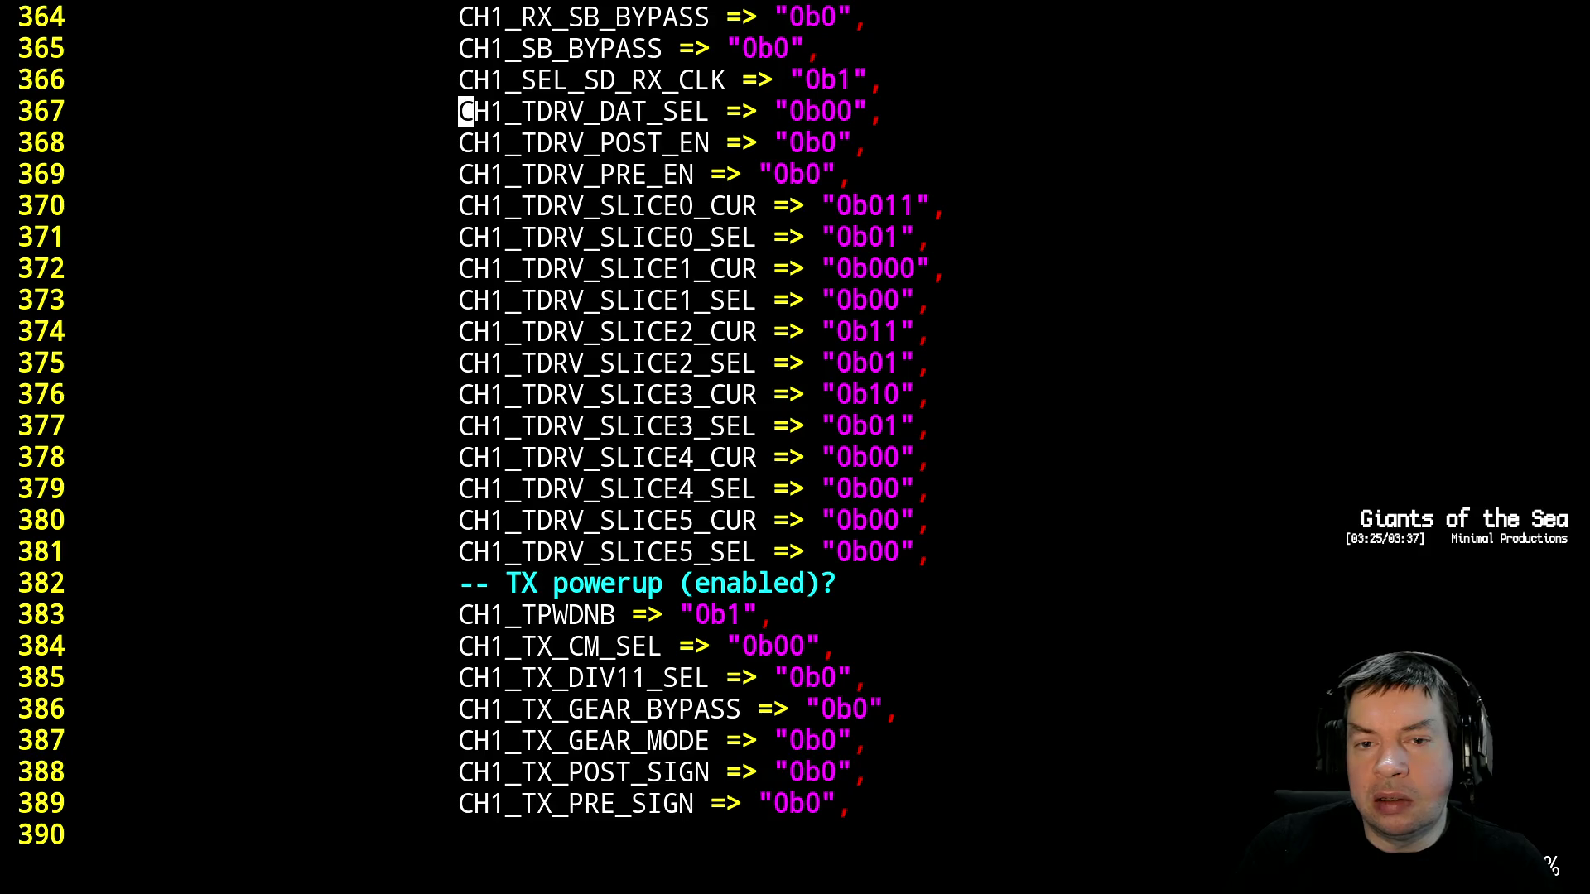
key(alt+Tab)
scroll(713, 573, down, 5)
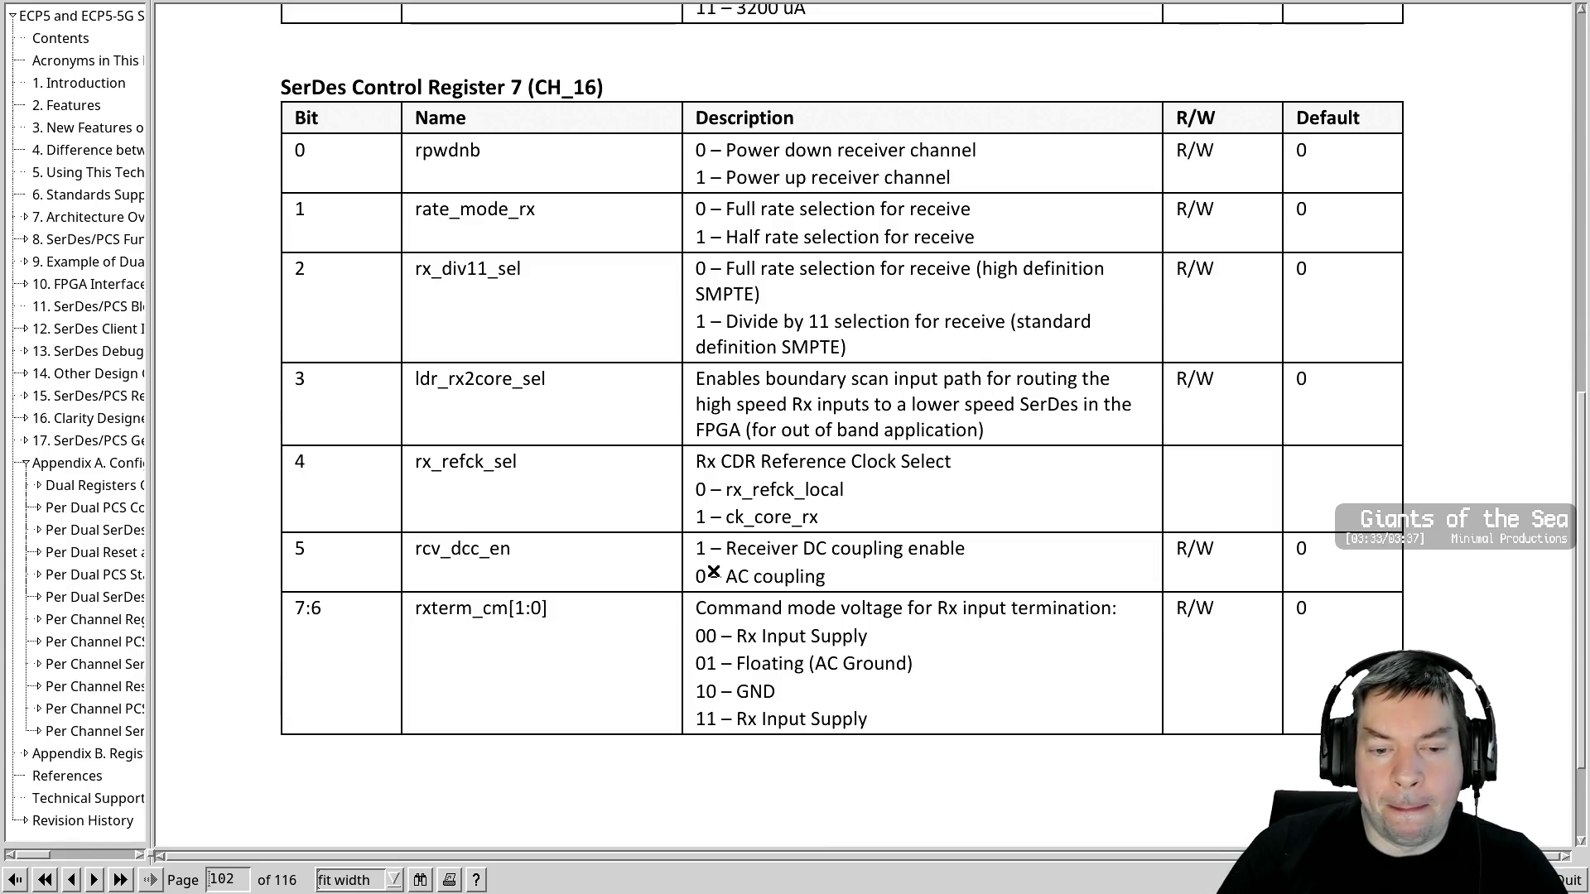
scroll(713, 571, down, 2)
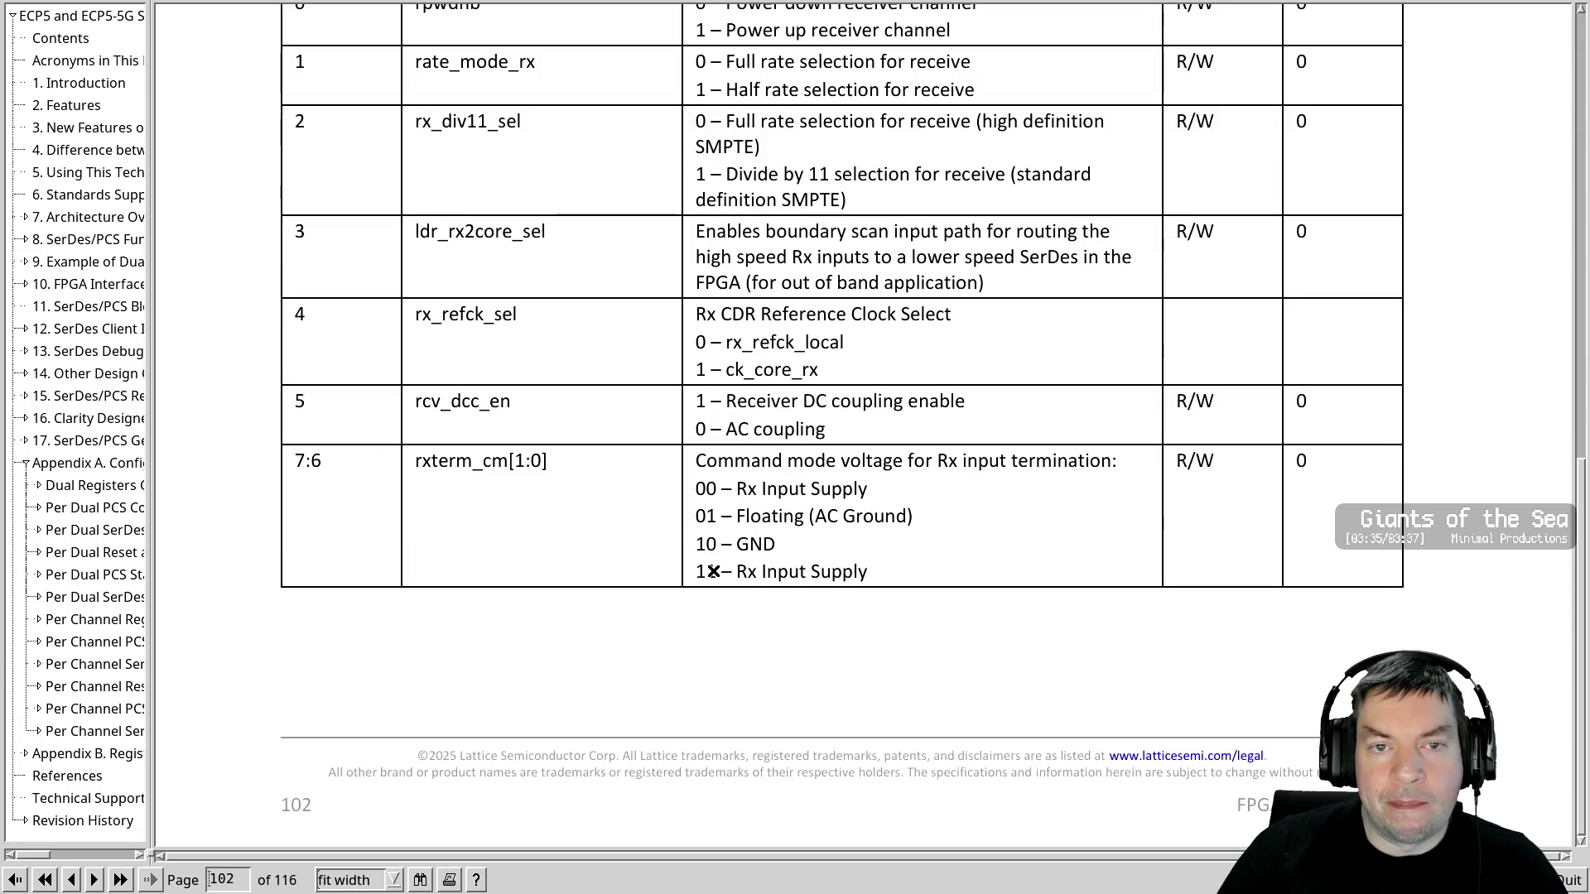
scroll(714, 572, down, 5)
scroll(714, 572, up, 5)
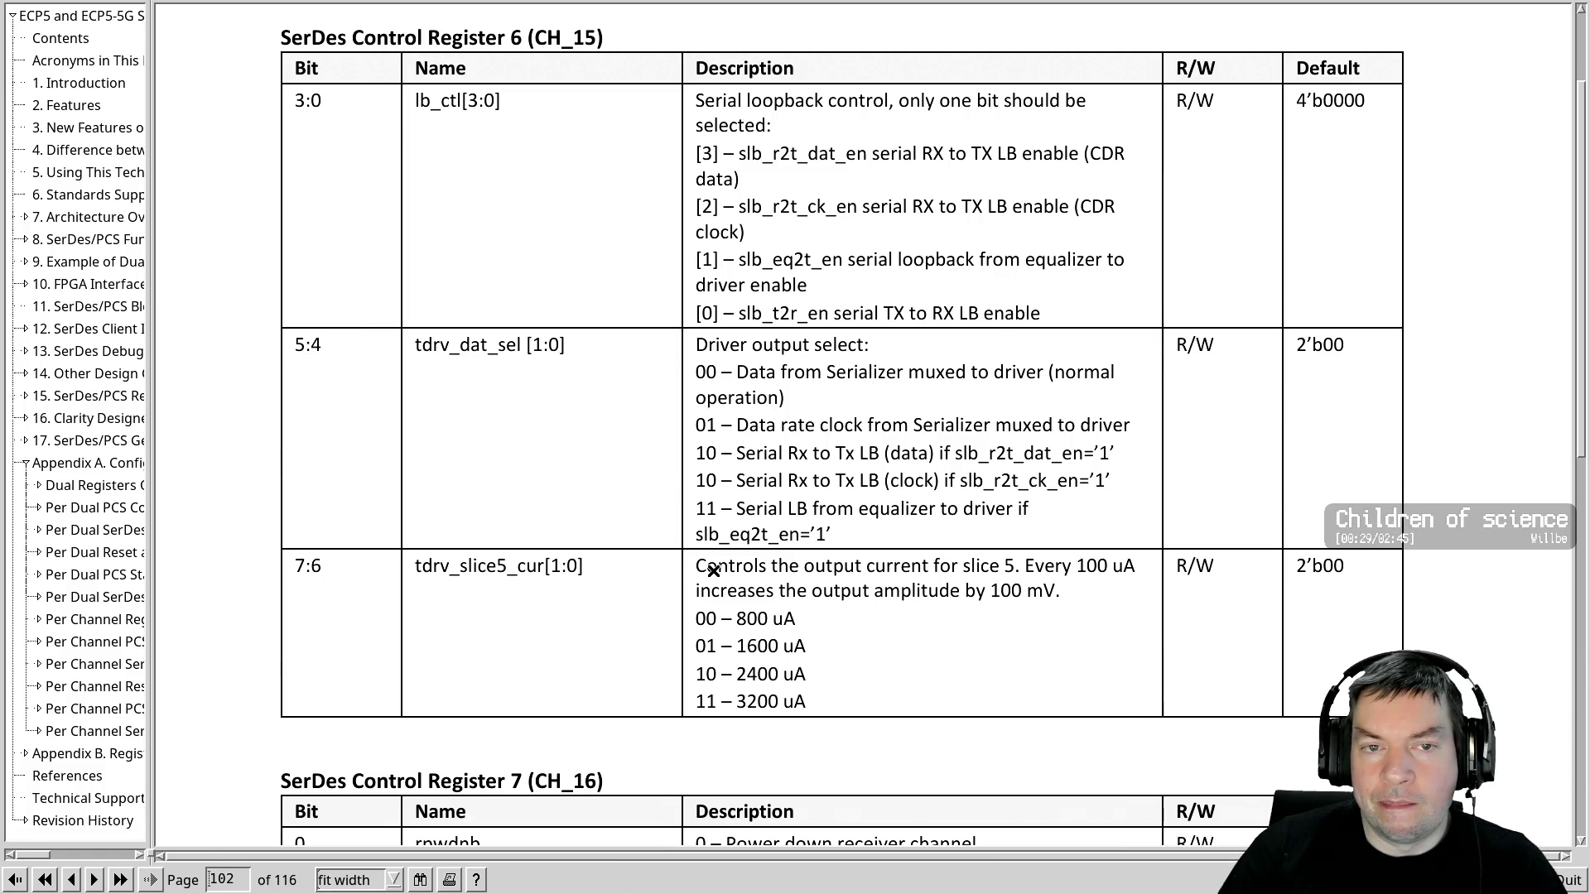
scroll(714, 569, up, 2)
scroll(714, 572, up, 5)
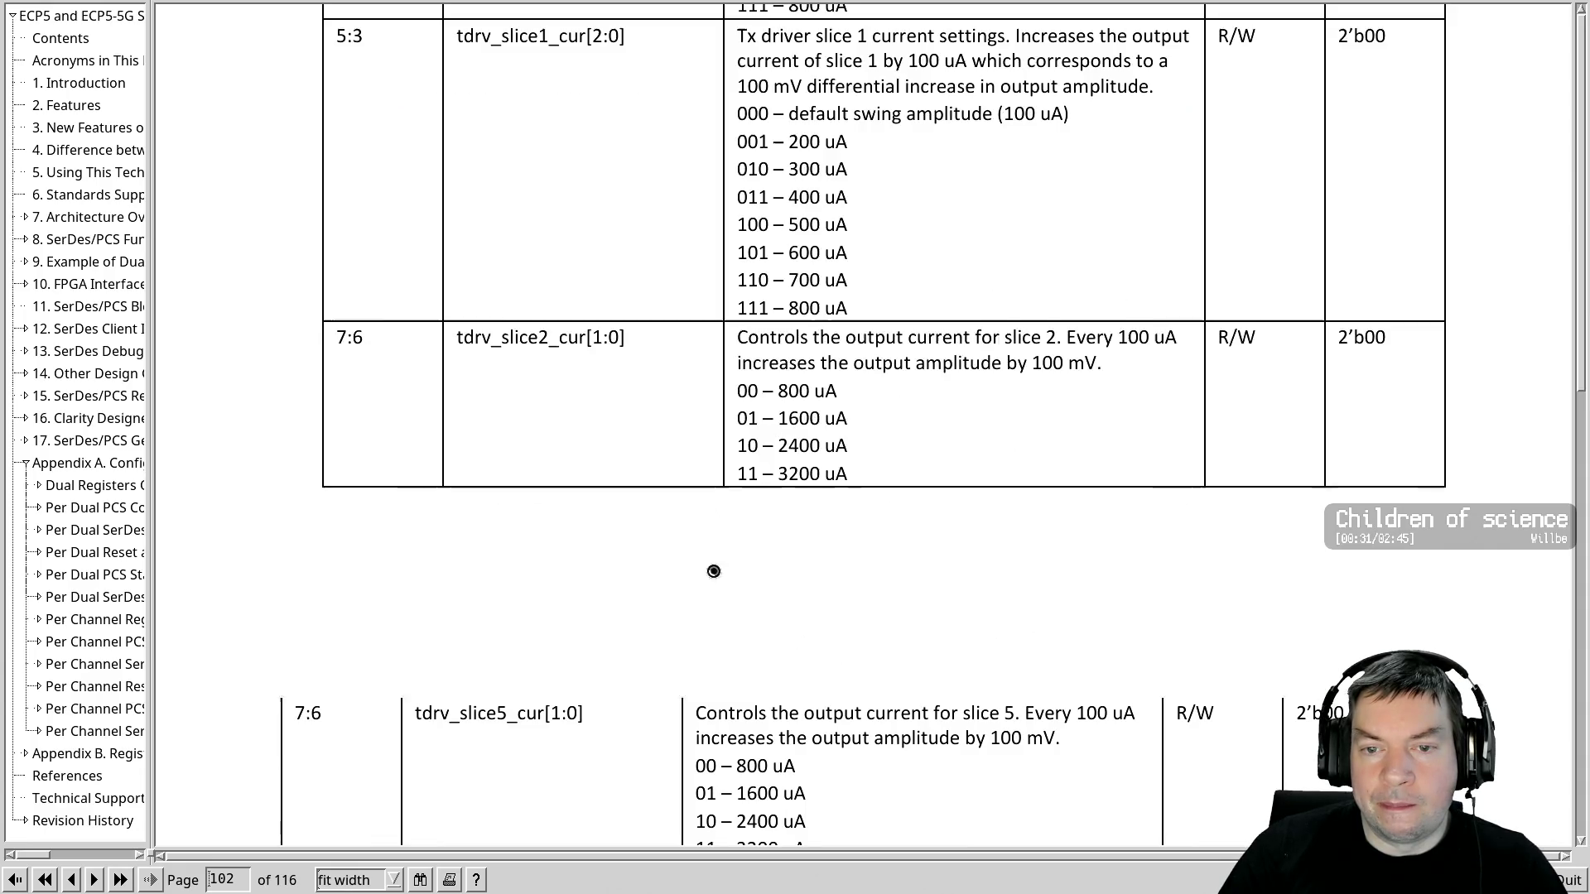
scroll(713, 573, up, 5)
scroll(713, 571, up, 2)
scroll(714, 572, up, 4)
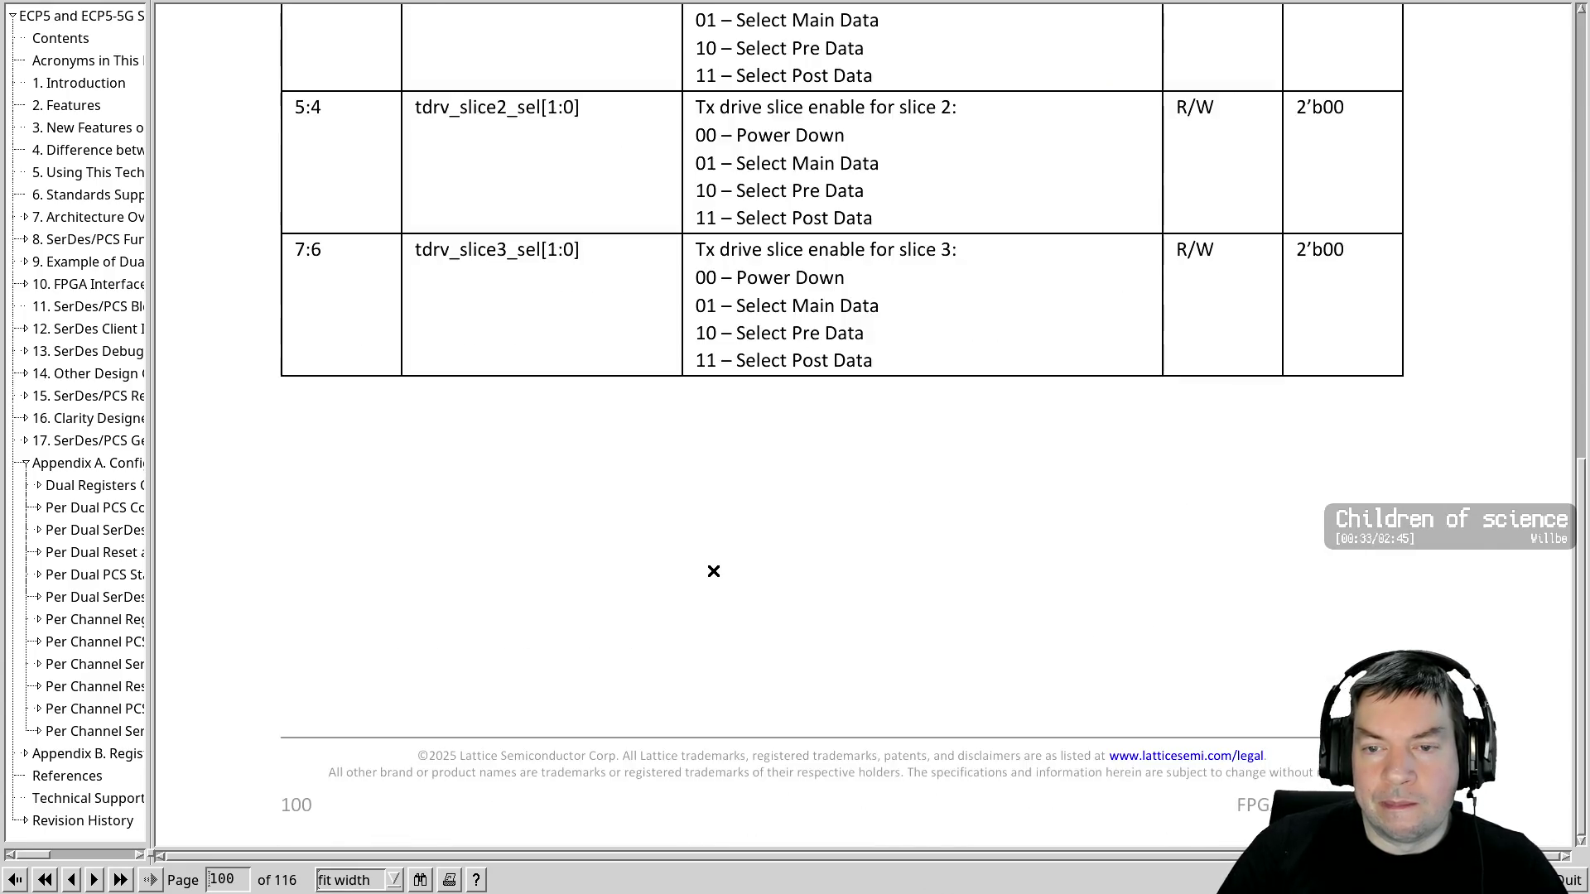
scroll(713, 570, up, 5)
Launch Firefox from the window manager run prompt to start a web search.
key(ctrl+t)
key(ctrl+t)
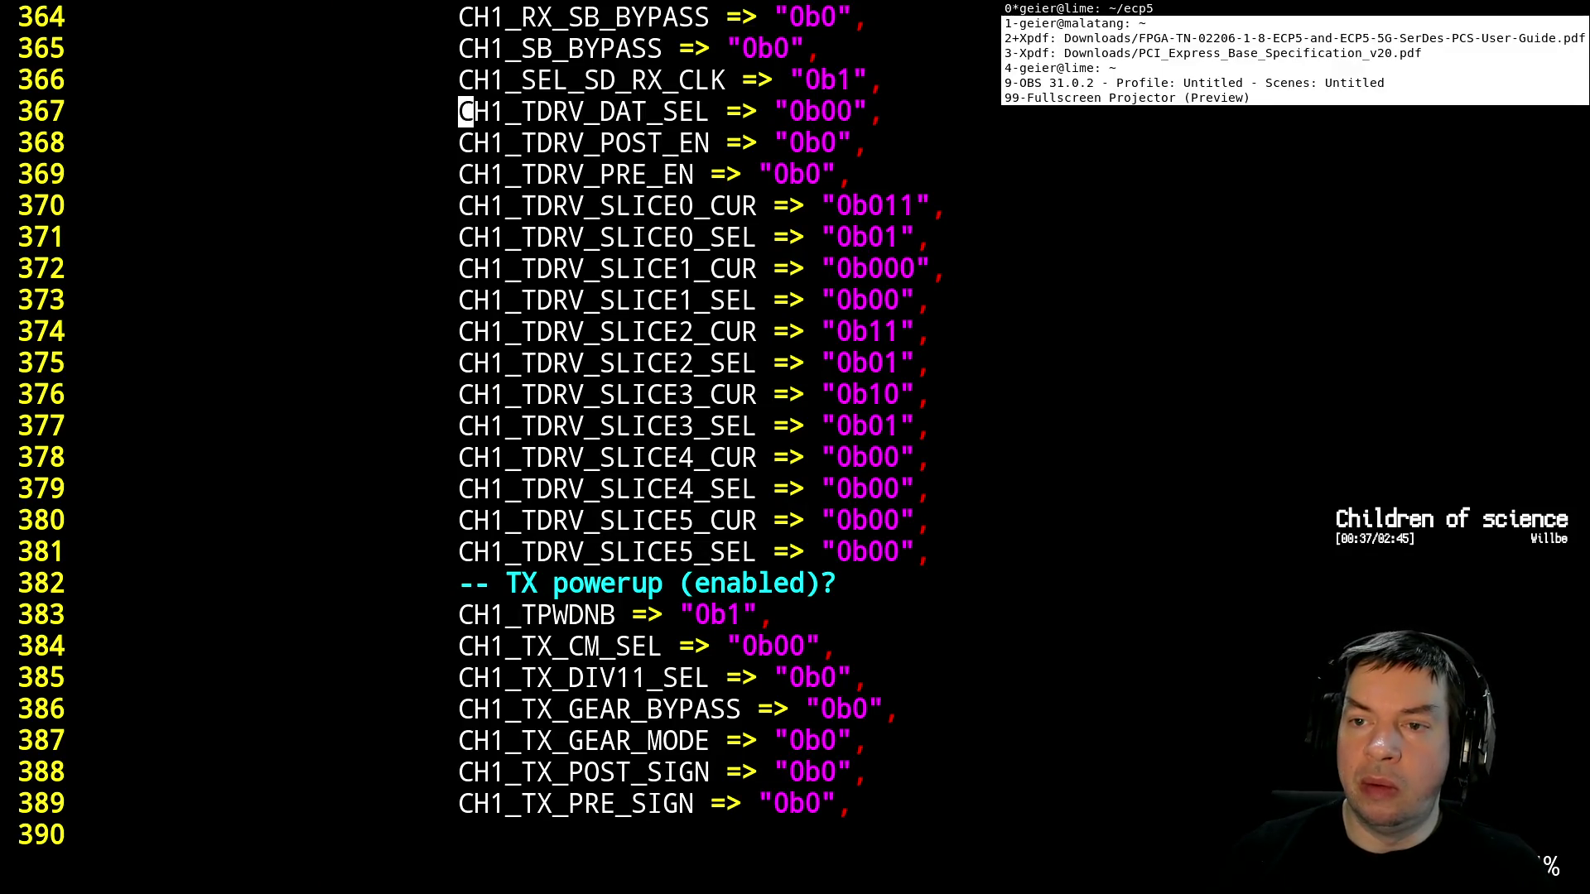
key(ctrl+t)
key(exclam)
text(firefox)
key(Return)
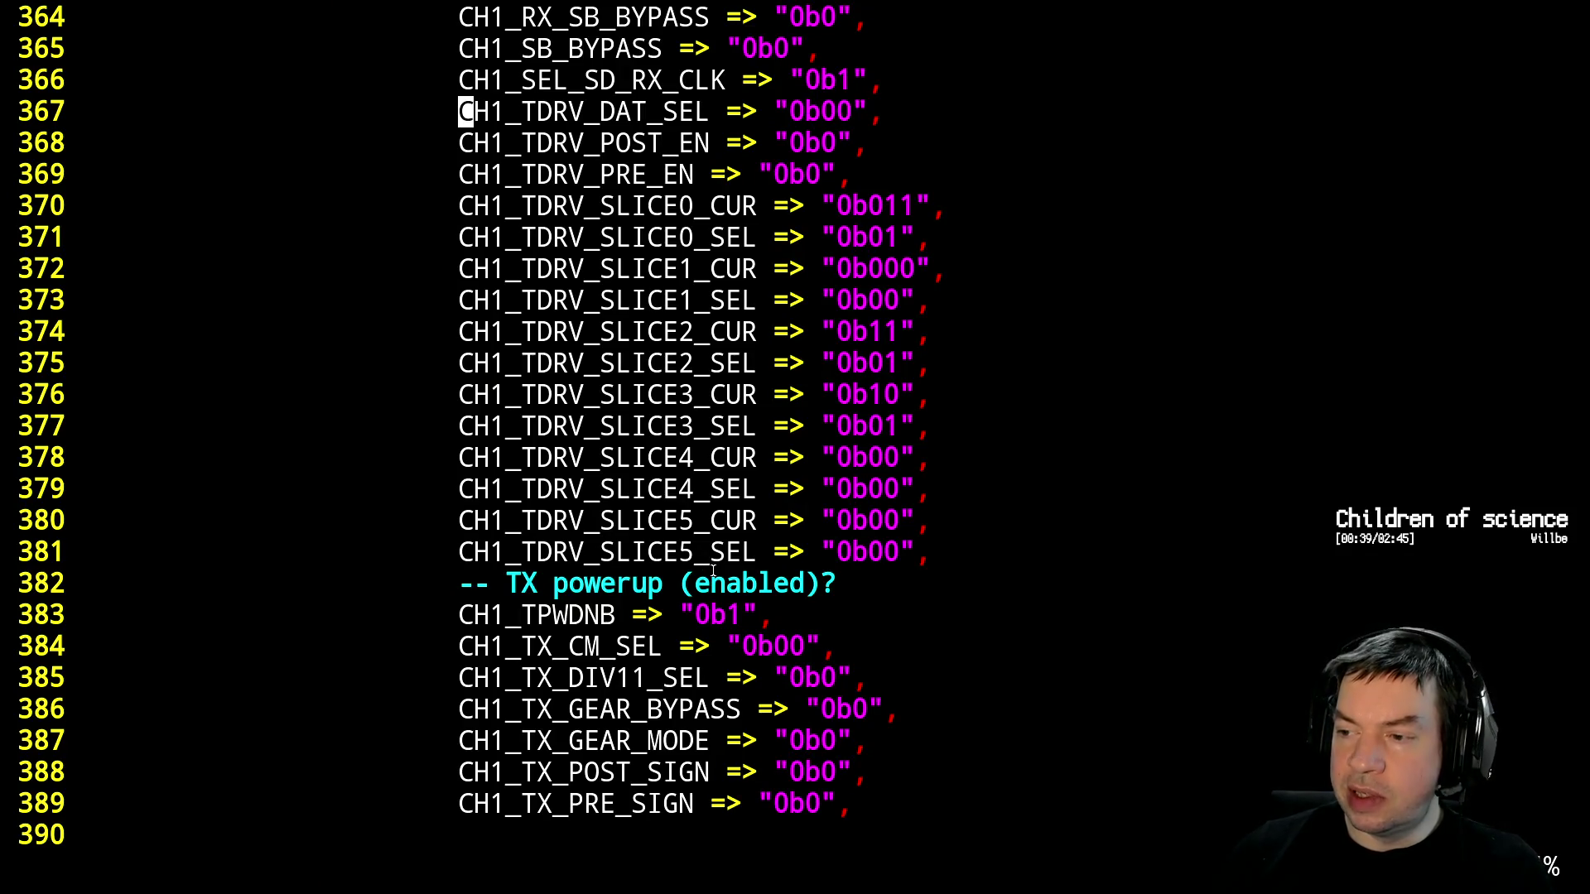
text(serdes s)
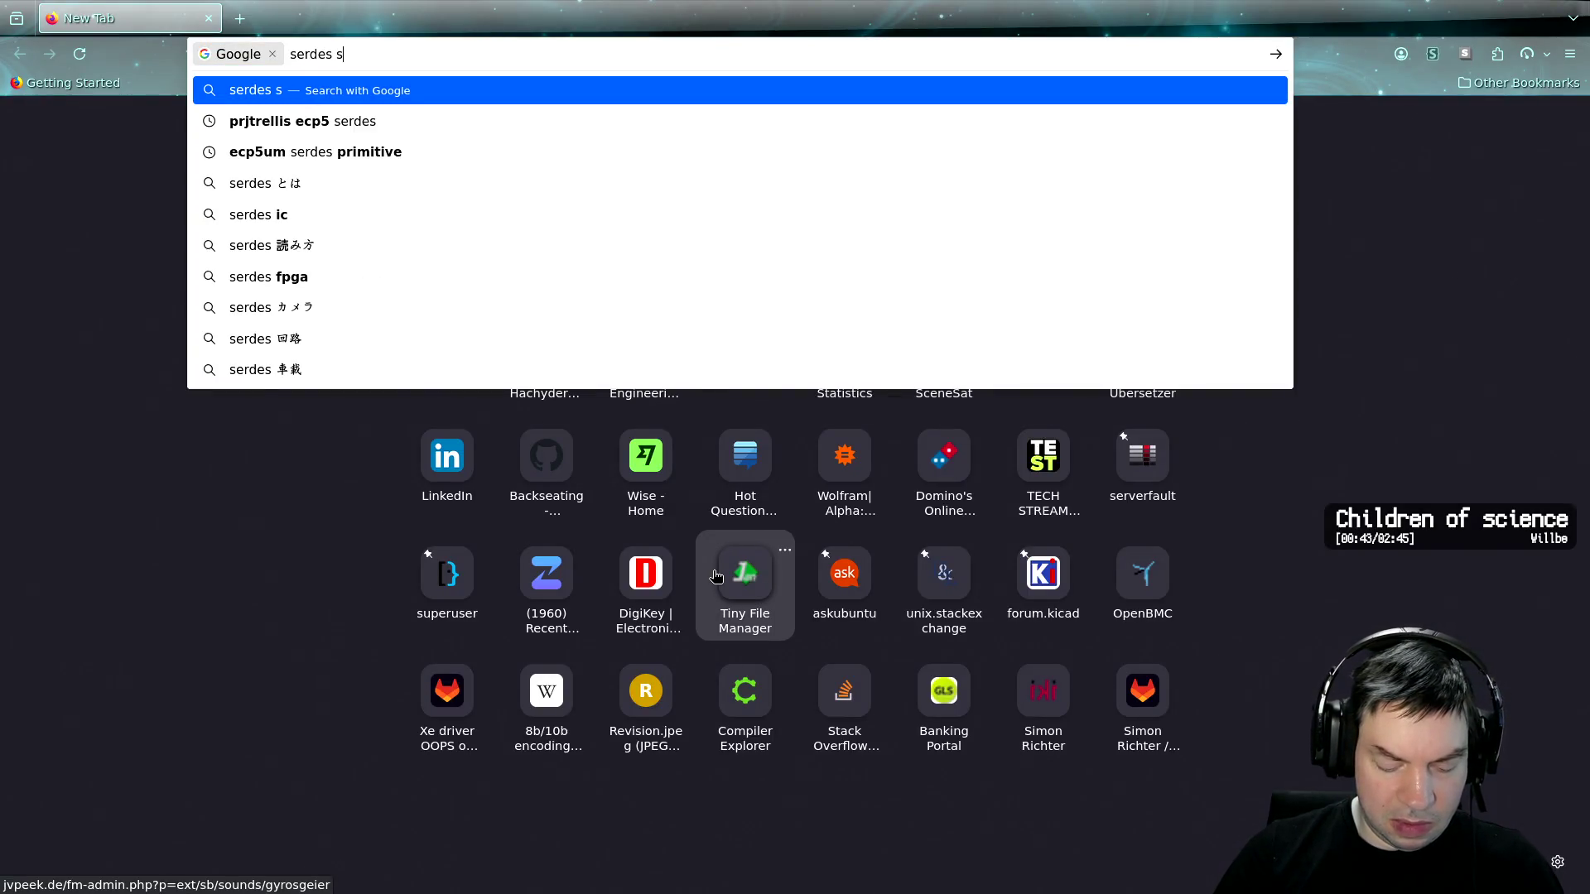
text(lice)
Search Google for 'serdes slice' and bring up the MathWorks Select Slices result in a second tab.
key(Return)
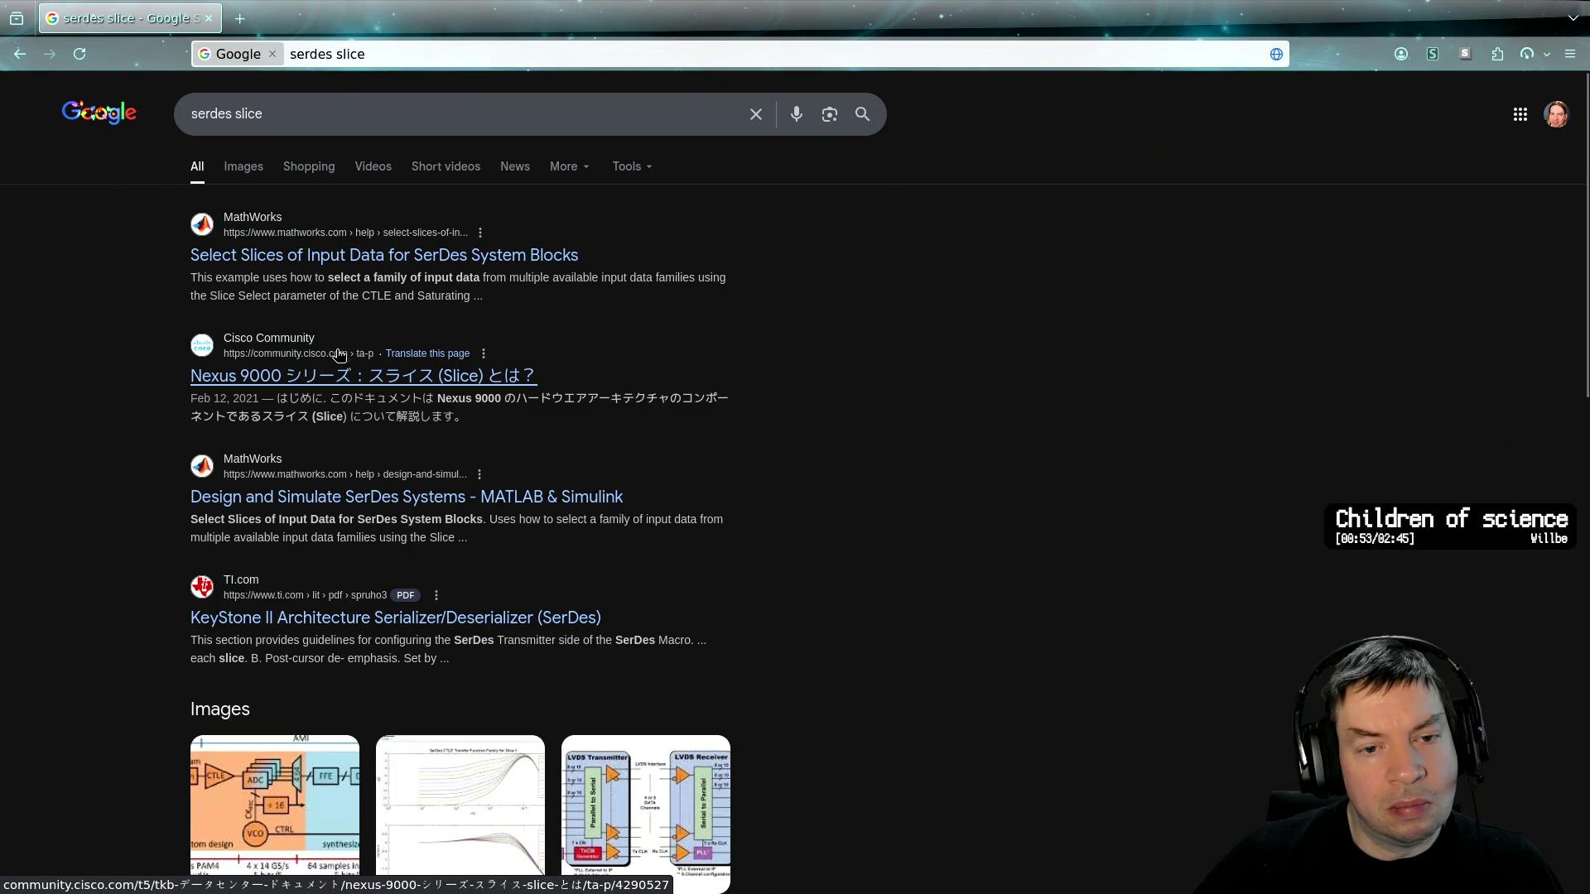
middle_click(357, 265)
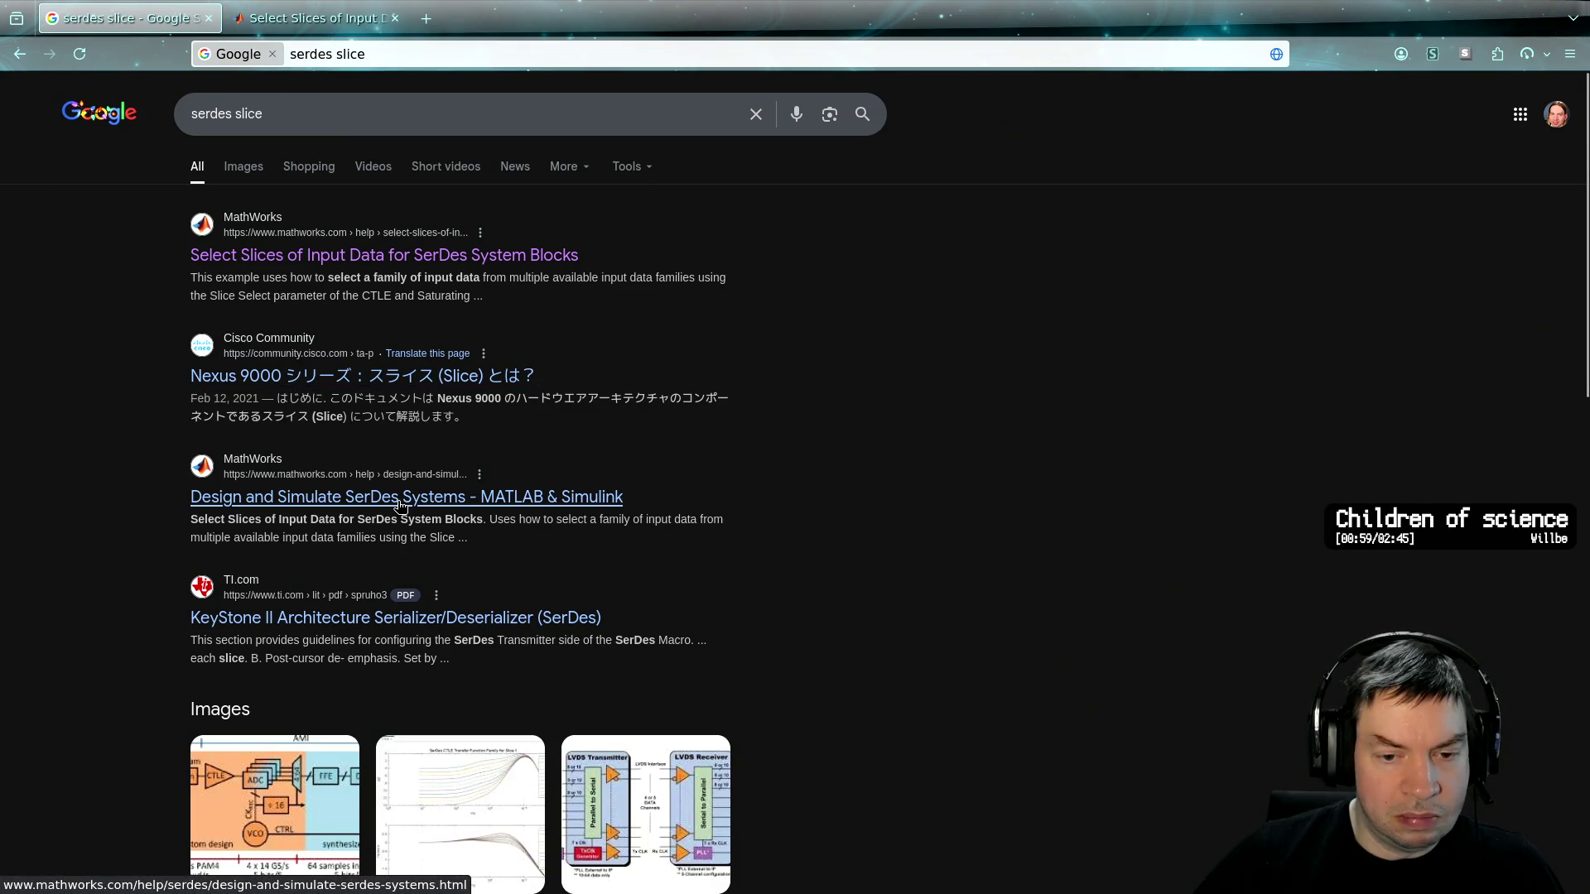
click(317, 18)
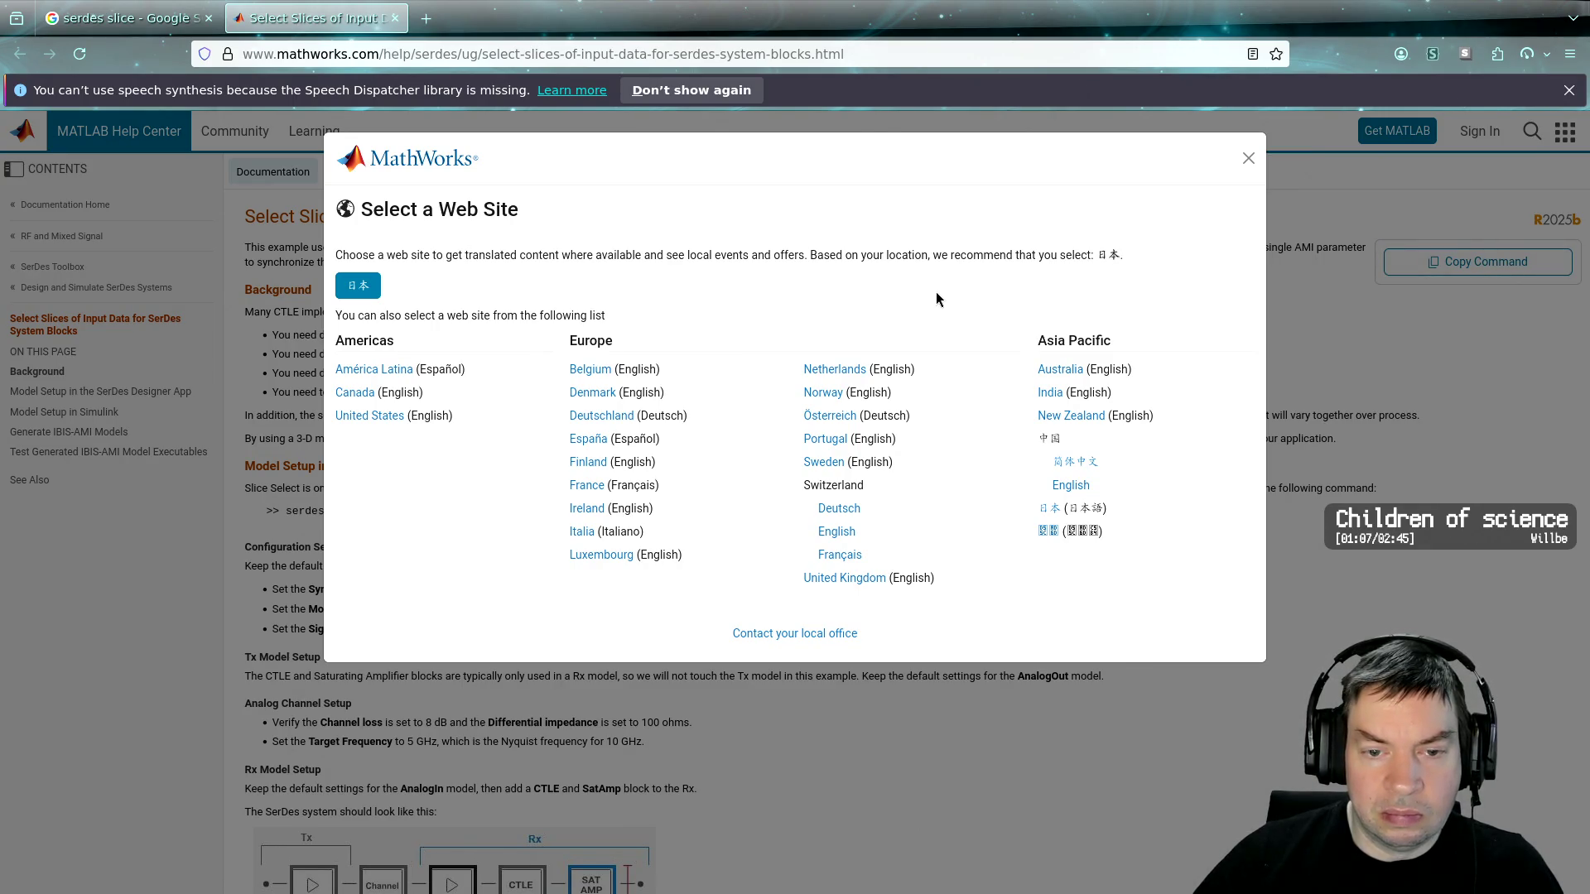
Choose the Deutschland MathWorks site, read the Select Slices example, and close its tab.
click(603, 419)
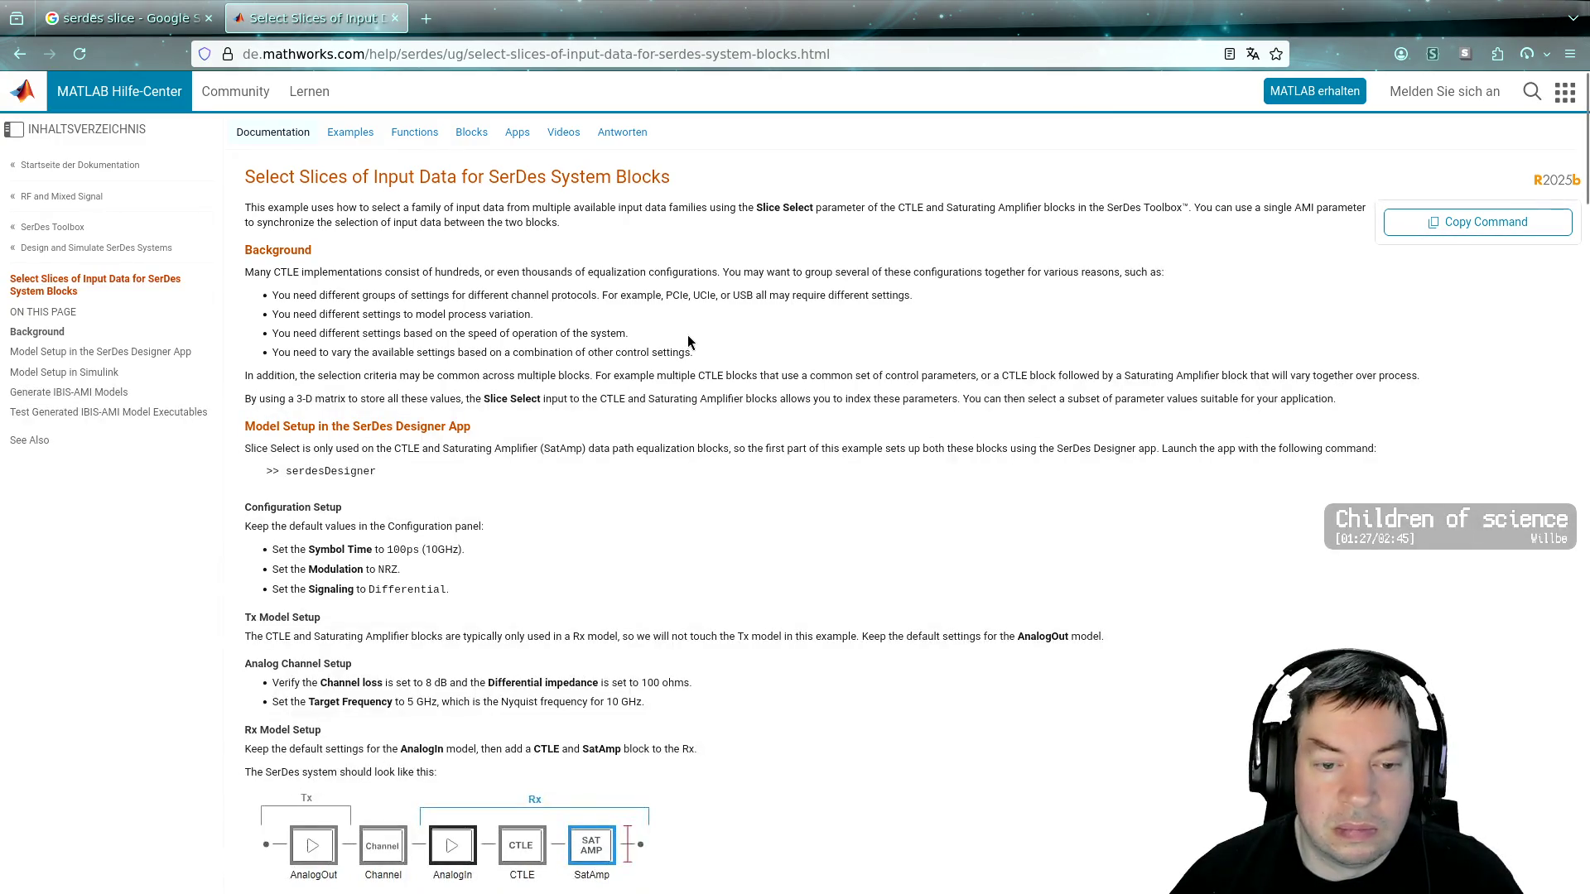
scroll(689, 342, down, 3)
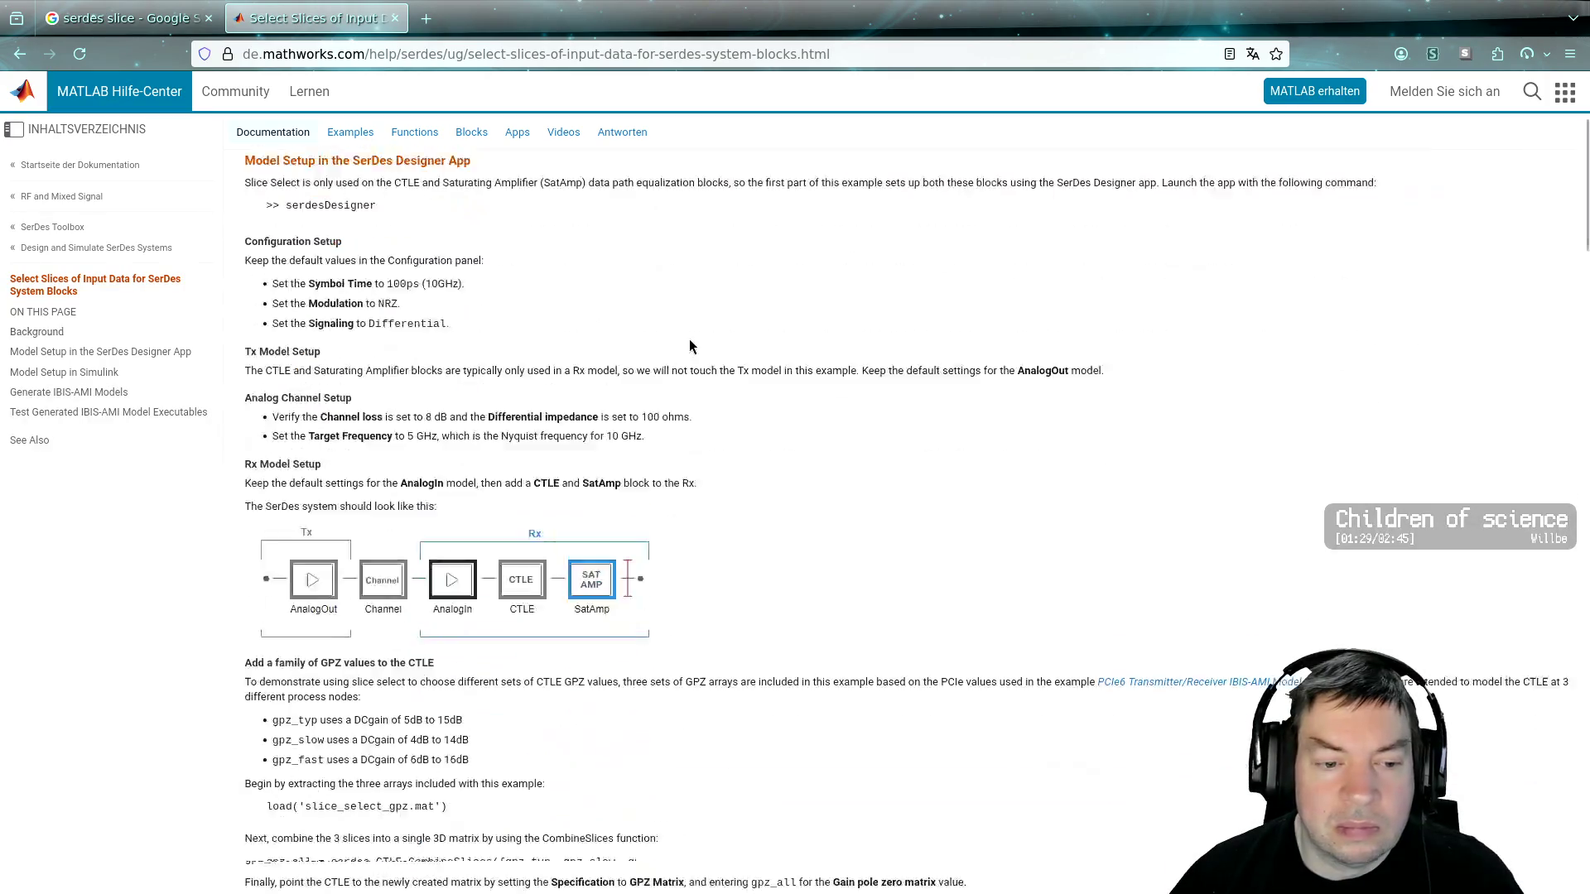
scroll(691, 346, down, 2)
scroll(765, 351, up, 1)
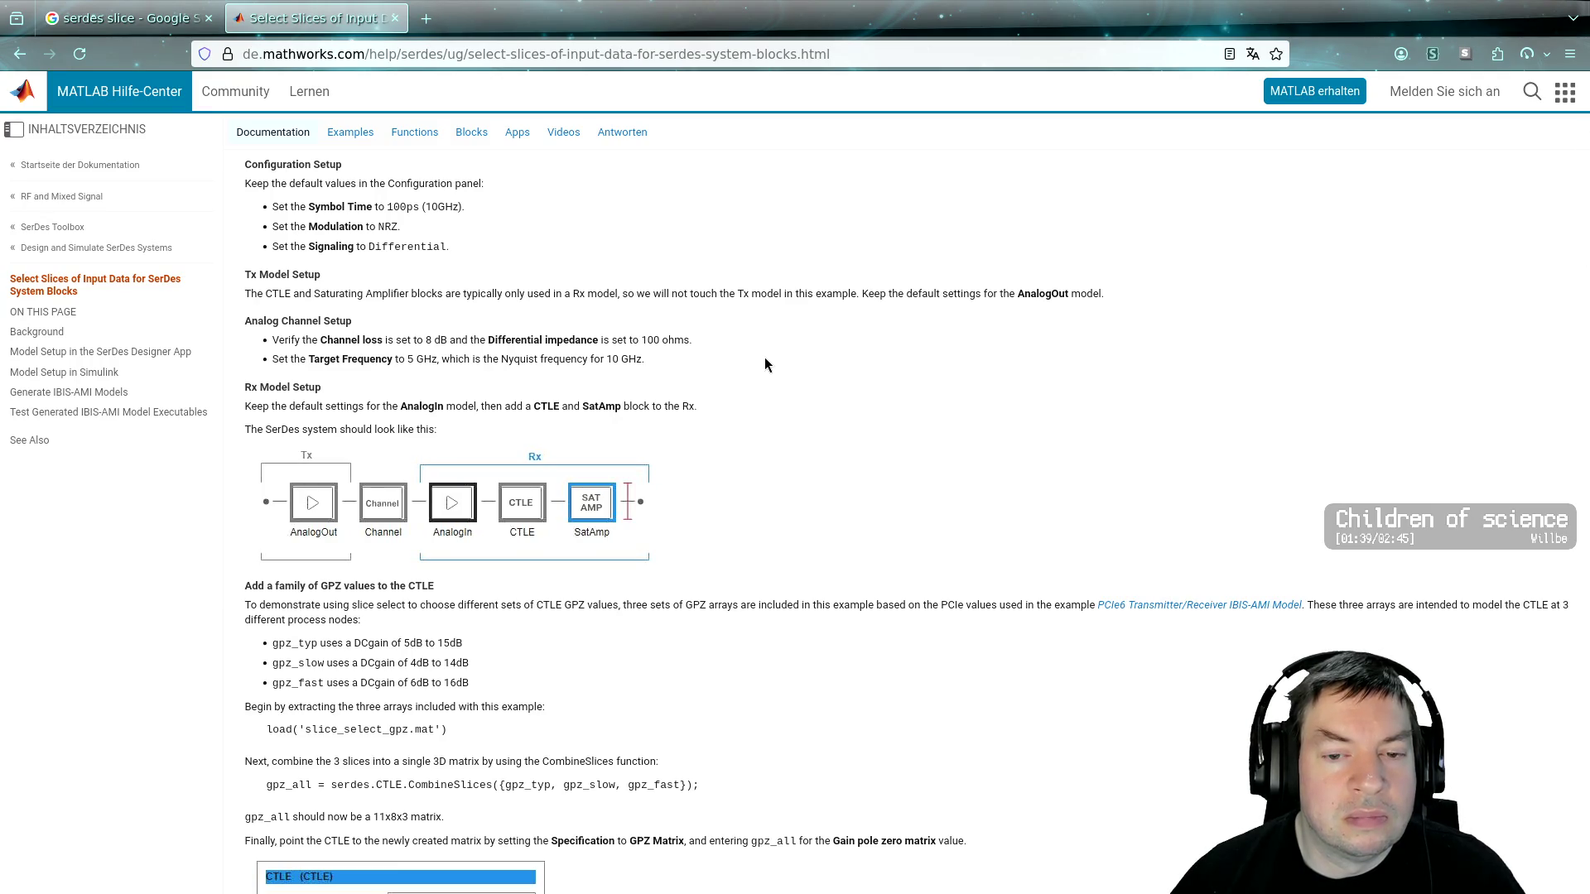
scroll(766, 364, down, 3)
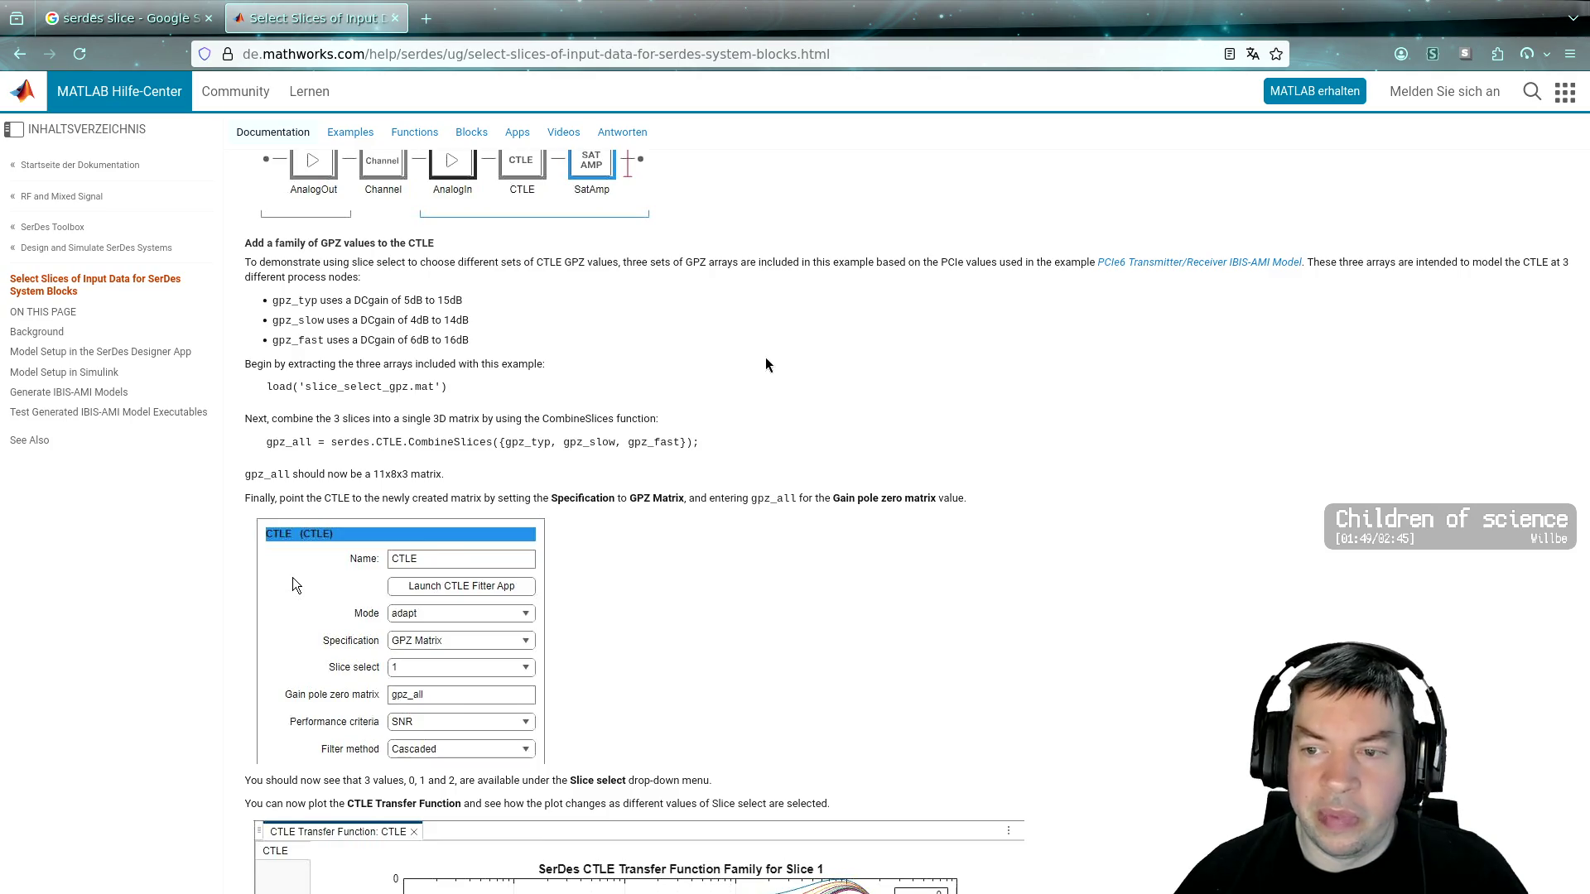
scroll(765, 365, down, 3)
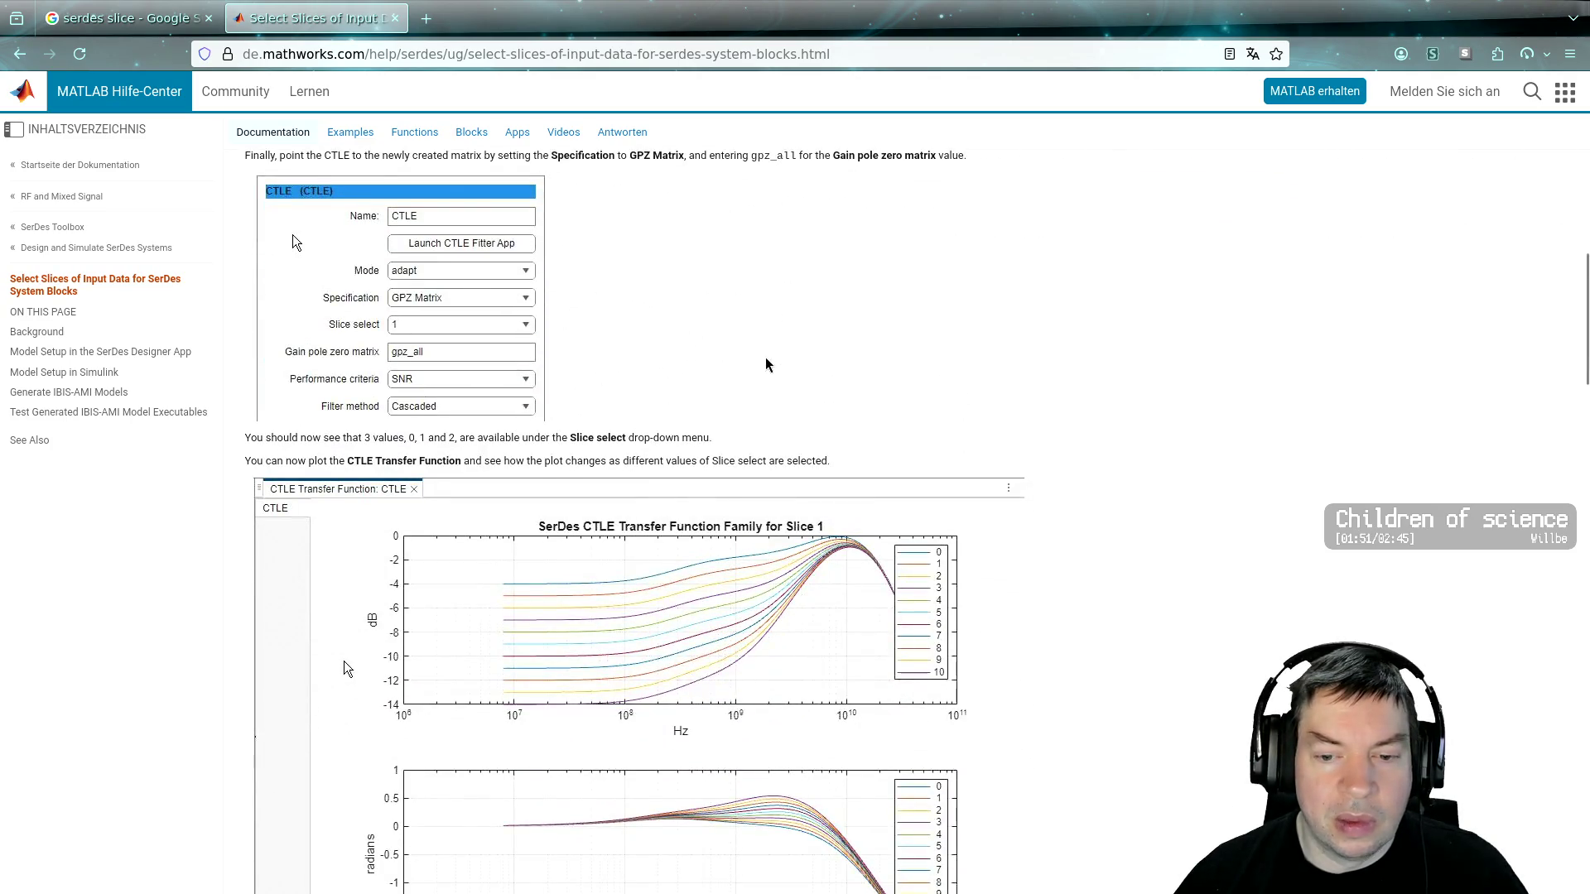
scroll(766, 364, down, 2)
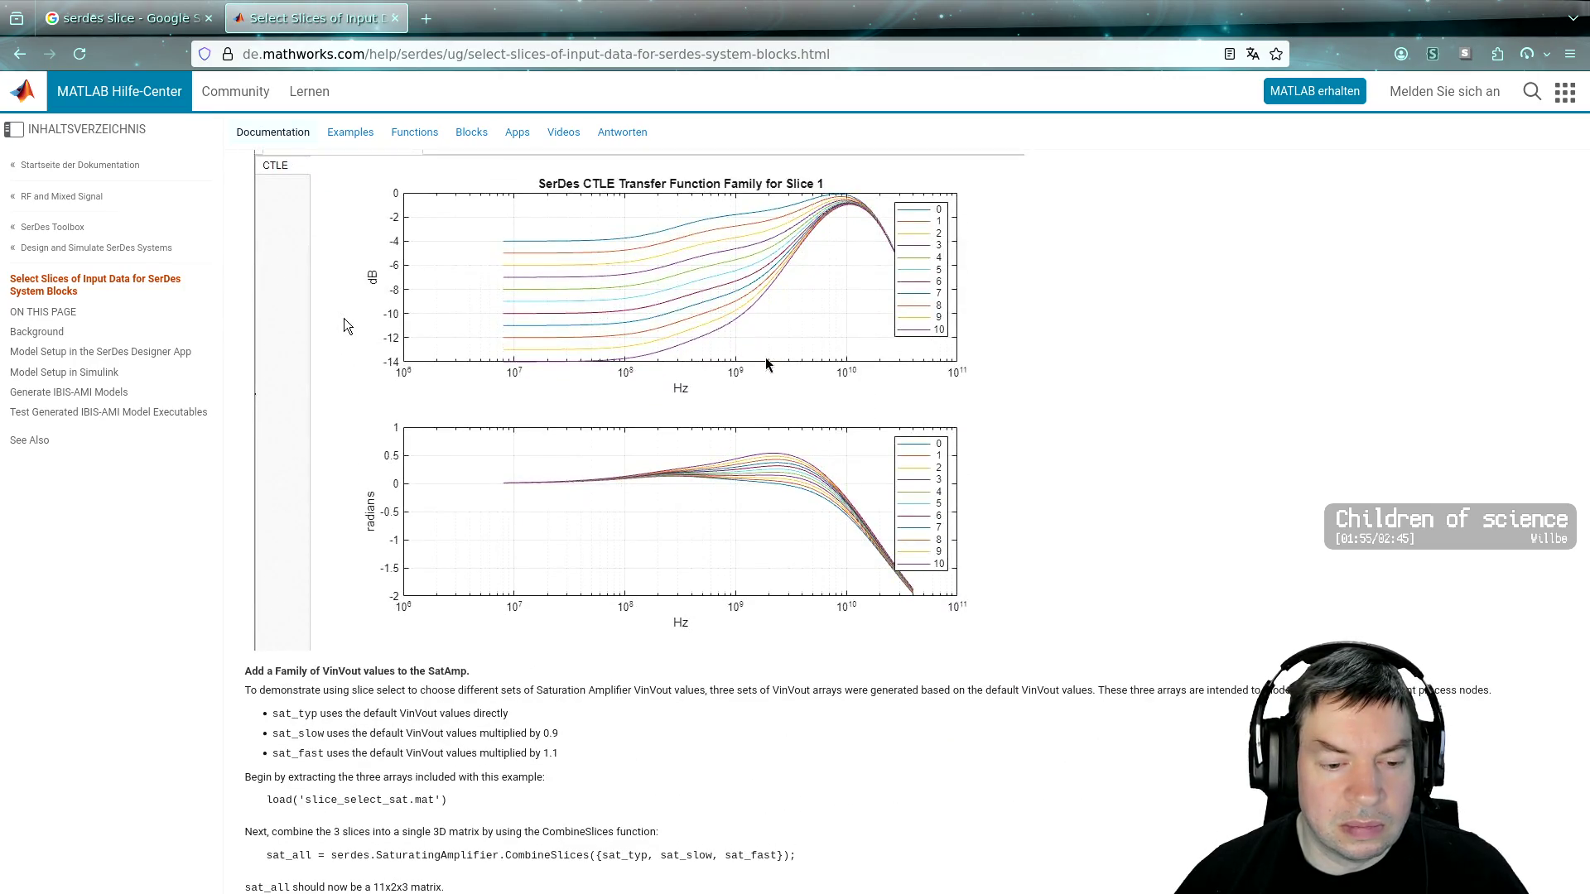
scroll(765, 364, down, 3)
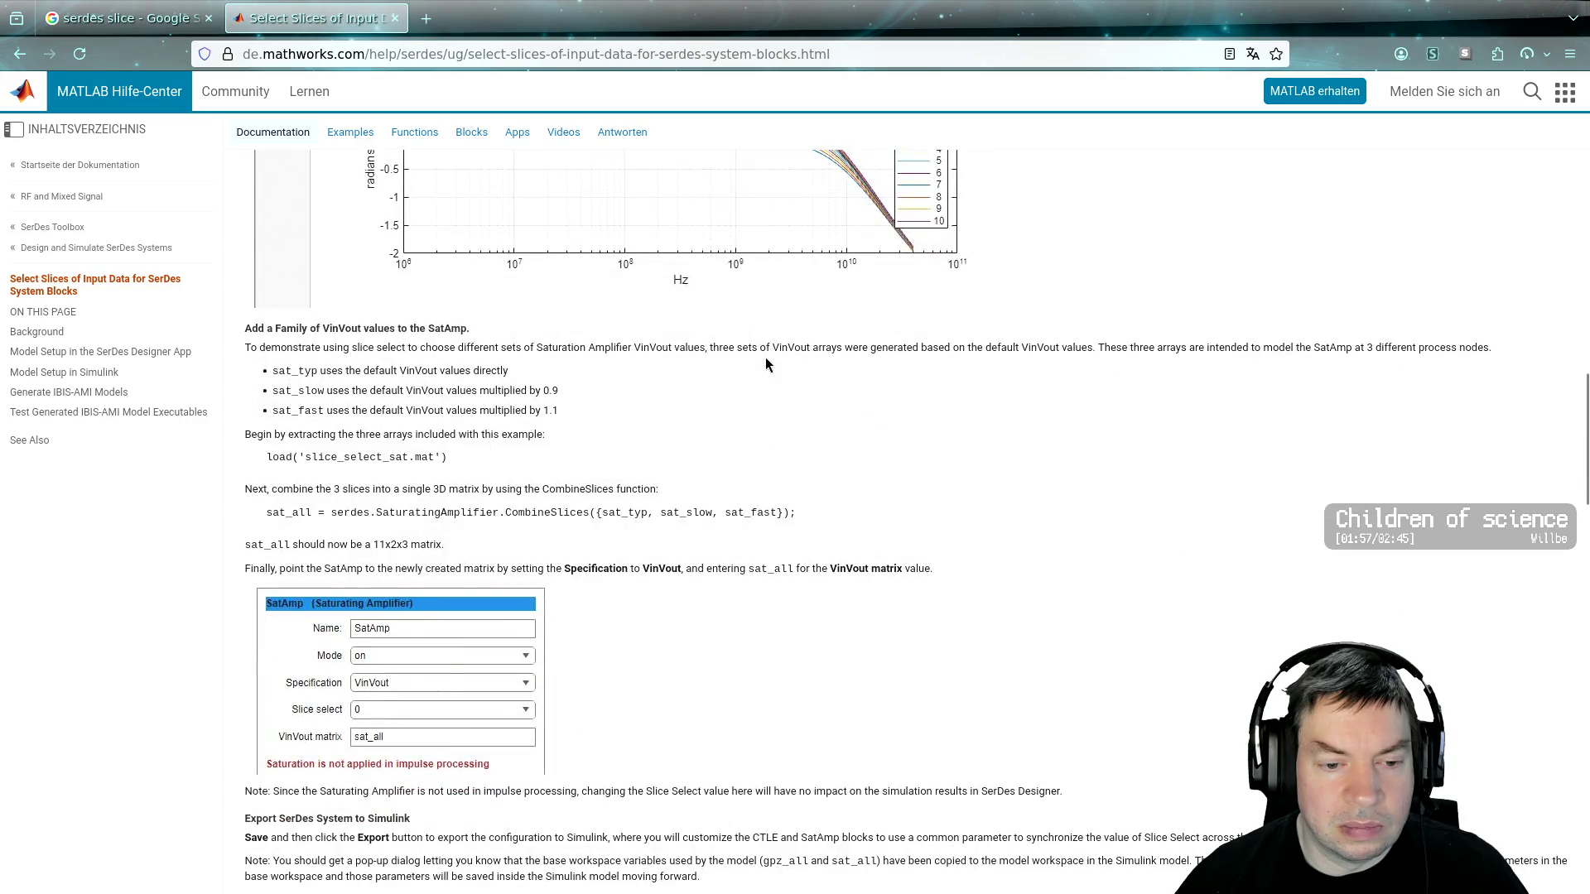
scroll(766, 365, down, 4)
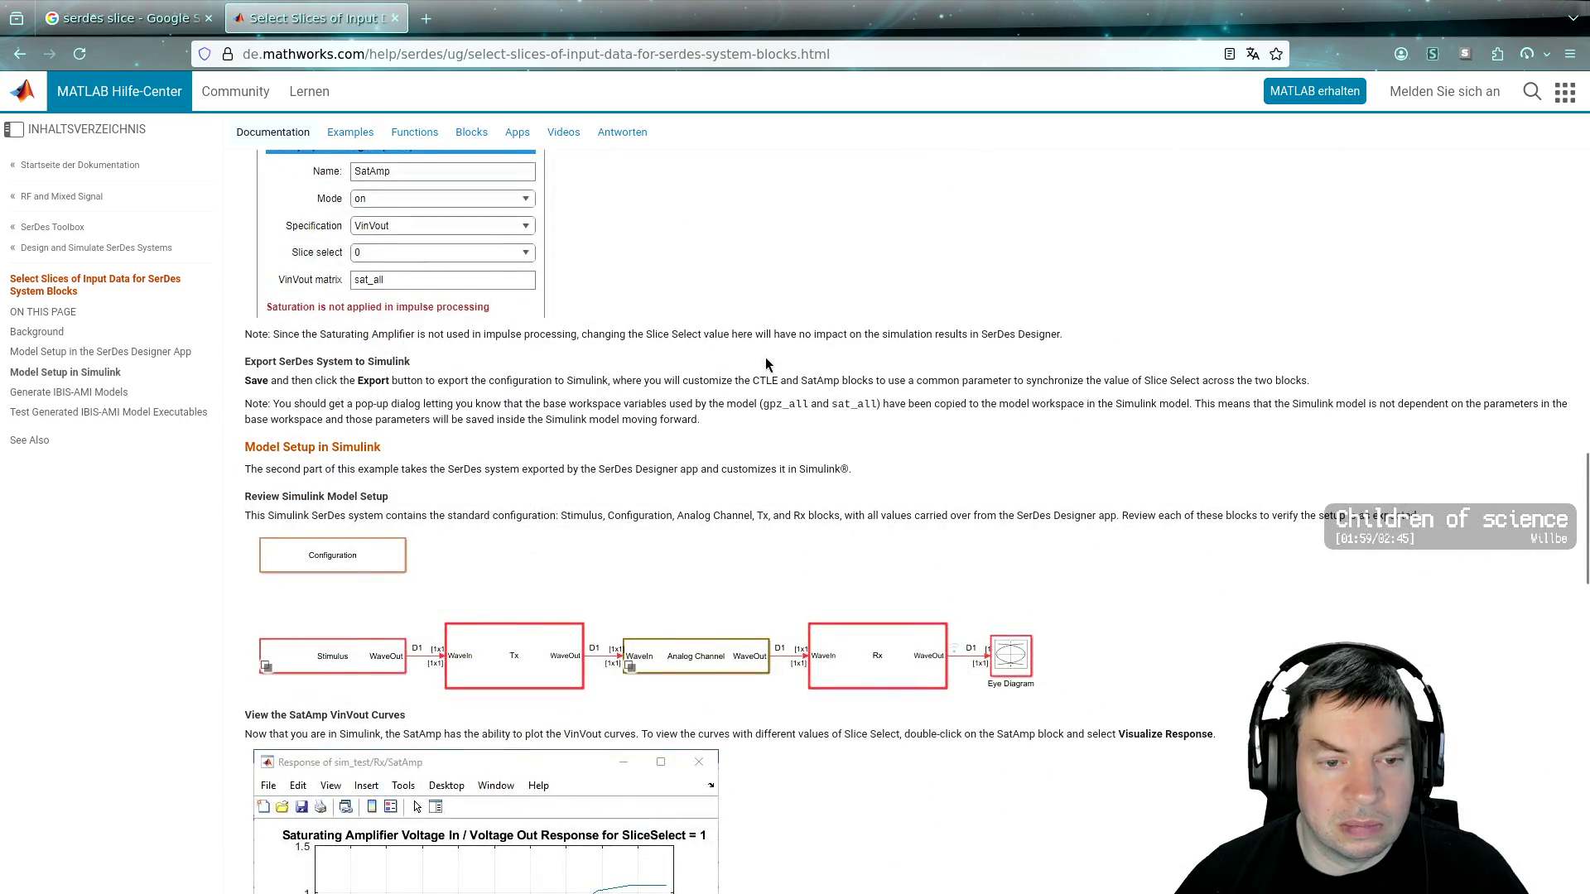
scroll(766, 361, down, 4)
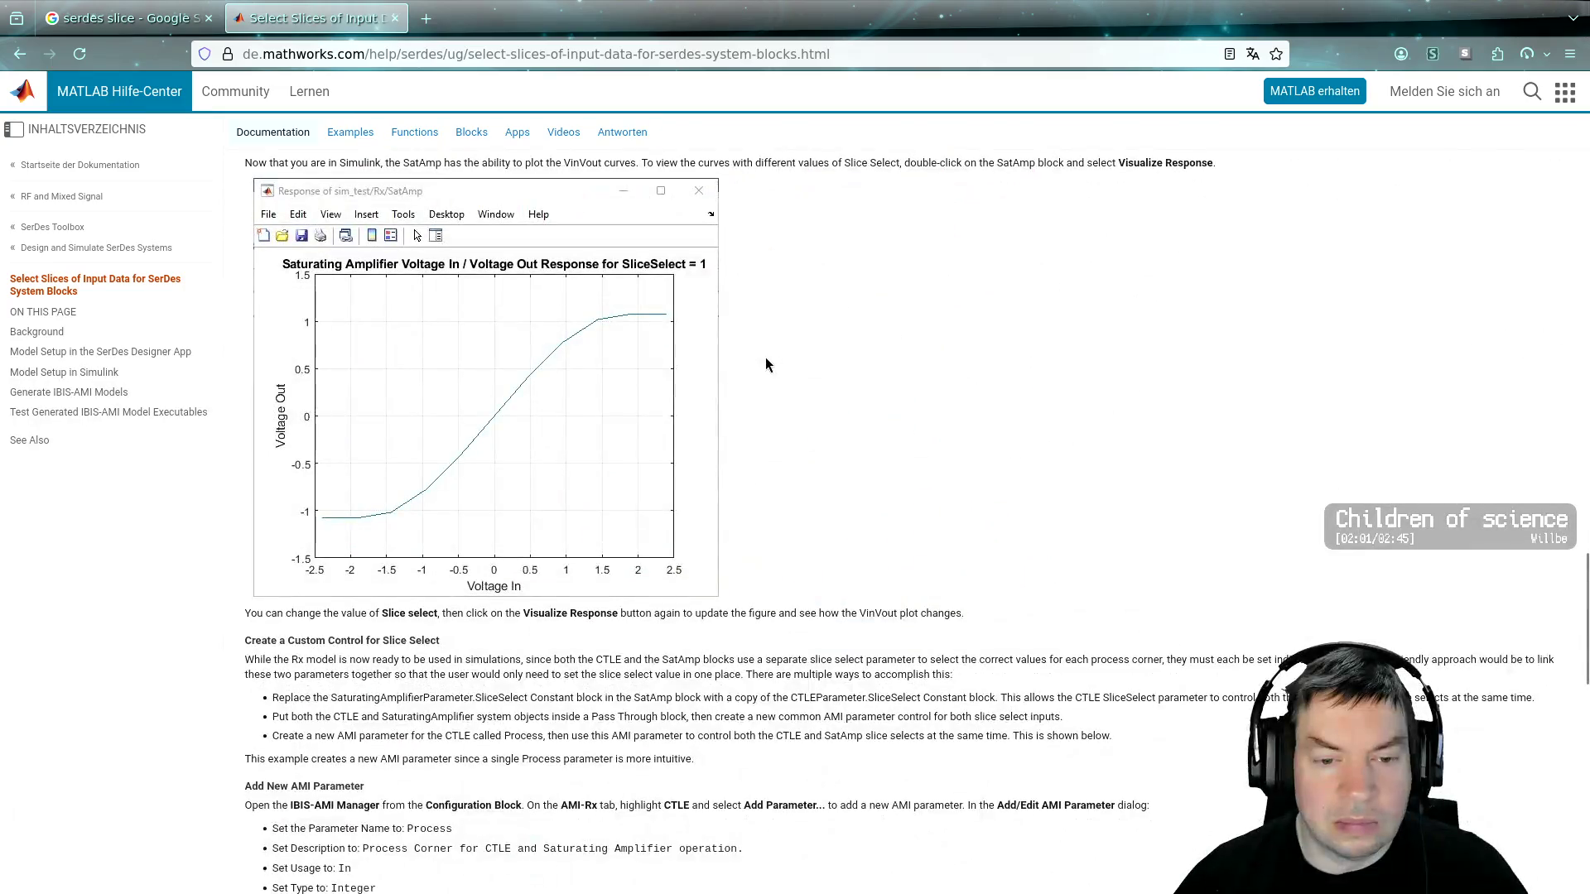
scroll(765, 360, down, 1)
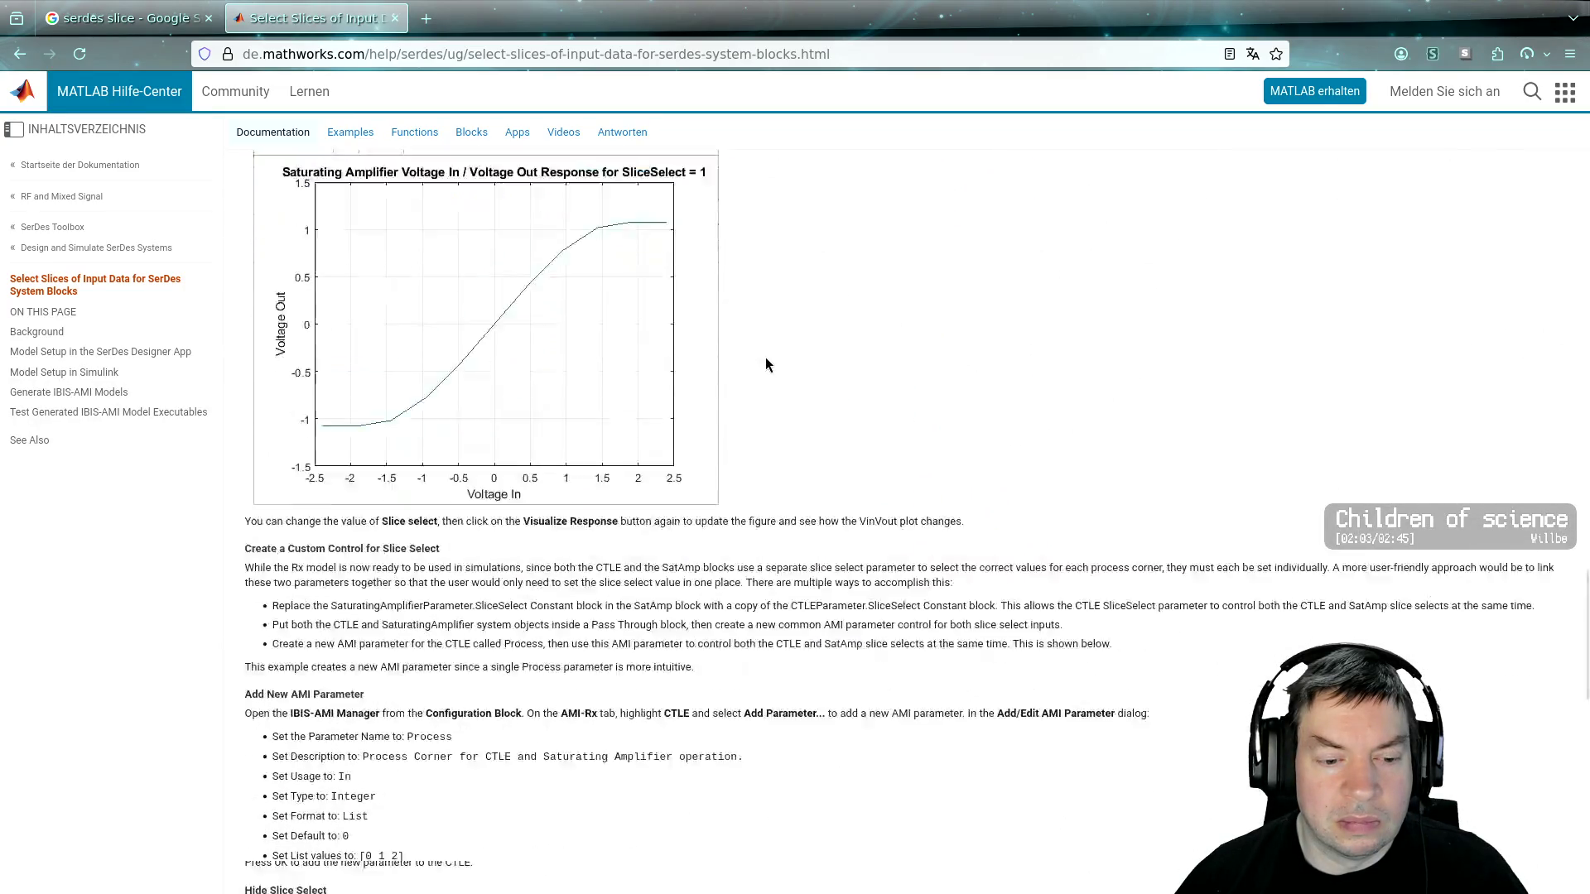
scroll(765, 360, down, 2)
scroll(765, 357, down, 5)
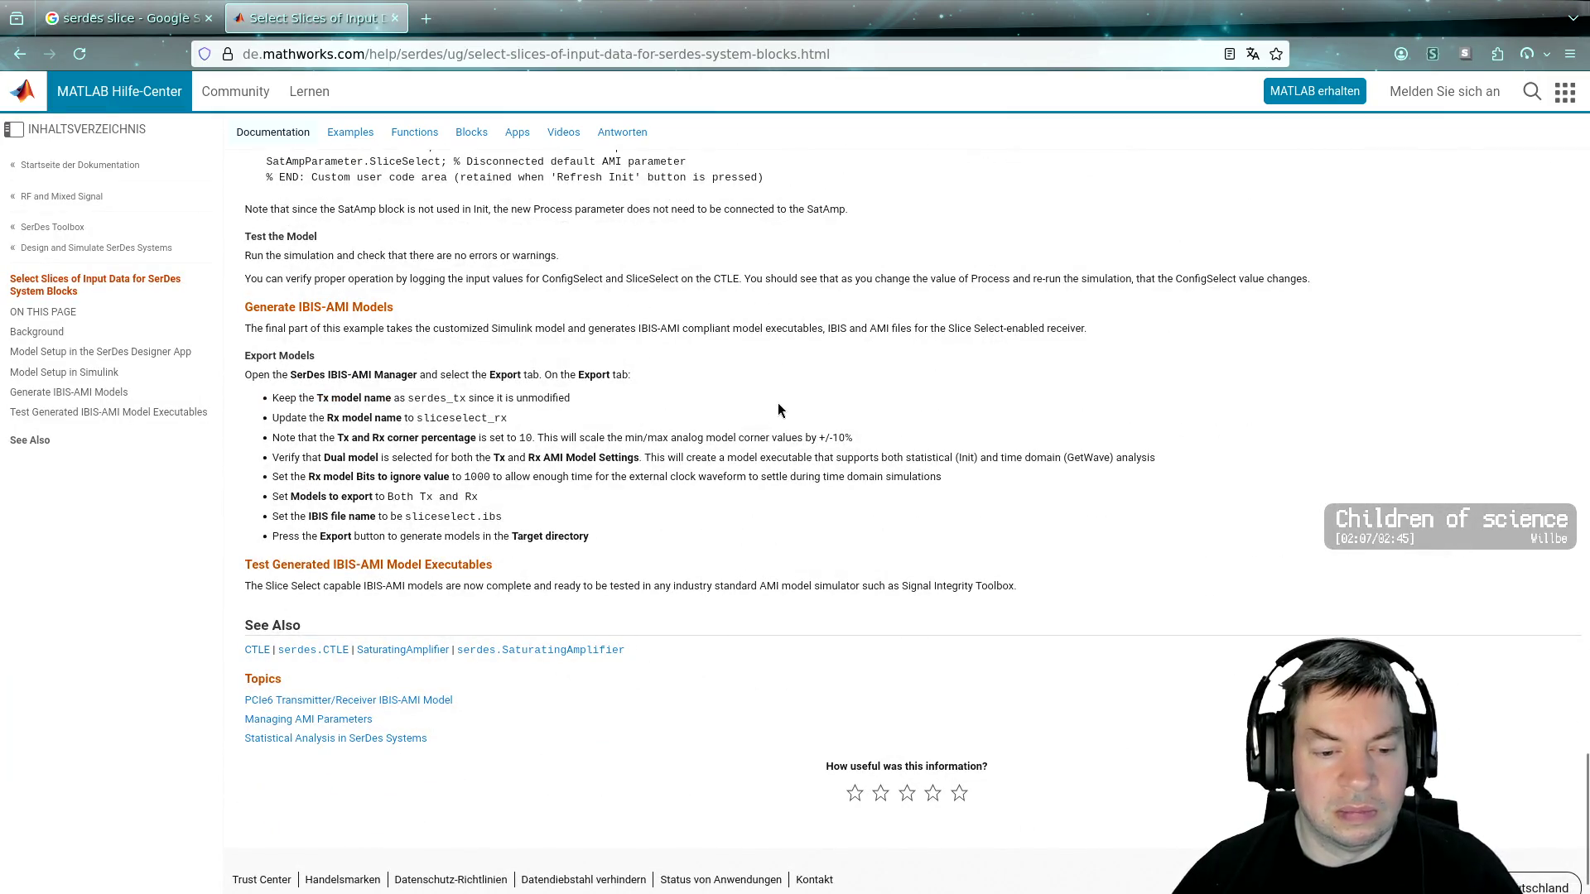
key(ctrl+w)
scroll(763, 410, down, 3)
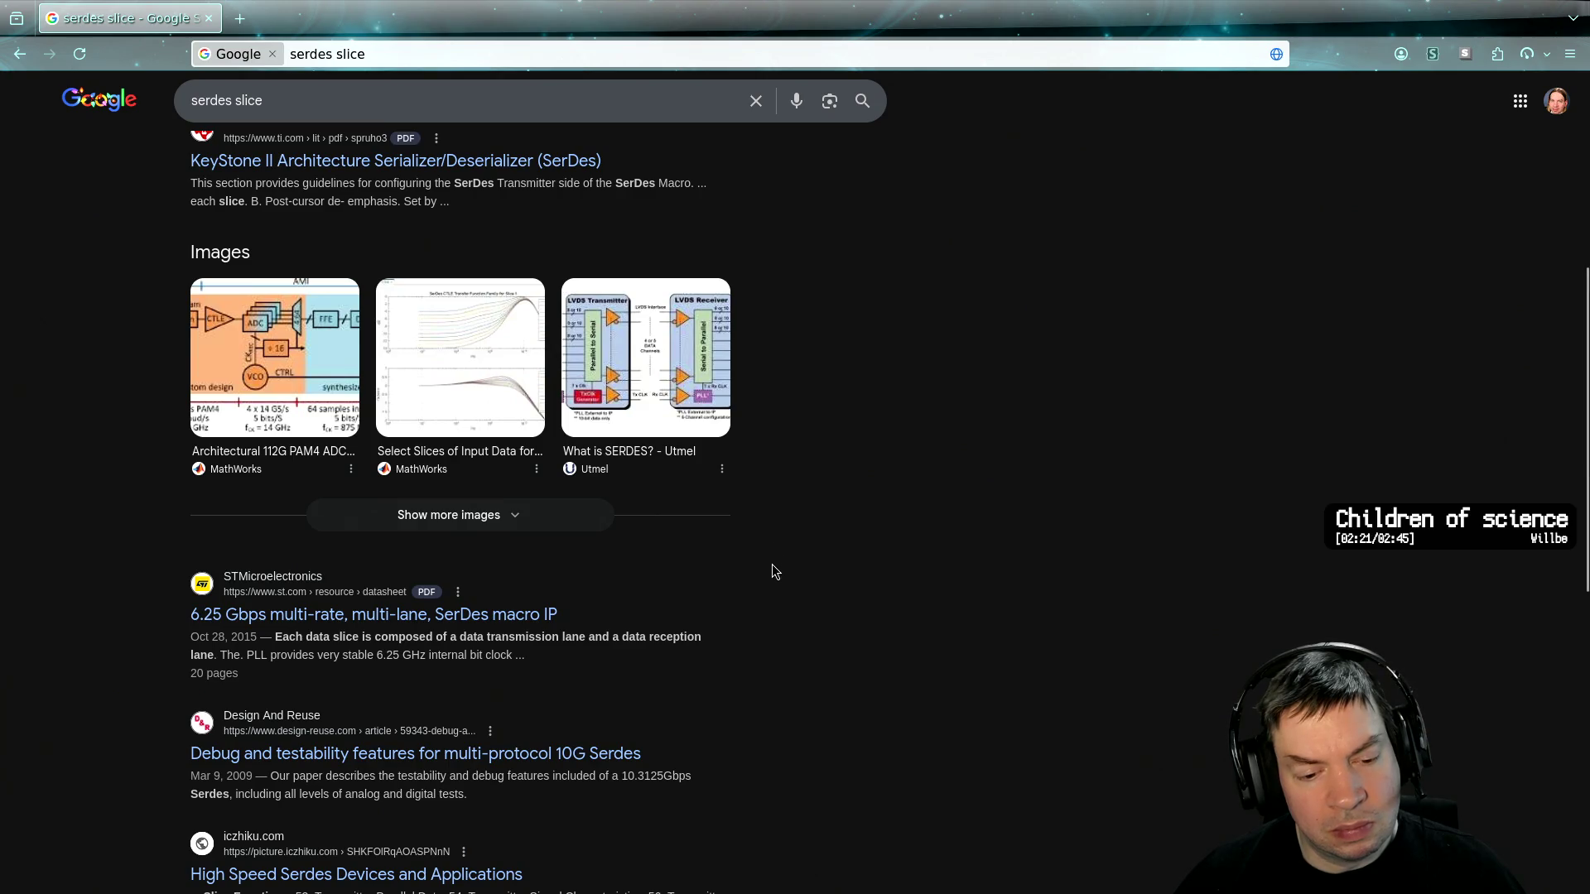
scroll(771, 572, down, 3)
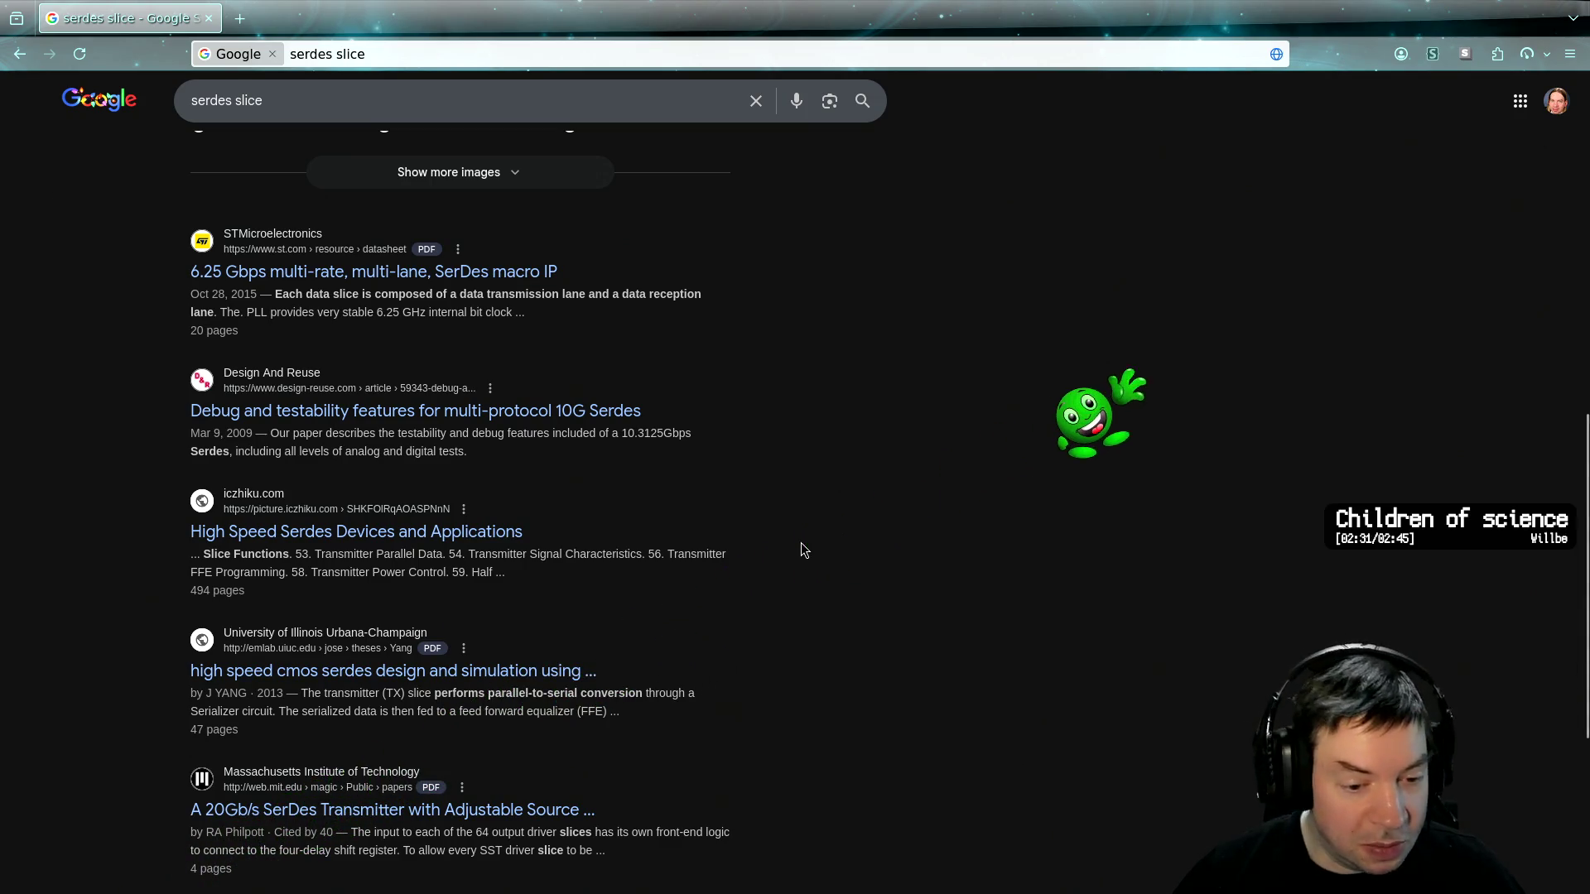
scroll(802, 543, down, 3)
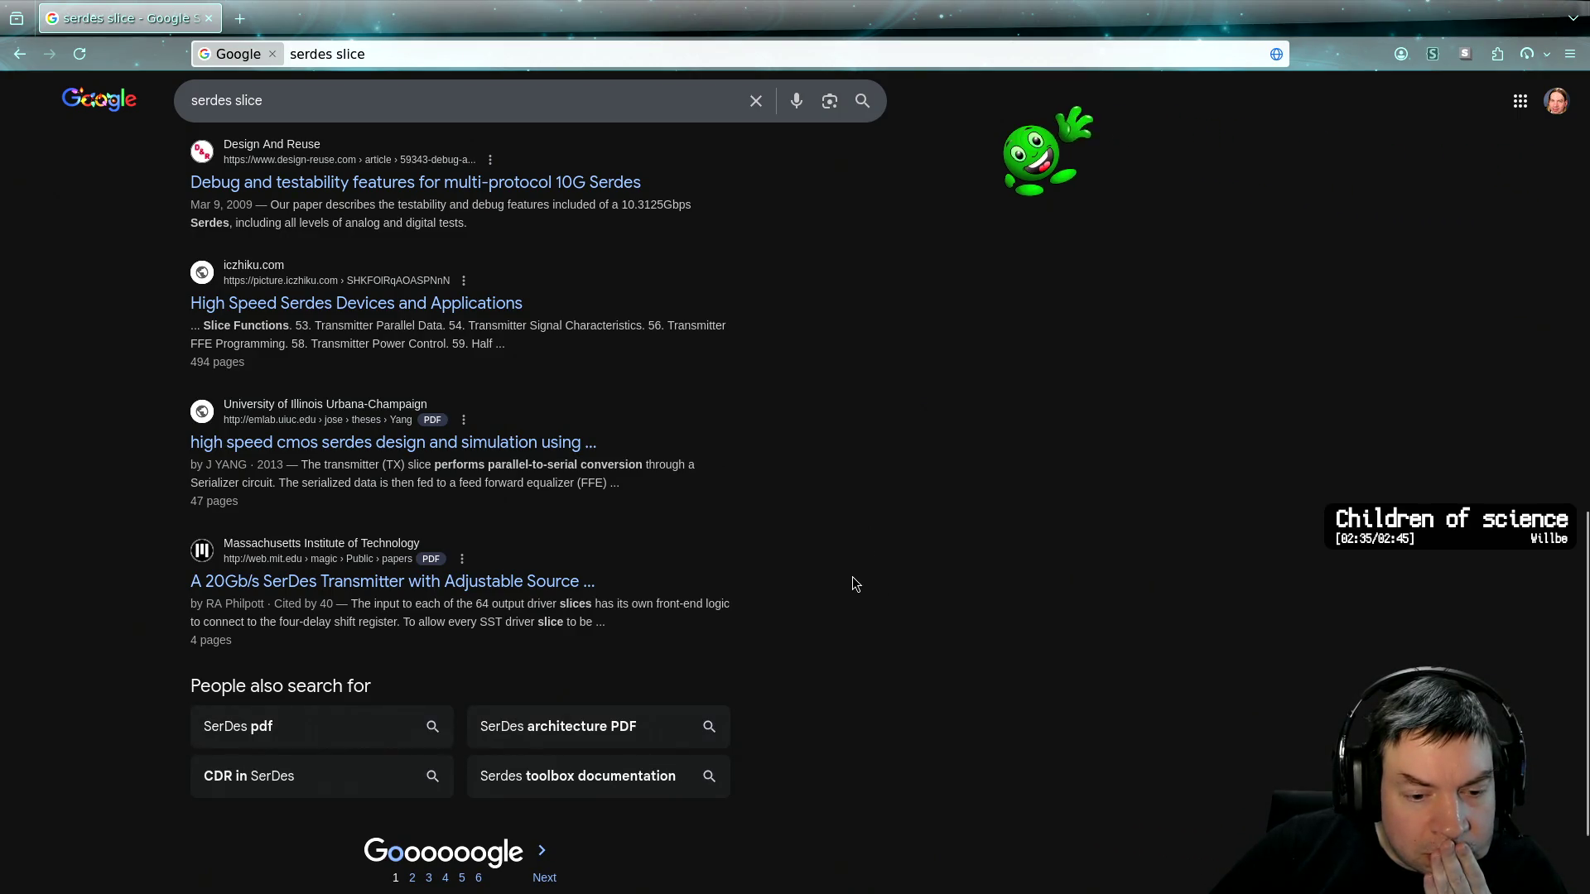
scroll(853, 581, up, 10)
scroll(852, 581, up, 5)
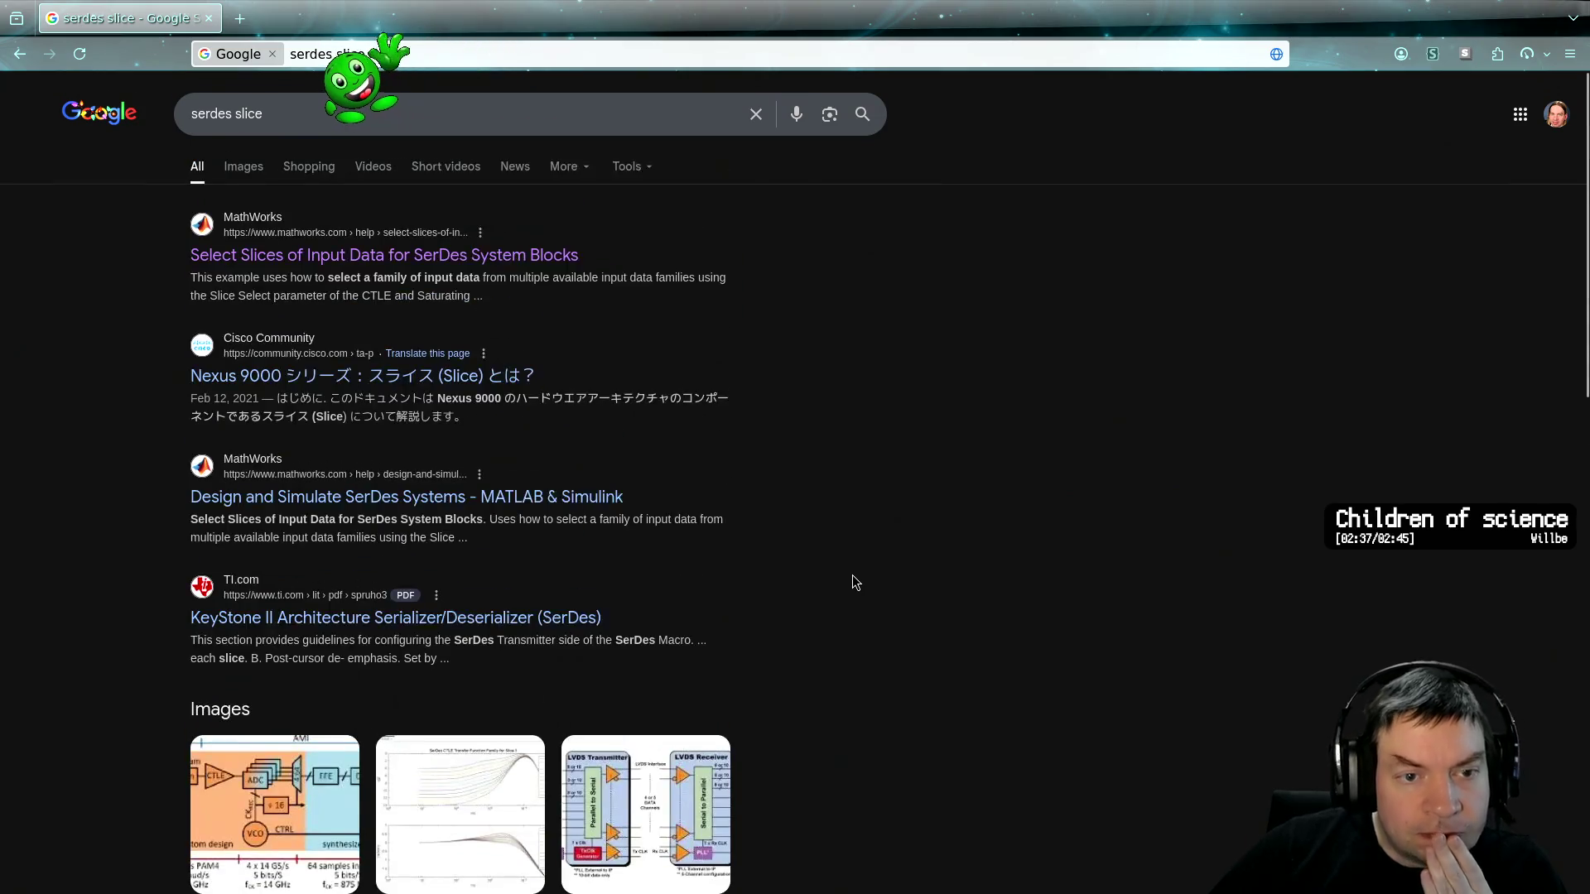
Rework the query to 'ecp5 serdes slice', then rerun it requiring the word slice.
click(266, 121)
key(BackSpace)
key(BackSpace)
key(BackSpace)
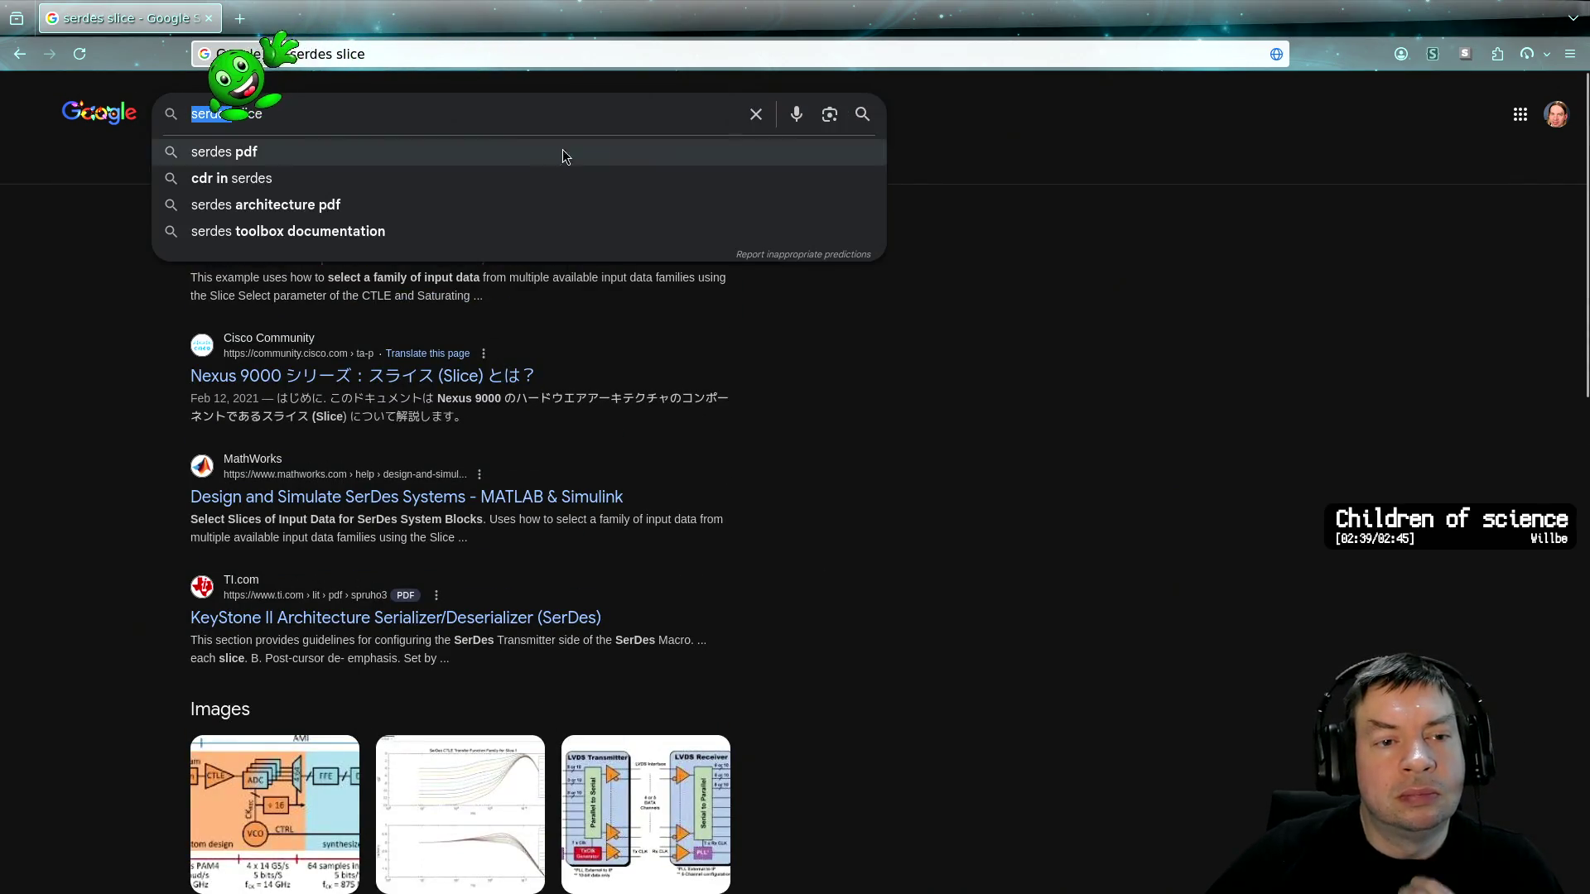
text(ecp5 serdes)
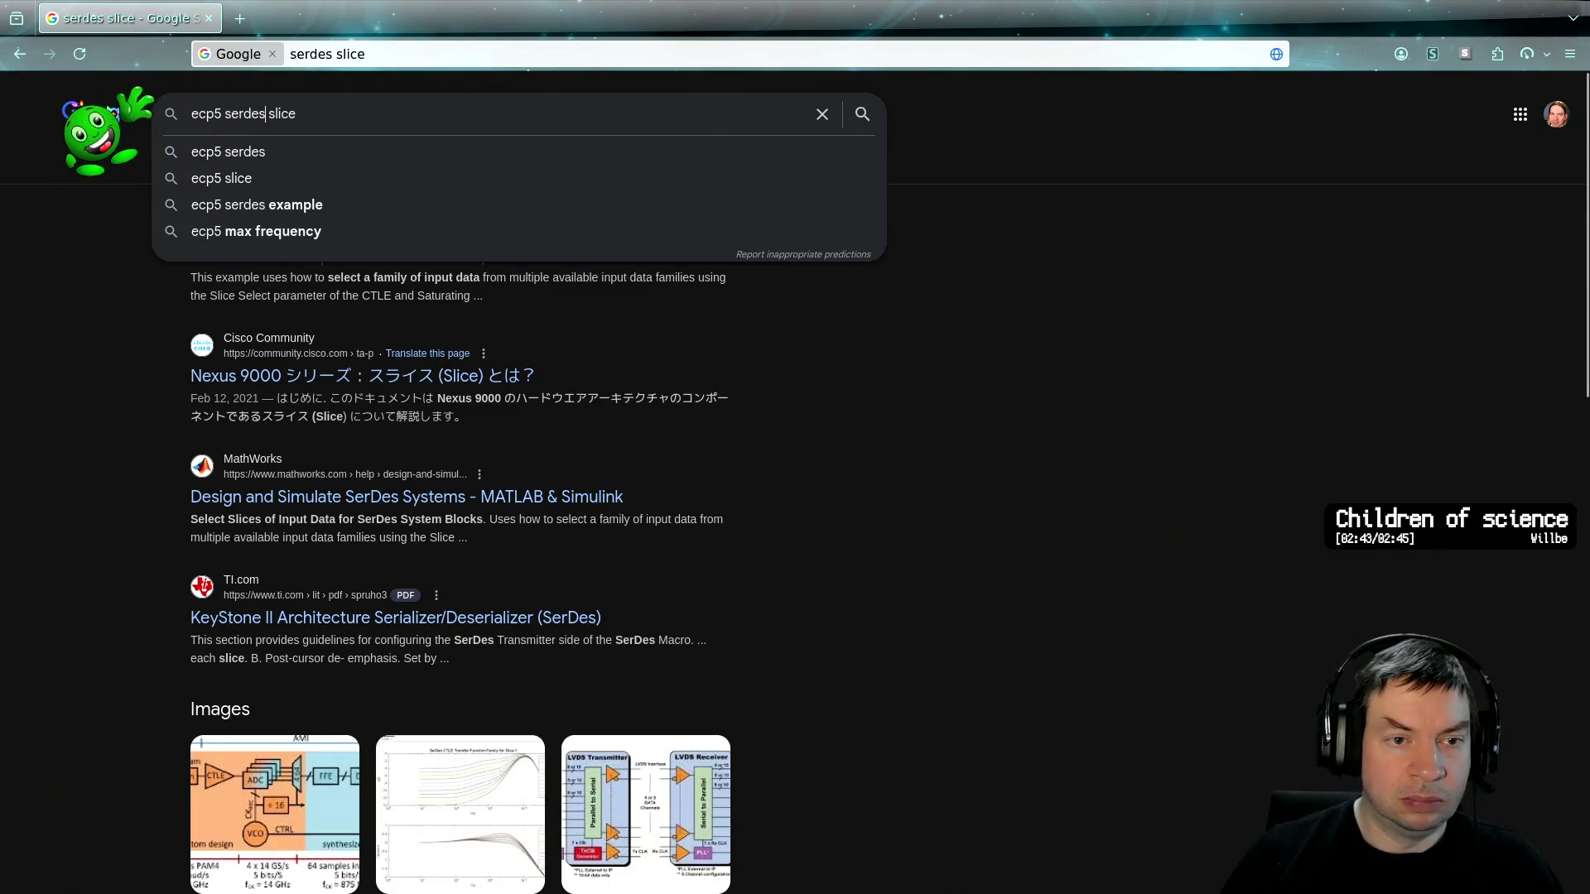
key(Return)
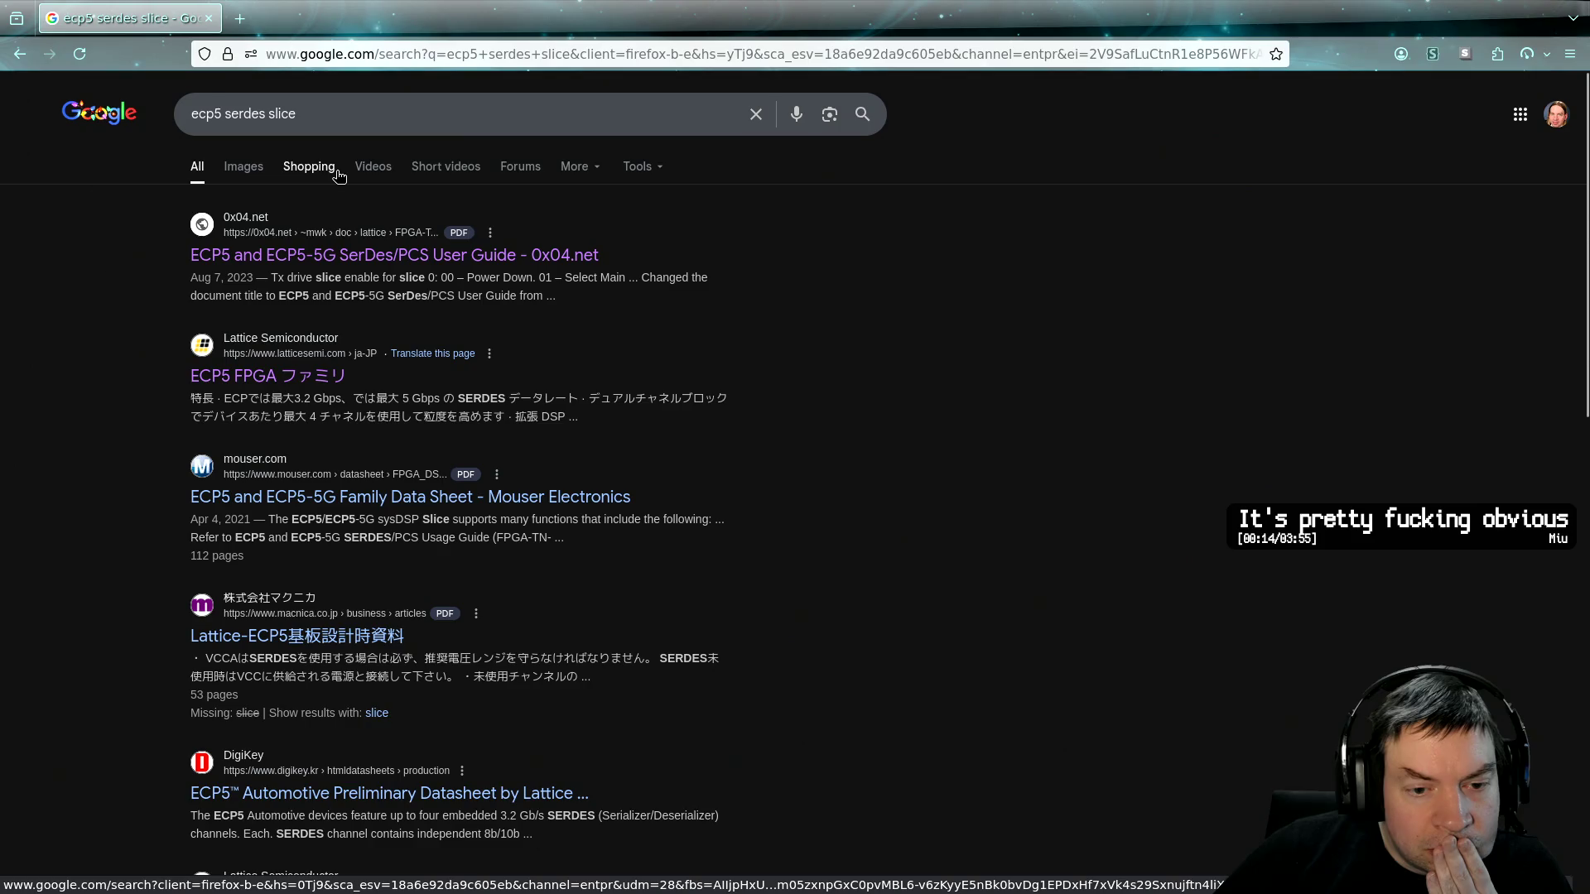
click(269, 113)
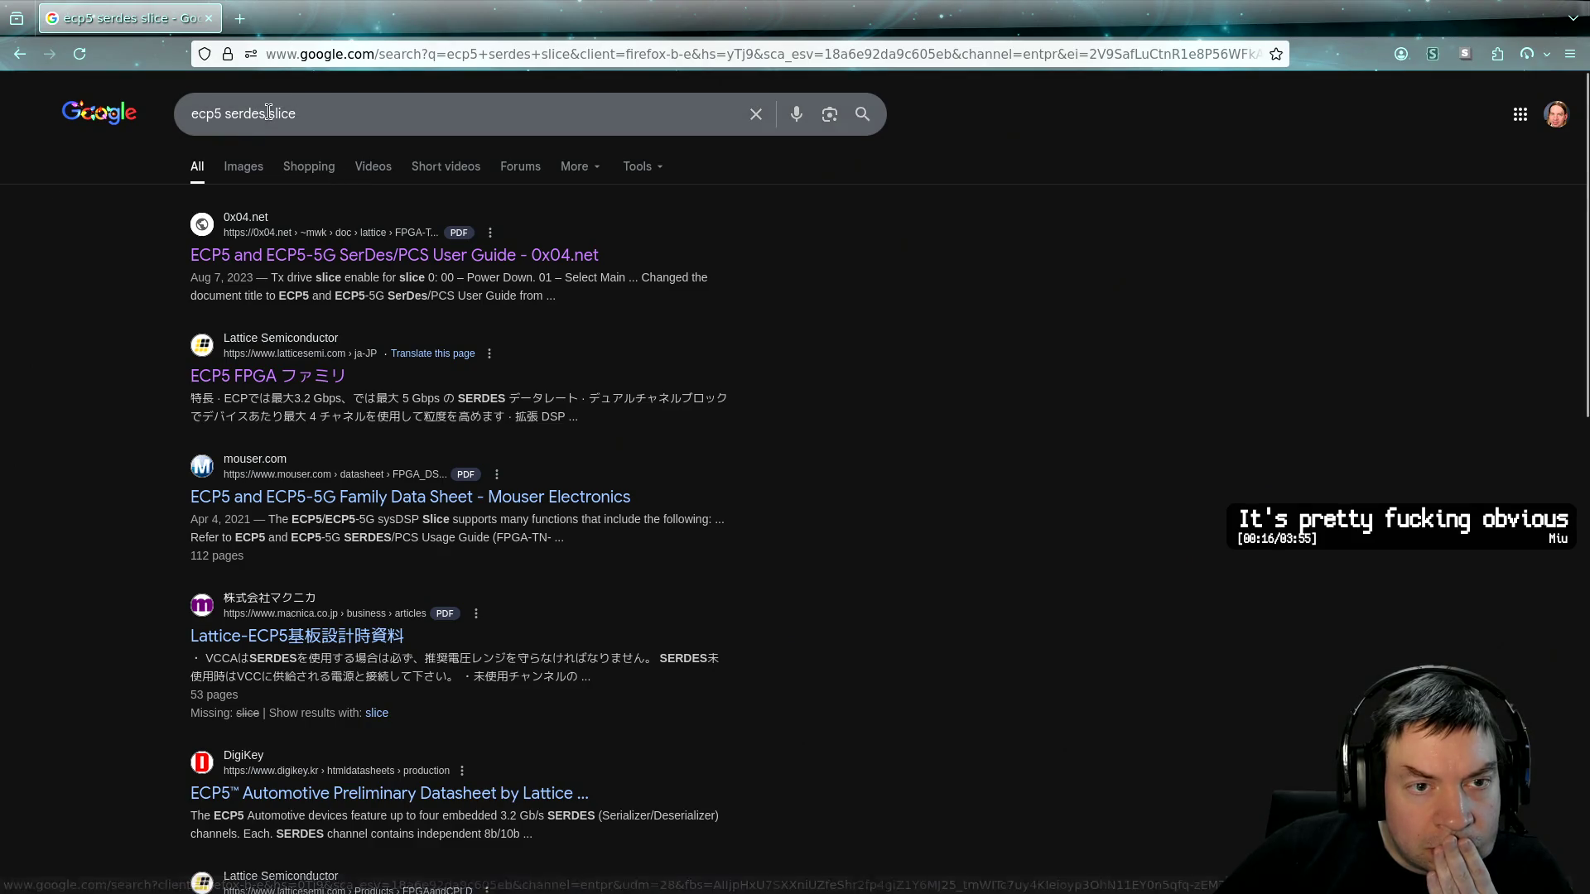
text(+)
key(Return)
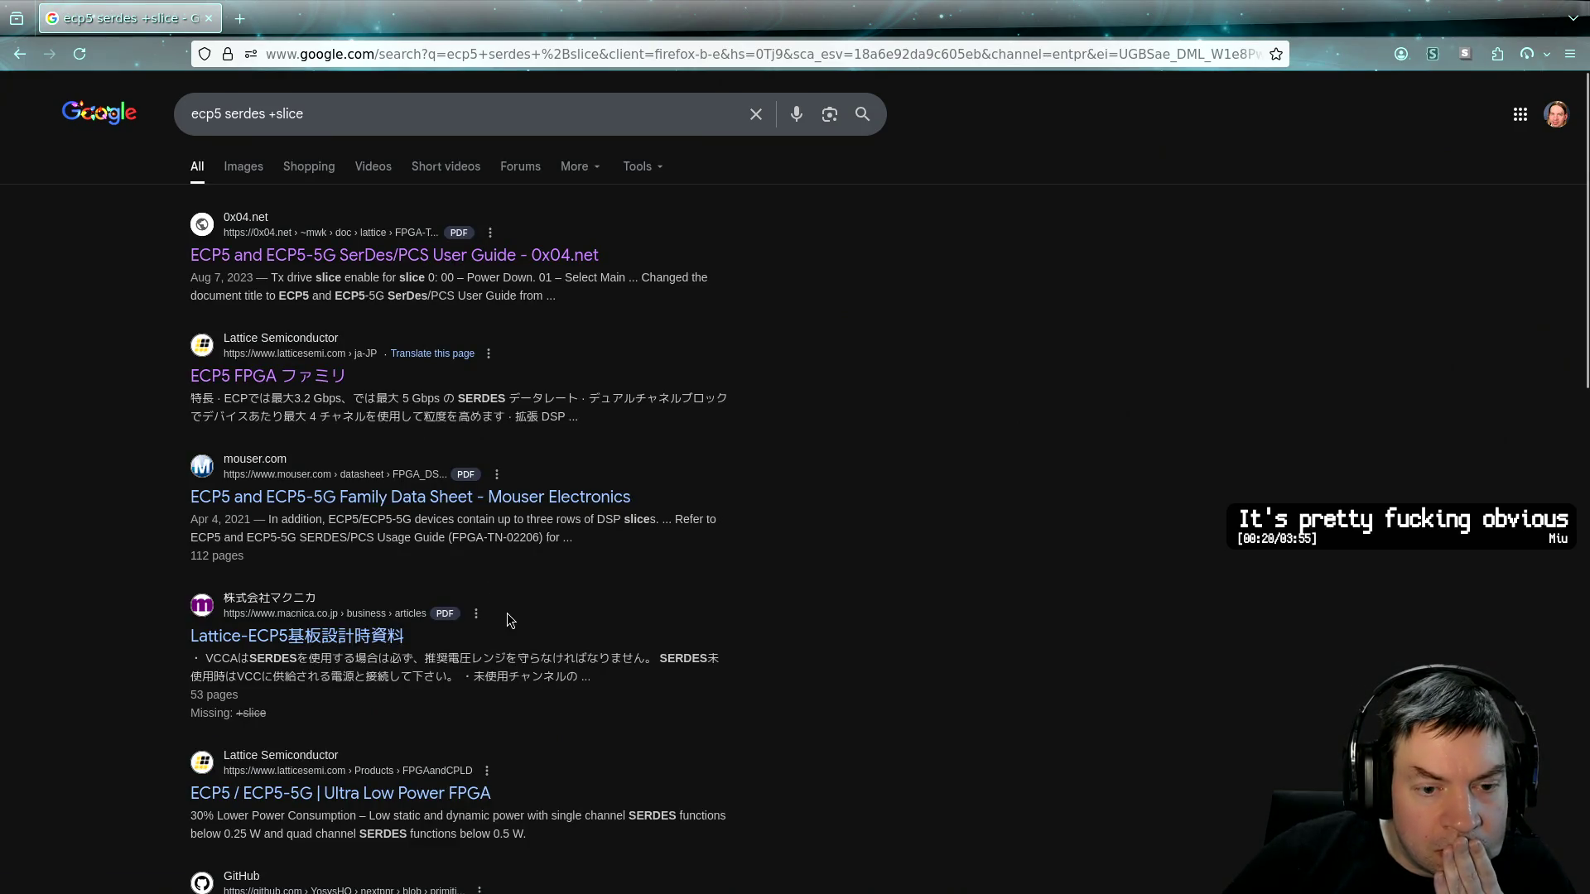
Search with "slice" in quotes instead of the plus sign, then cut the query back to just ecp5.
click(273, 113)
key(BackSpace)
text(")
key(End)
text(")
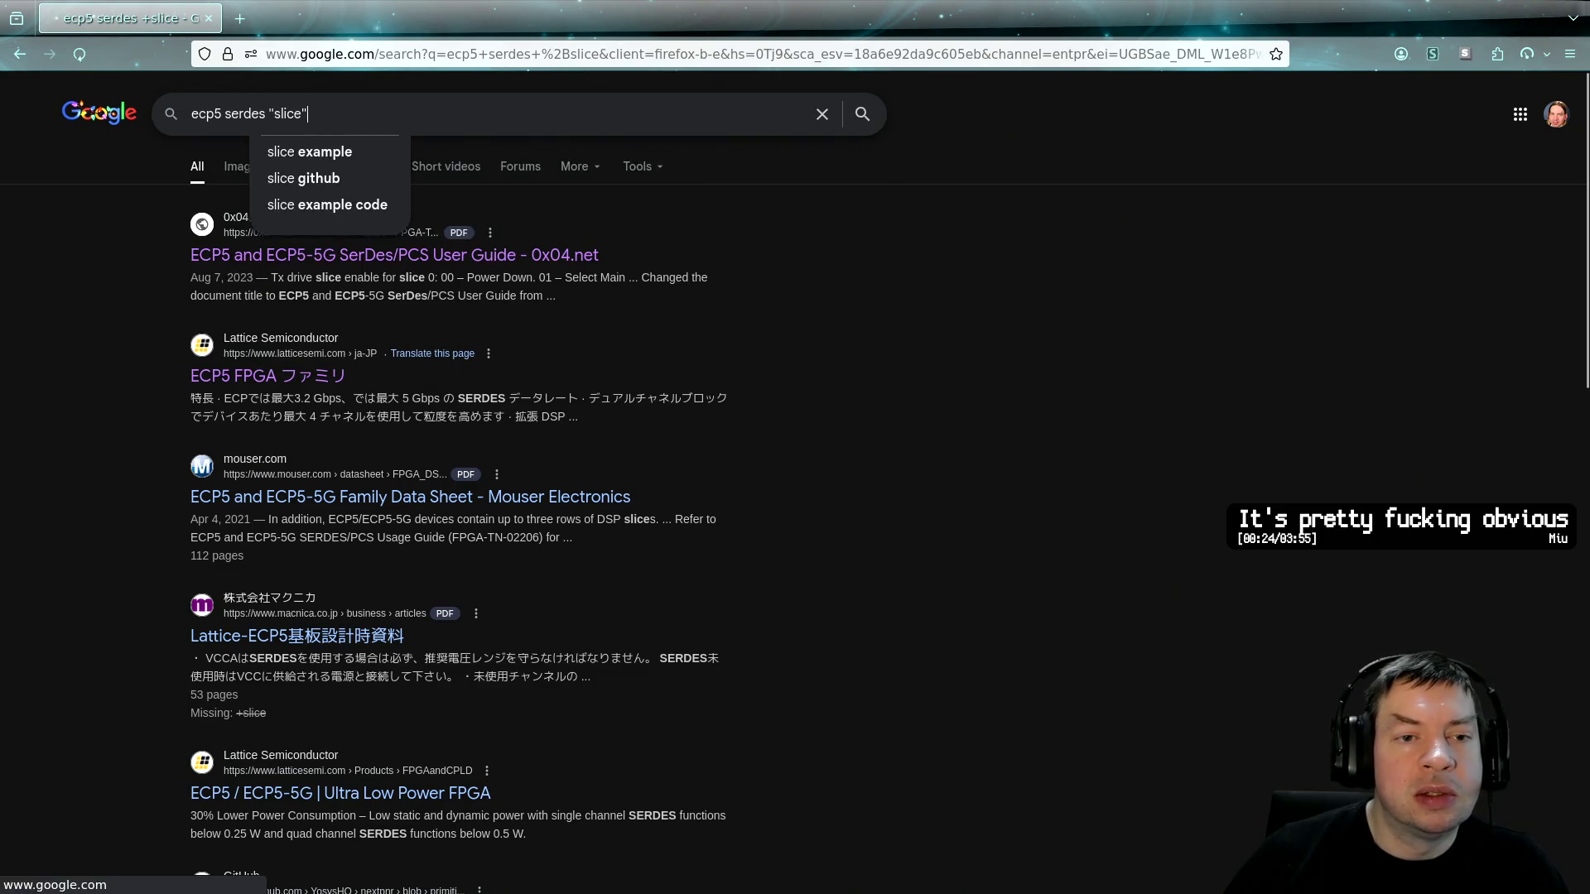
key(Return)
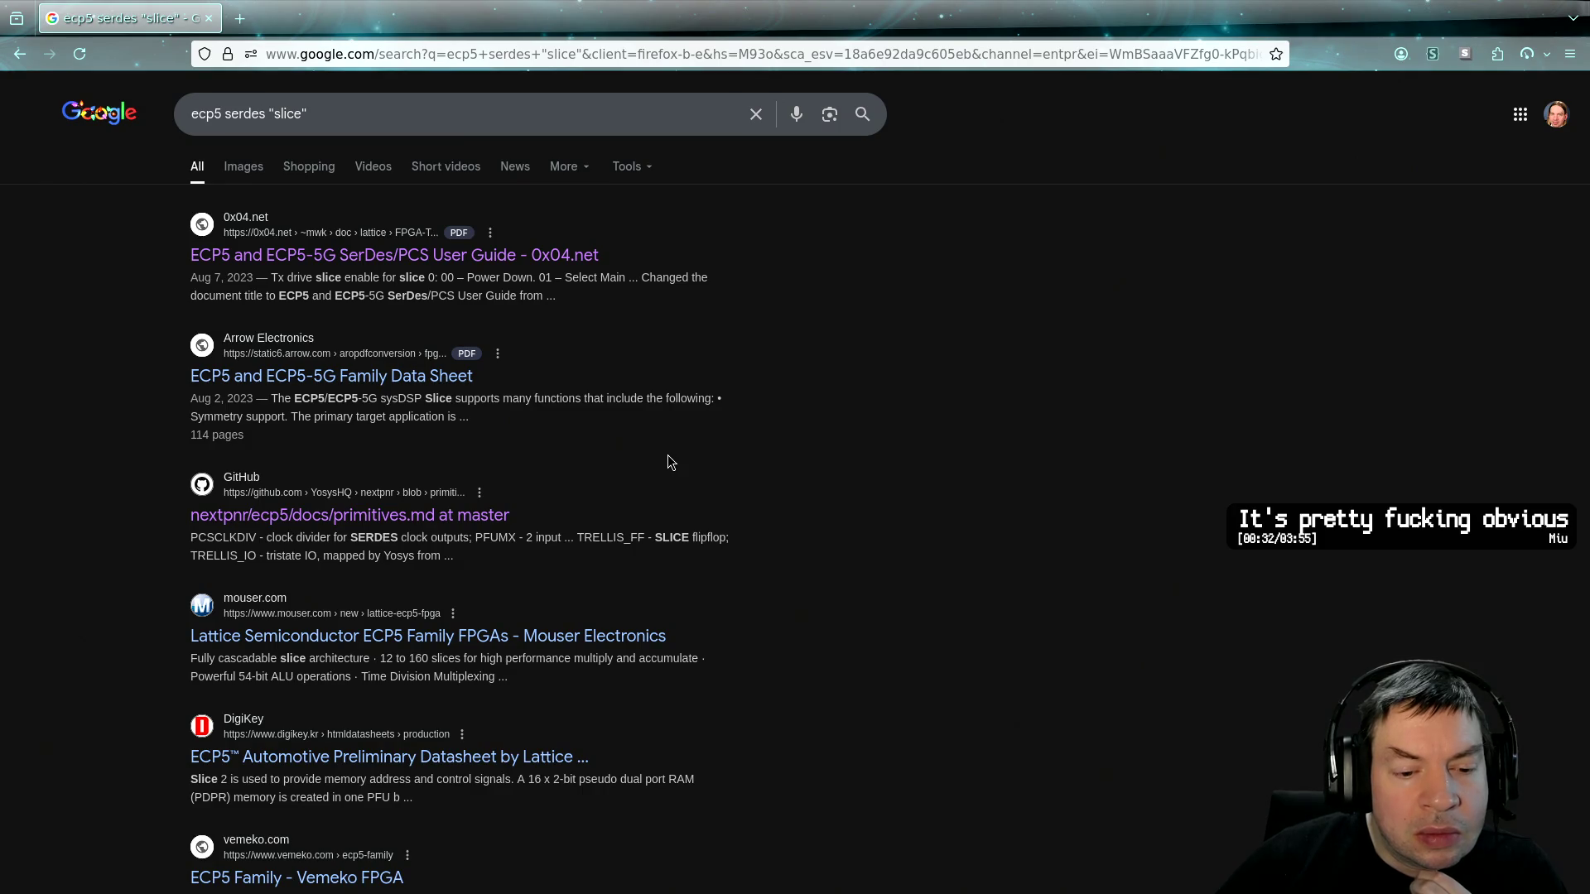
scroll(664, 462, down, 5)
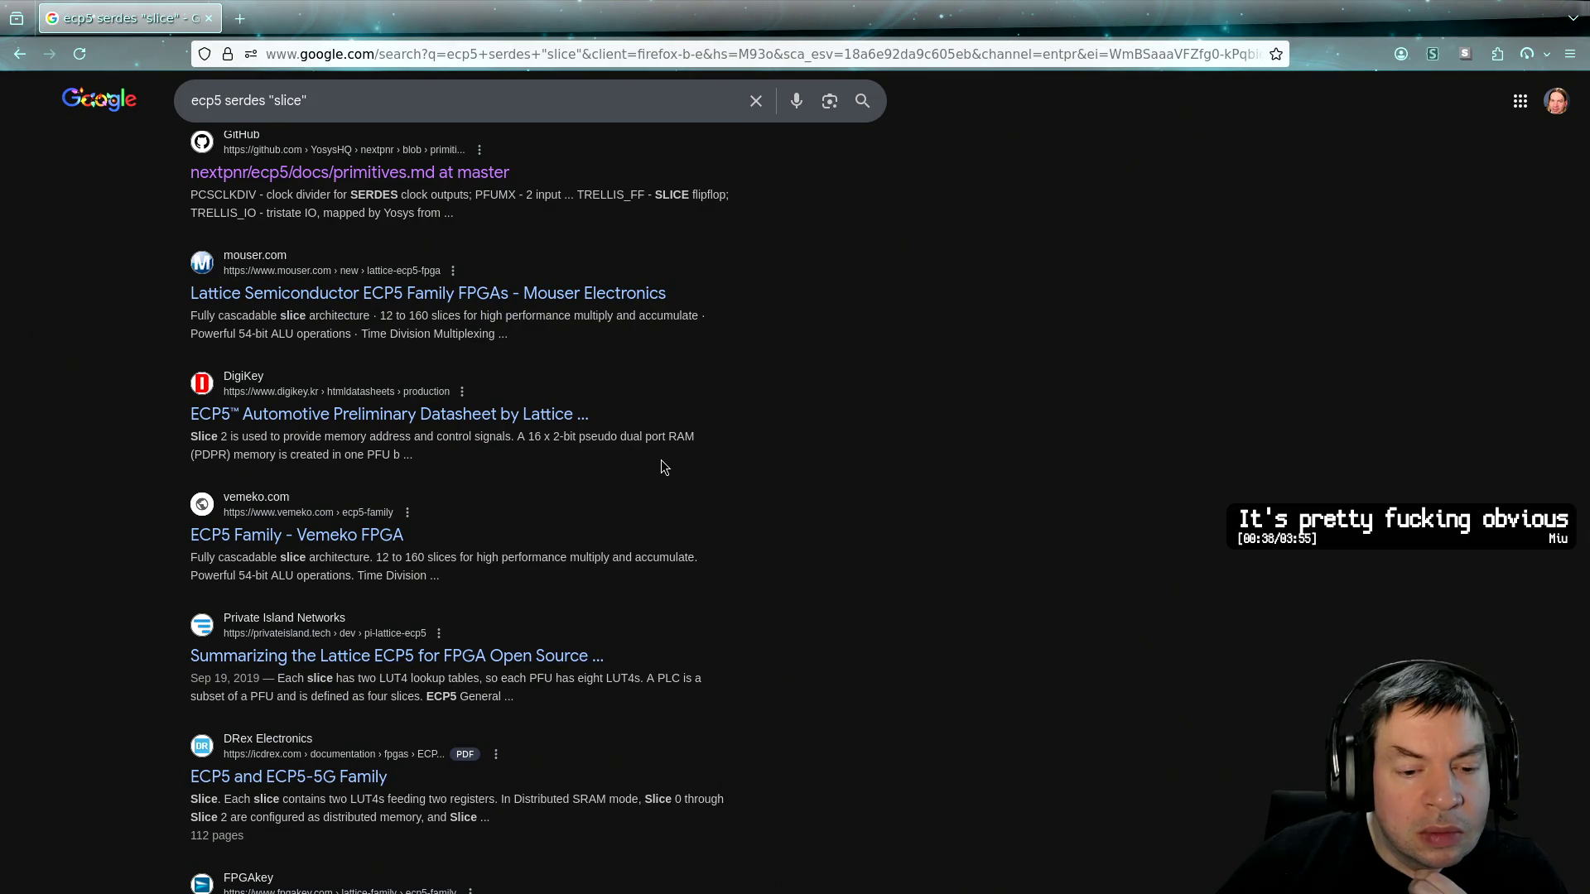
scroll(663, 465, down, 3)
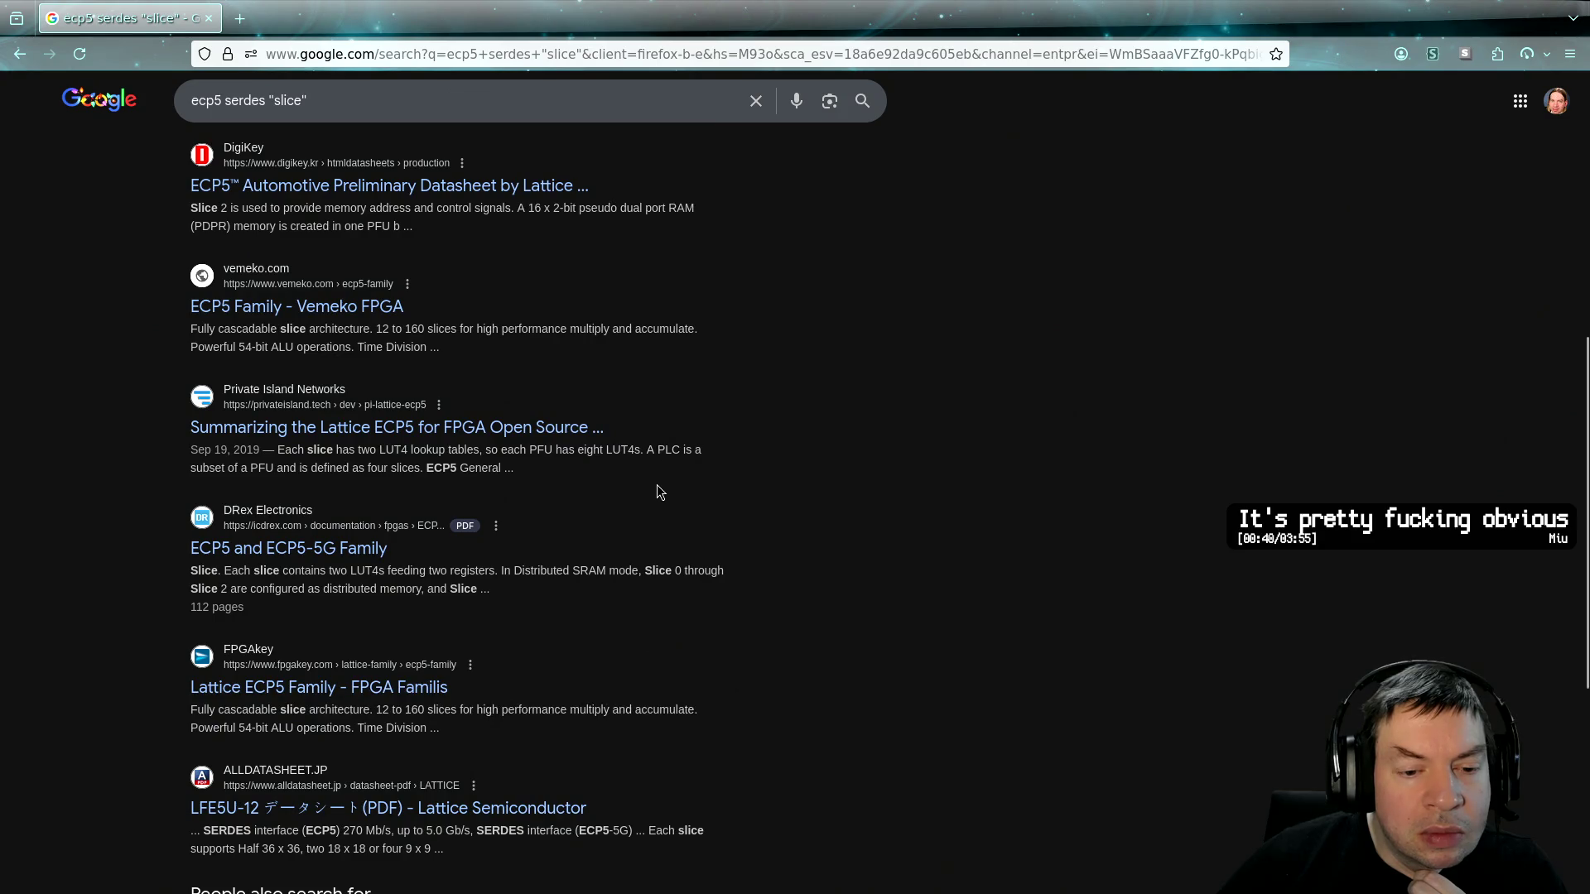
scroll(658, 493, down, 3)
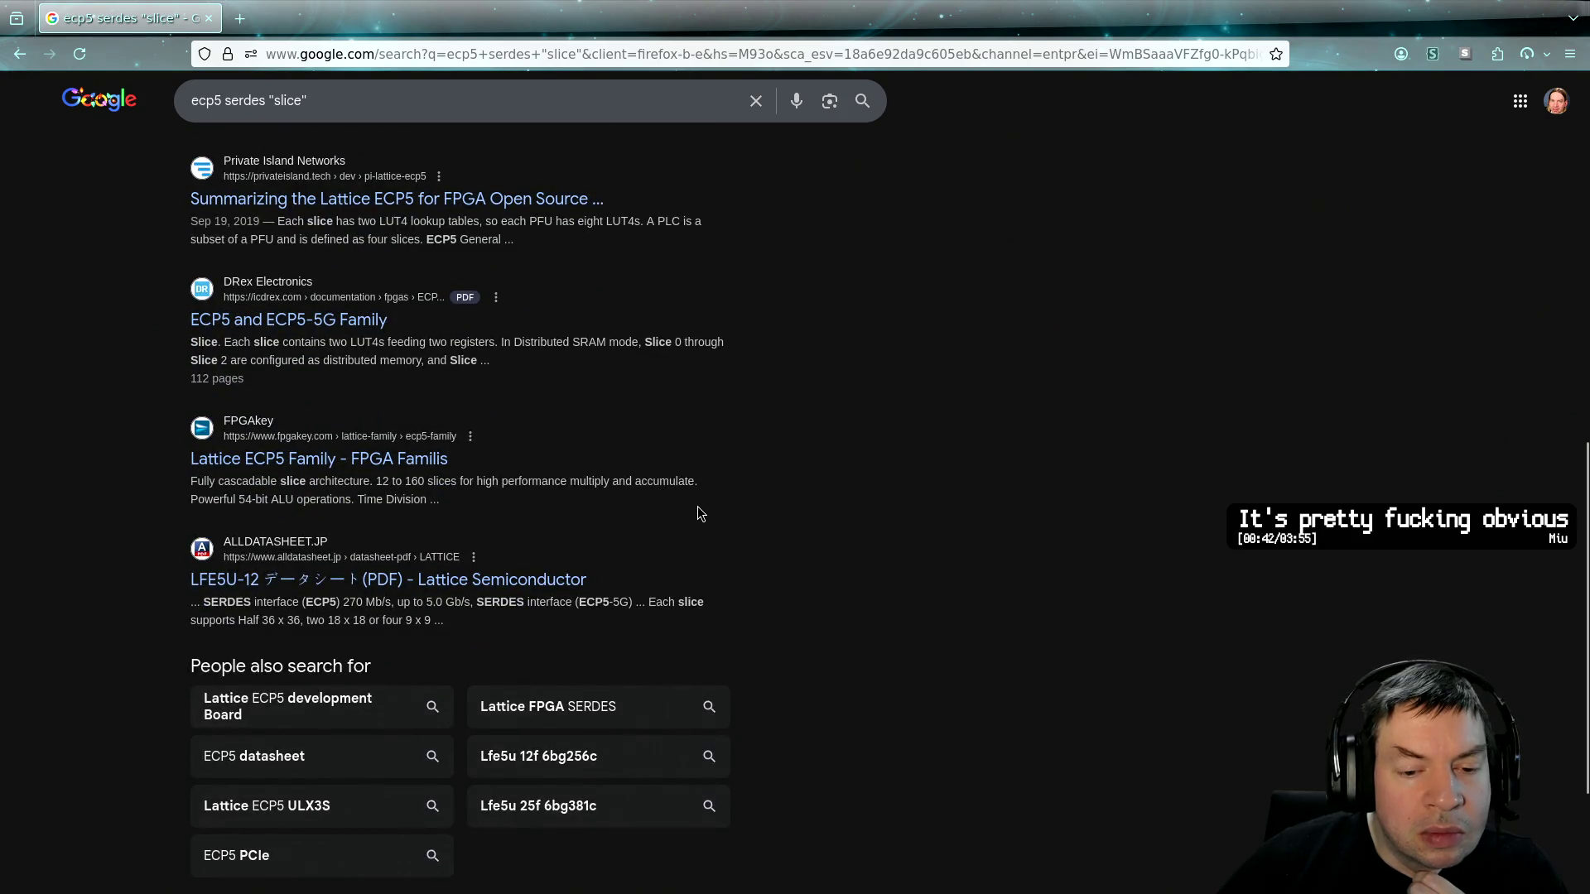
scroll(720, 522, down, 3)
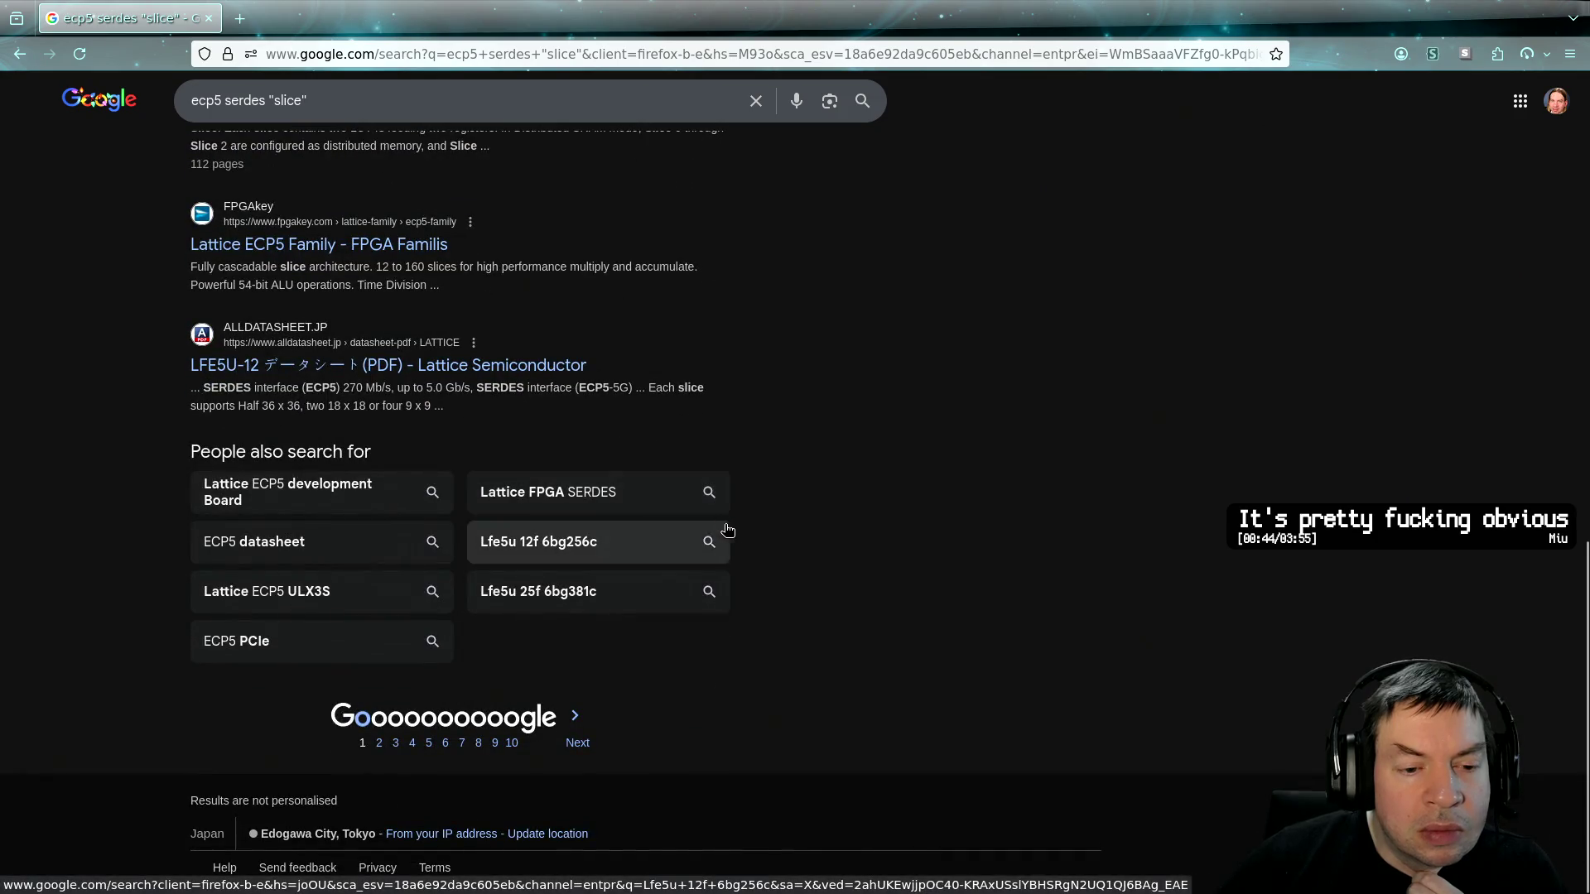
scroll(721, 532, up, 8)
scroll(681, 593, up, 5)
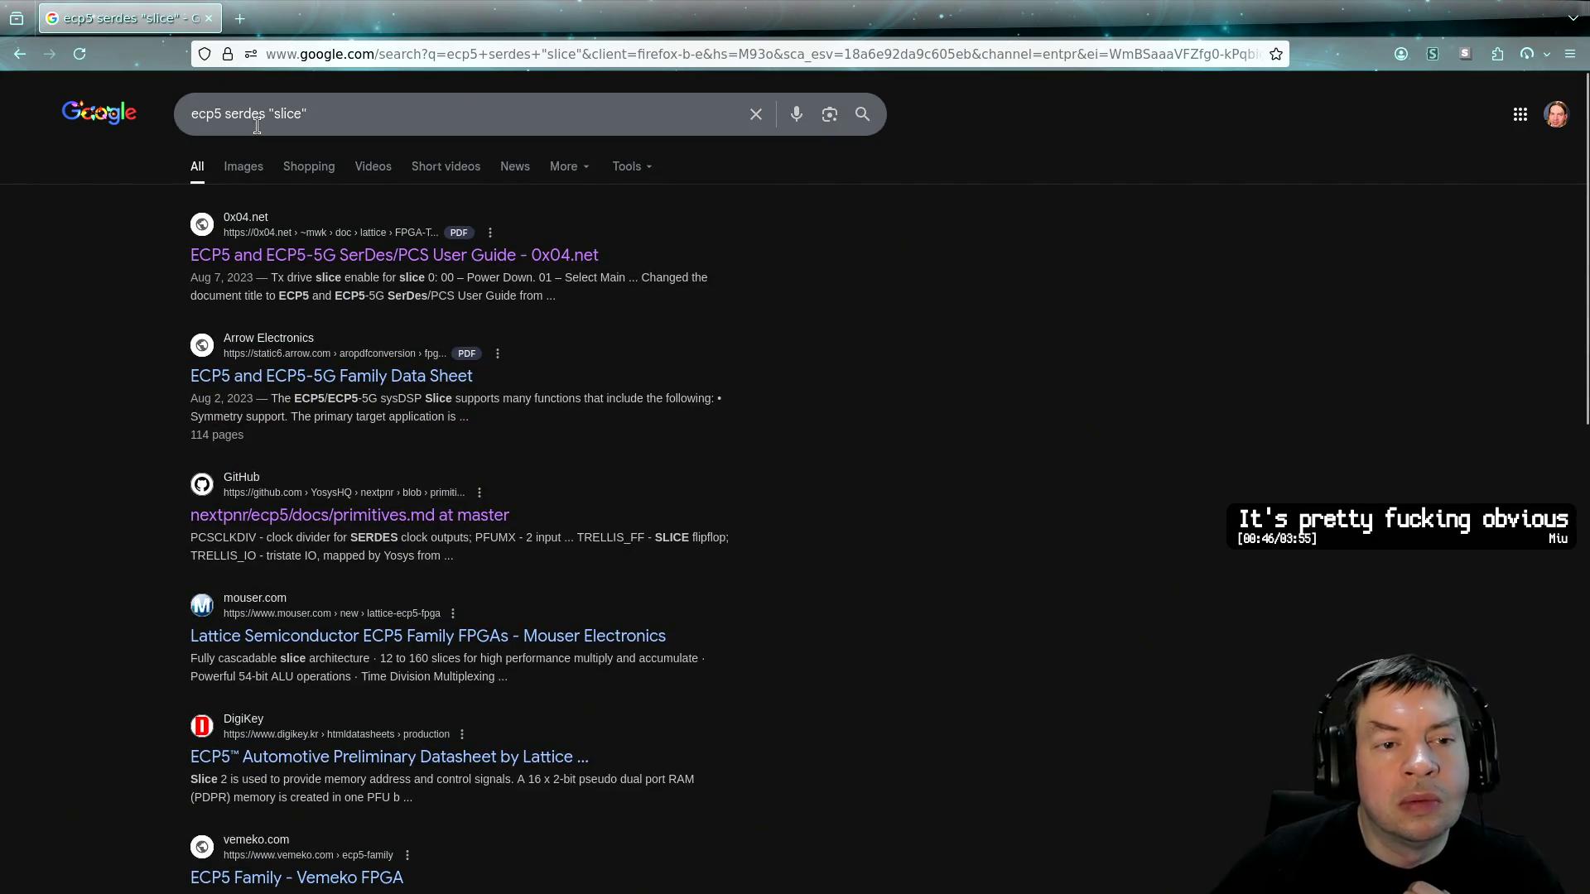
drag(267, 118, 429, 134)
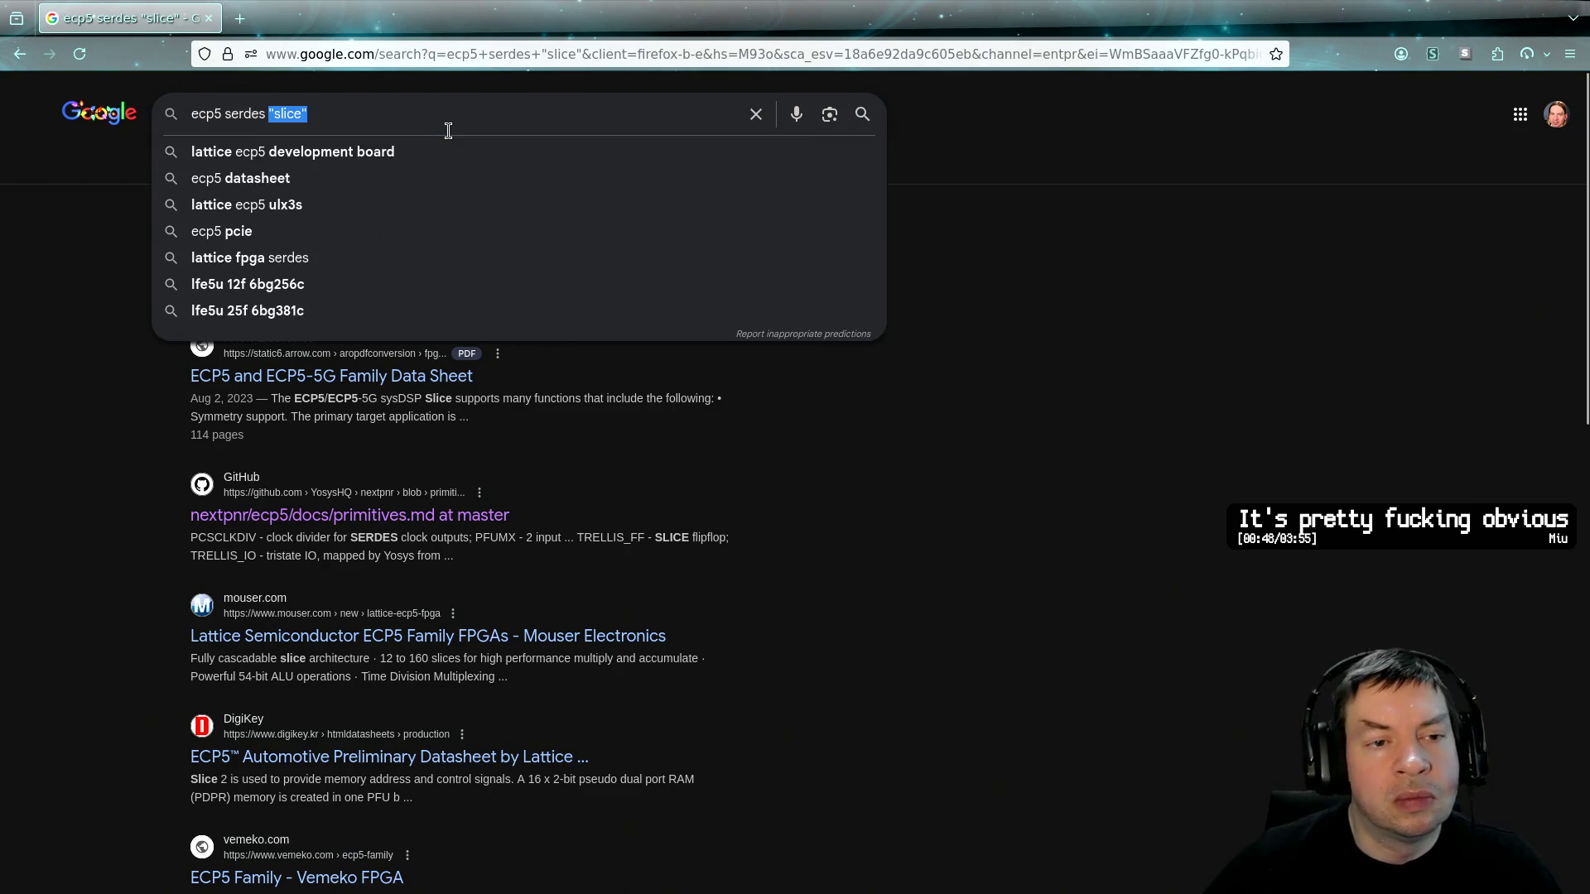
key(BackSpace)
key(BackSpace)
key(BackSpace)
key(BackSpace)
key(BackSpace)
key(BackSpace)
key(BackSpace)
key(BackSpace)
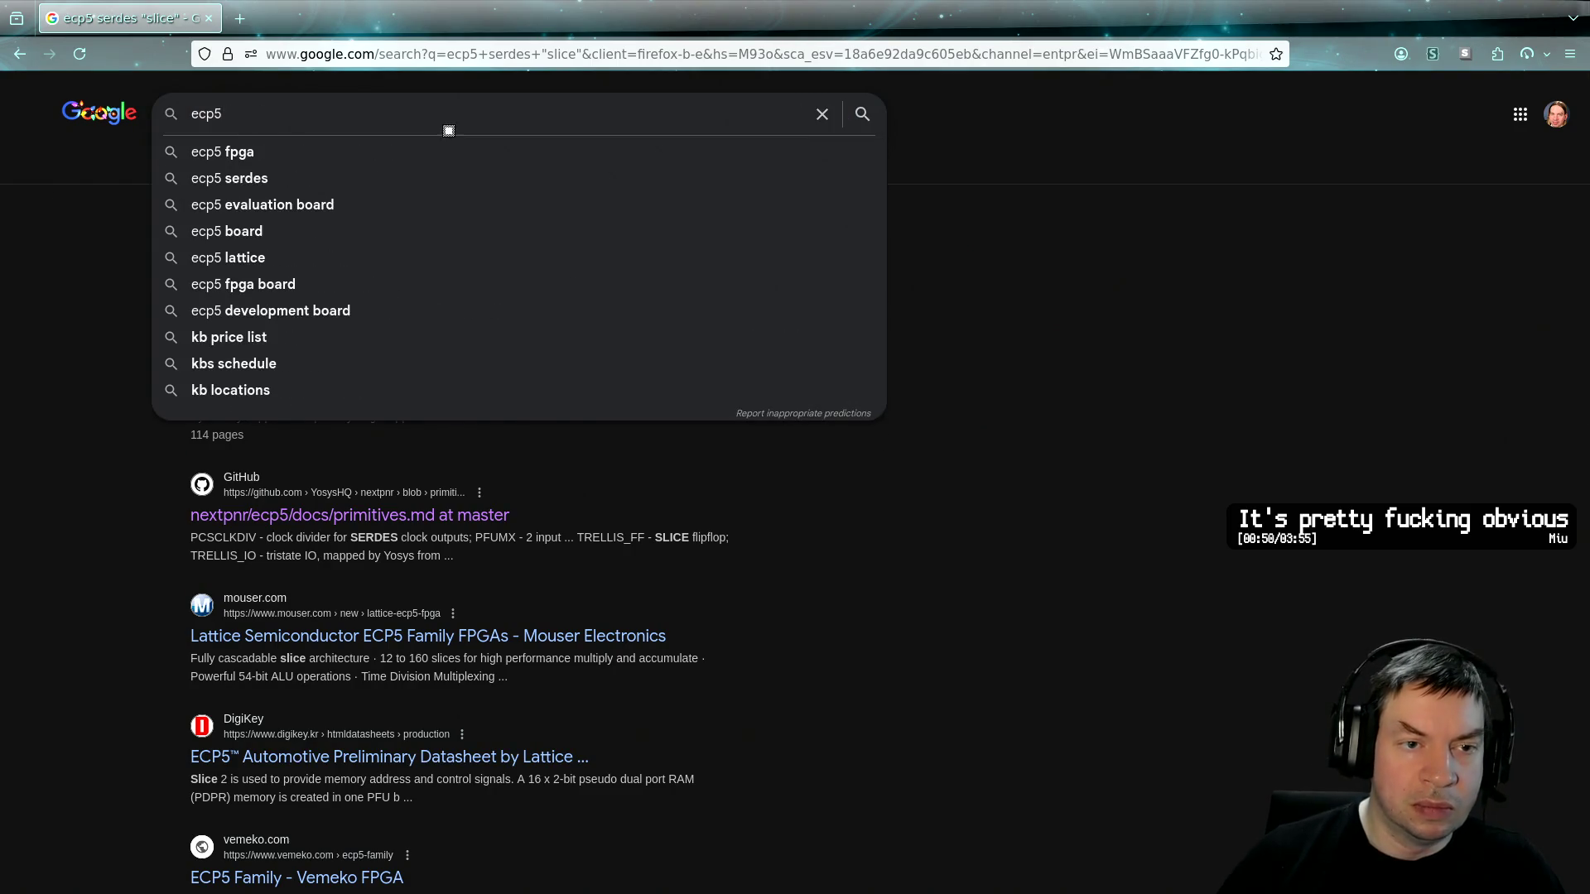
Copy CH1_TDRV_SLICE0_CUR from line 370 in Vim and search Google for 'ecp5 CH1_TDRV_SLICE0_CUR'.
key(alt+Tab)
double_click(608, 204)
key(ctrl+c)
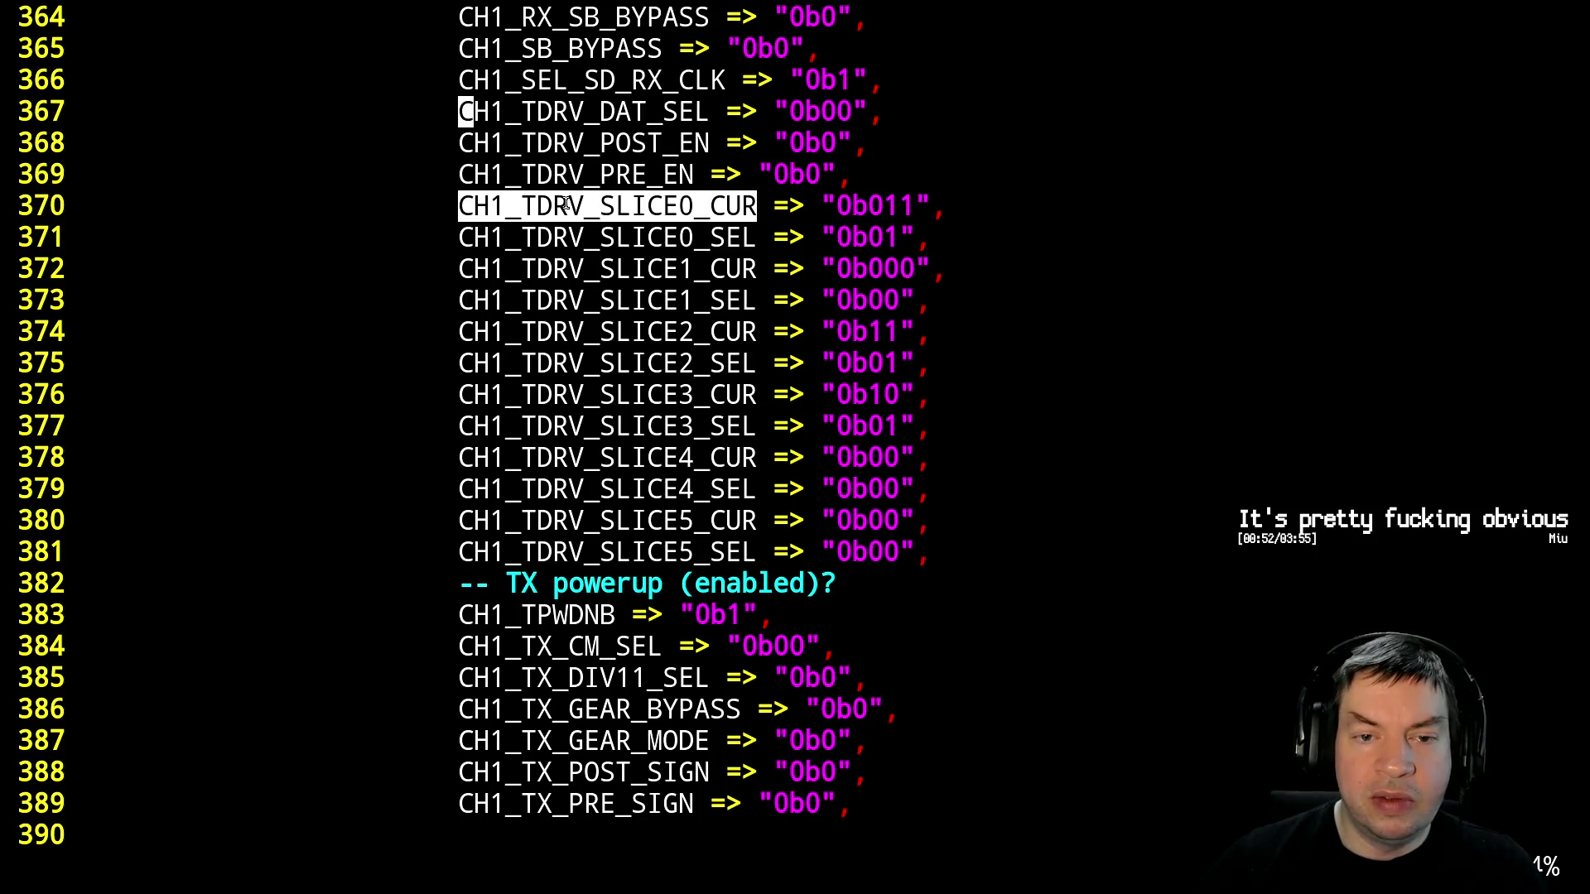
key(alt+Tab)
key(ctrl+v)
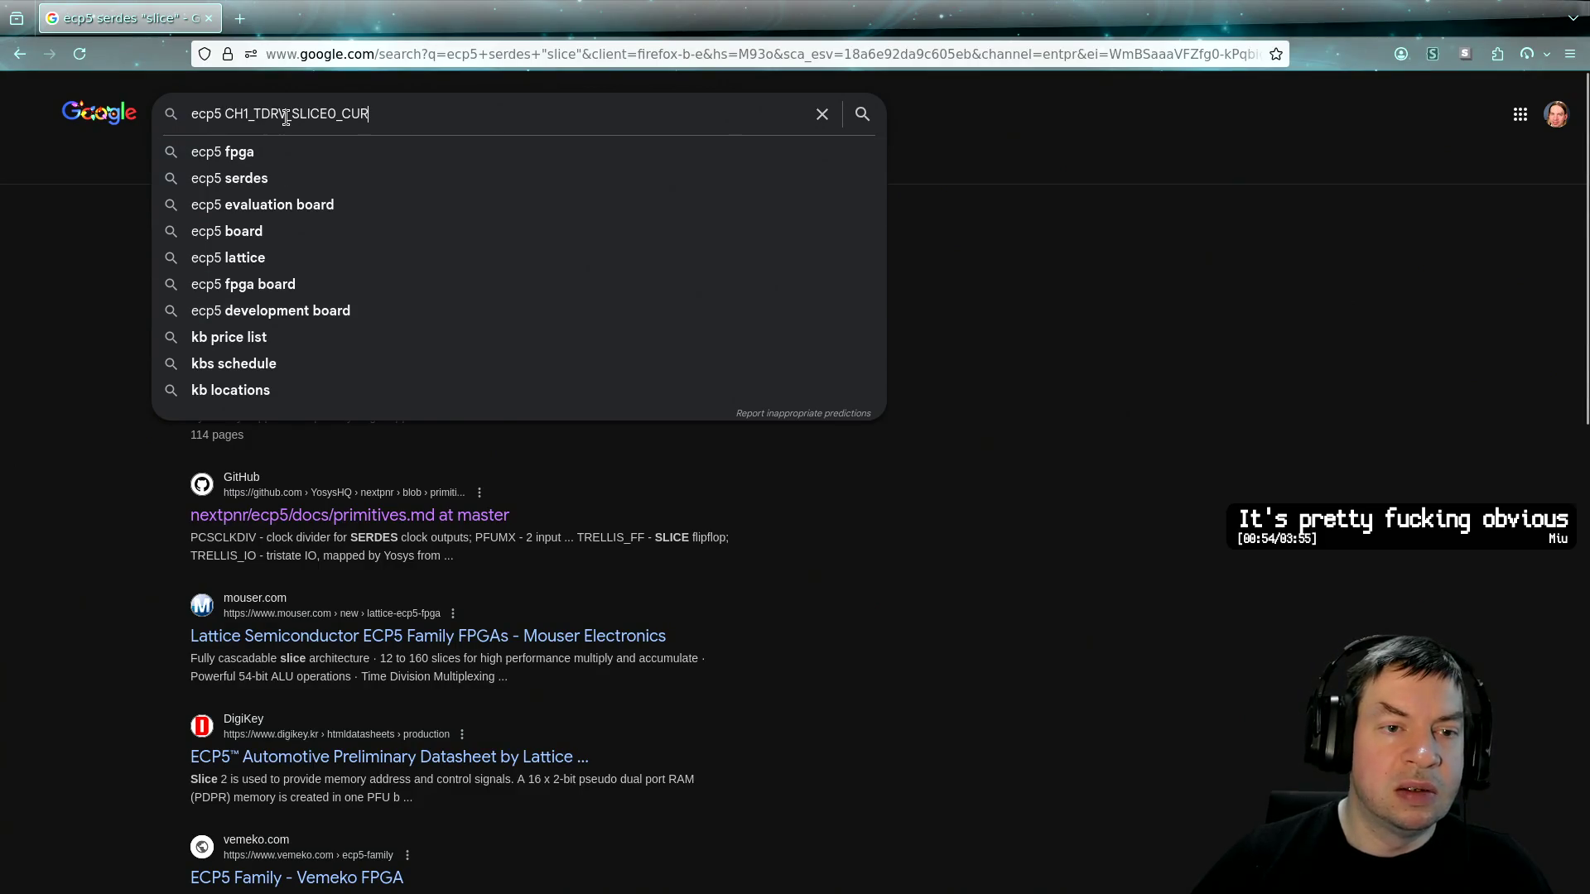
key(Return)
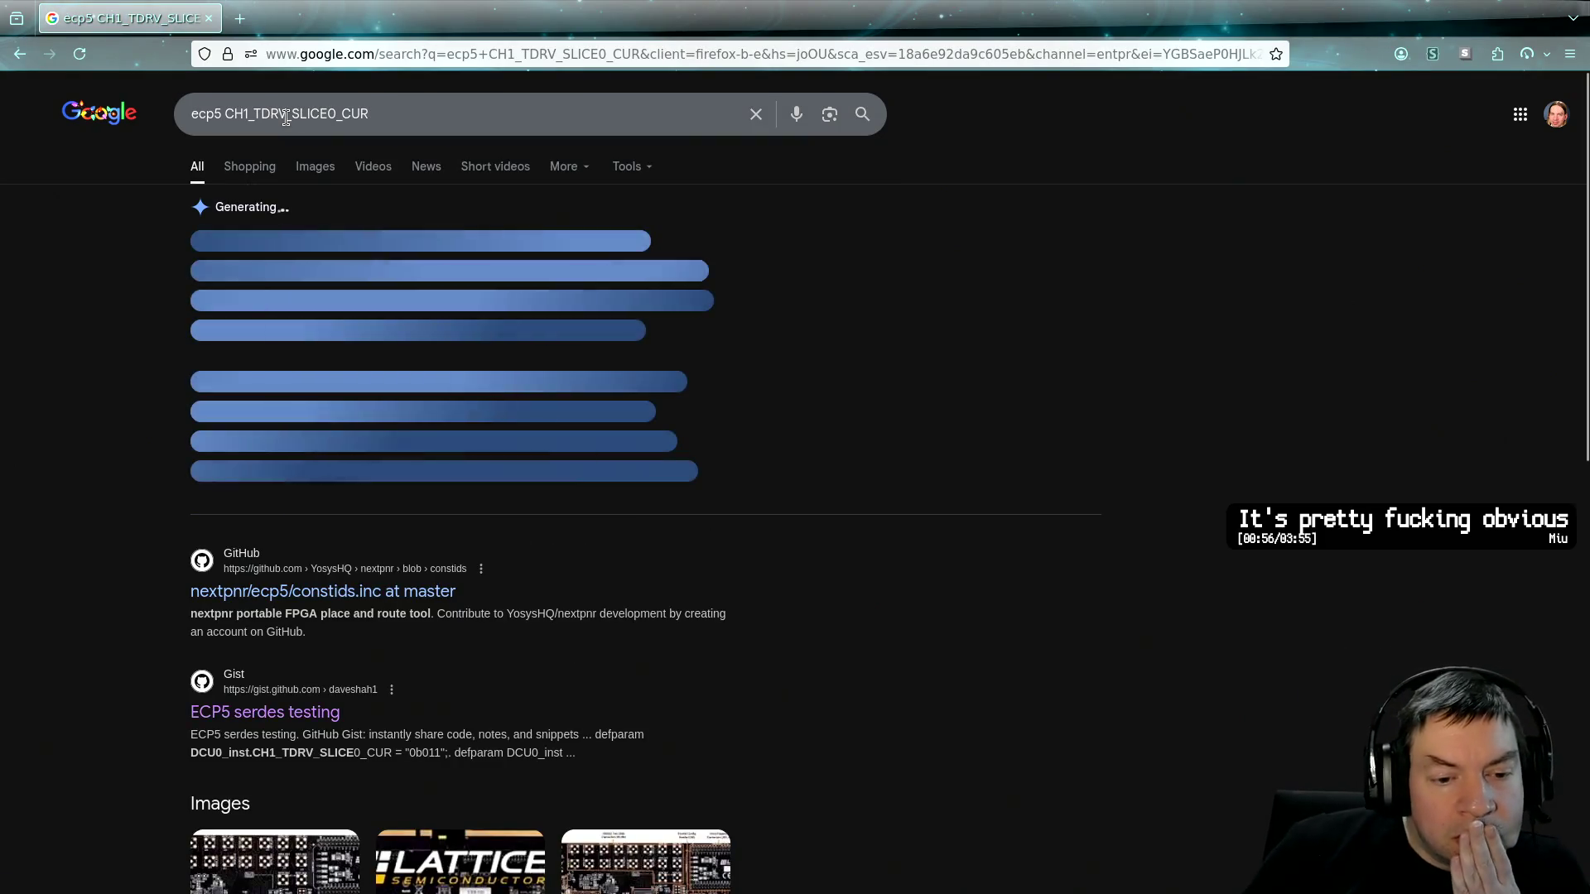
scroll(566, 546, down, 1)
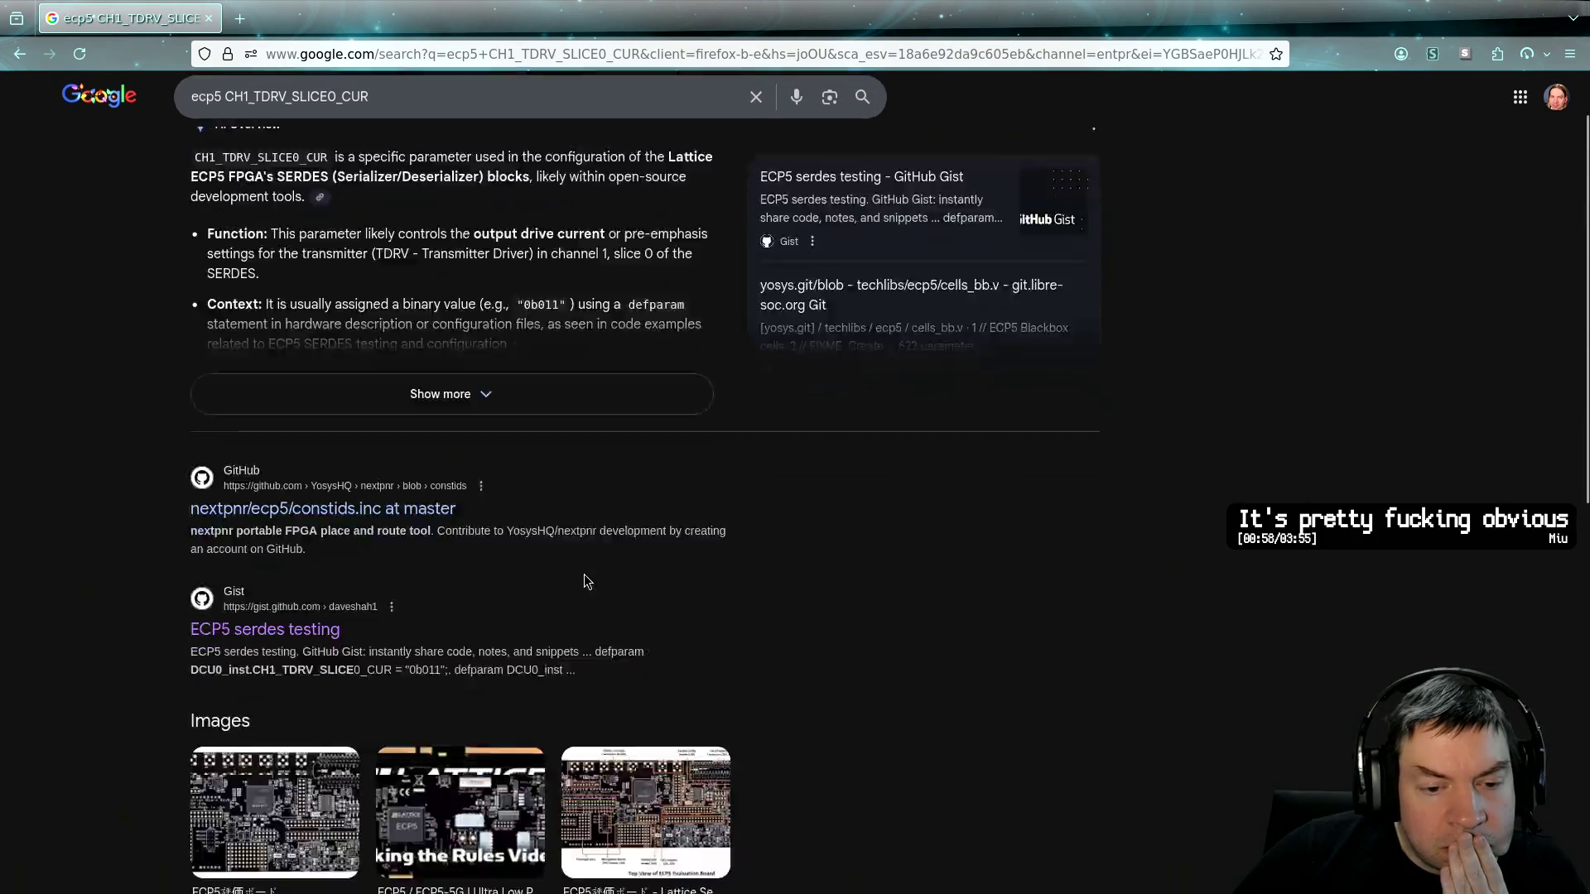
scroll(583, 574, down, 3)
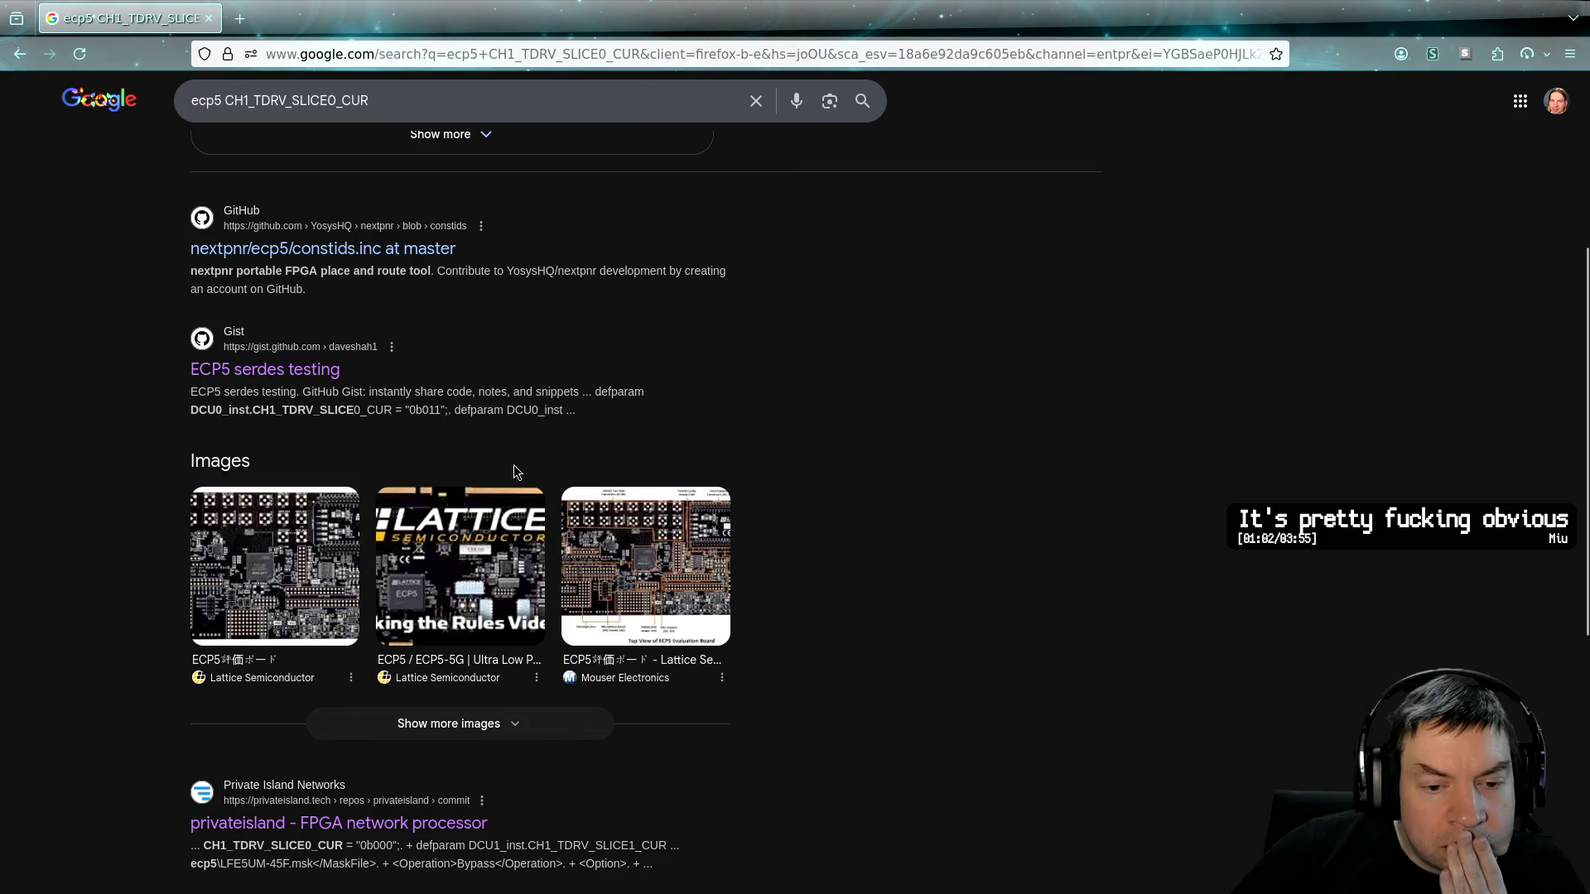
scroll(514, 470, down, 5)
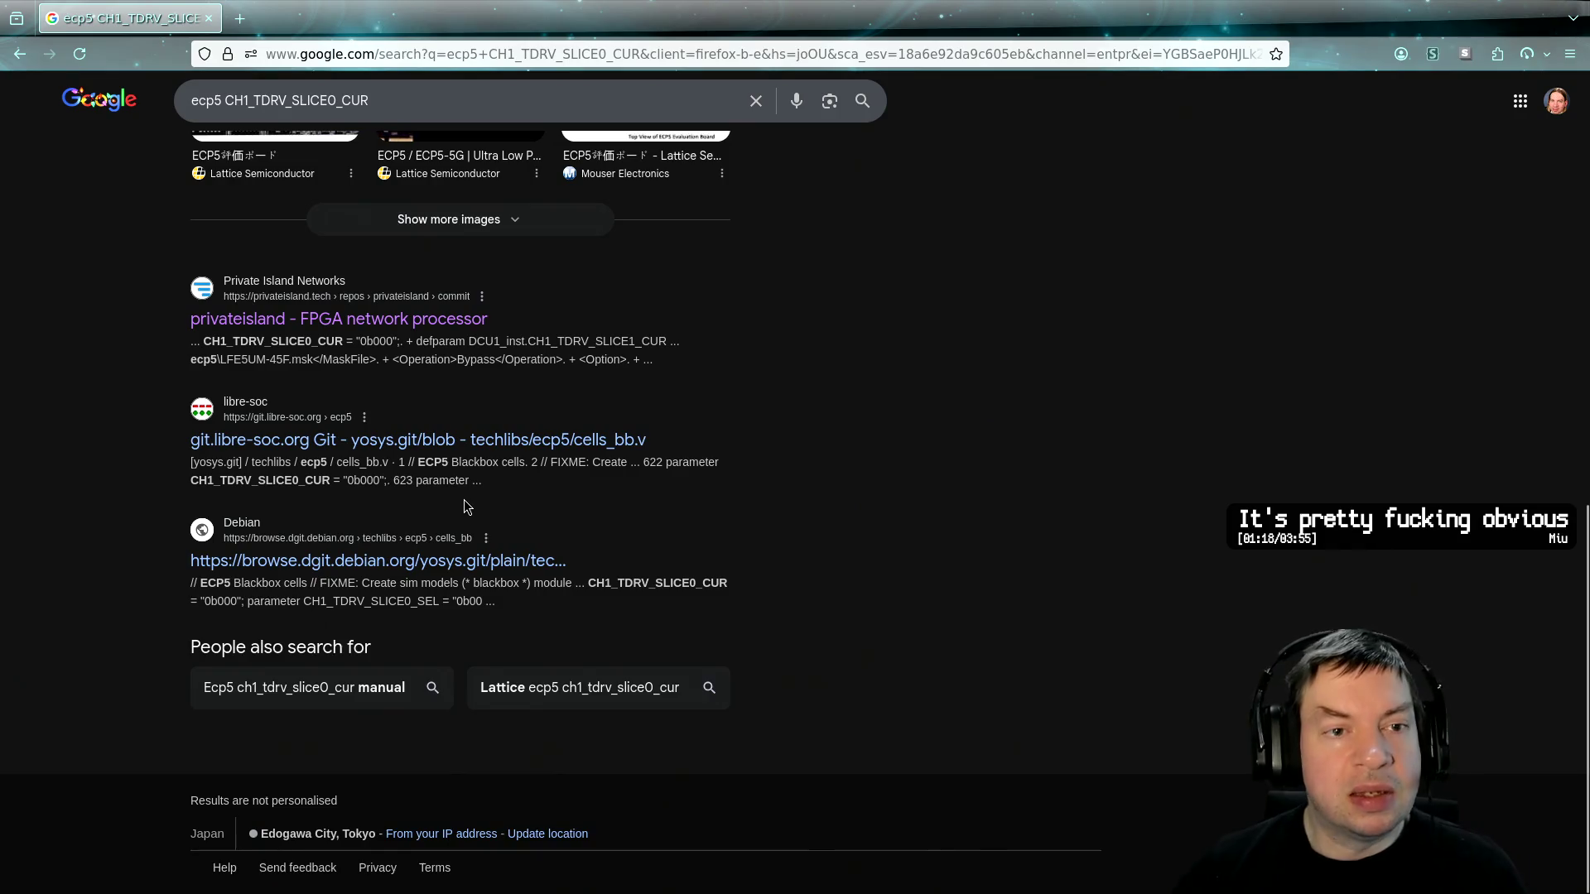
Switch from the browser back to the Vim file with the CH1_TDRV slice settings.
key(alt+Tab)
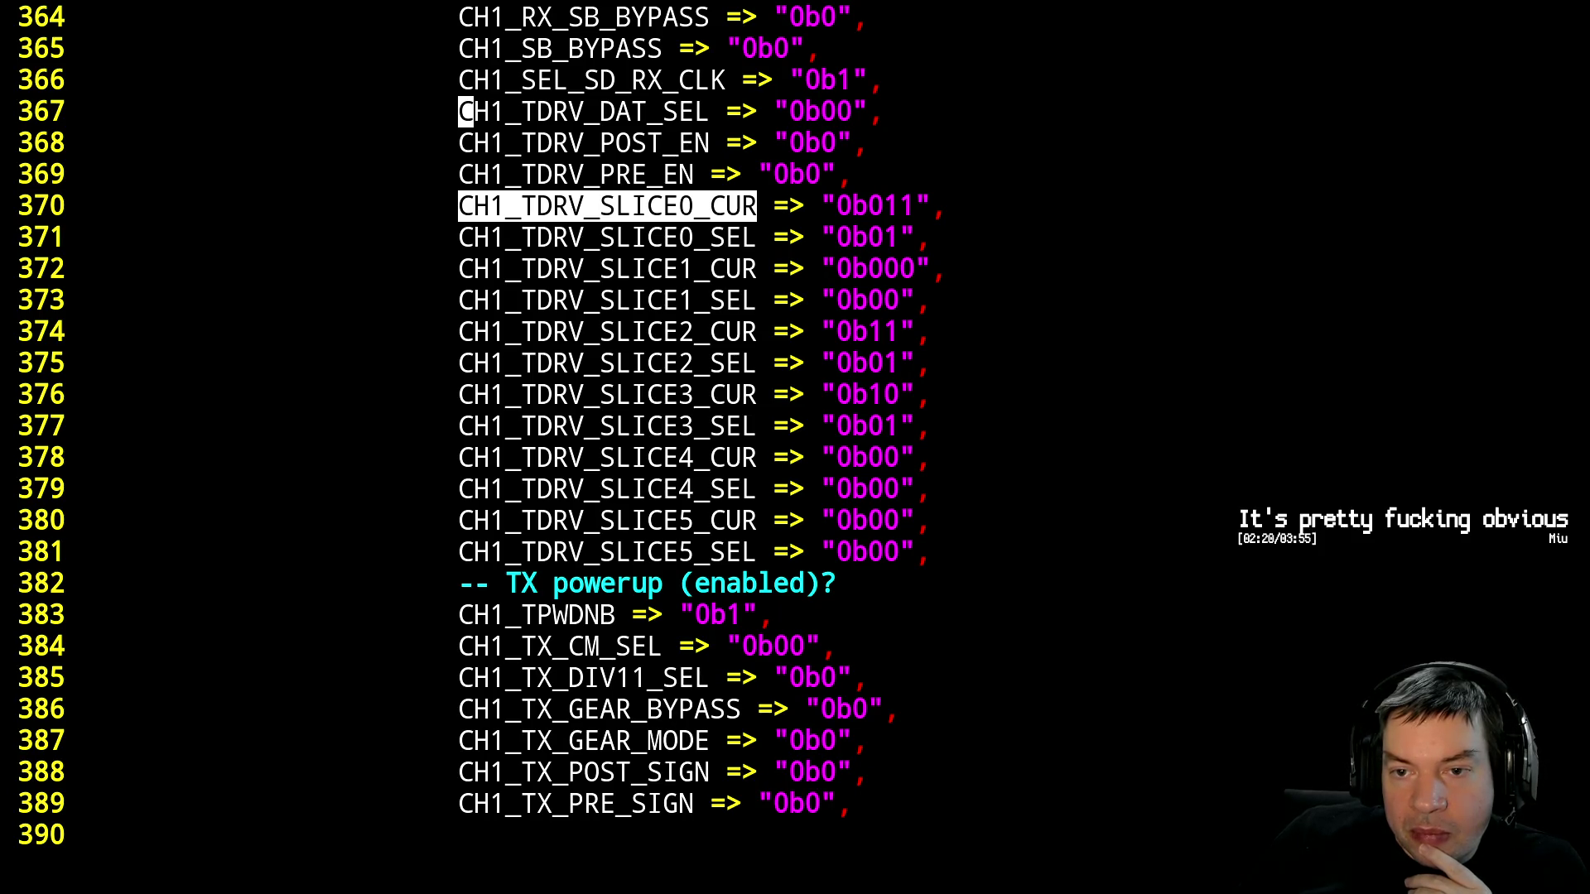
Switch past the PCI Express spec back to the ECP5 SerDes guide on page 100.
key(alt+Tab)
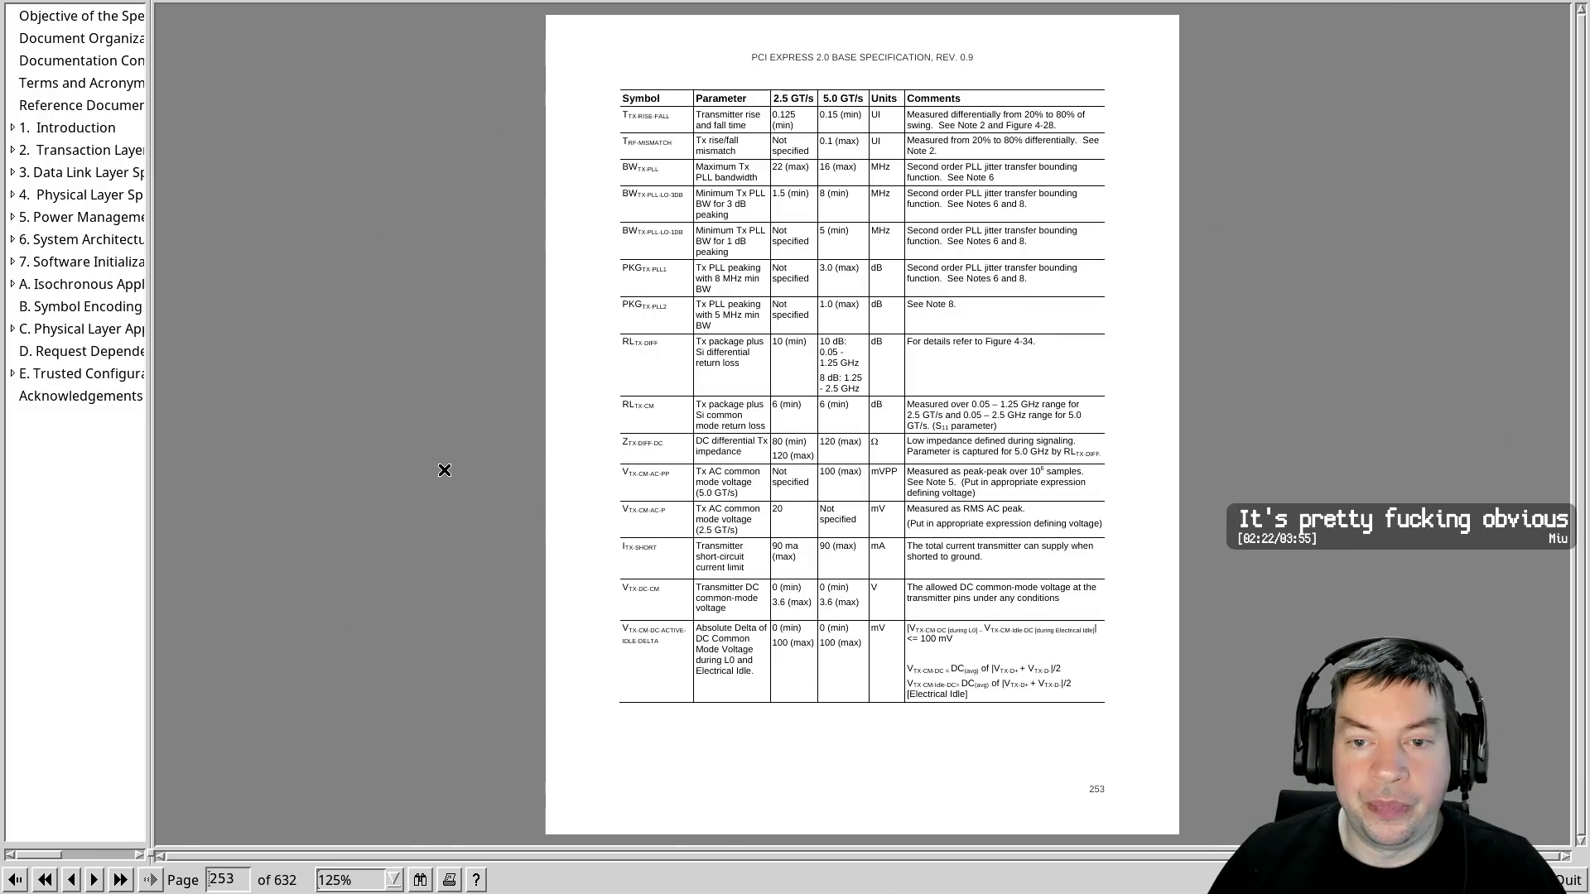
key(alt+Tab)
key(alt+Tab)
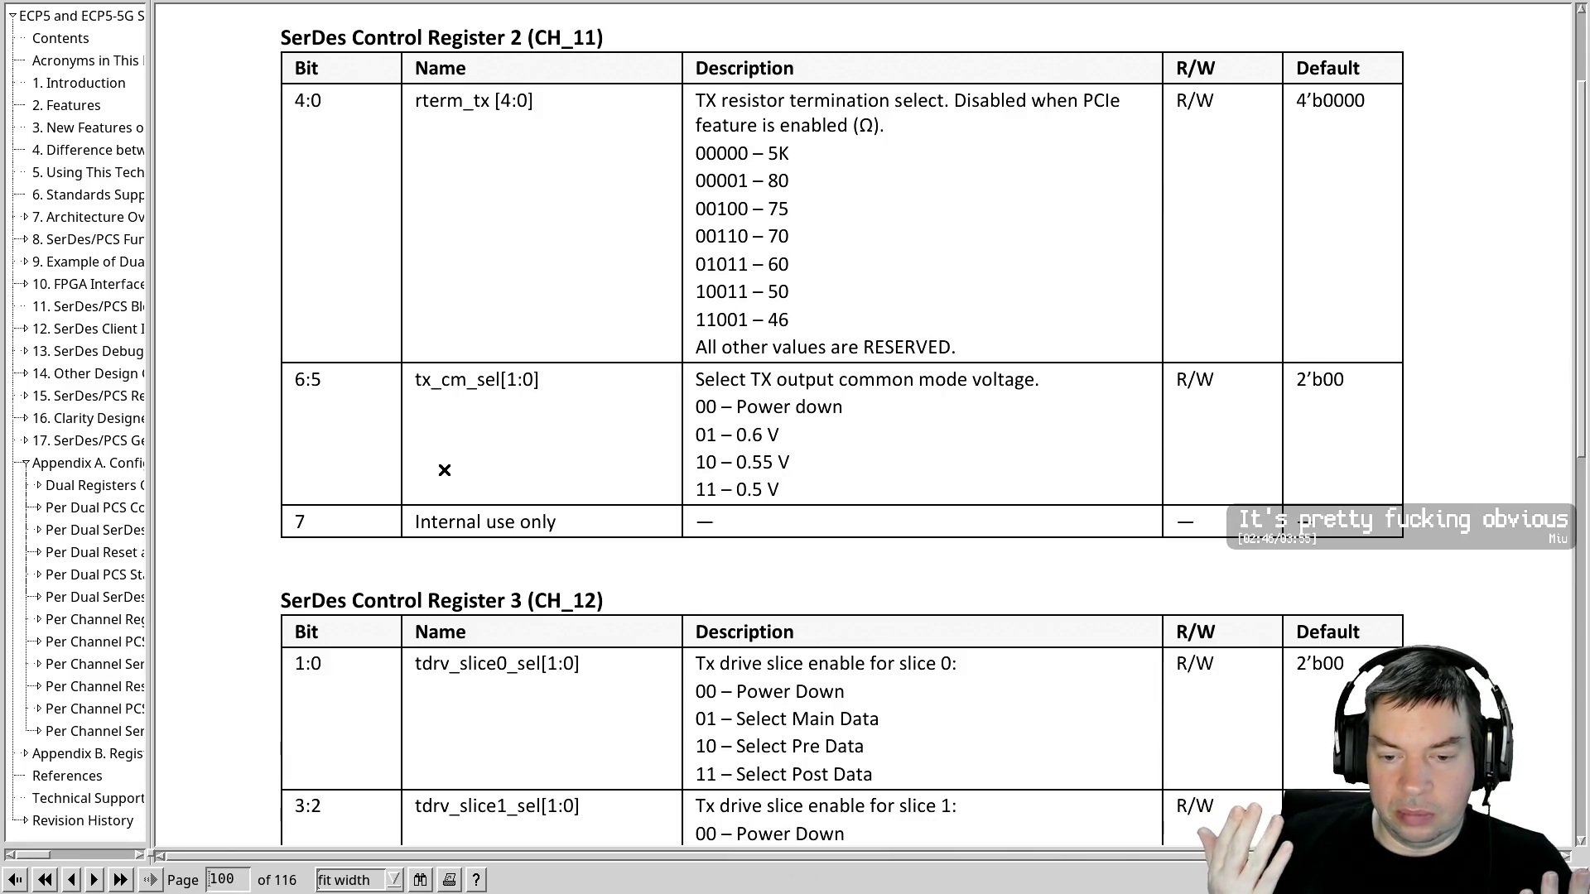
Compare the 0b00 value on line 379 of the VHDL file against the SerDes register tables.
key(alt+Tab)
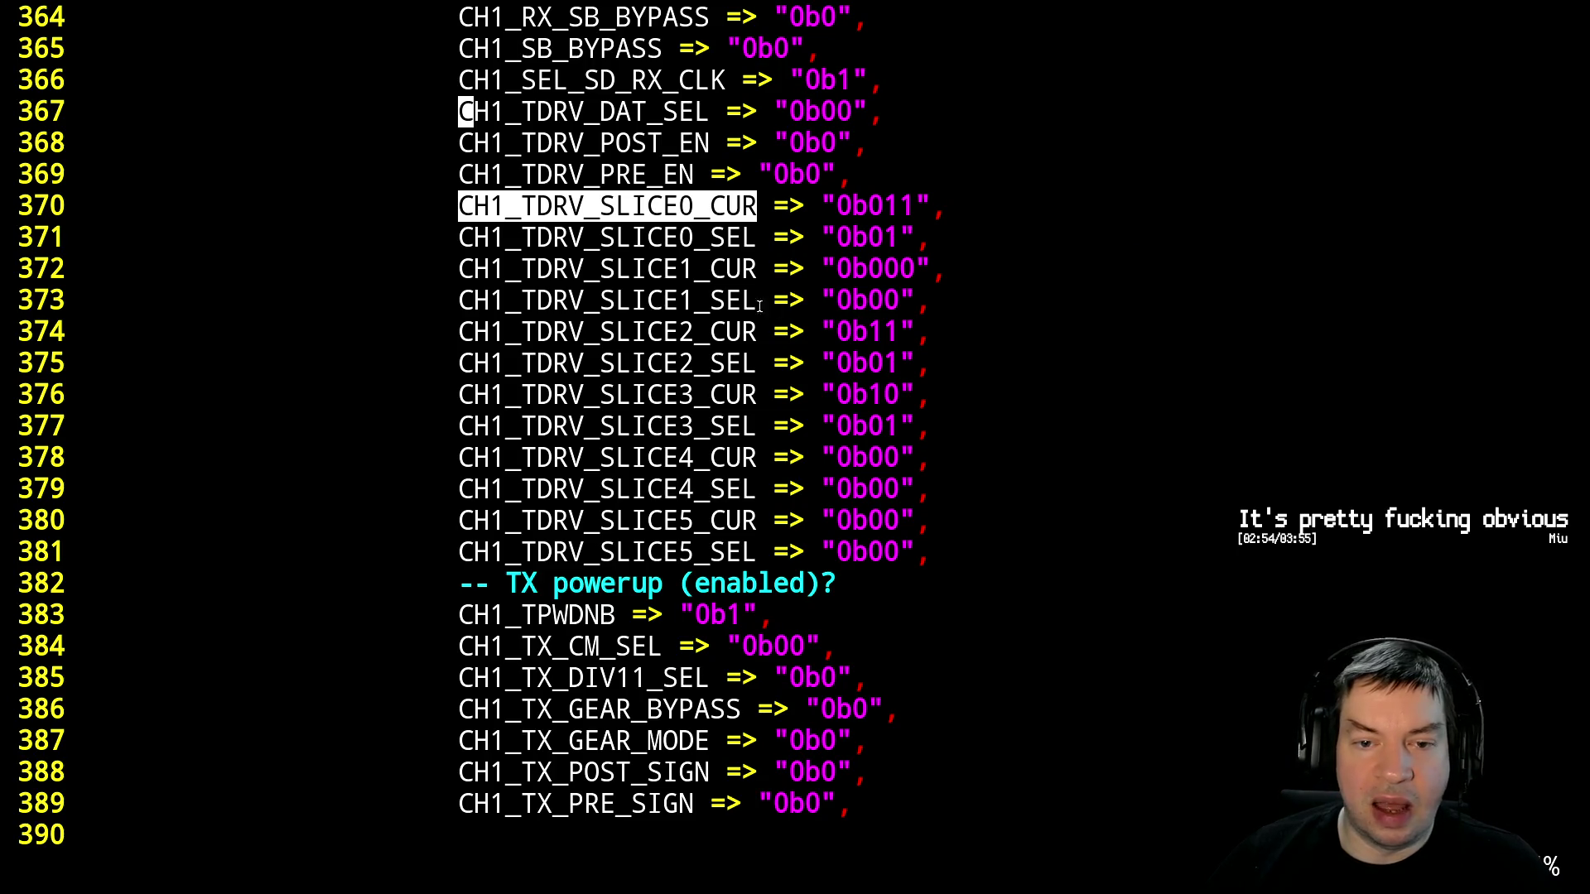
key(Escape)
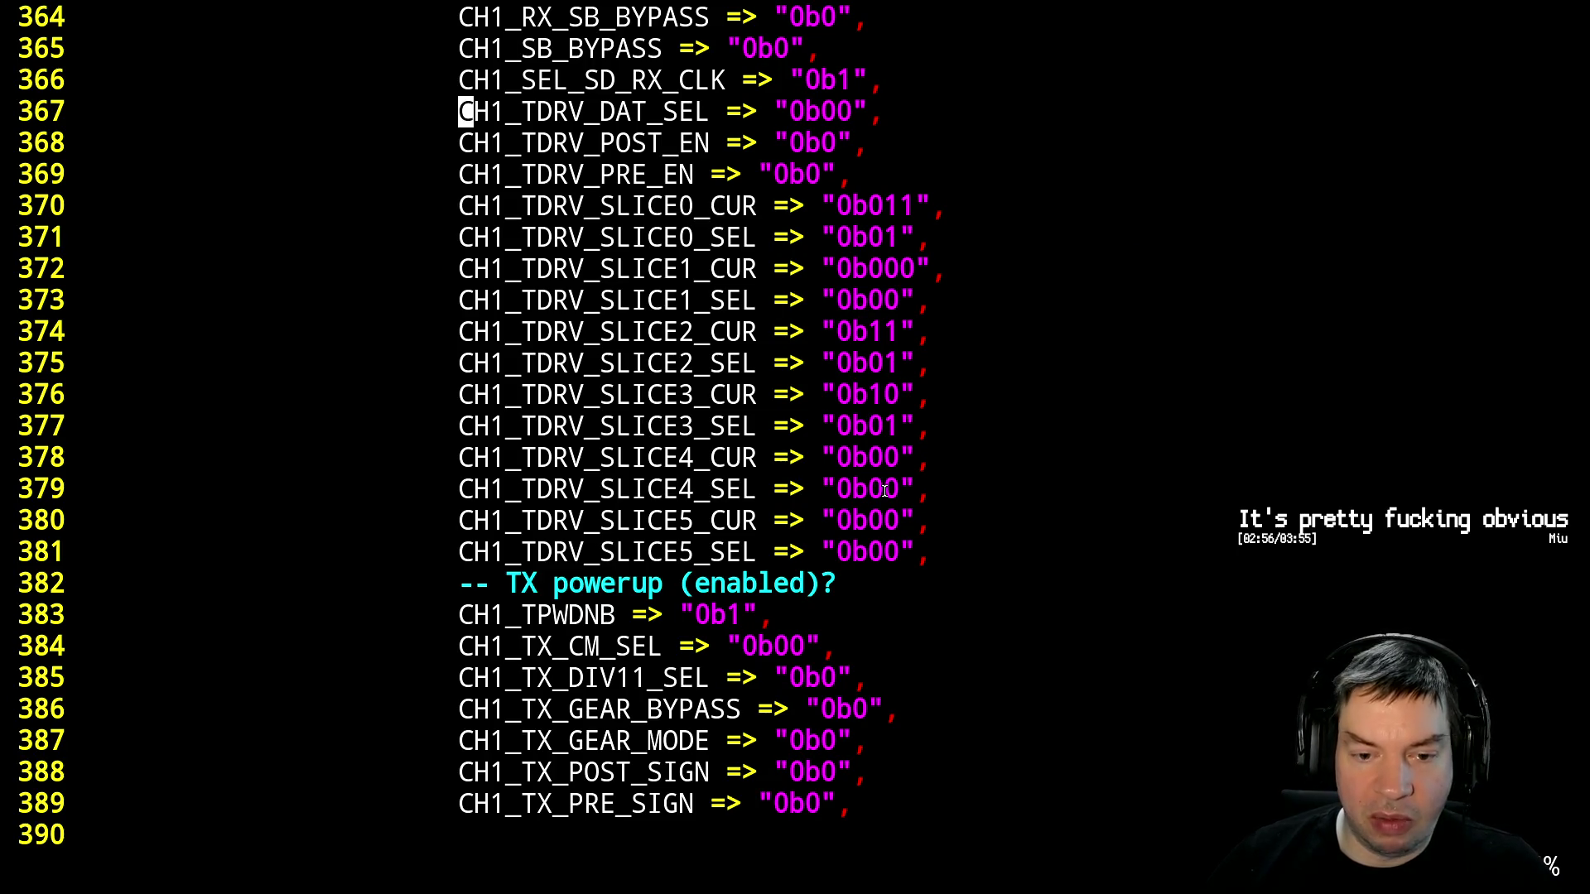
double_click(885, 490)
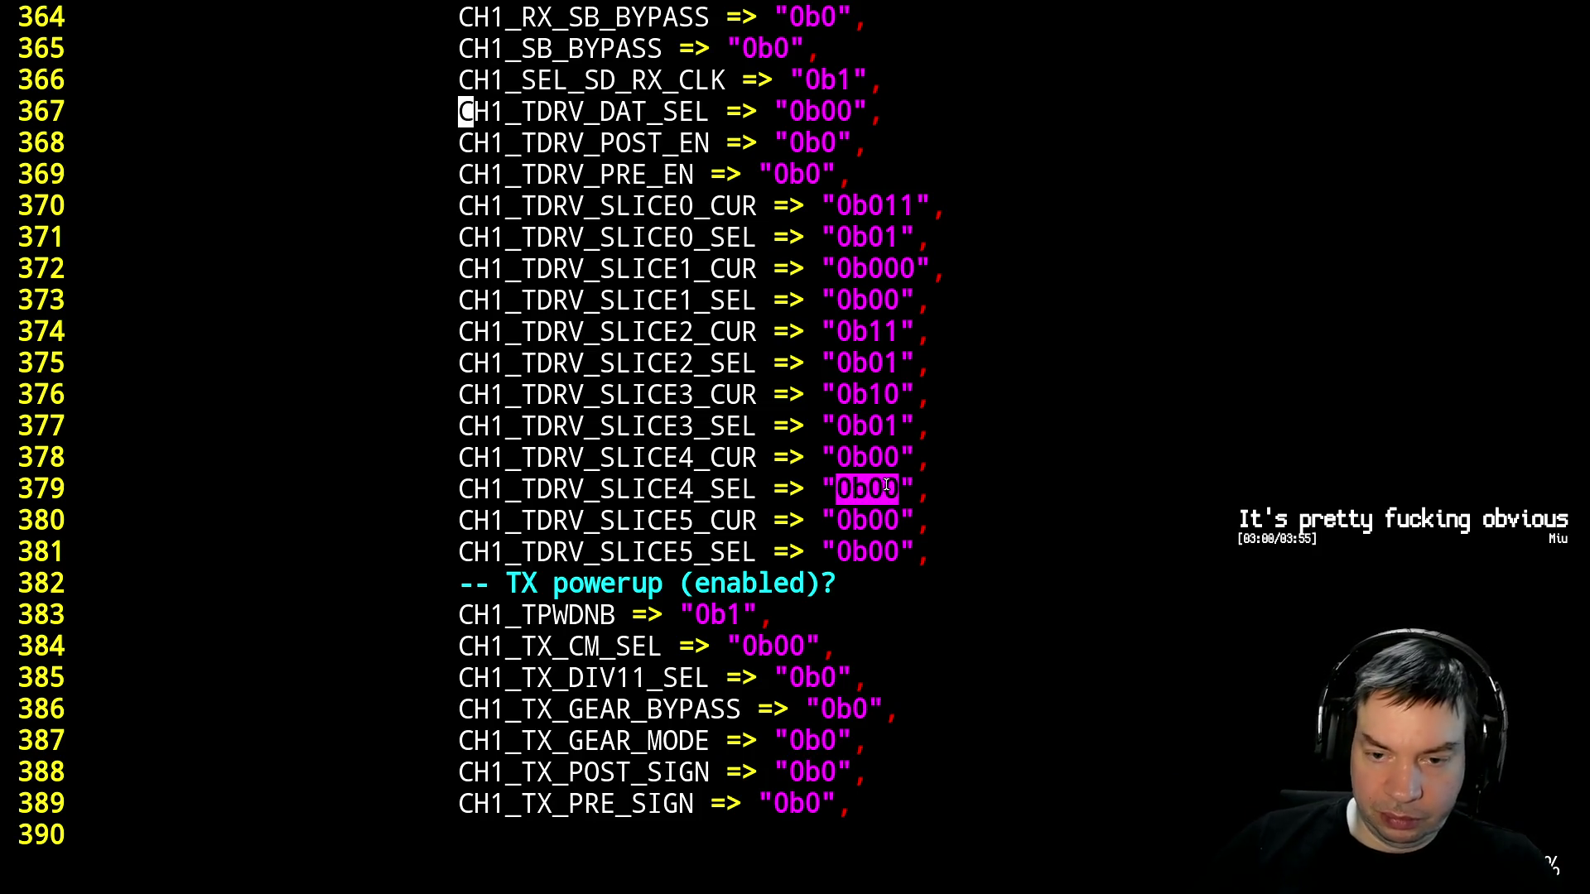
key(alt+Tab)
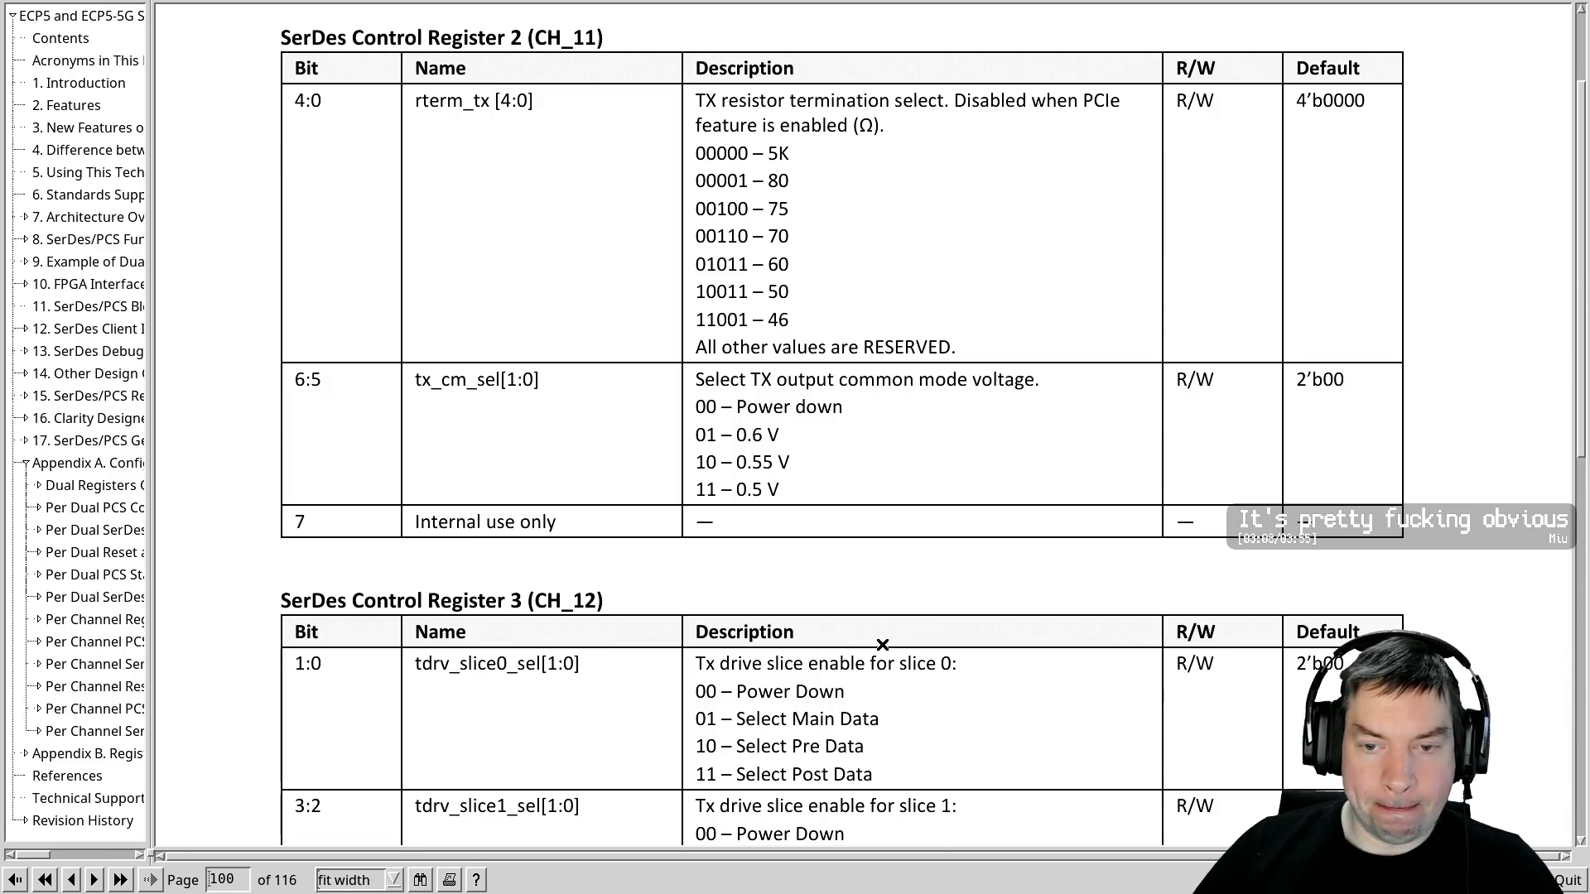
key(alt+Tab)
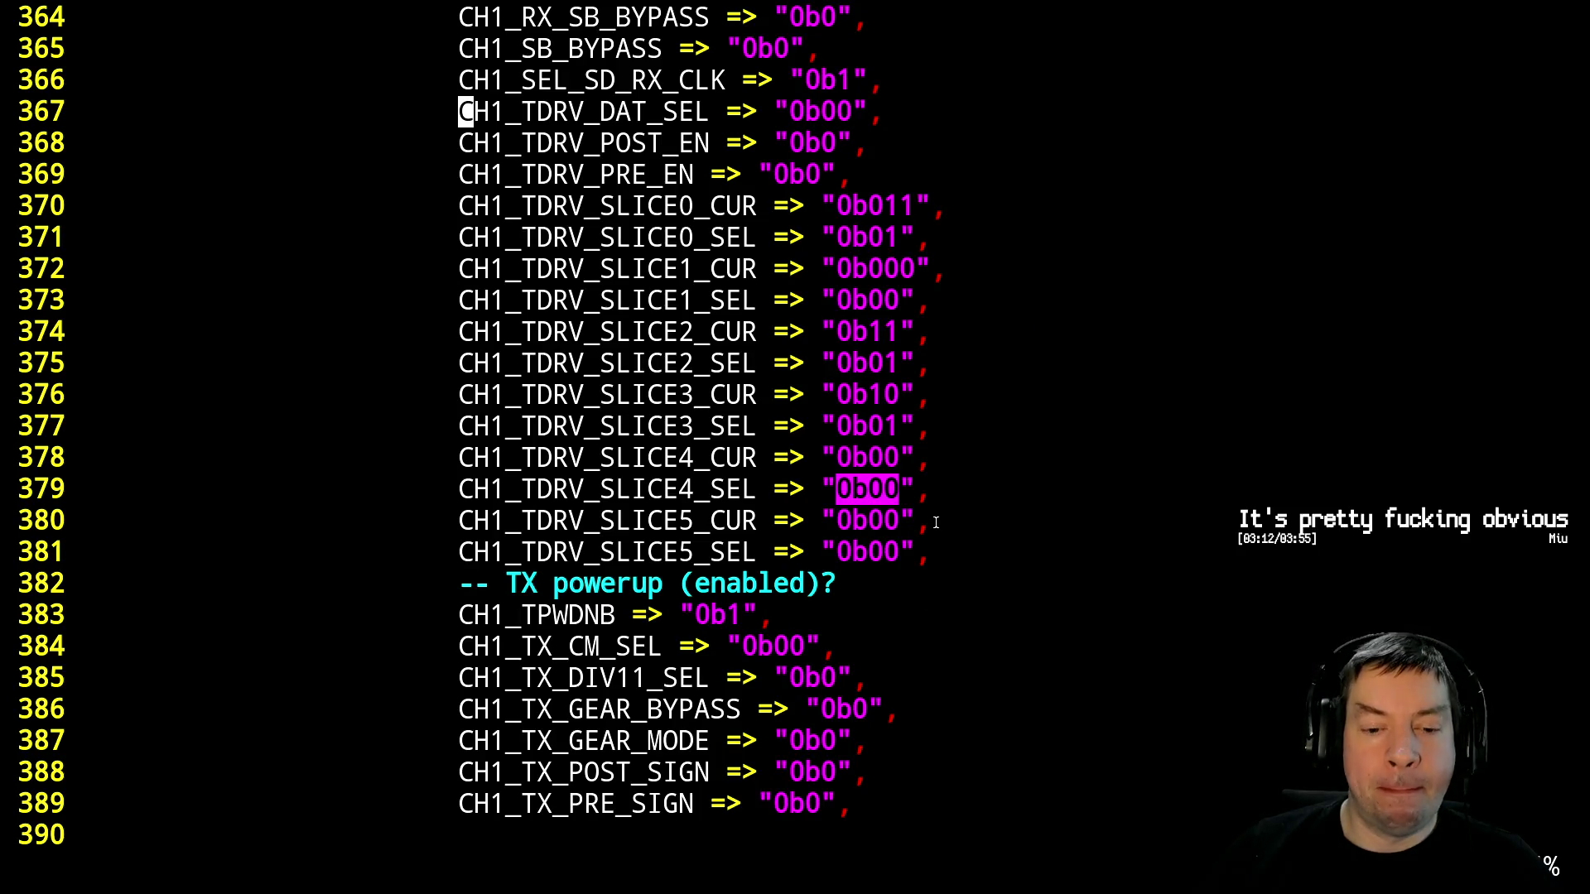
key(alt+Tab)
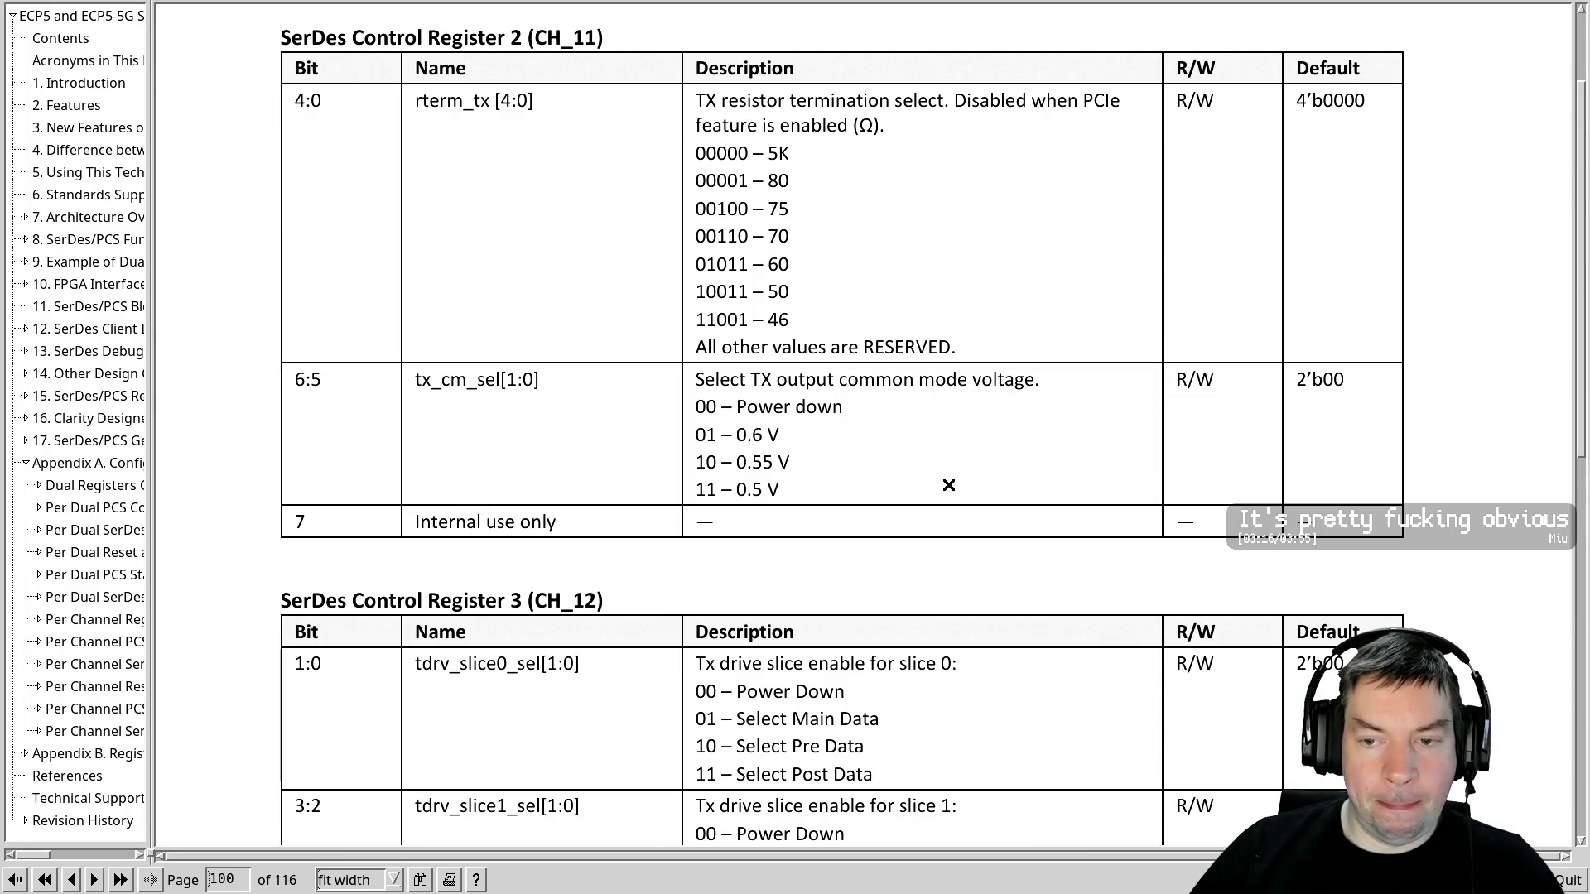
scroll(943, 476, down, 1)
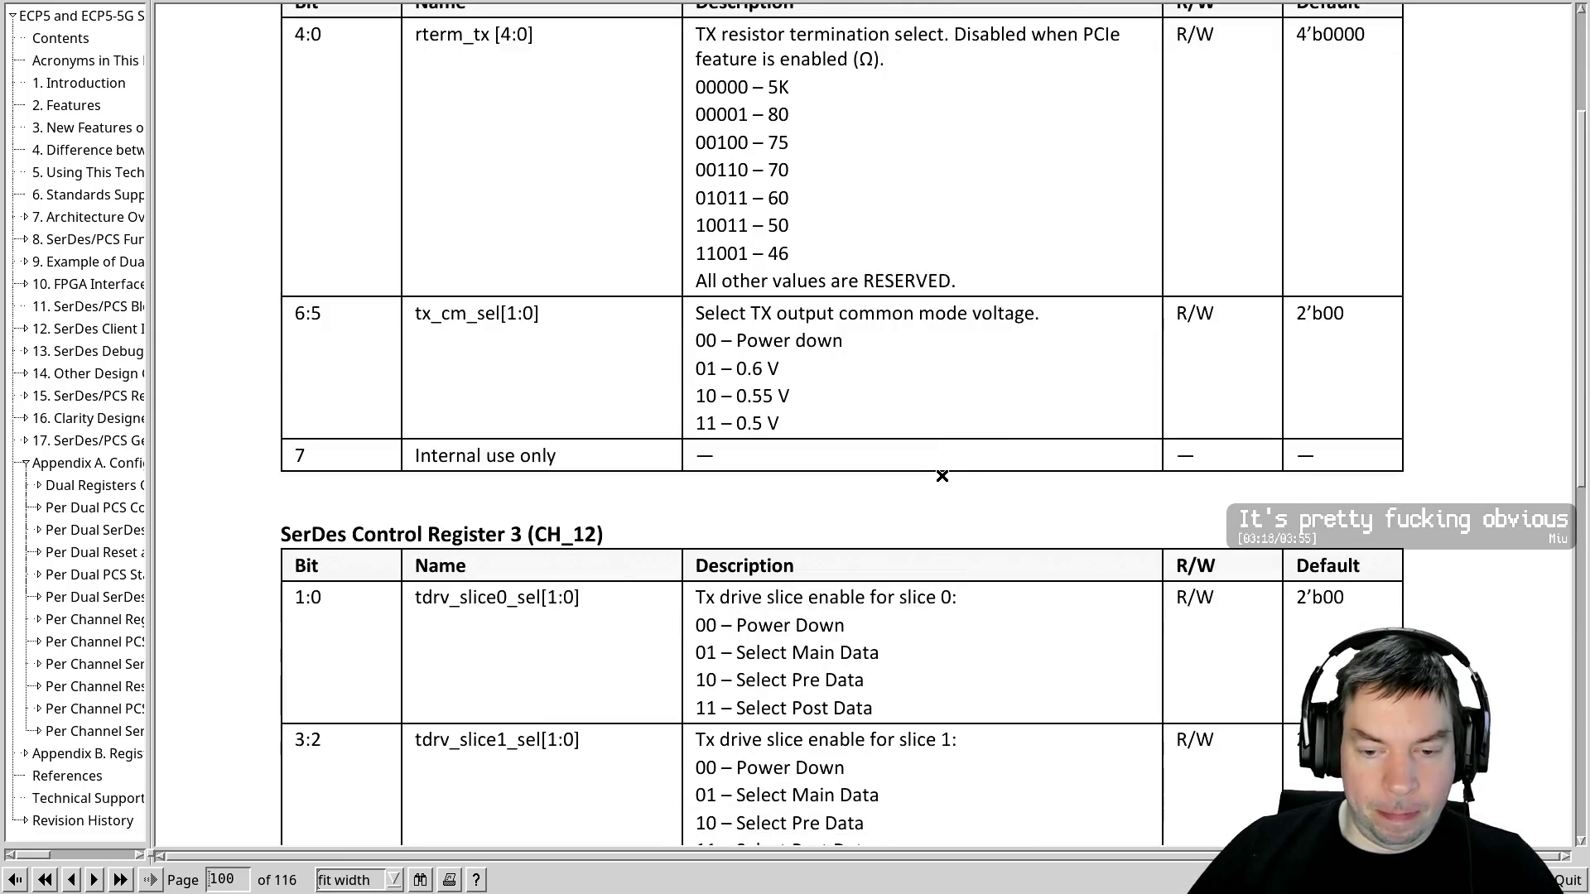
scroll(942, 479, down, 1)
scroll(943, 502, down, 1)
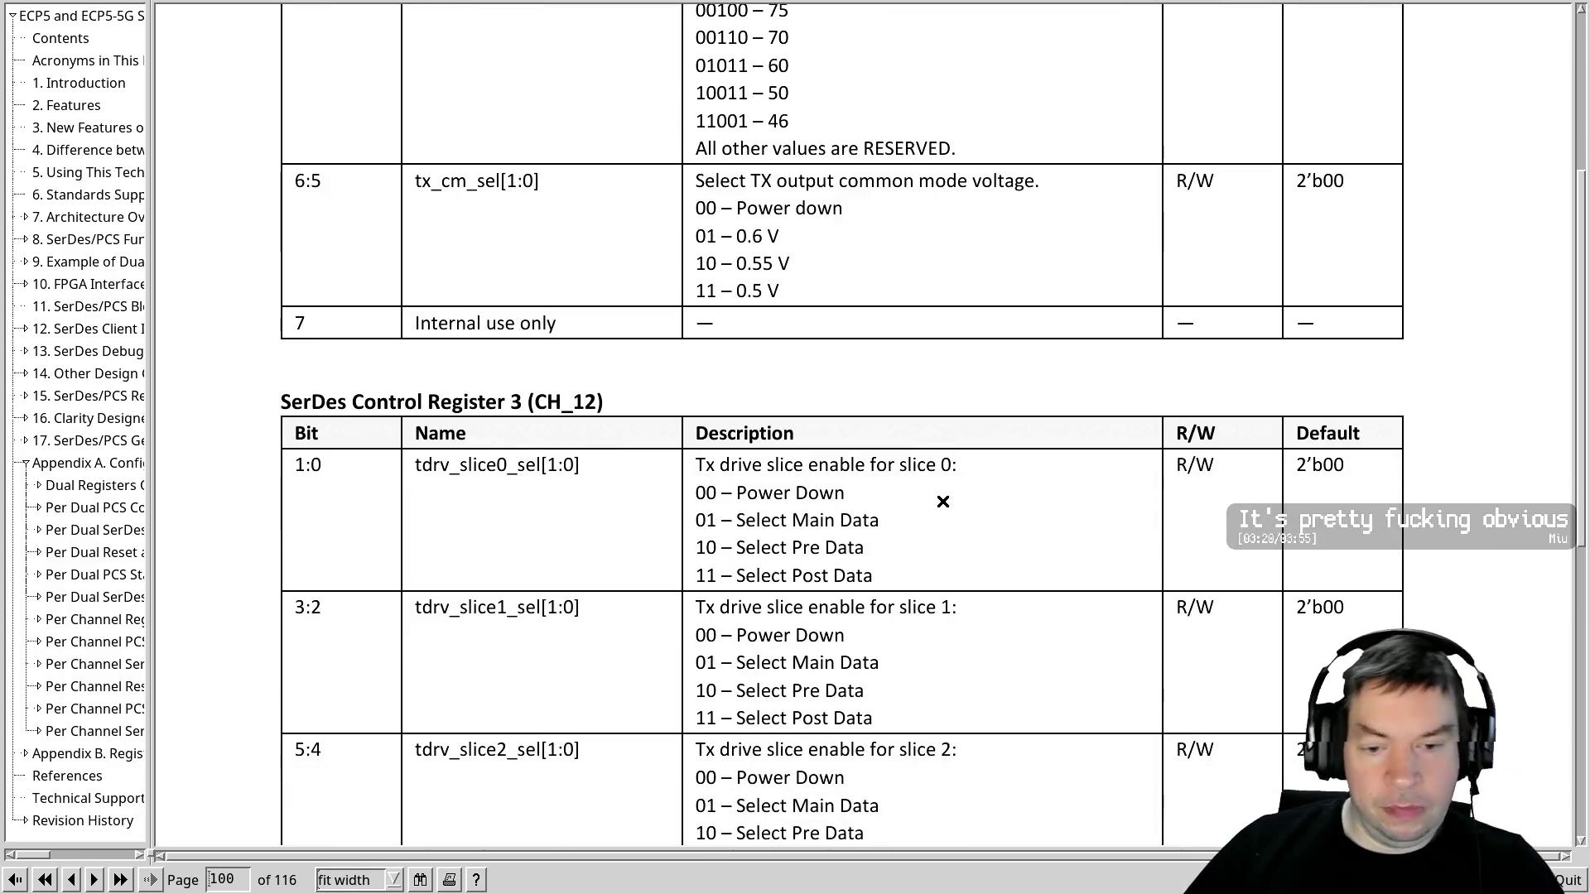
scroll(943, 502, up, 1)
scroll(944, 508, up, 2)
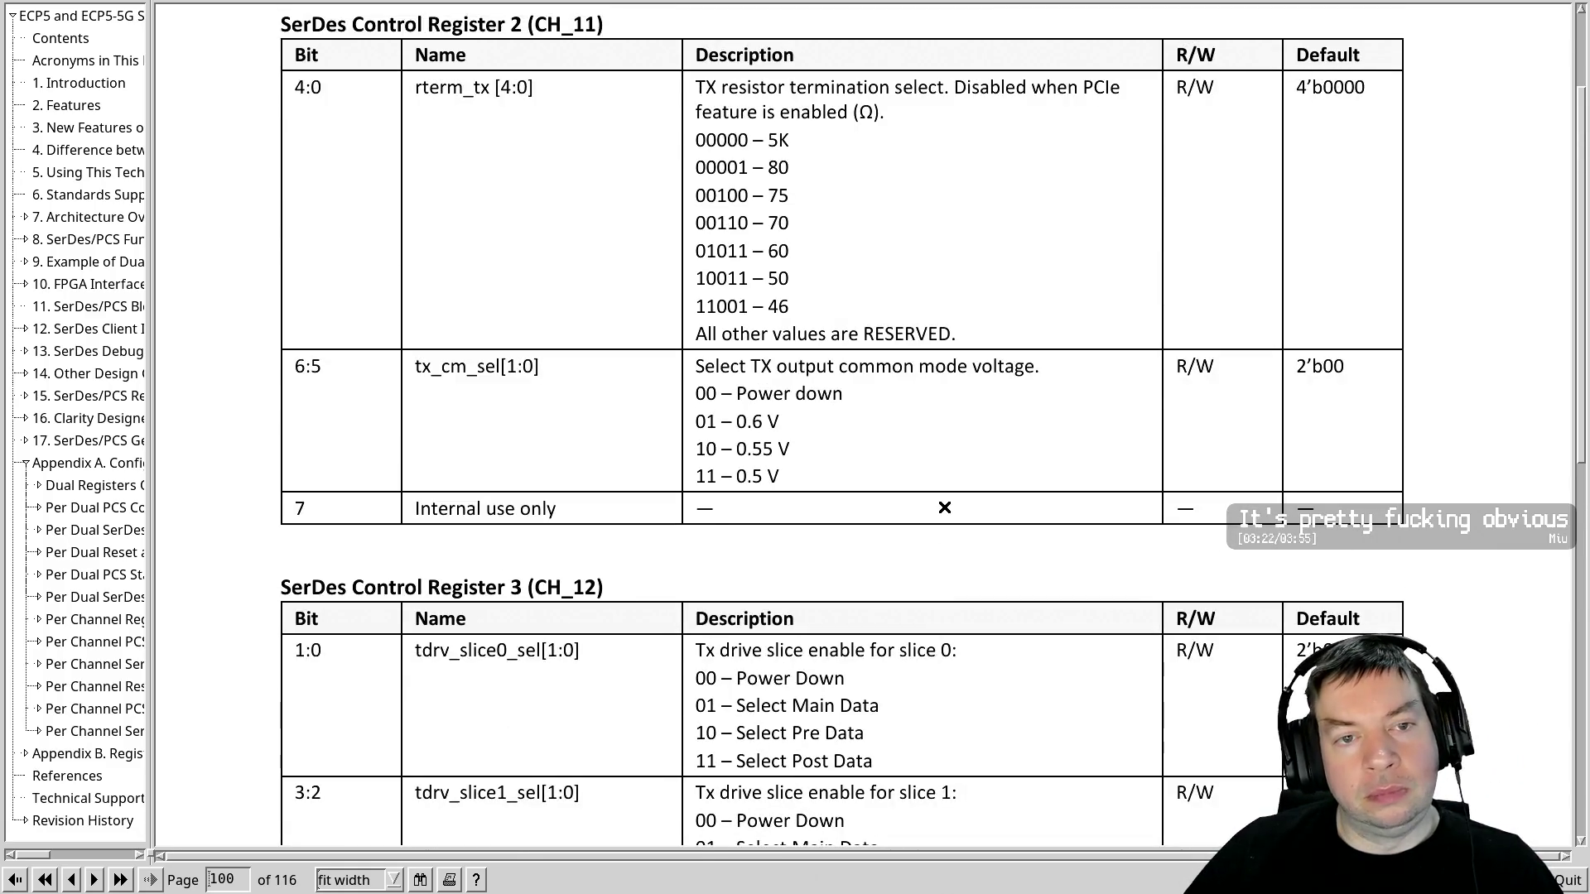
scroll(944, 507, down, 2)
scroll(948, 522, down, 1)
scroll(950, 520, down, 1)
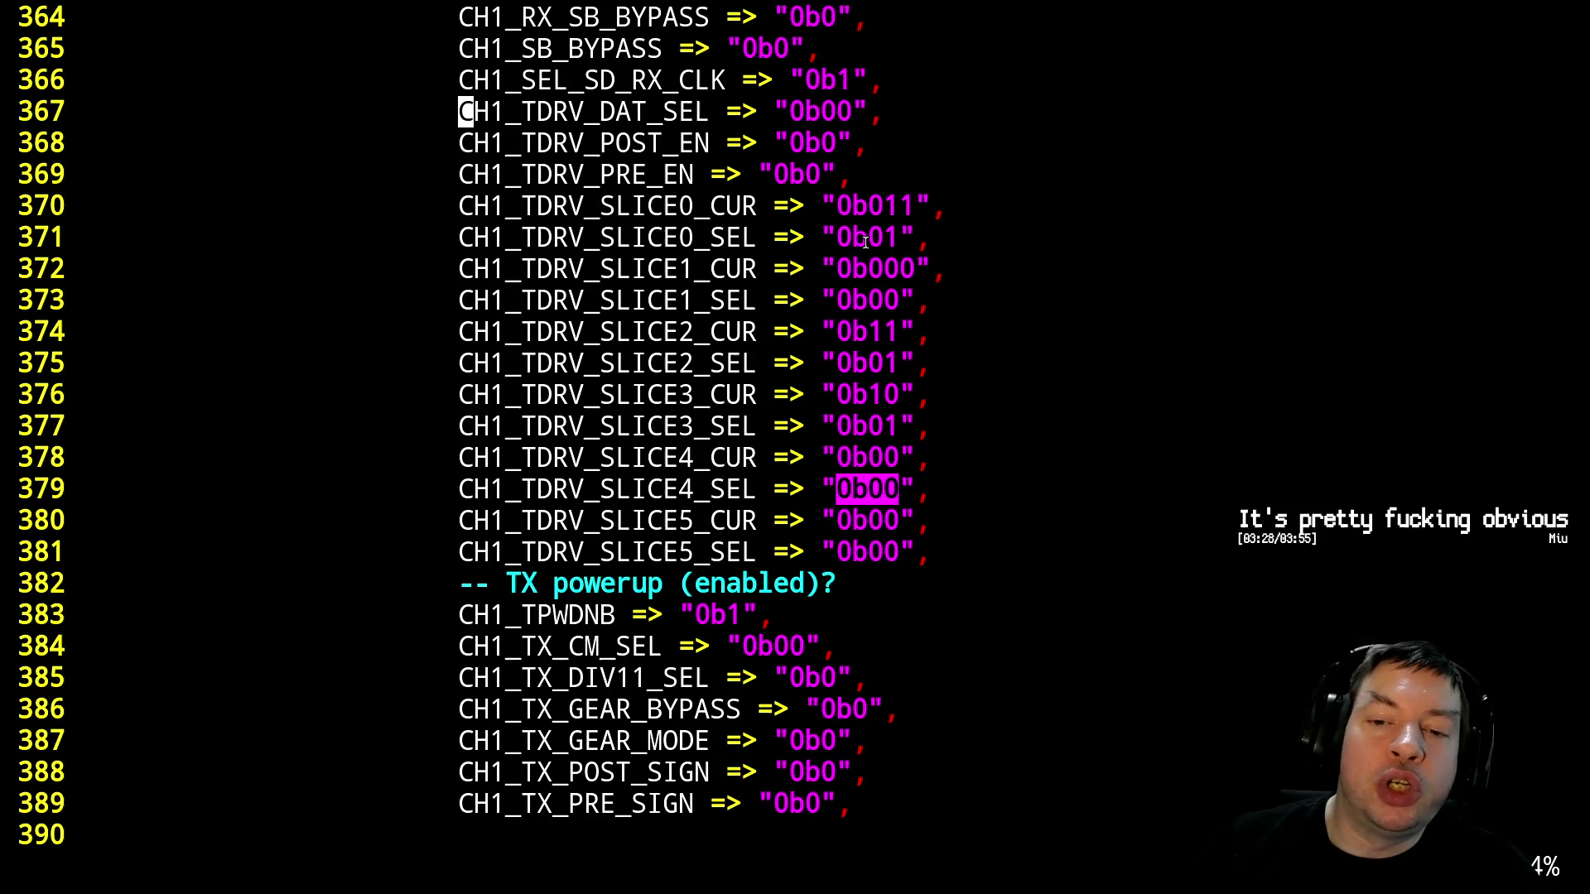
Check the SLICE0_SEL, SLICE2_SEL and SLICE3_SEL 0b01 values on lines 371, 375 and 377.
double_click(865, 239)
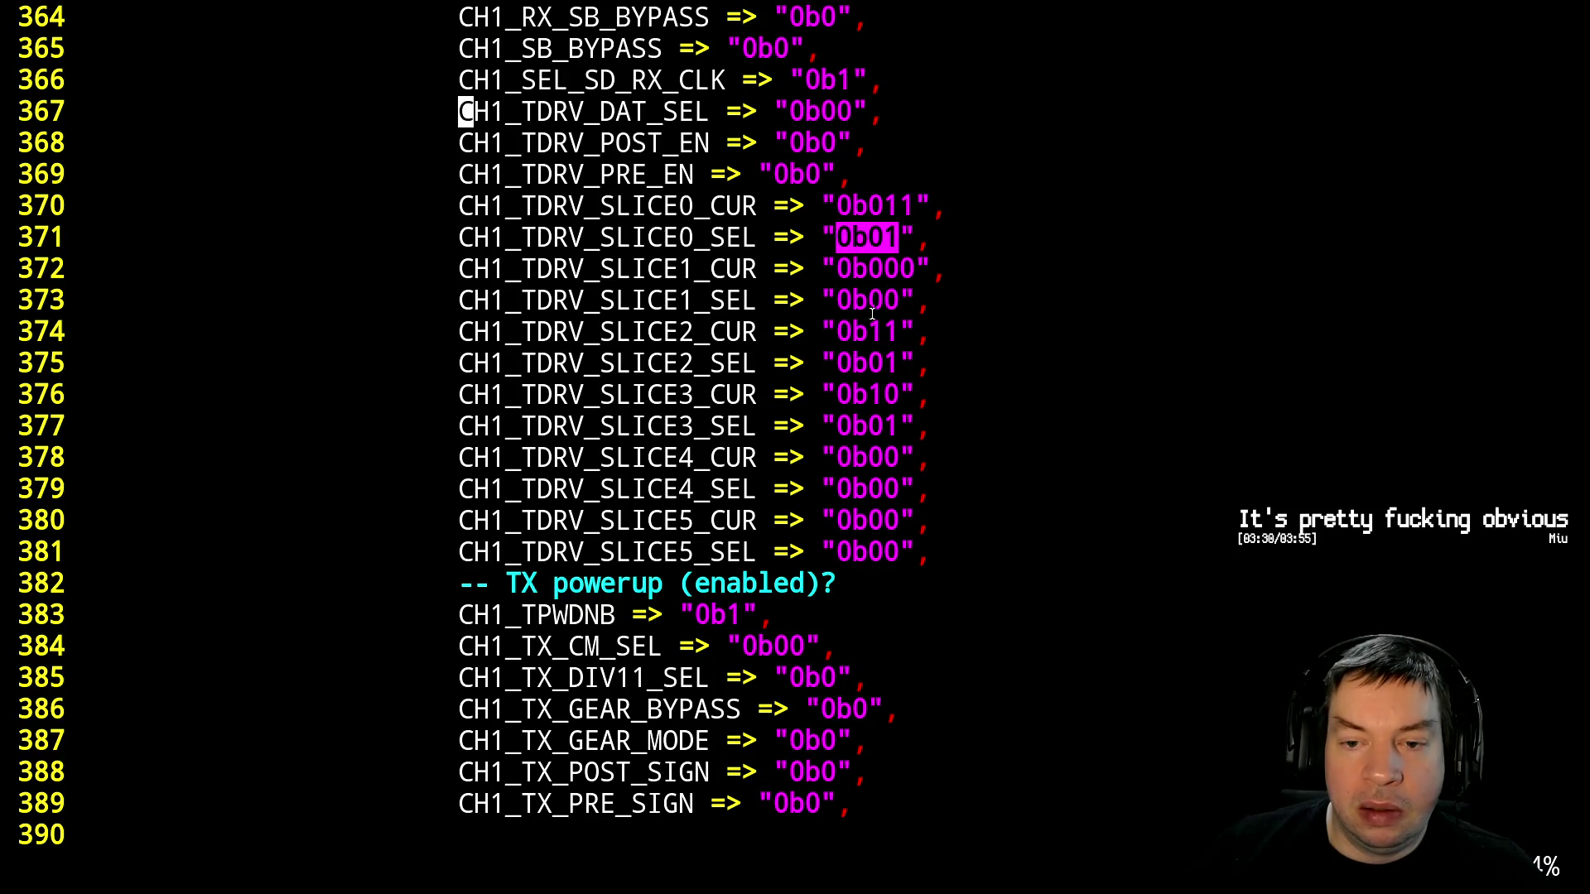
double_click(859, 363)
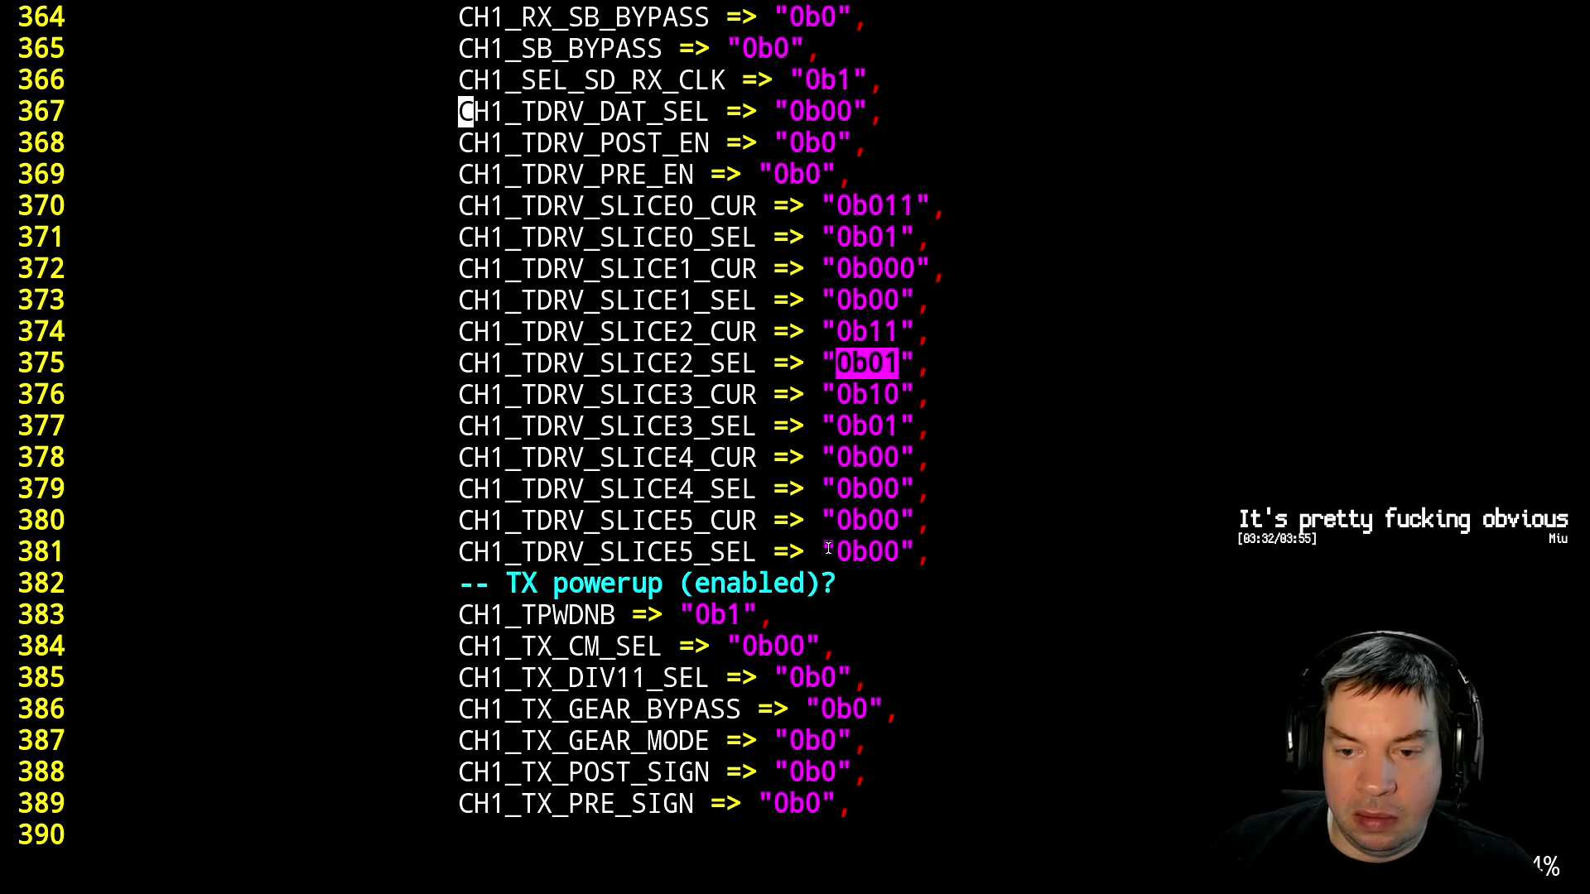
double_click(869, 425)
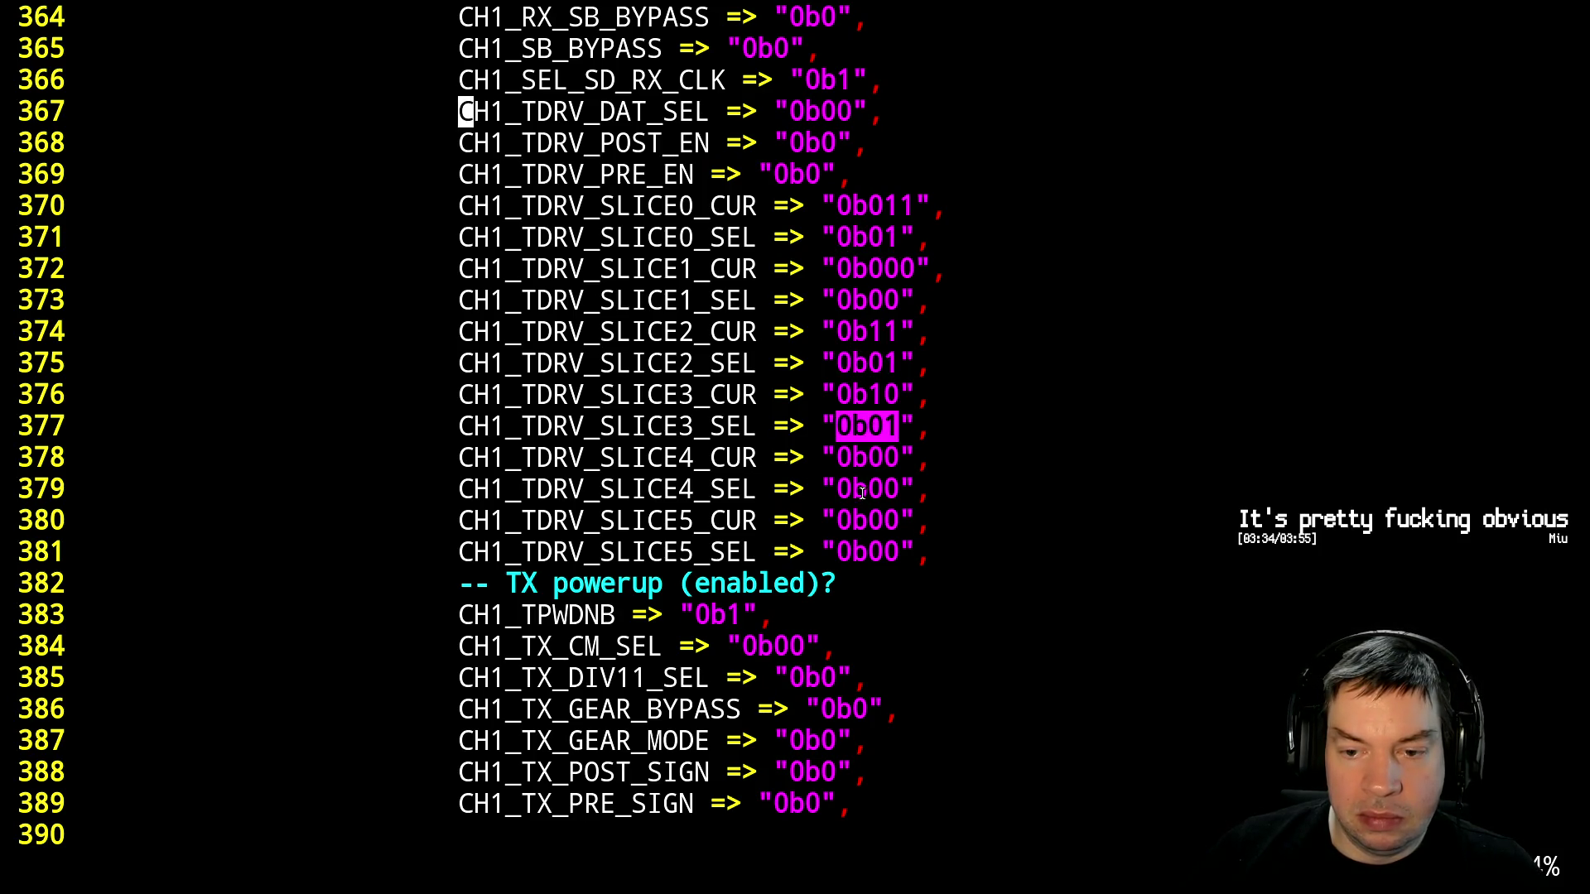
click(903, 542)
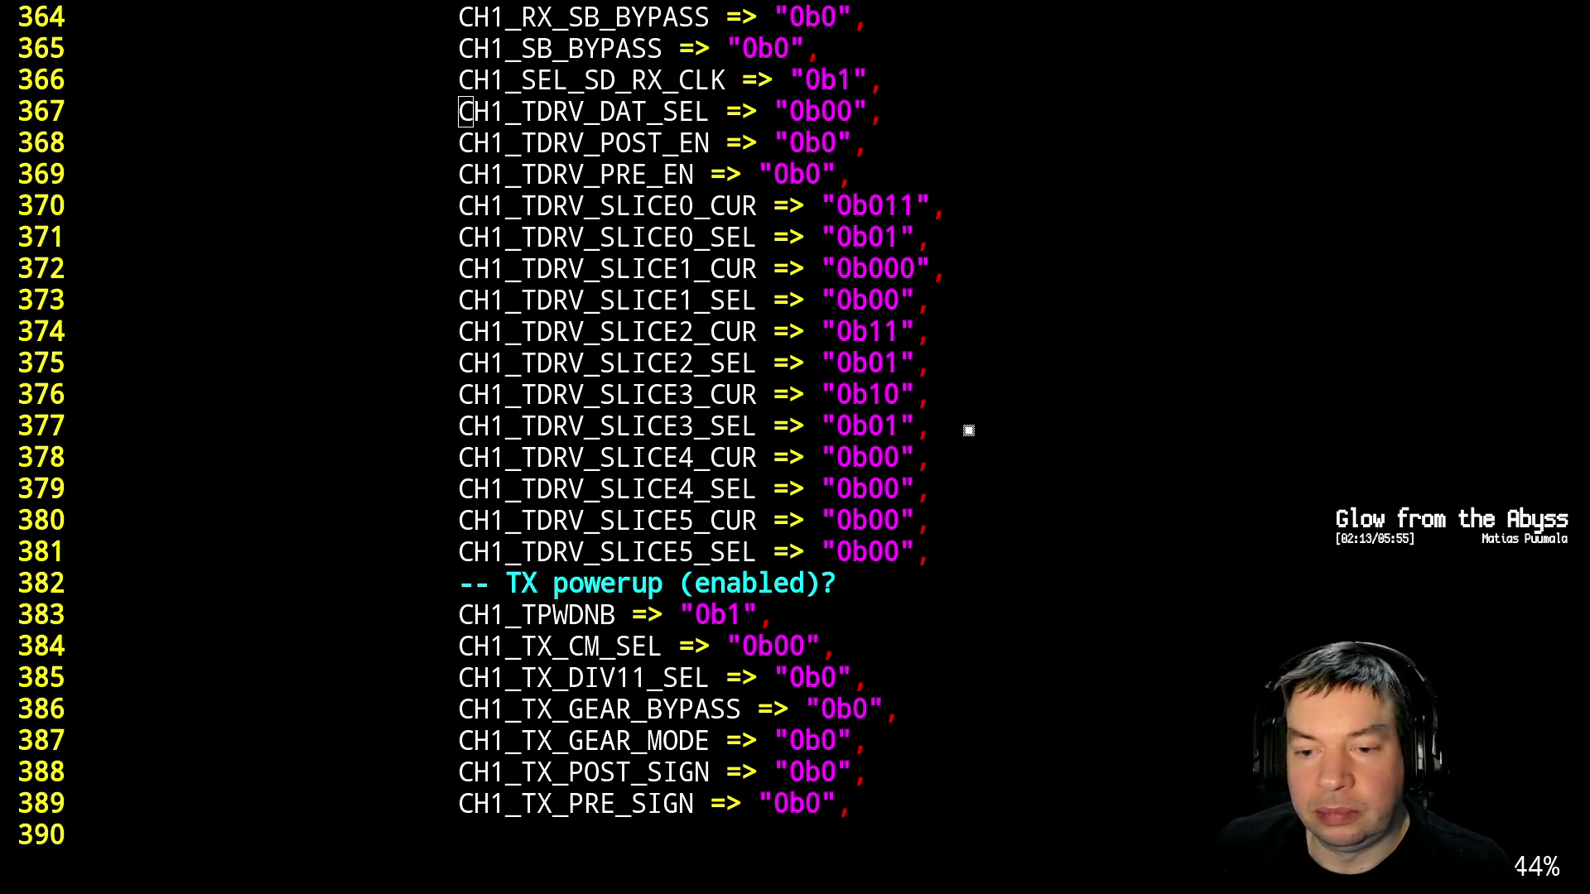
Return to the guide's first page and start a text search for "slice".
key(alt+Tab)
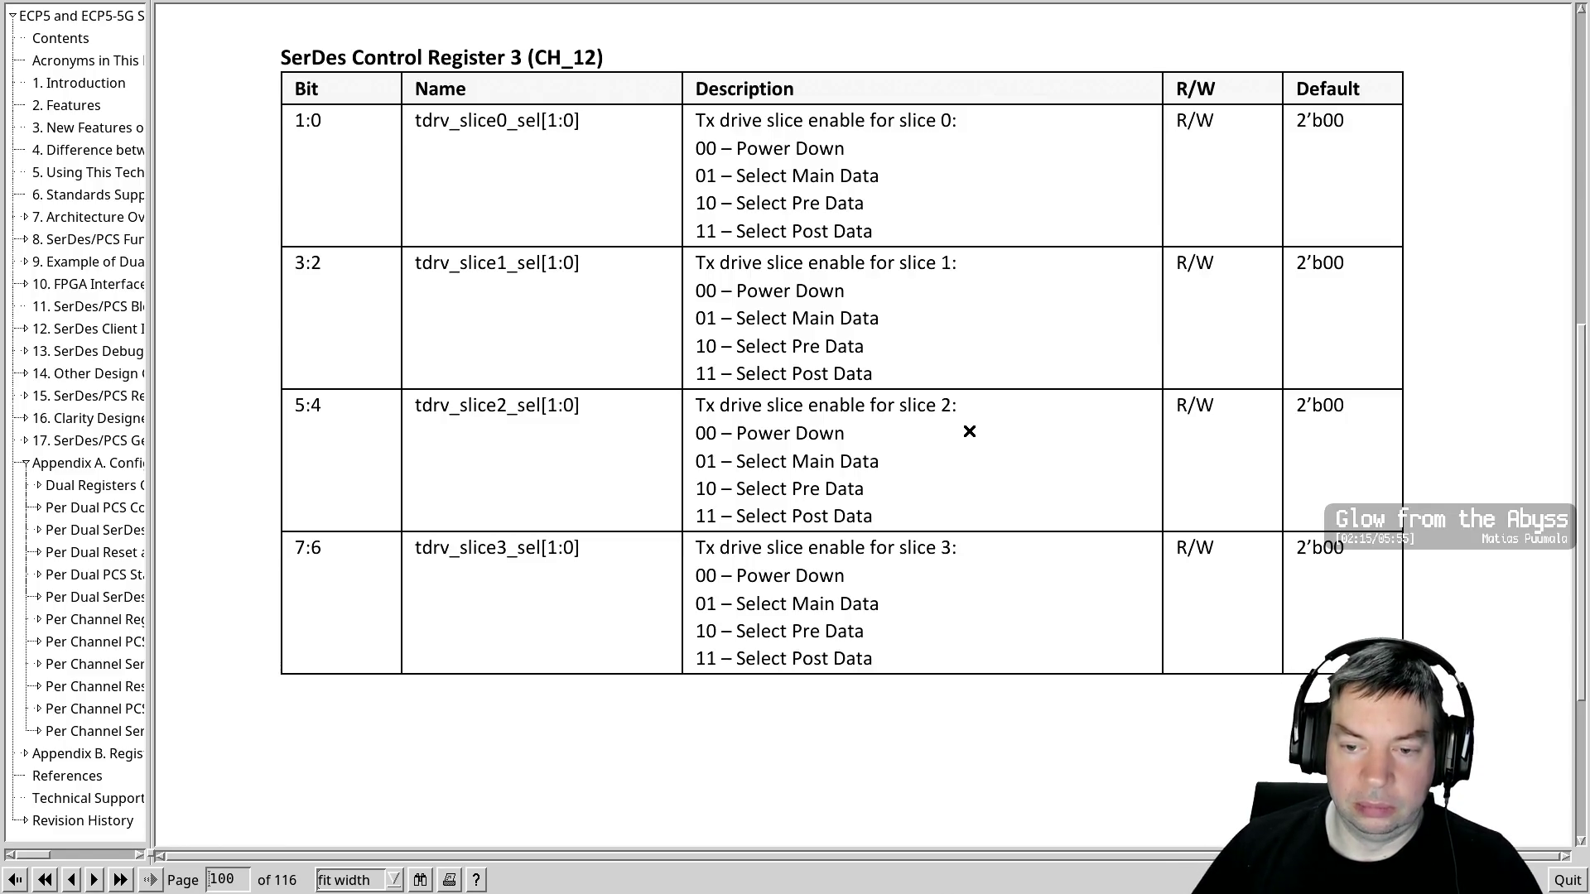
scroll(858, 433, down, 1)
scroll(845, 448, down, 2)
scroll(792, 485, down, 2)
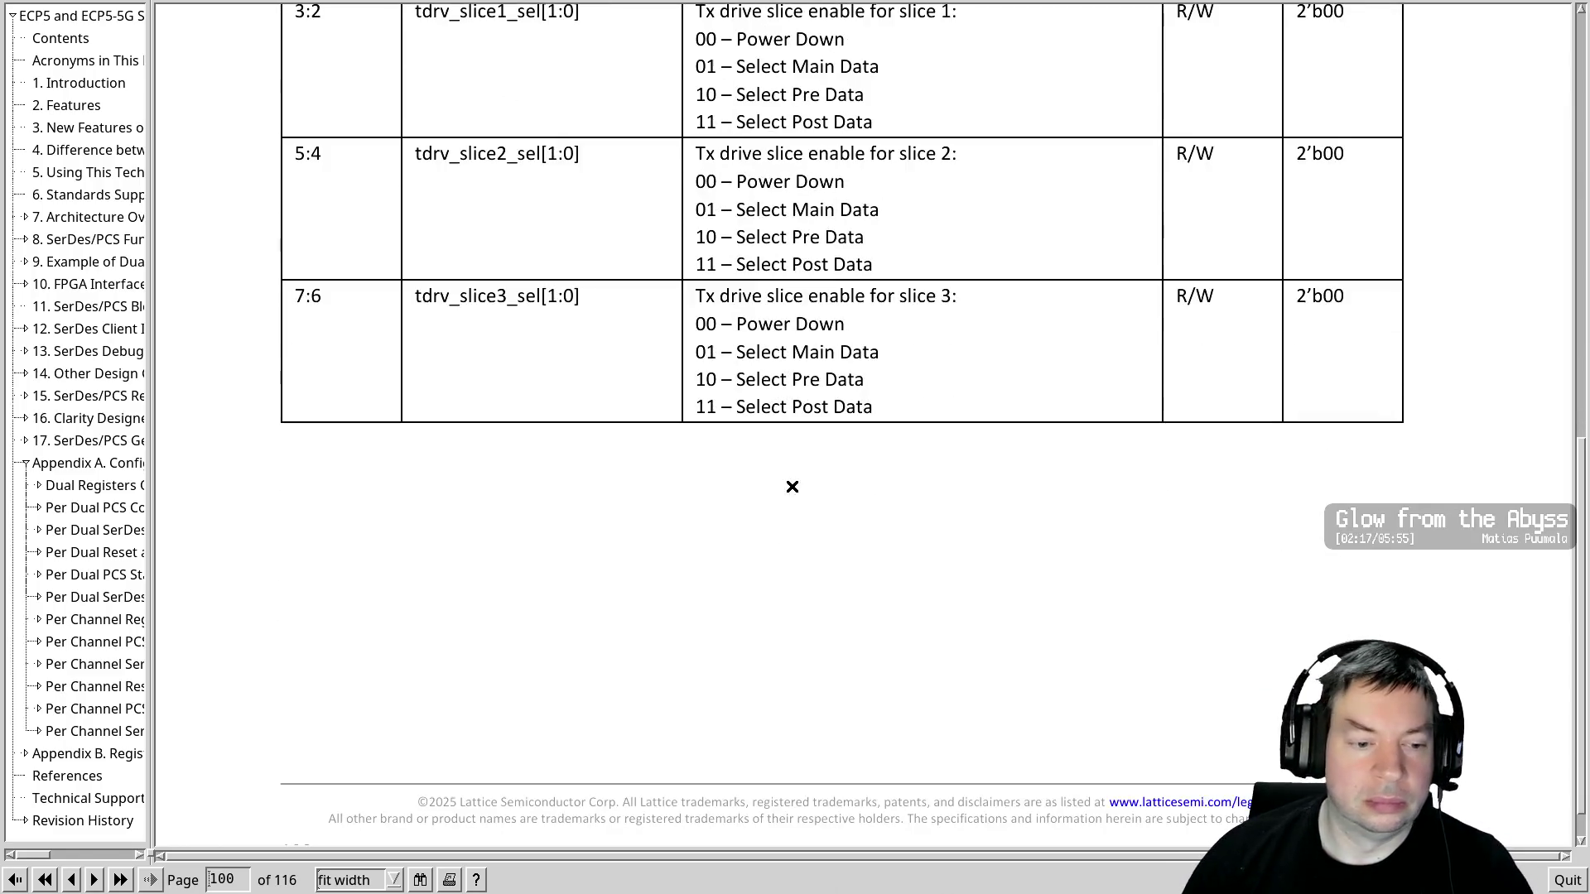
scroll(792, 486, down, 2)
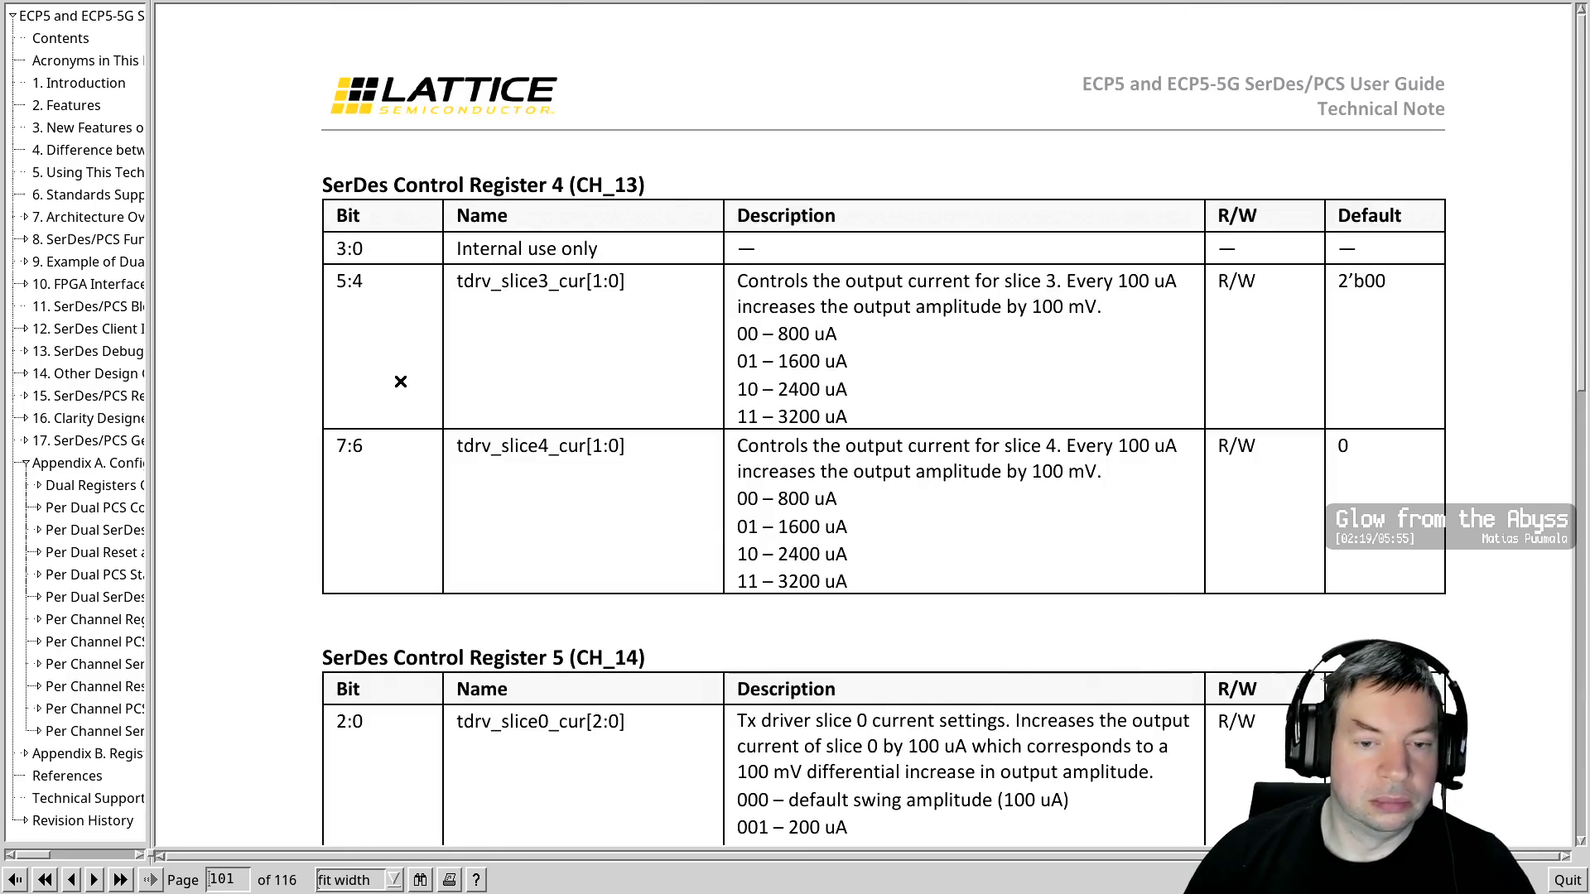
click(83, 17)
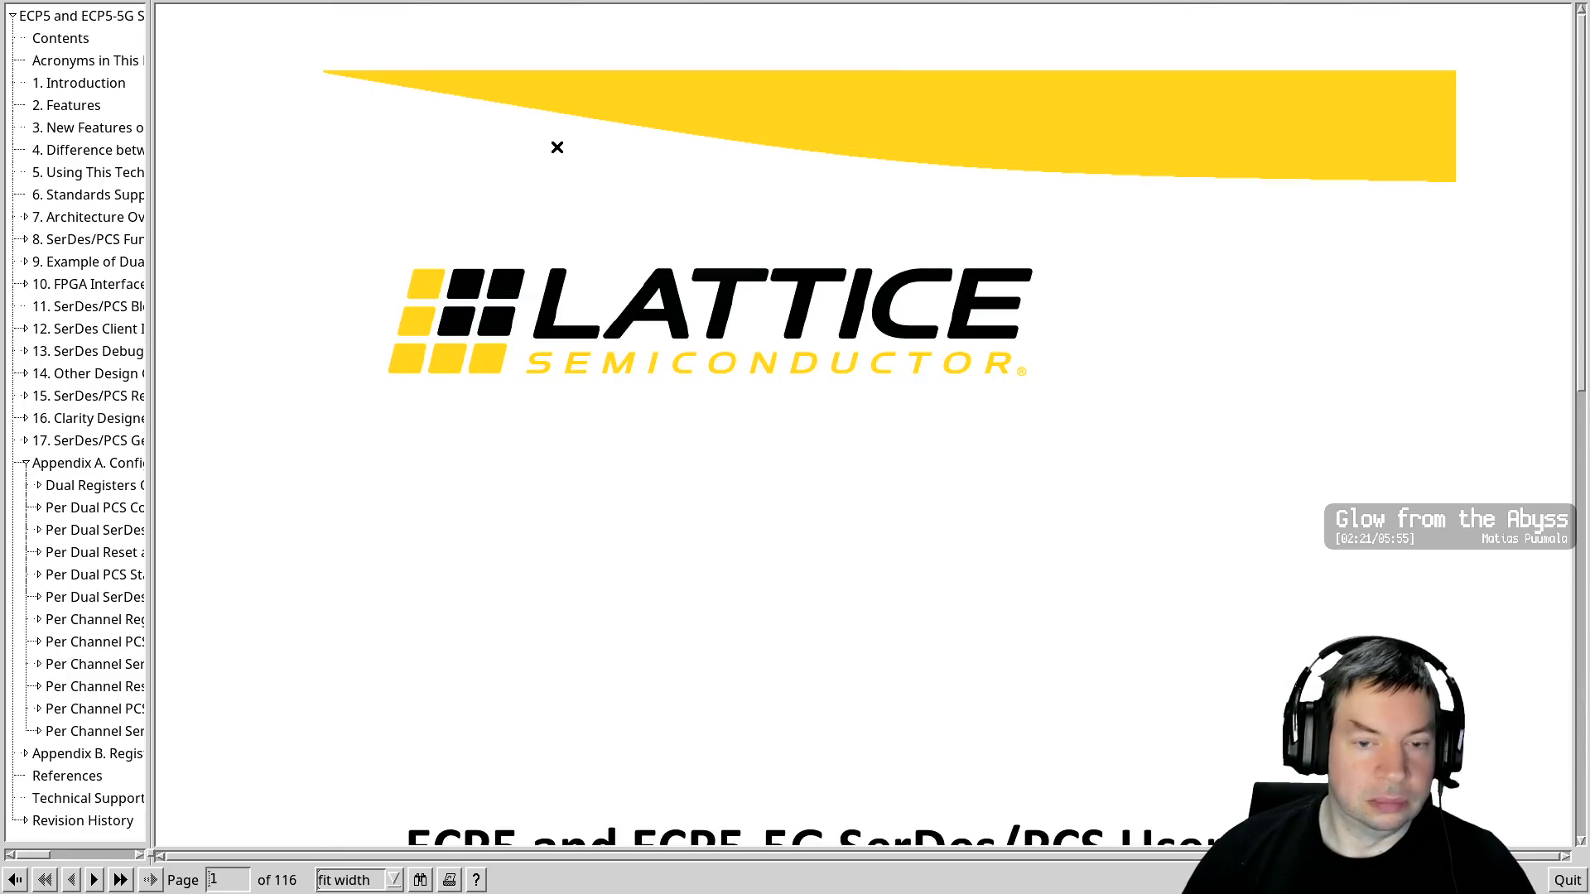
key(ctrl+f)
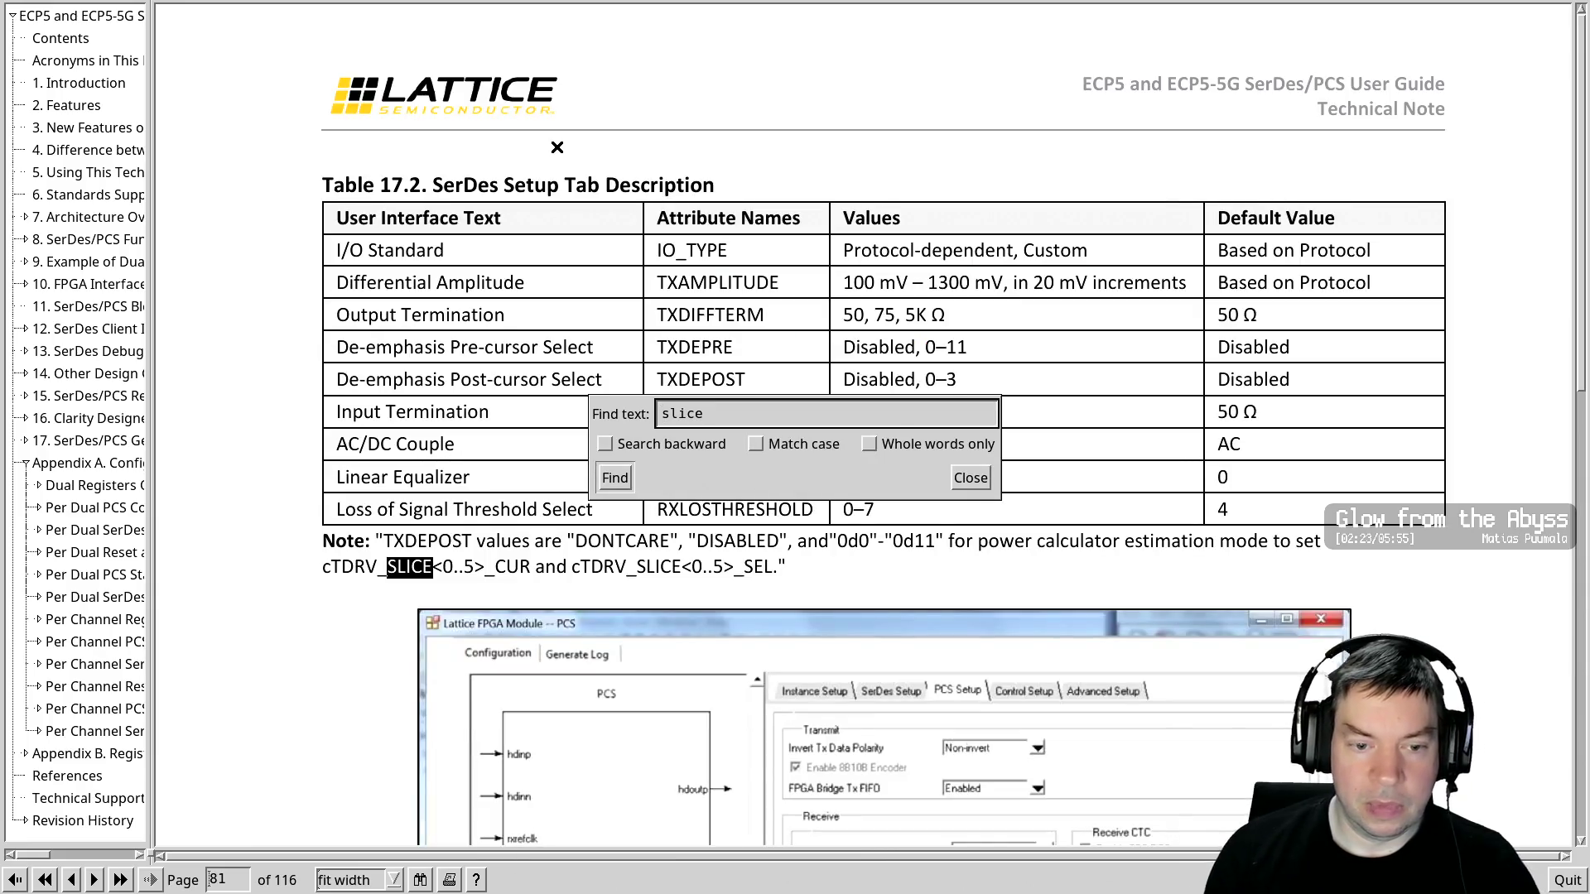
Step through the "slice" matches across pages 100 and 101 up to Register 6 on page 102.
key(Escape)
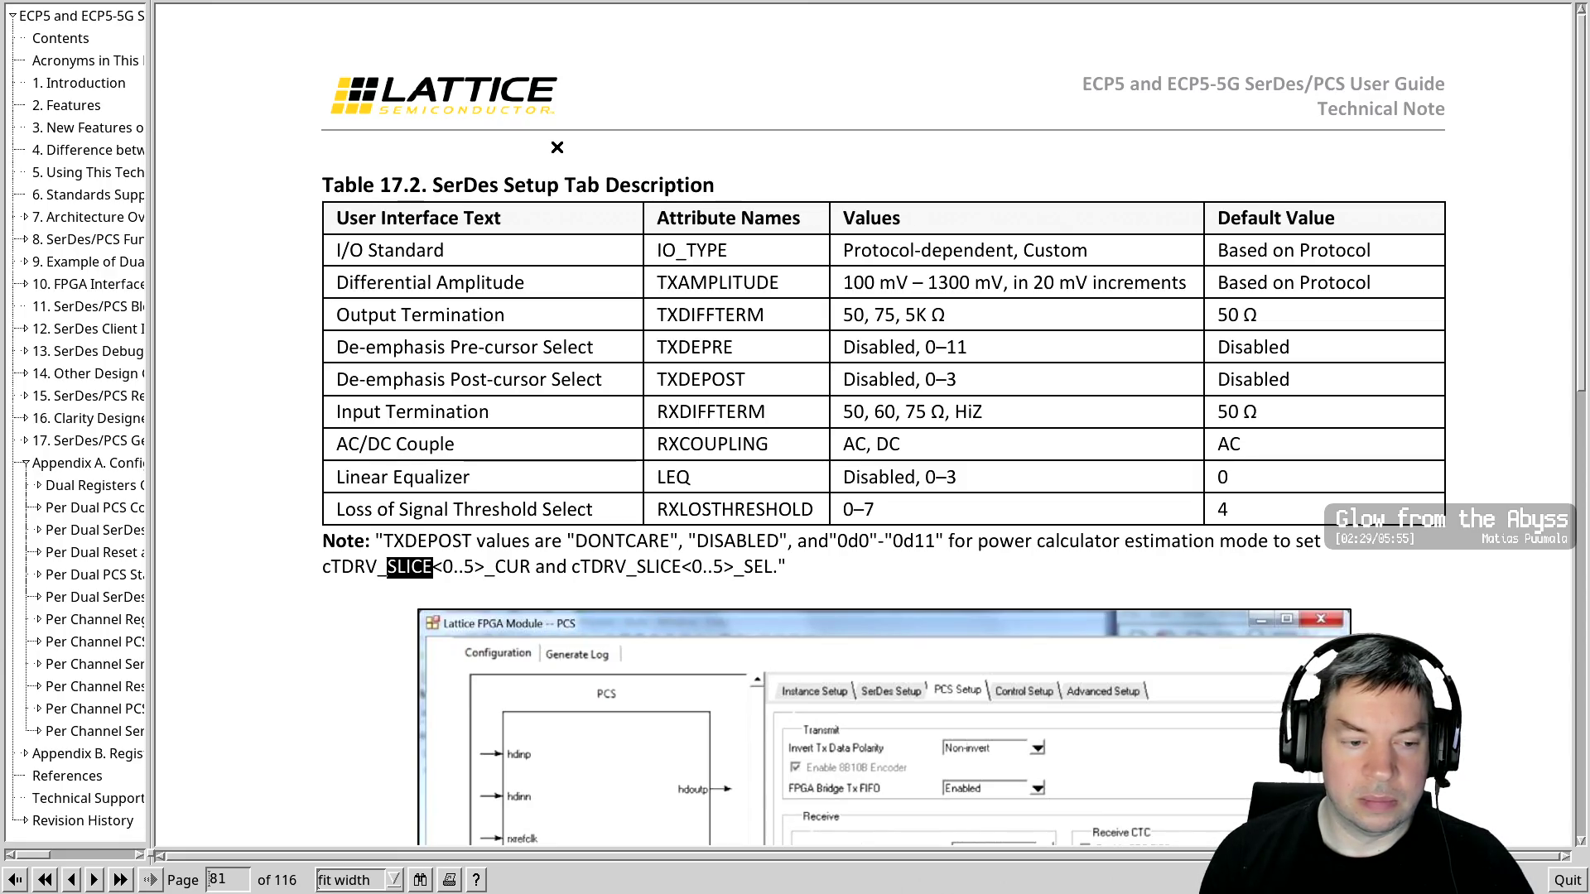
key(ctrl+g)
key(ctrl+g)
key(ctrl+g)
key(ctrl+g)
key(ctrl+g)
key(ctrl+g)
key(ctrl+g)
key(ctrl+g)
key(ctrl+g)
key(ctrl+g)
key(ctrl+g)
key(ctrl+g)
key(ctrl+g)
key(ctrl+g)
key(ctrl+g)
key(ctrl+g)
key(ctrl+g)
key(ctrl+g)
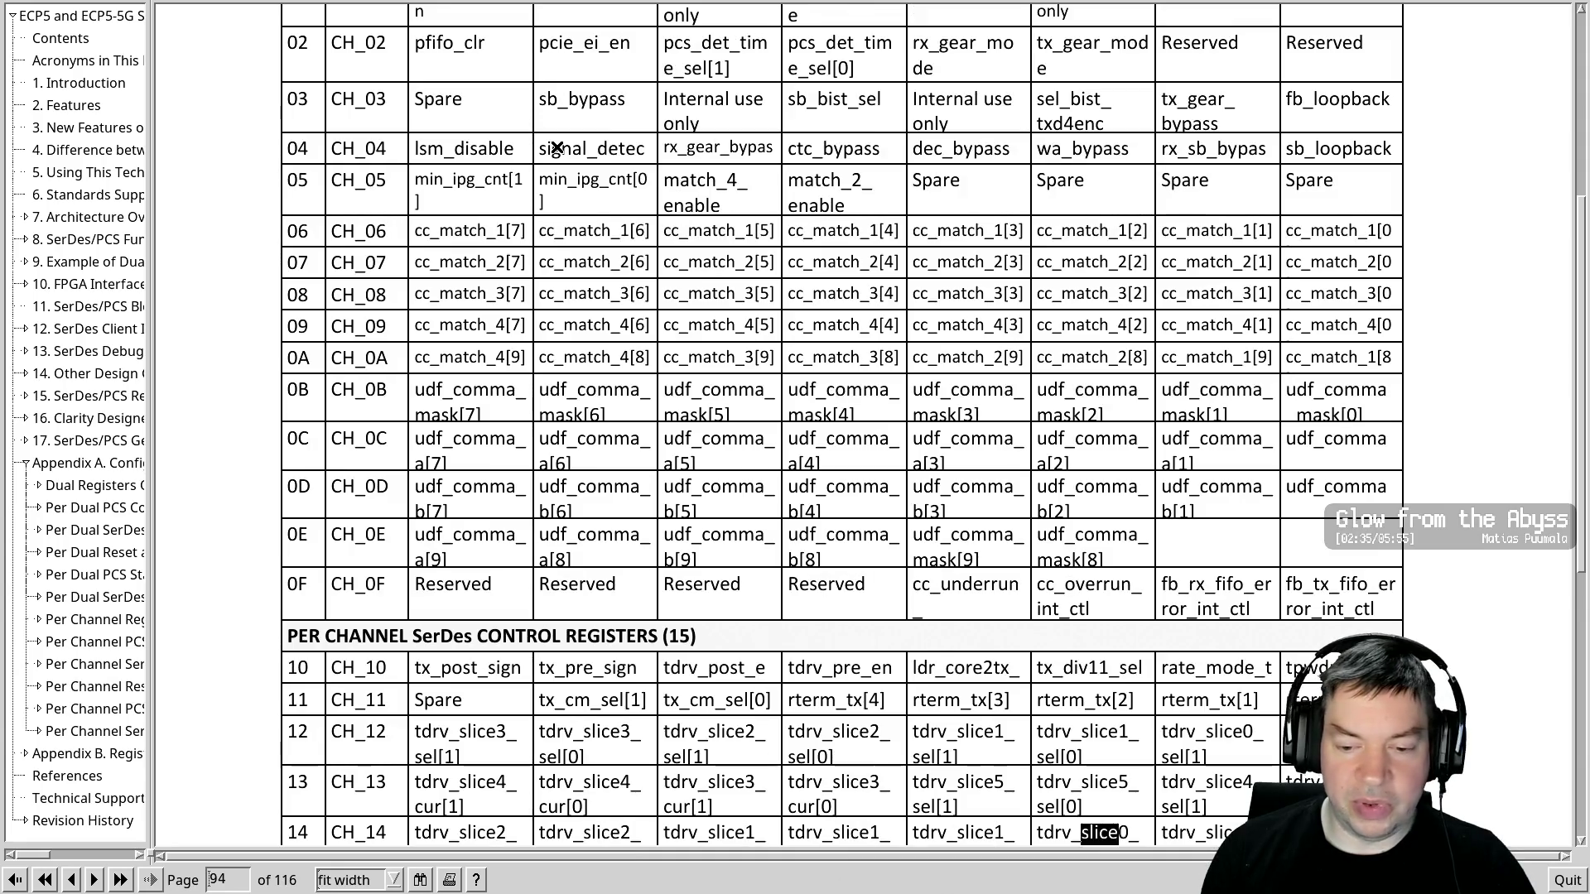
key(ctrl+g)
key(ctrl+g)
key(ctrl+g)
key(ctrl+g)
key(ctrl+g)
key(ctrl+g)
key(ctrl+g)
key(ctrl+g)
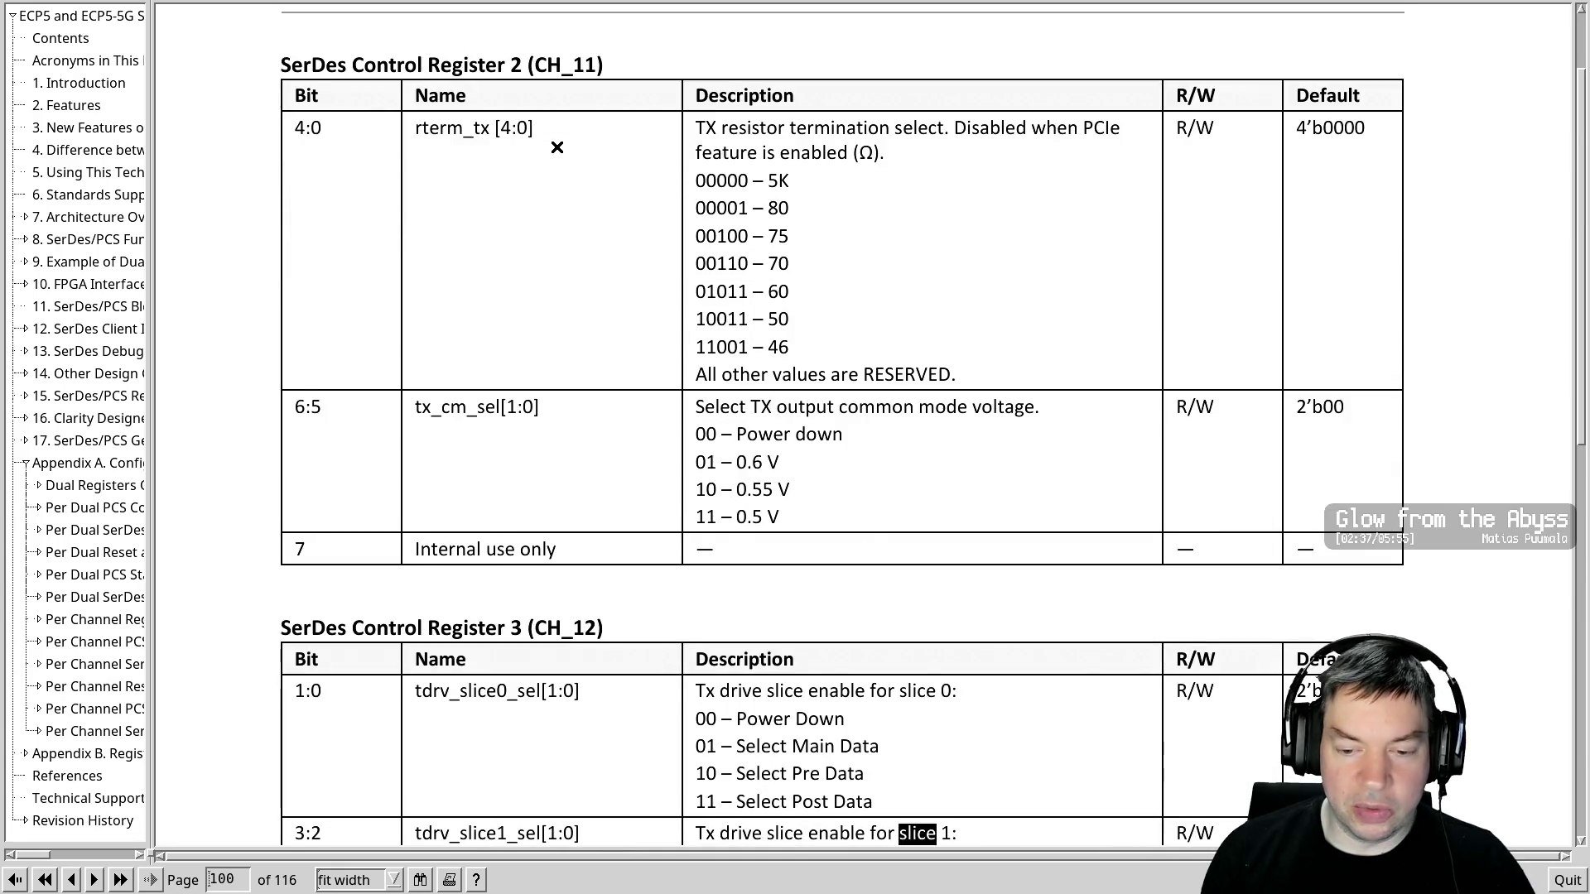
key(ctrl+g)
key(ctrl+g)
key(ctrl+g)
key(ctrl+g)
key(ctrl+g)
key(ctrl+g)
key(ctrl+g)
key(ctrl+g)
key(ctrl+g)
key(ctrl+g)
key(ctrl+g)
key(ctrl+g)
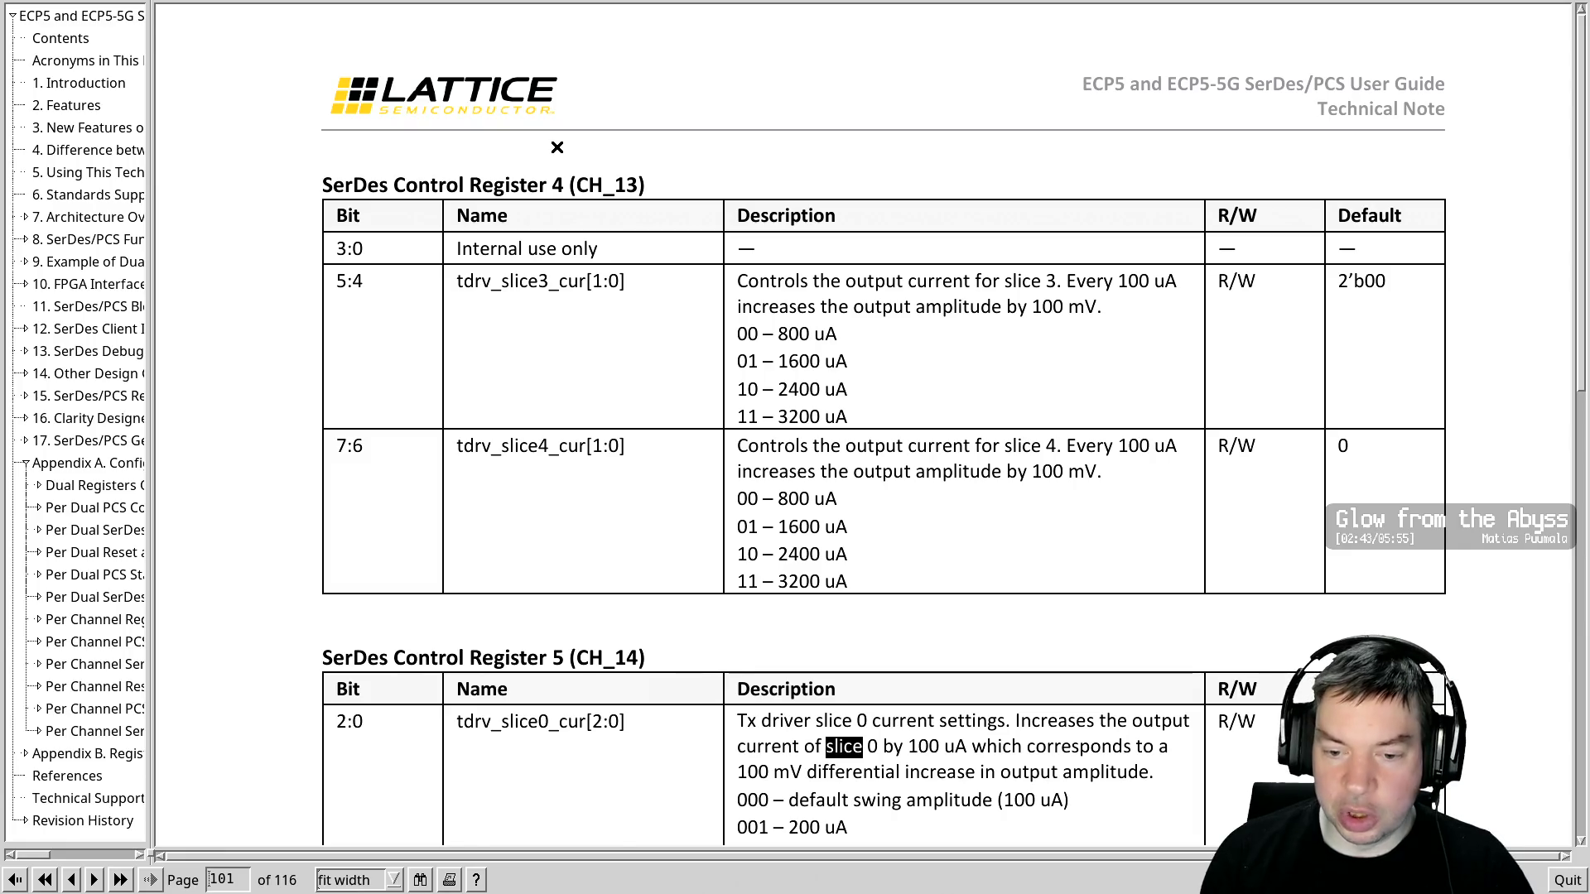
key(ctrl+g)
key(ctrl+g)
key(ctrl+g)
key(ctrl+g)
key(ctrl+g)
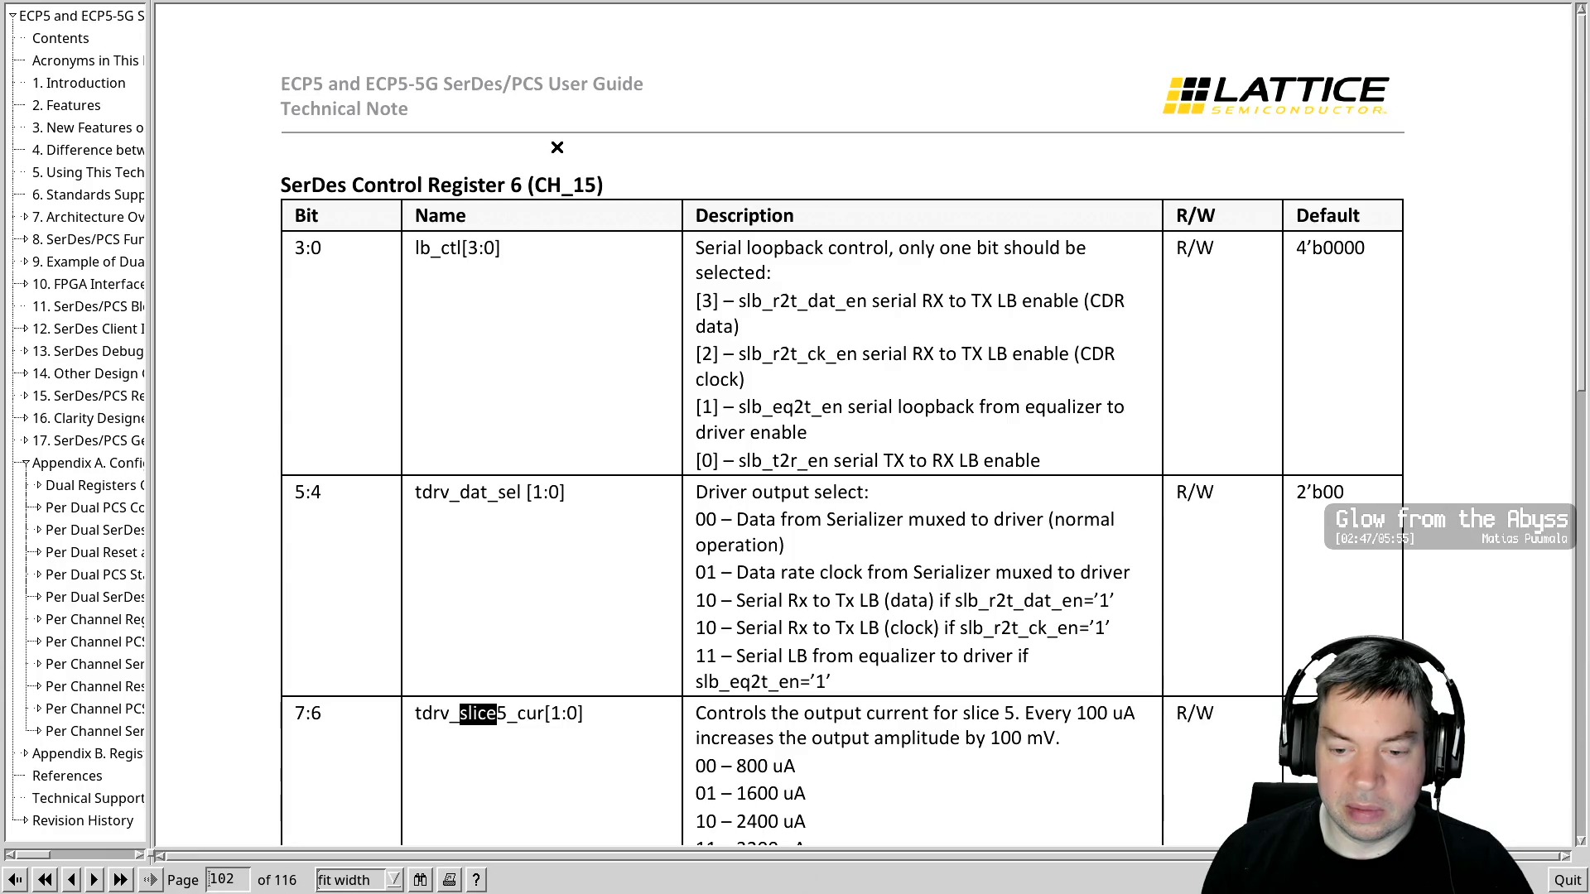
key(ctrl+g)
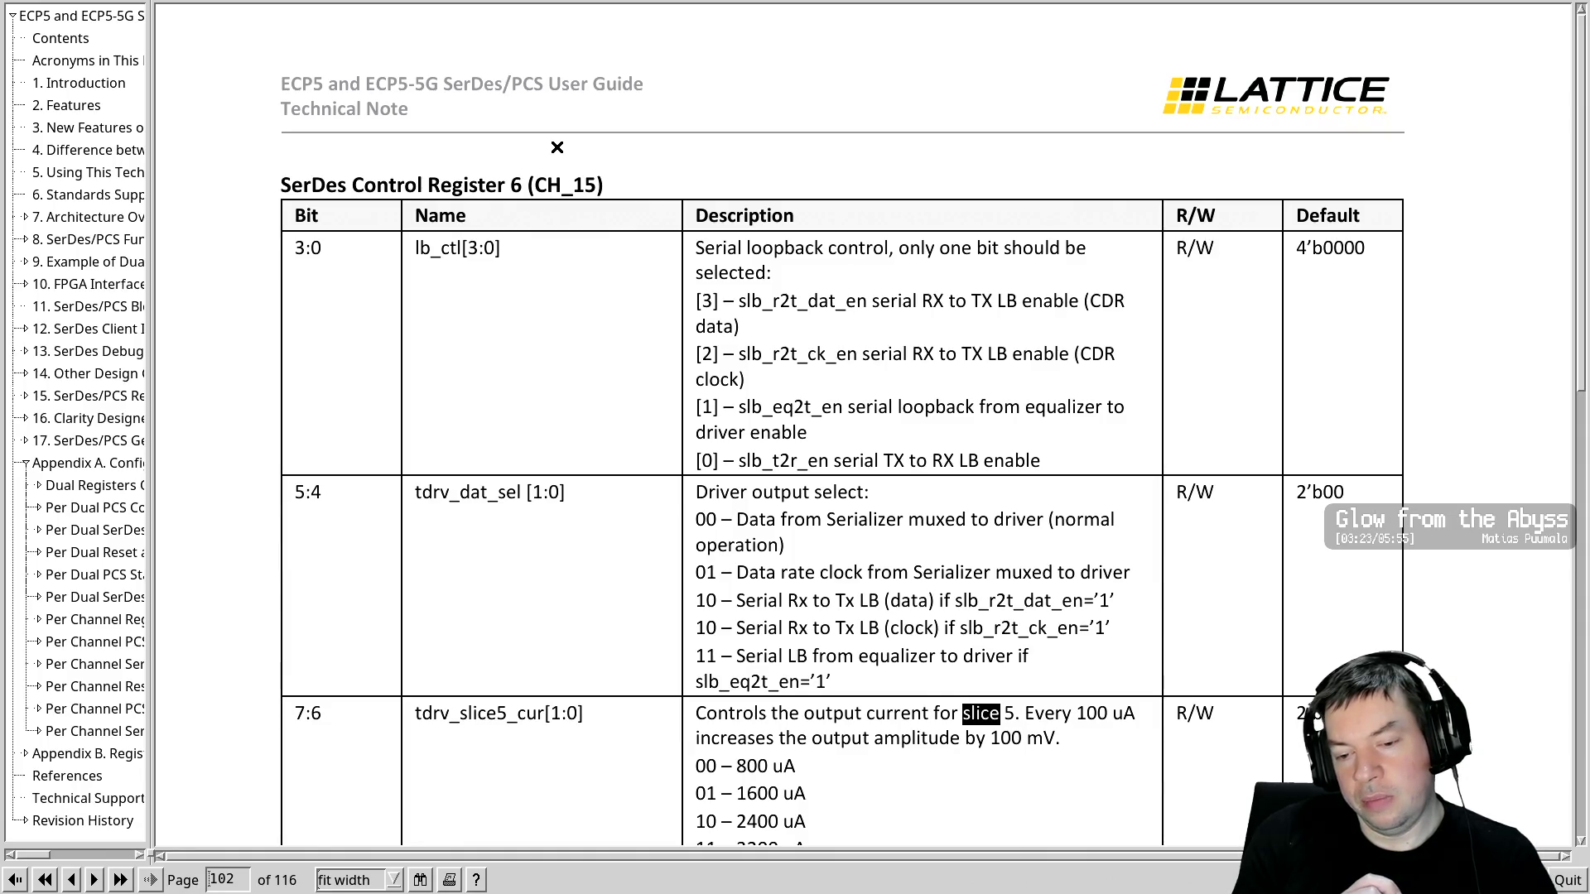
Re-run the "slice" search through rows 12–15 to the Register 3 matches, then switch to the GitHub gist.
click(557, 146)
key(ctrl+g)
key(ctrl+g)
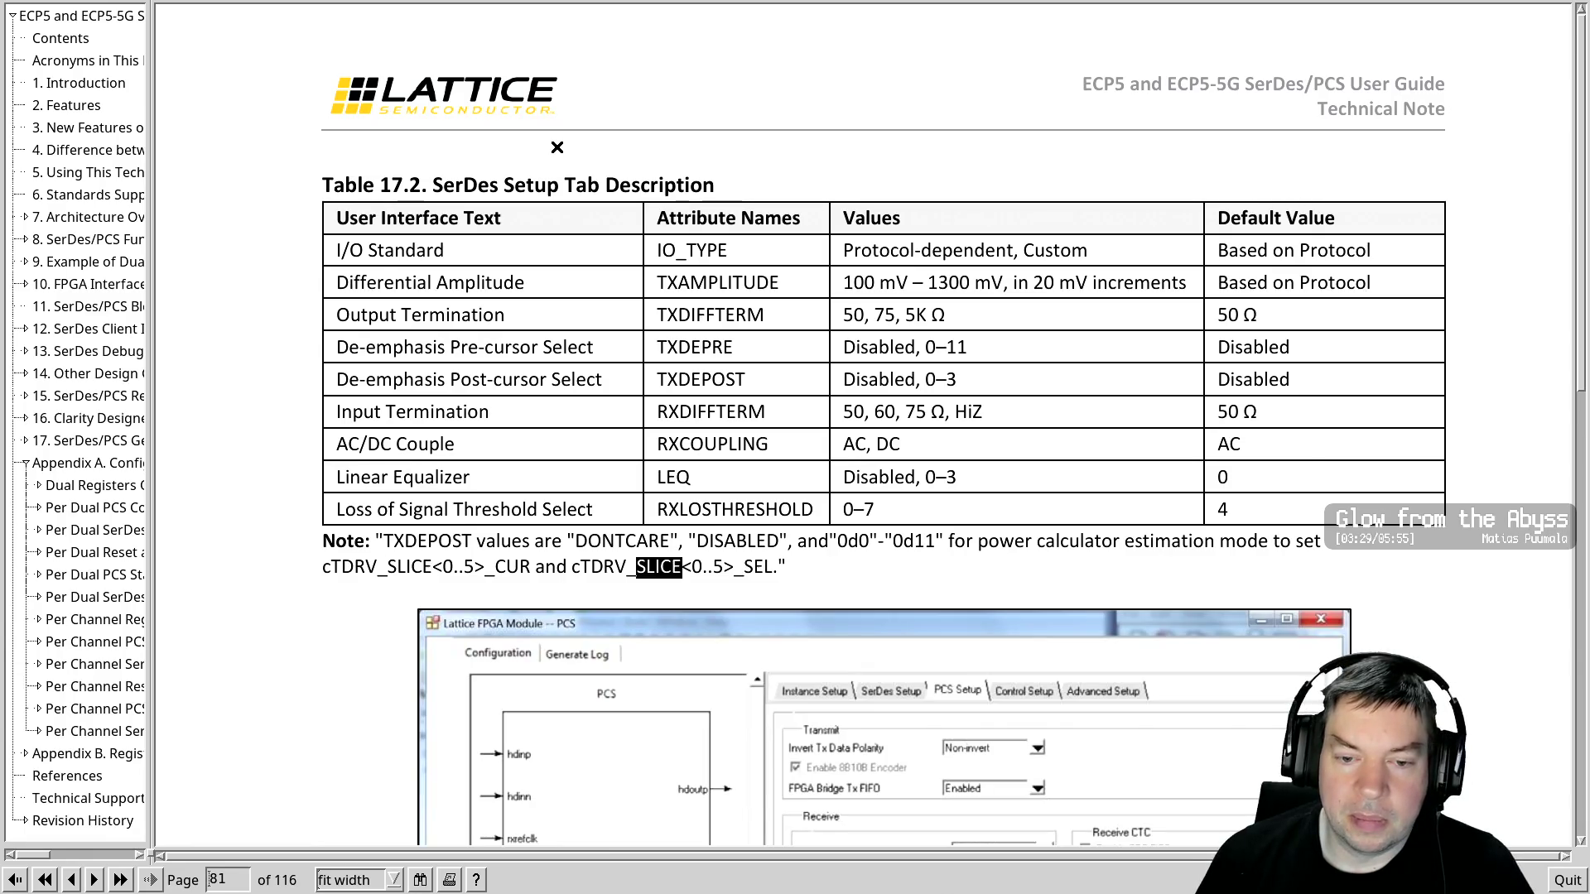
key(ctrl+g)
key(ctrl+g)
key(ctrl+g)
key(ctrl+g)
key(ctrl+g)
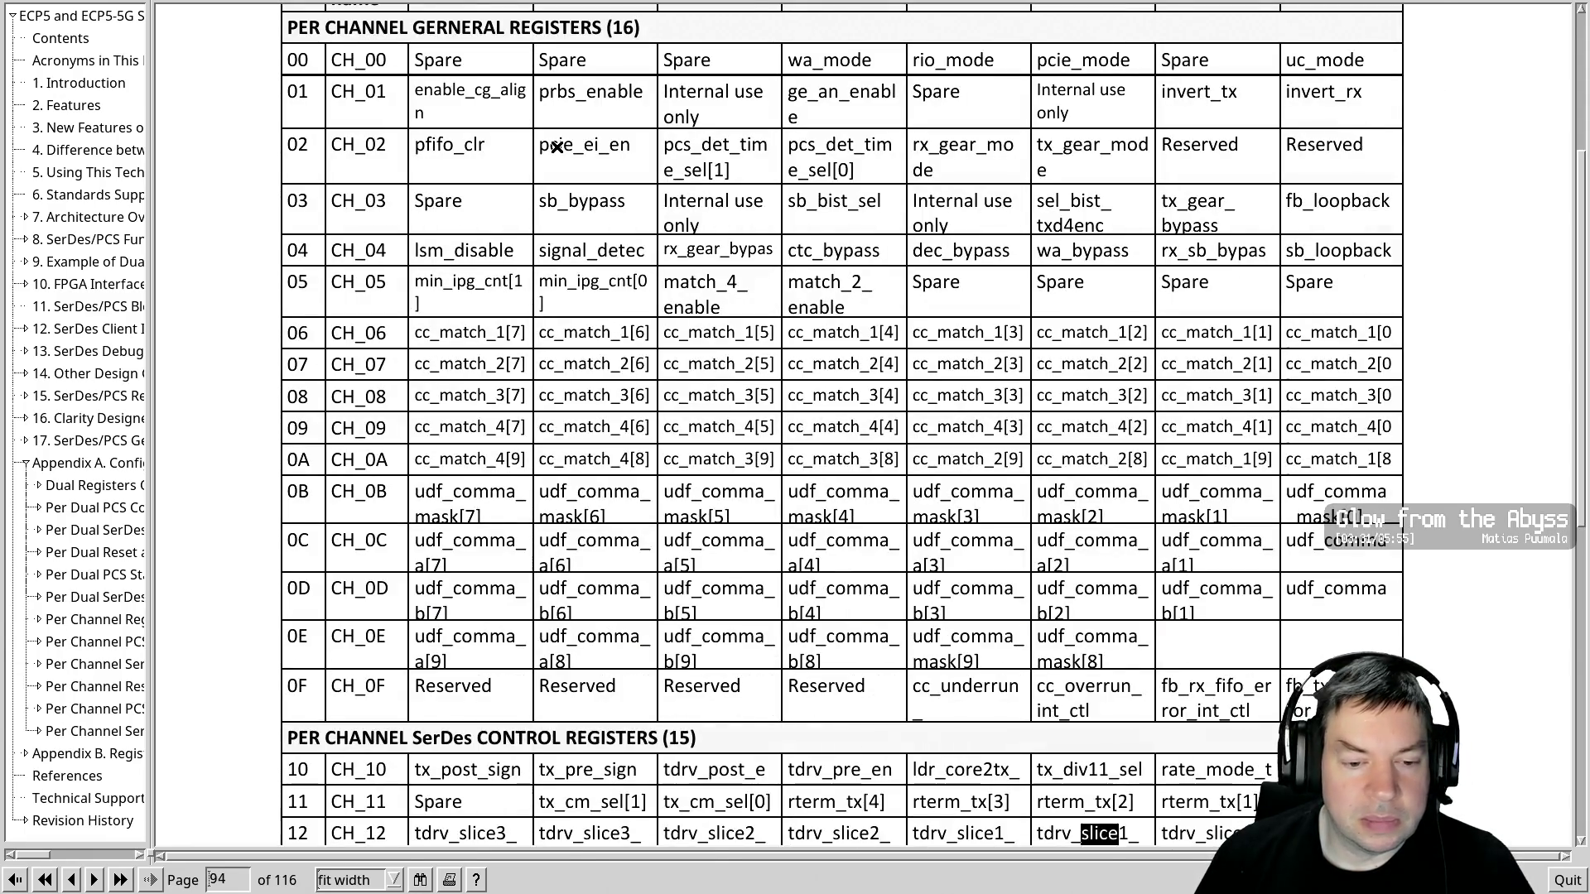
key(ctrl+g)
key(ctrl+g)
key(ctrl+g)
key(ctrl+g)
key(ctrl+g)
key(ctrl+g)
key(ctrl+g)
key(ctrl+g)
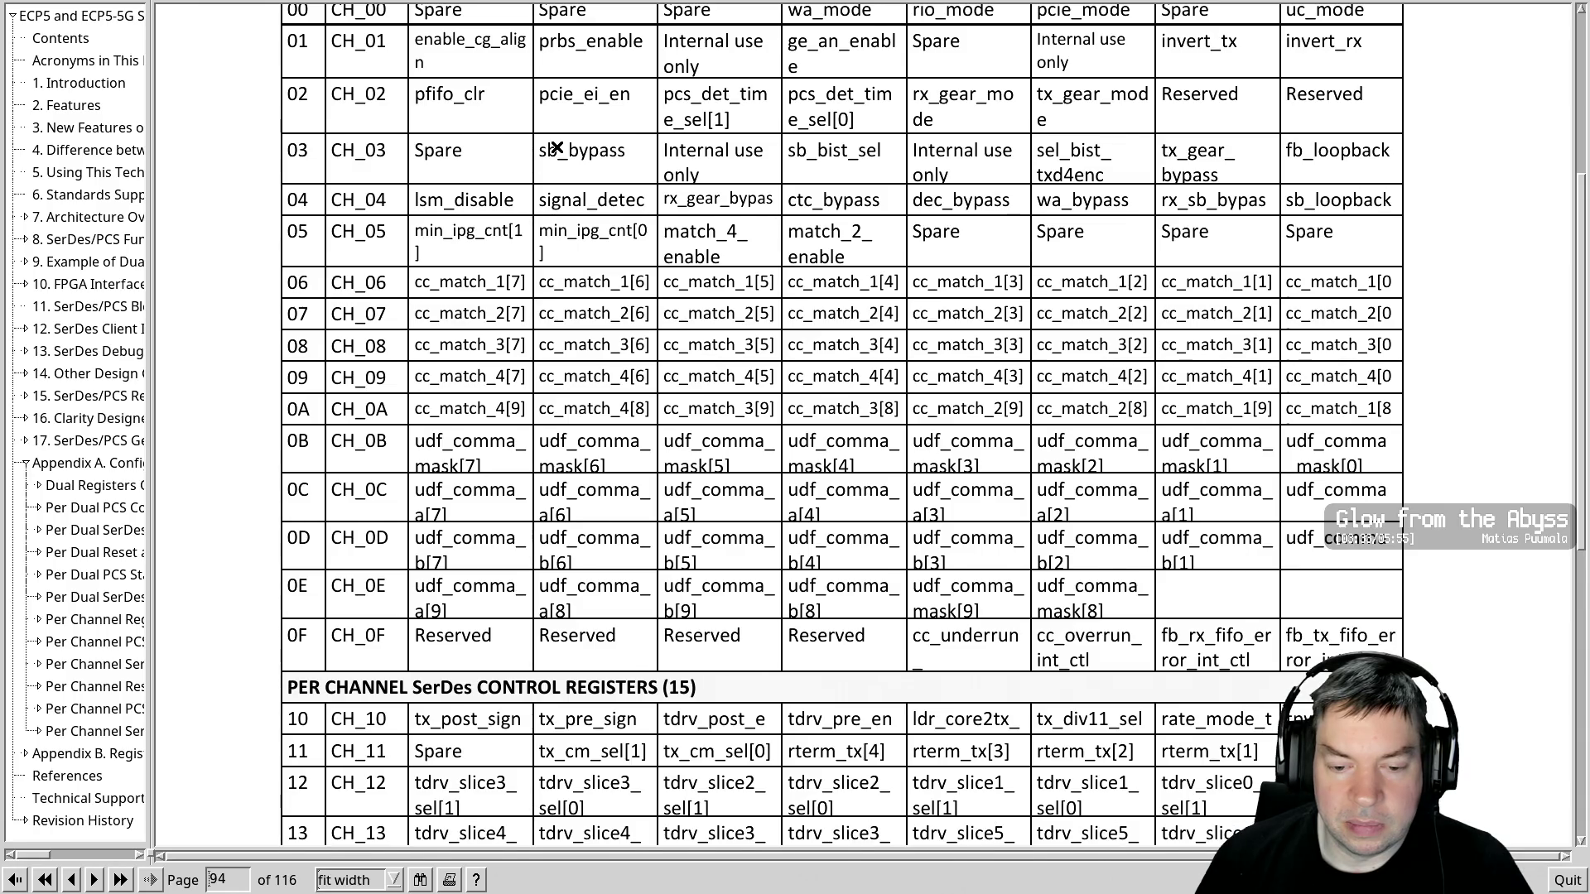
key(ctrl+g)
key(ctrl+g)
key(ctrl+g)
key(ctrl+g)
key(ctrl+g)
key(ctrl+g)
key(ctrl+g)
key(ctrl+g)
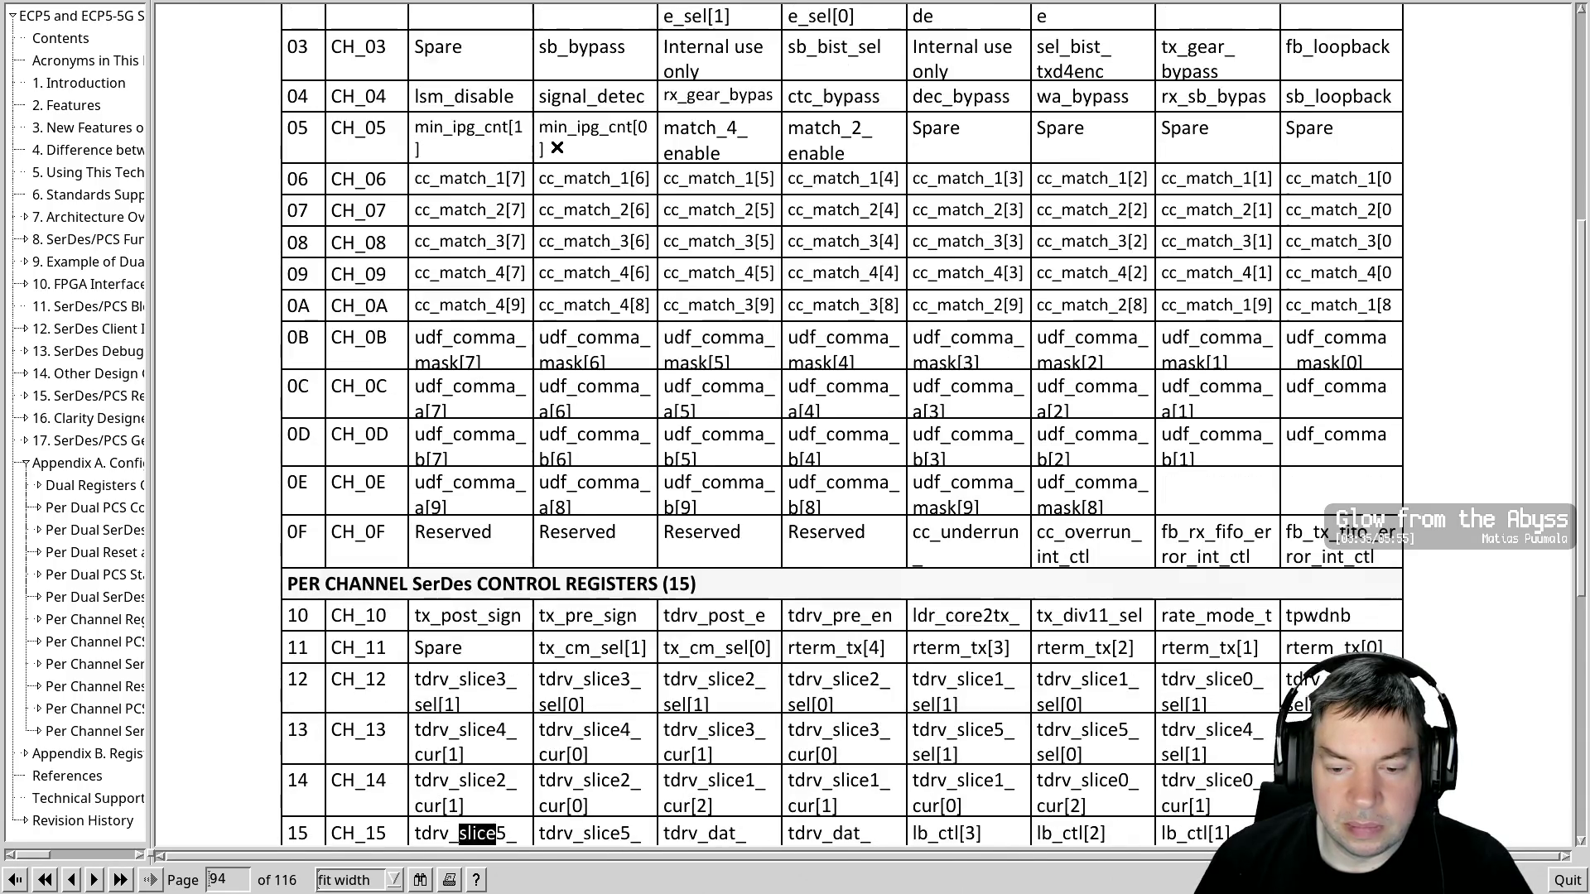
key(ctrl+g)
key(ctrl+g)
key(ctrl+g)
key(ctrl+g)
key(ctrl+g)
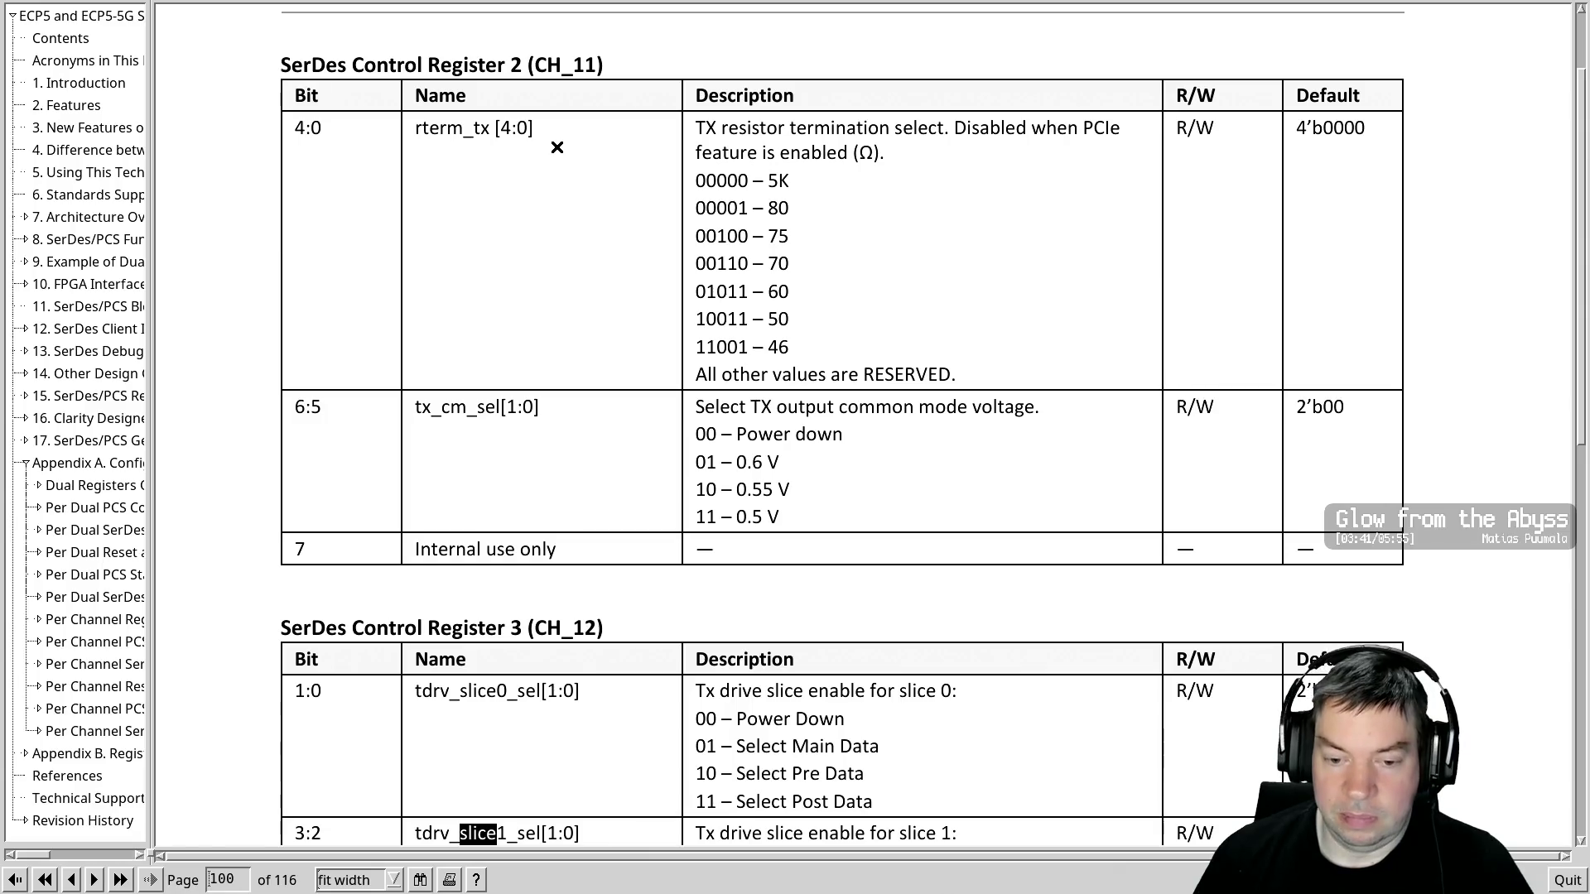
key(ctrl+g)
key(ctrl+g)
key(ctrl+g)
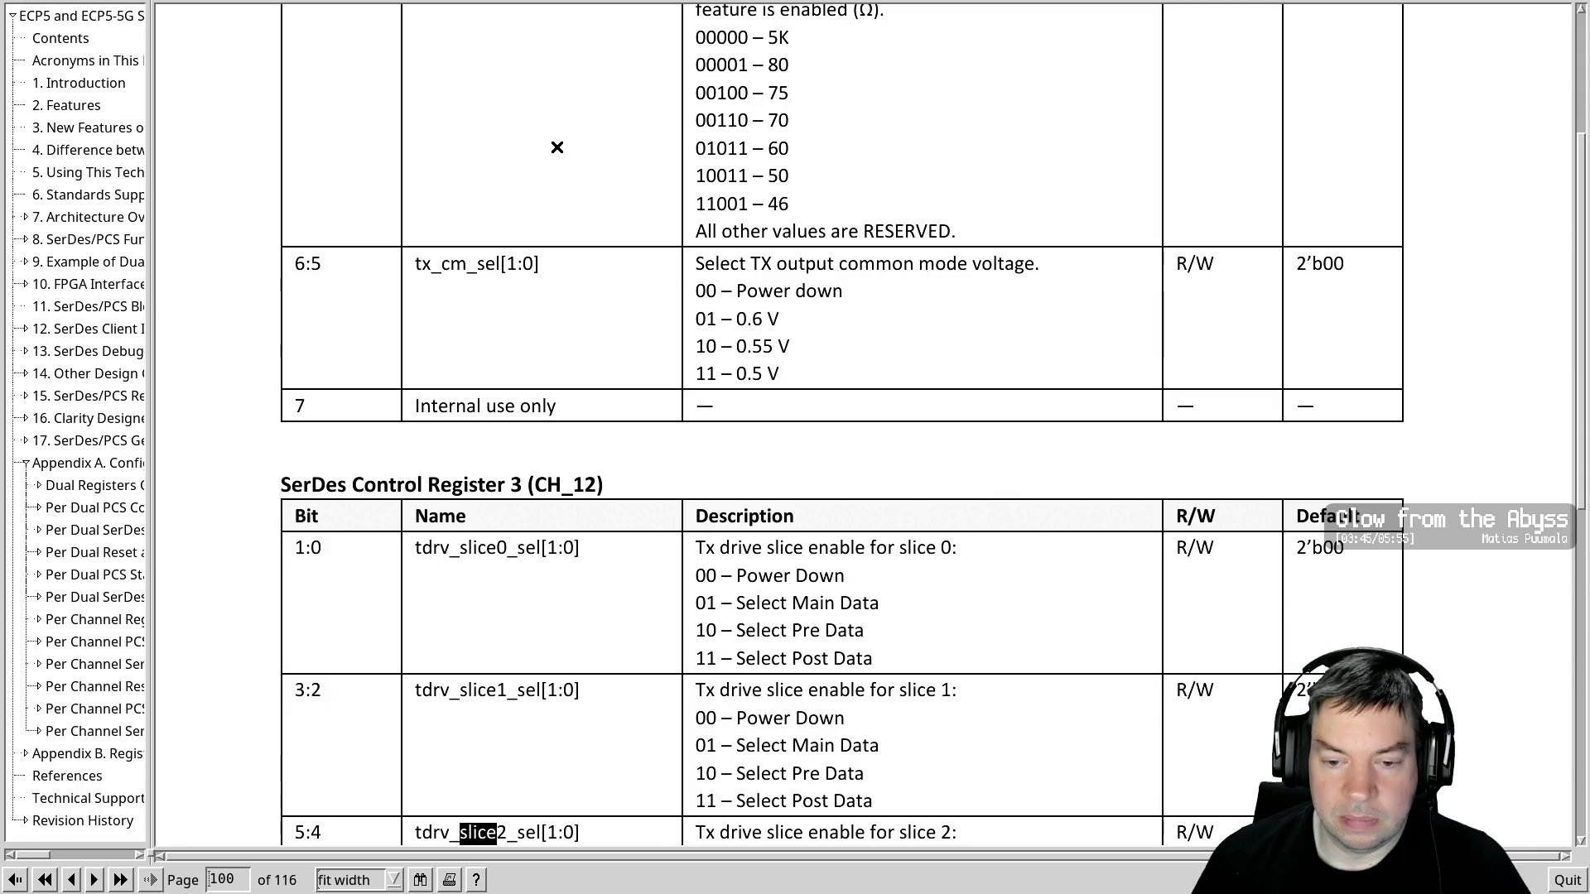
key(ctrl+g)
key(ctrl+g)
key(ctrl+g)
key(ctrl+g)
key(ctrl+g)
key(alt+Tab)
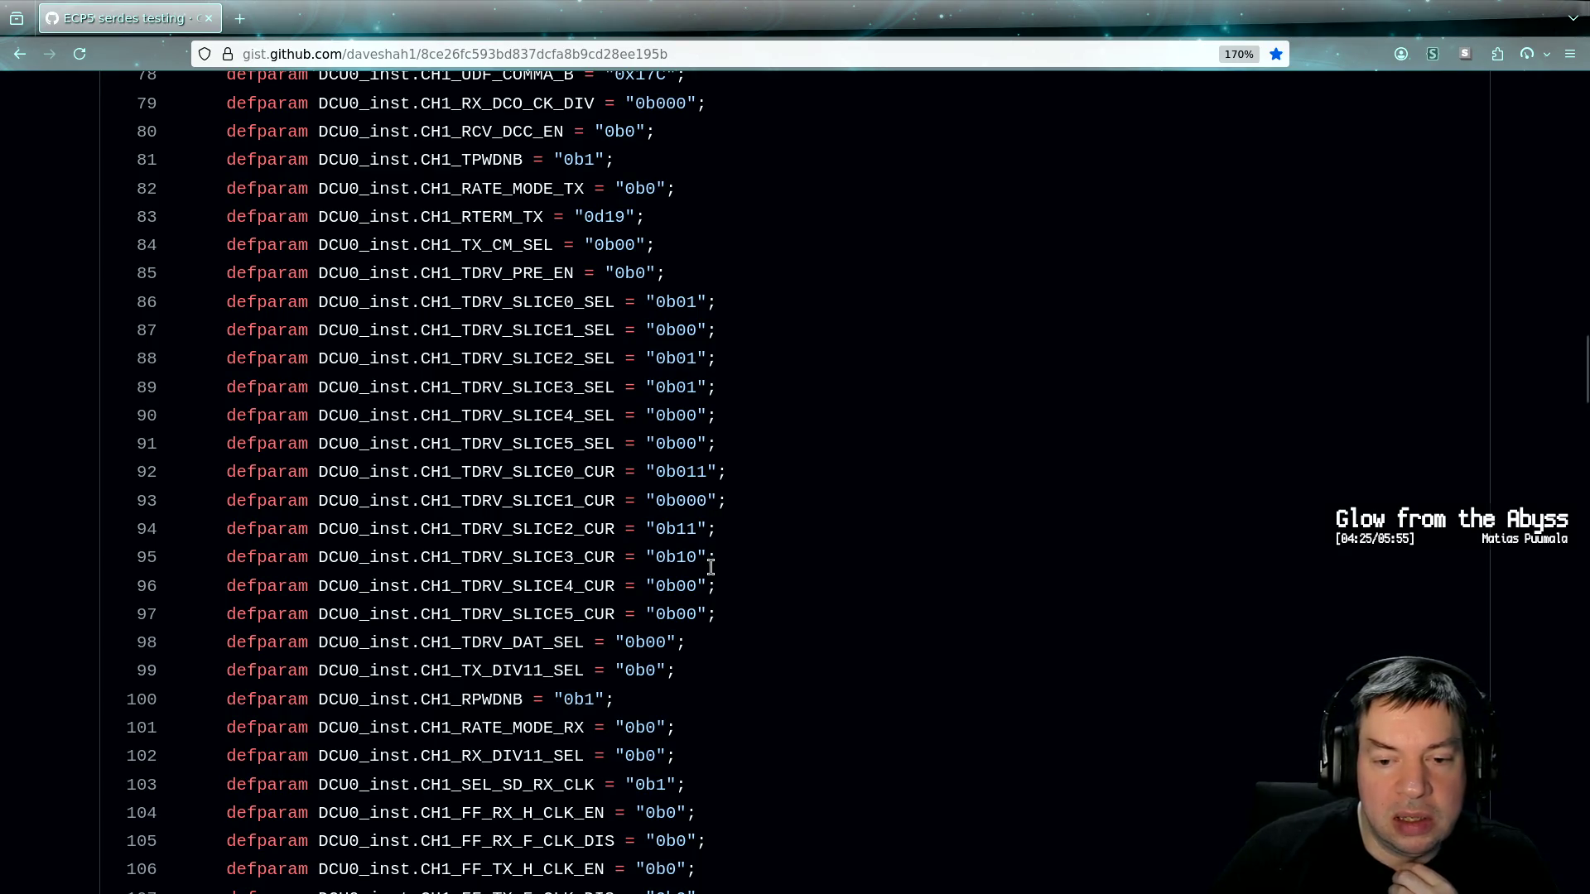
Compare the Register 4–5 slice current tables with the gist, then start a new browser tab.
key(alt+Tab)
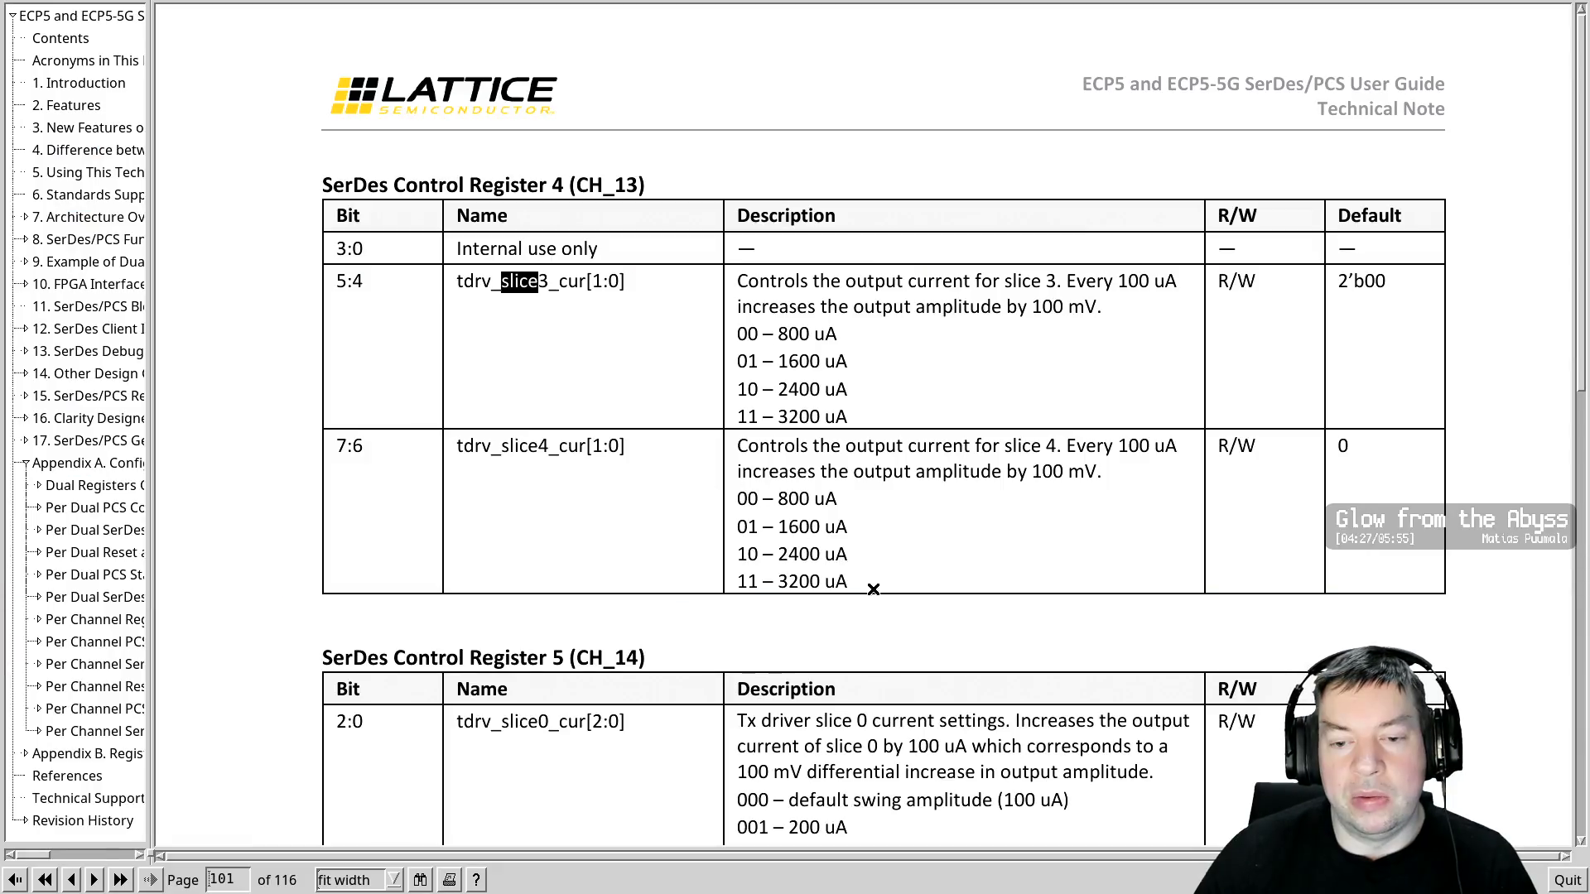
scroll(854, 580, down, 1)
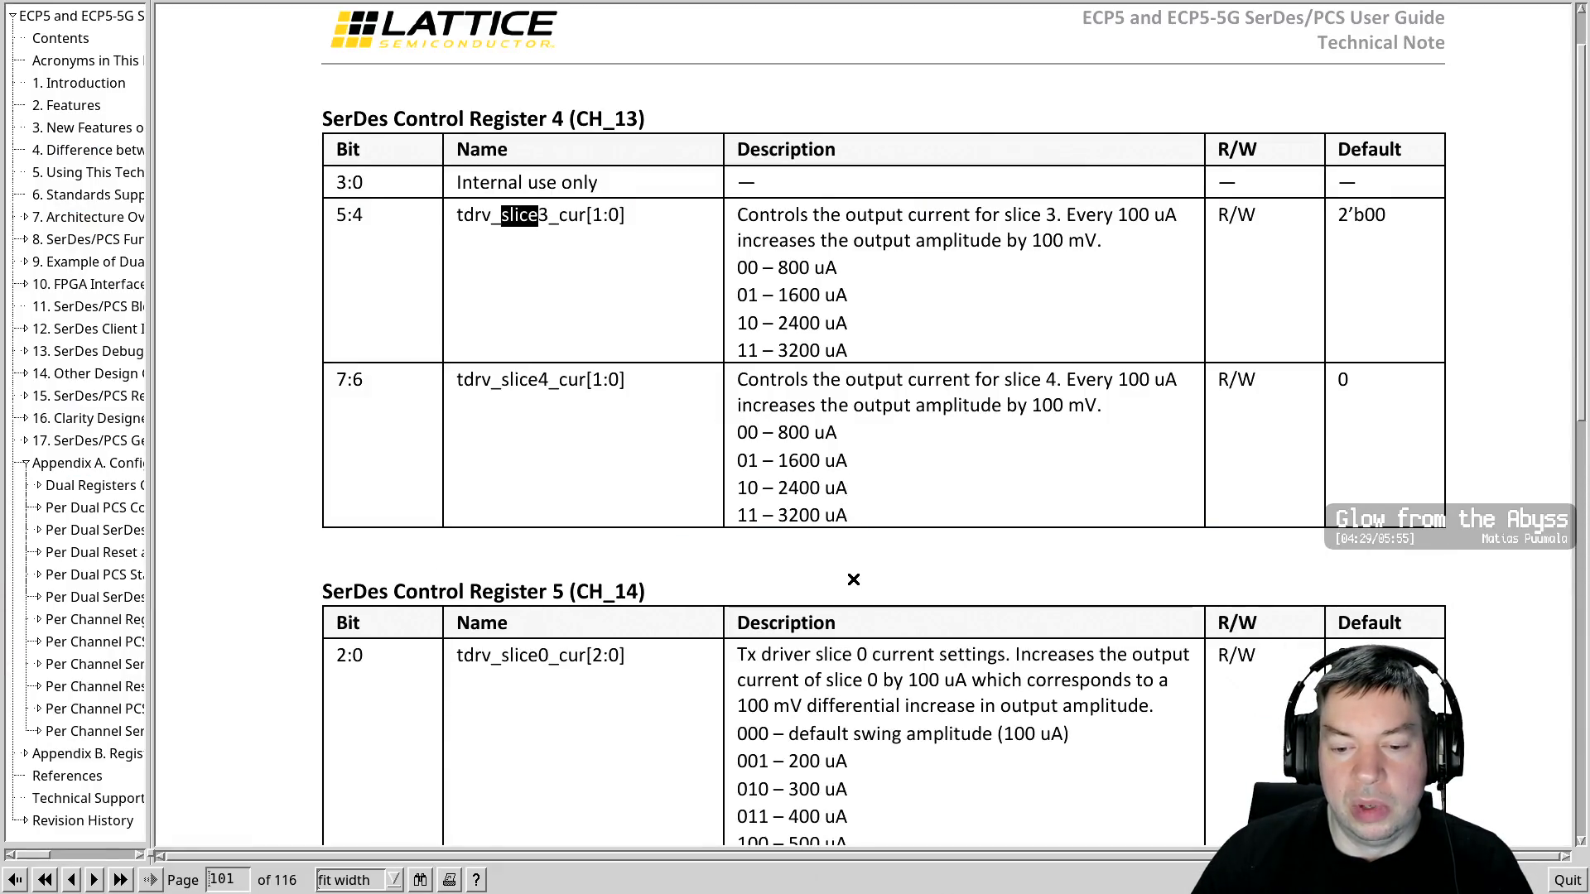
scroll(819, 641, down, 2)
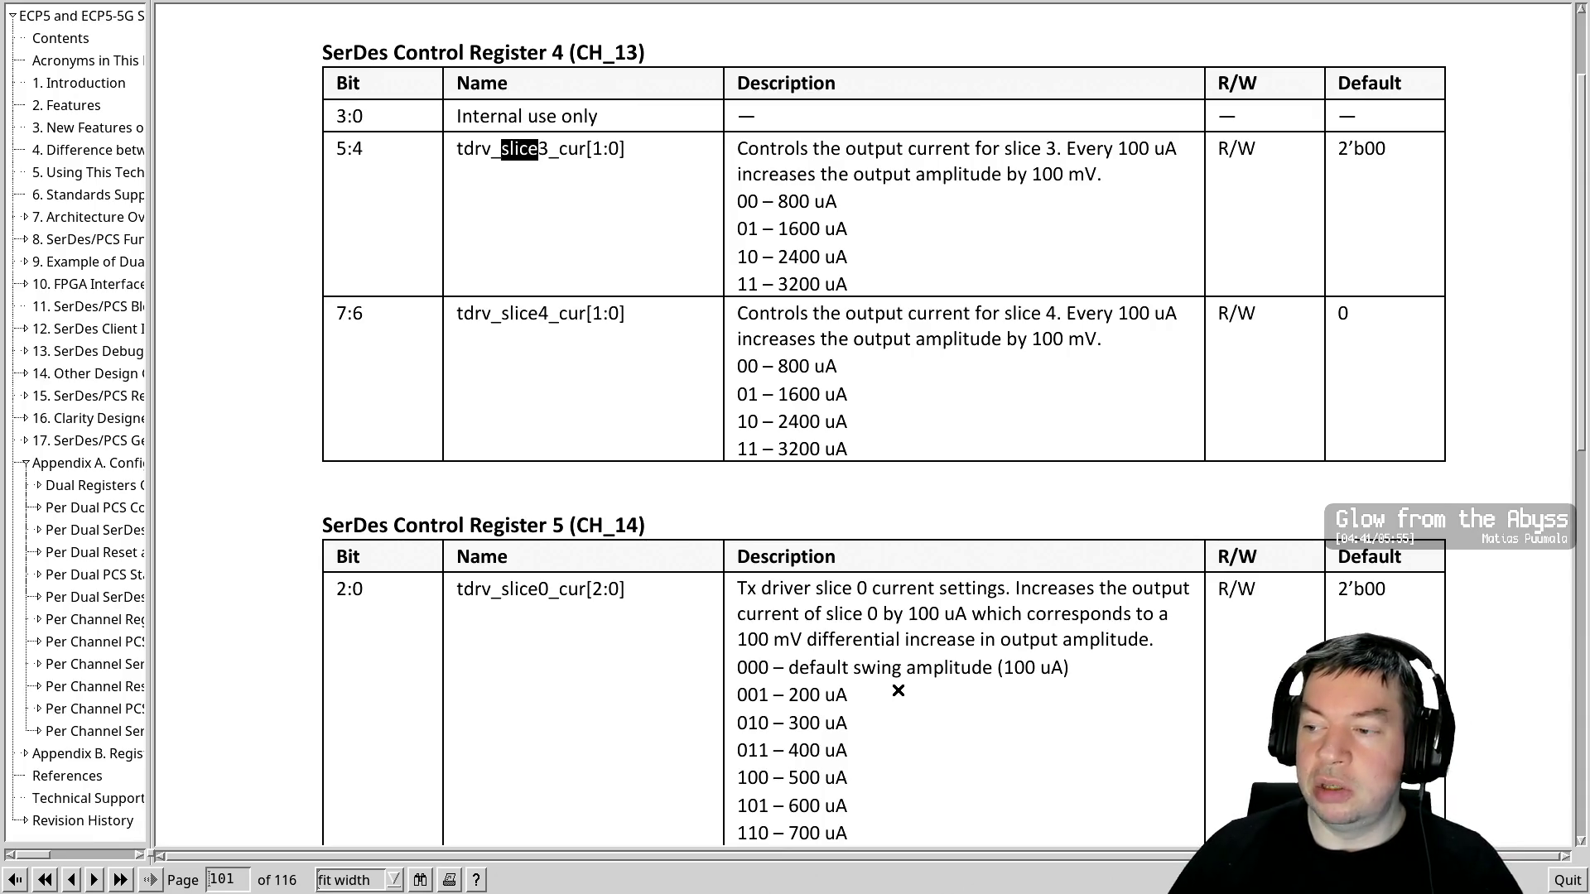
key(alt+Tab)
key(ctrl+t)
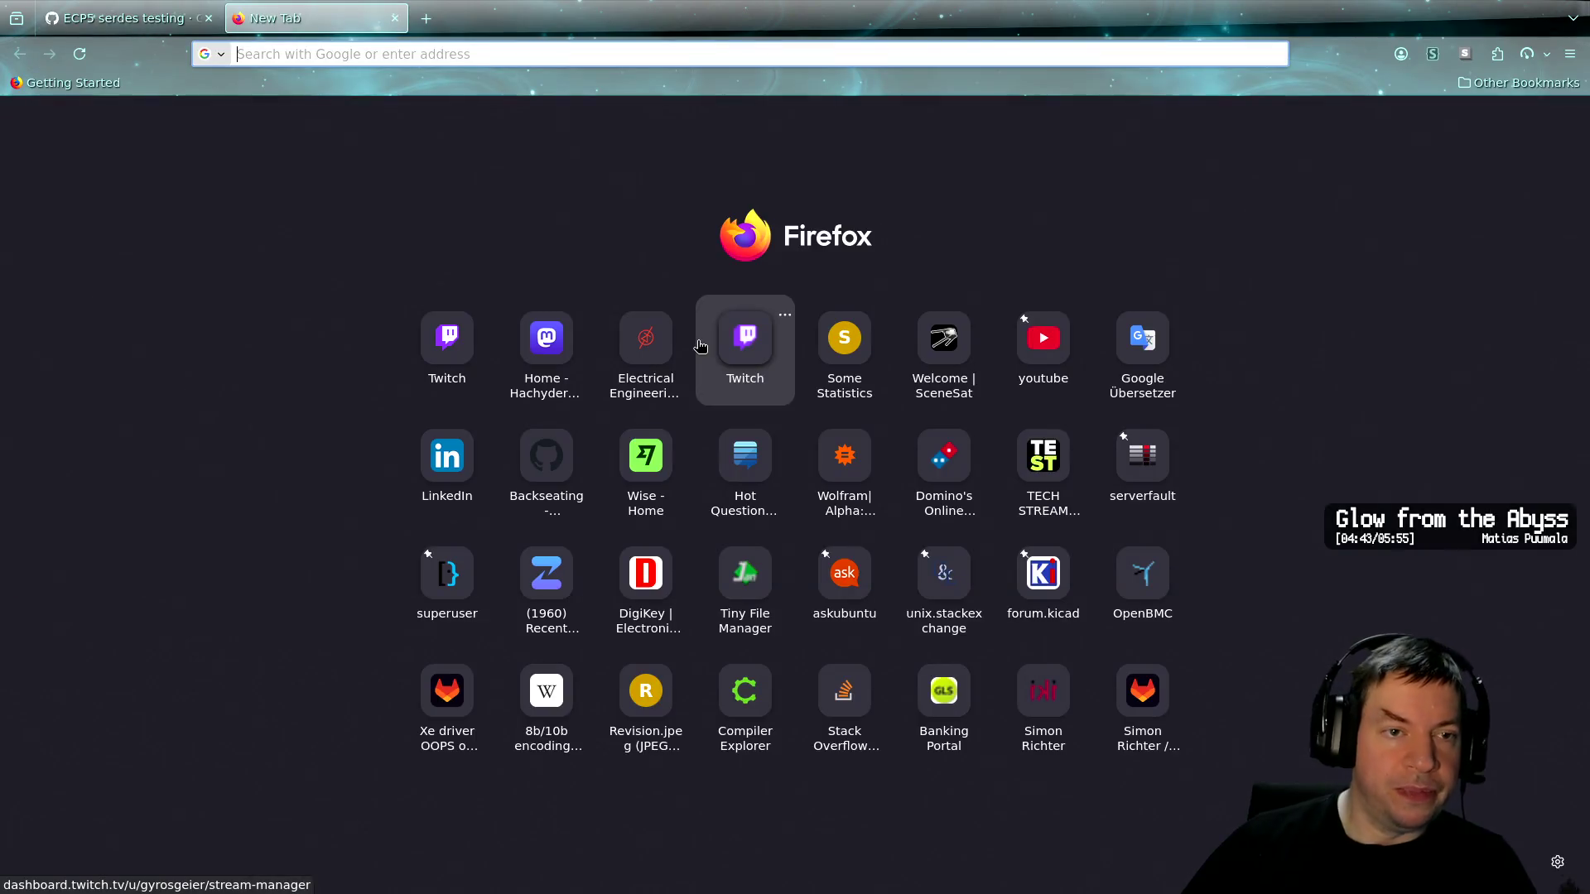
text(ecp5 )
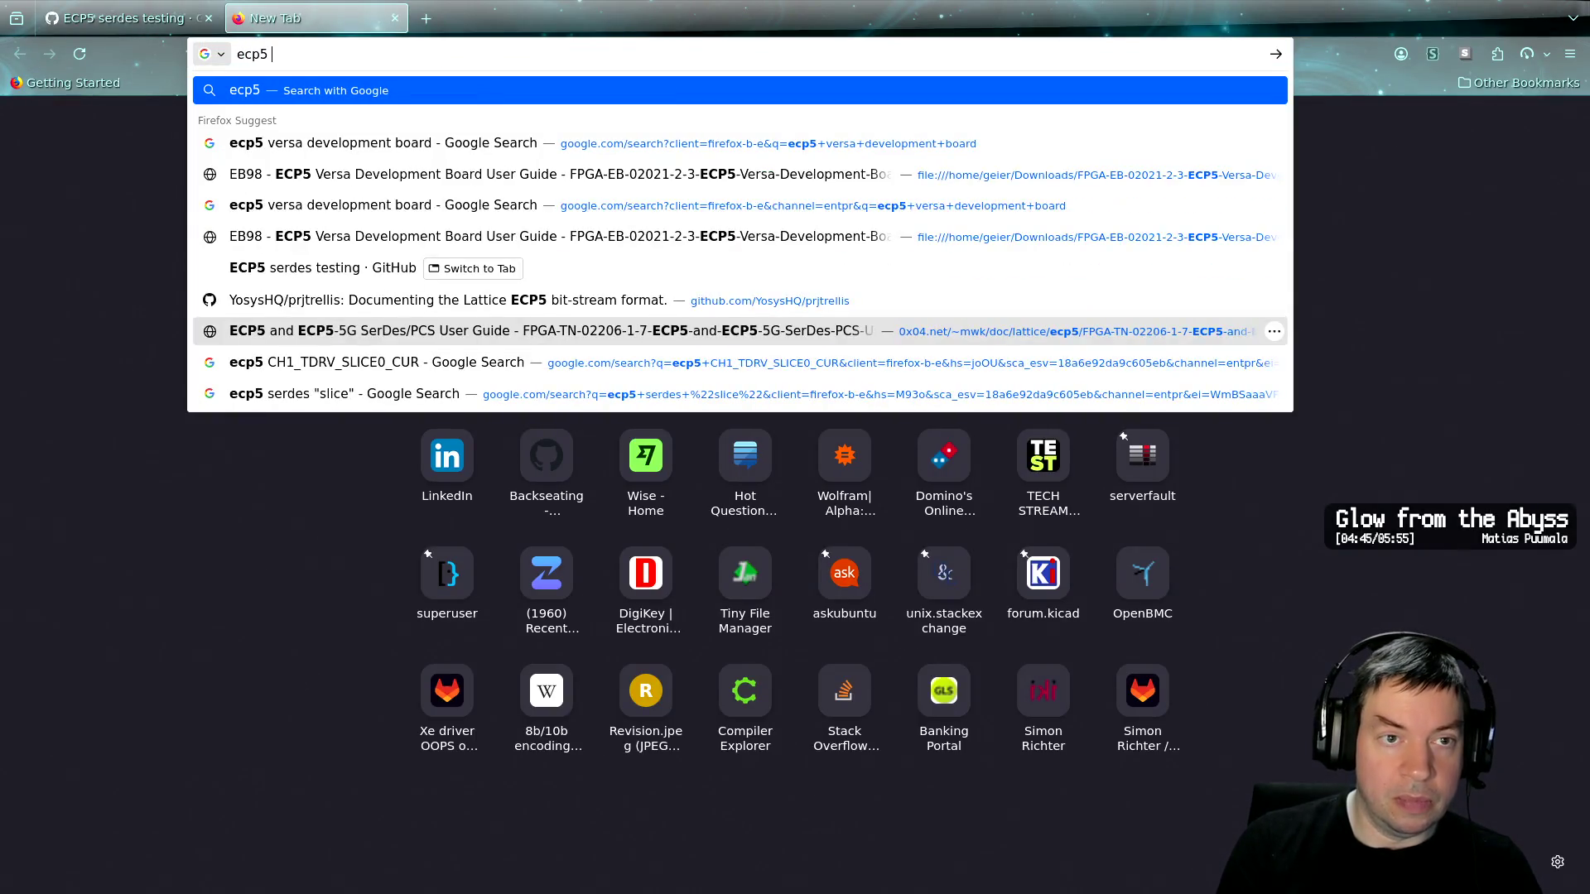
text(famil)
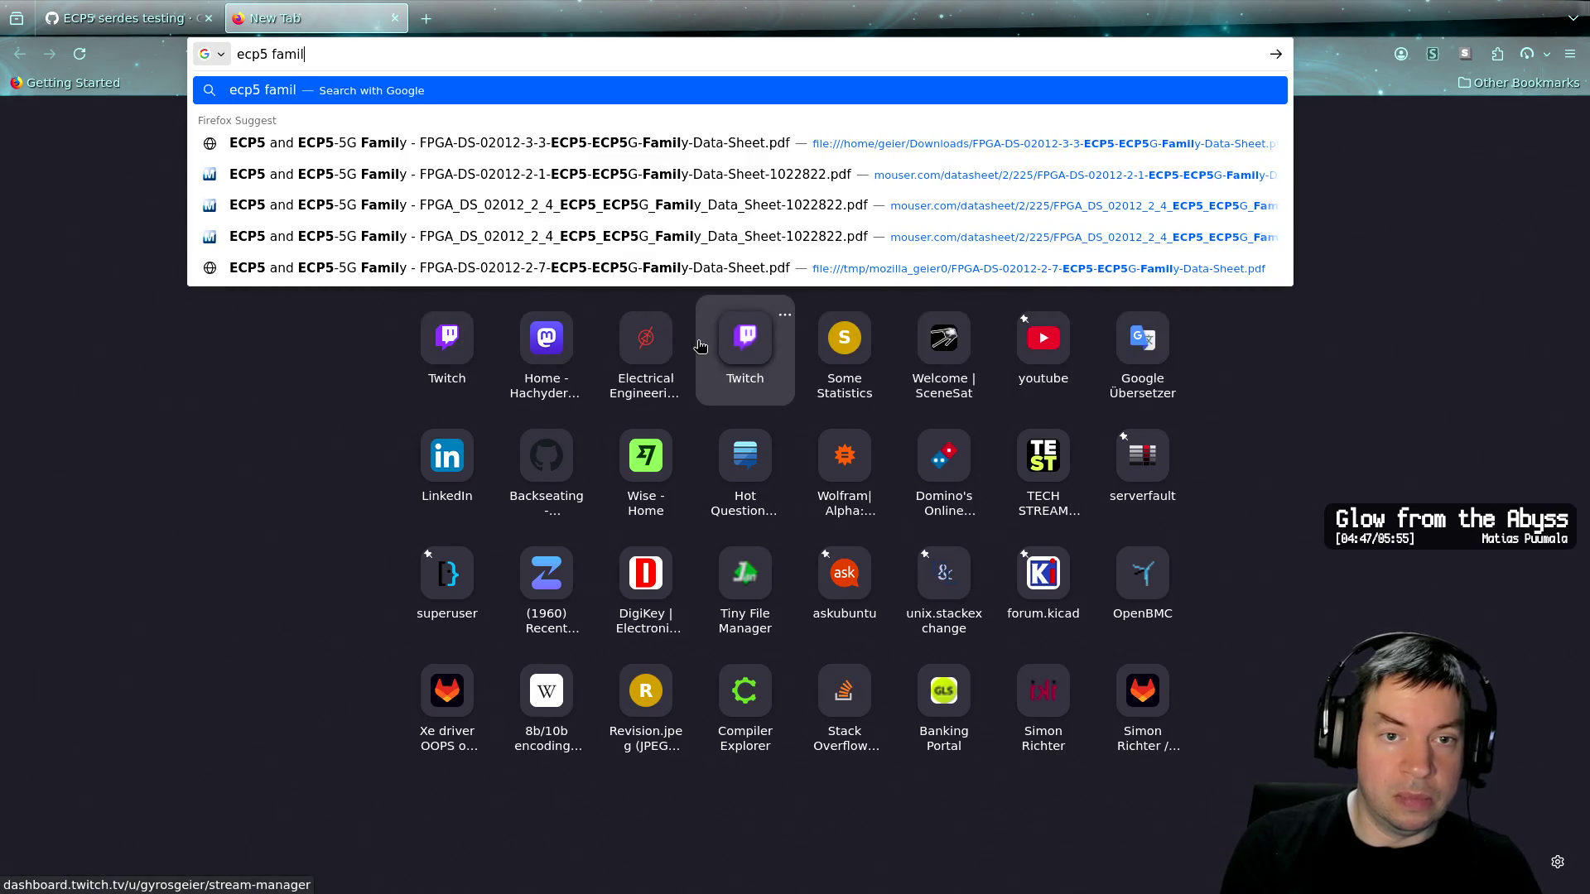
Load the local ECP5 family datasheet from the address bar suggestions.
key(Down)
key(Down)
key(Up)
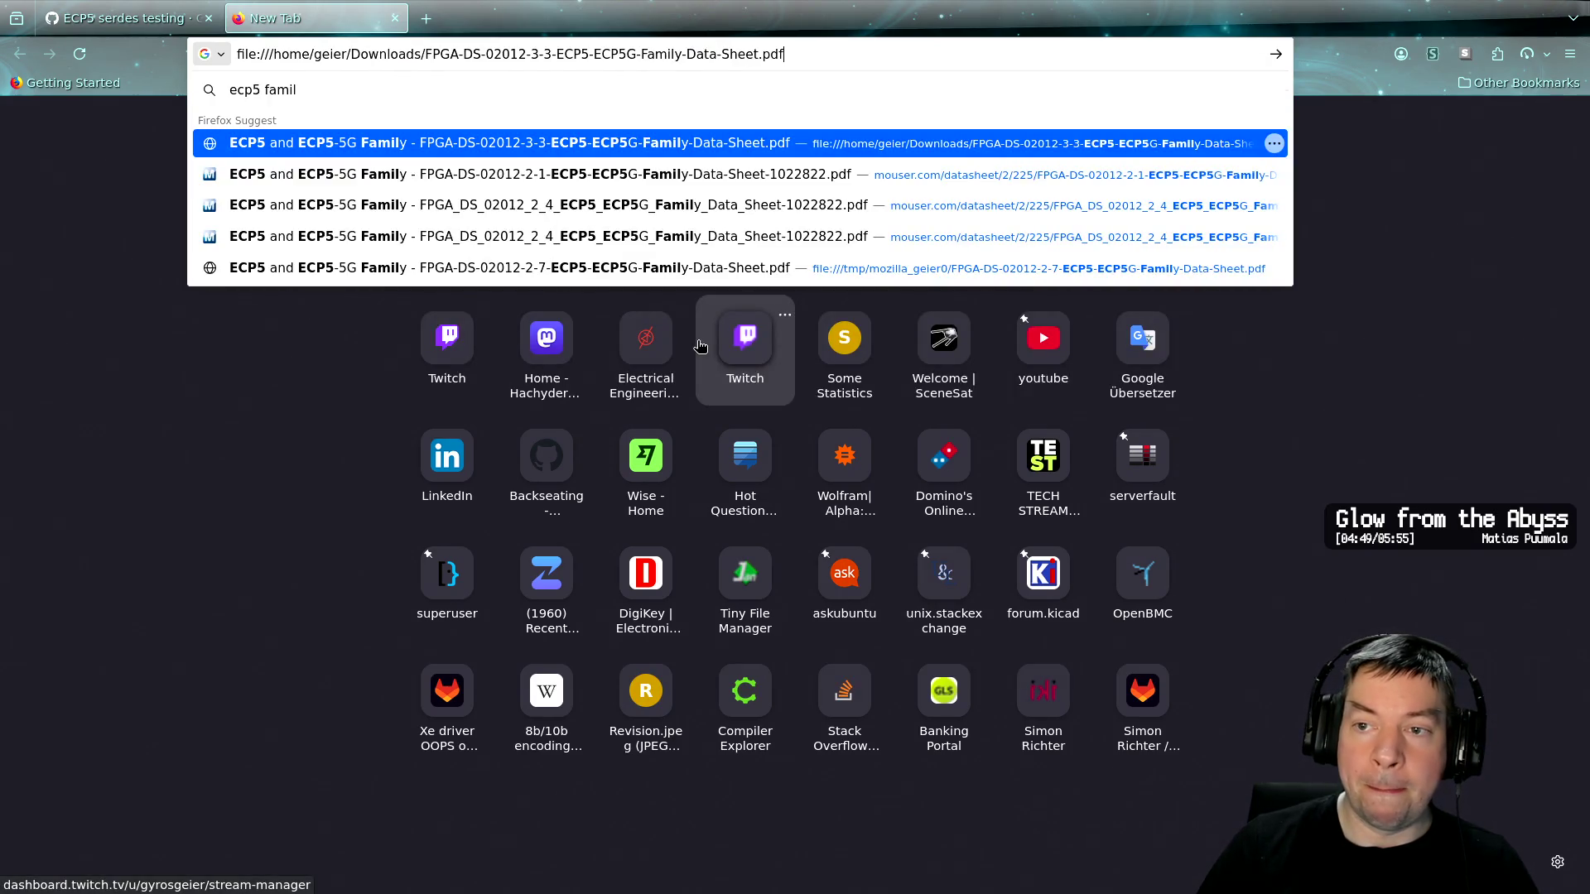
key(Return)
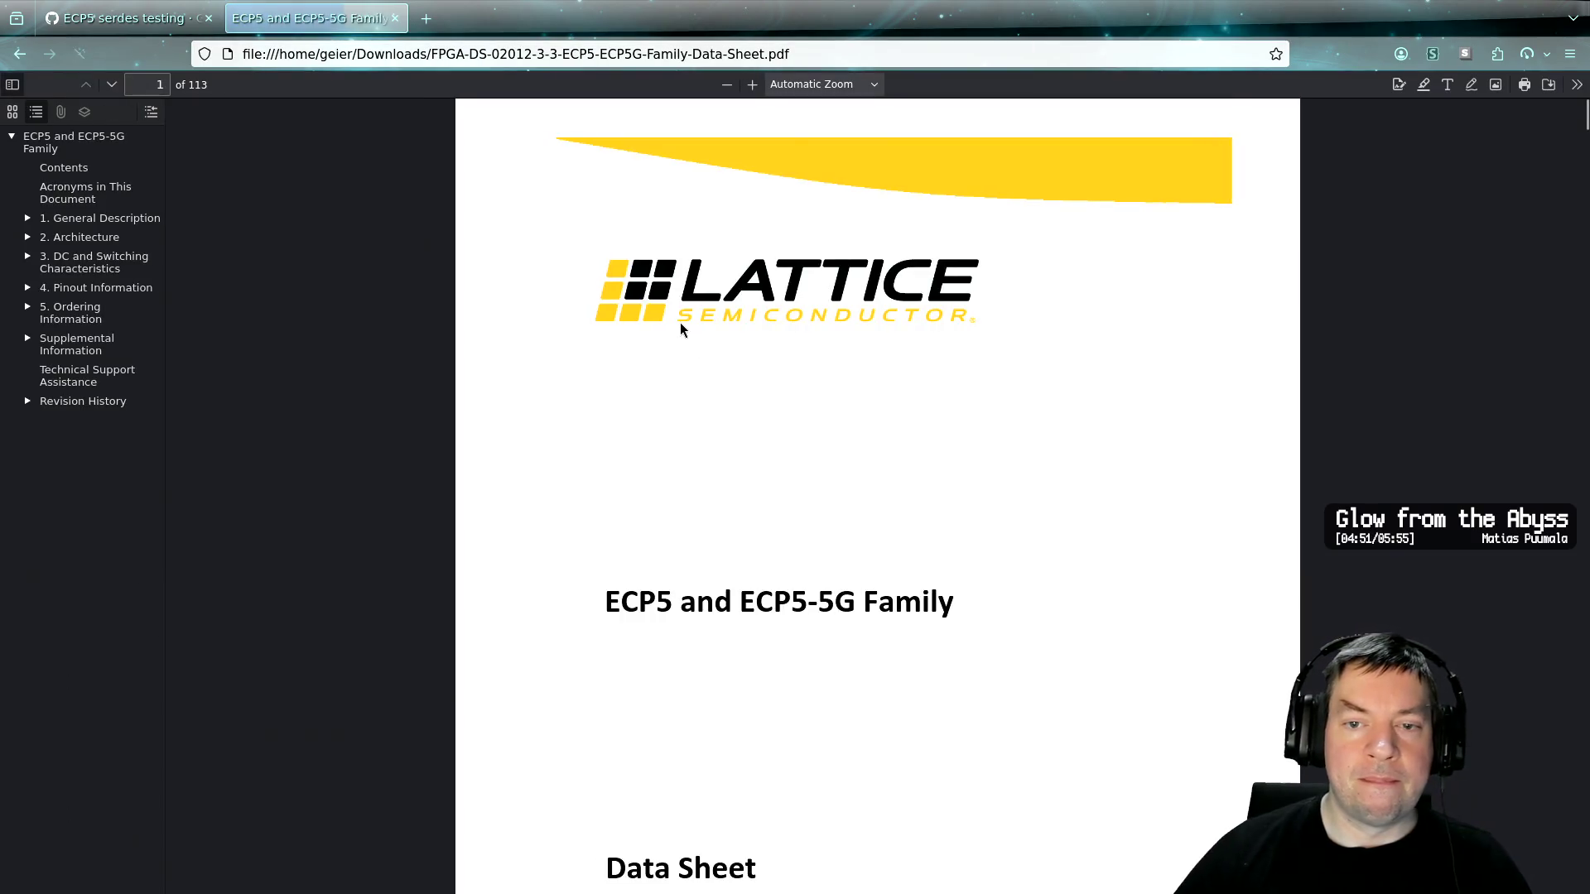
Browse the outline to the ESD Performance and Programmable I/O Cells sections.
click(26, 256)
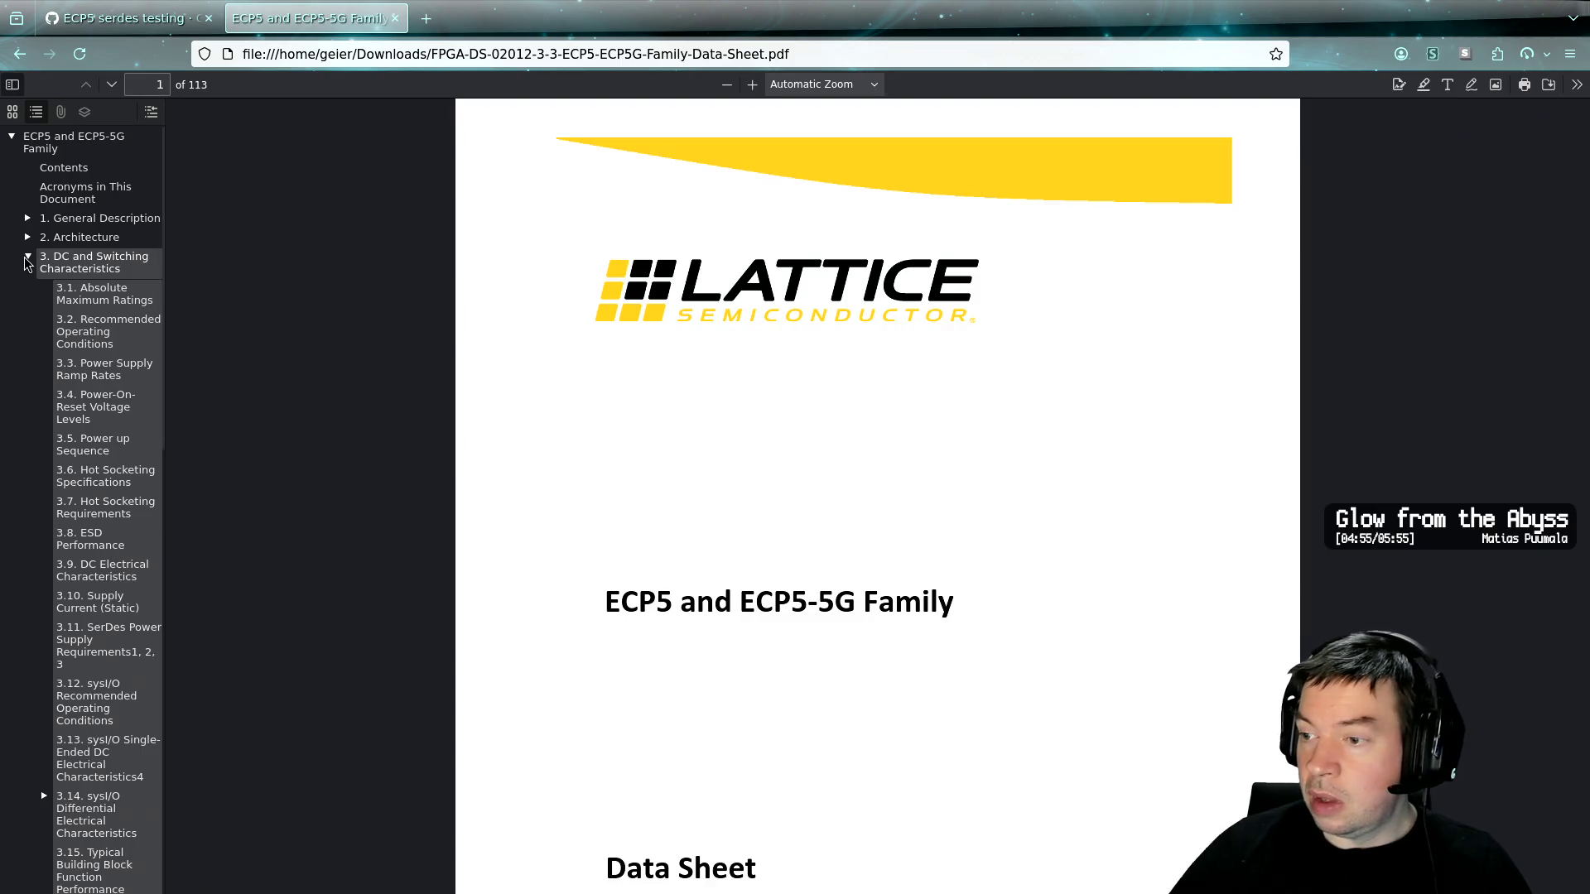
click(119, 554)
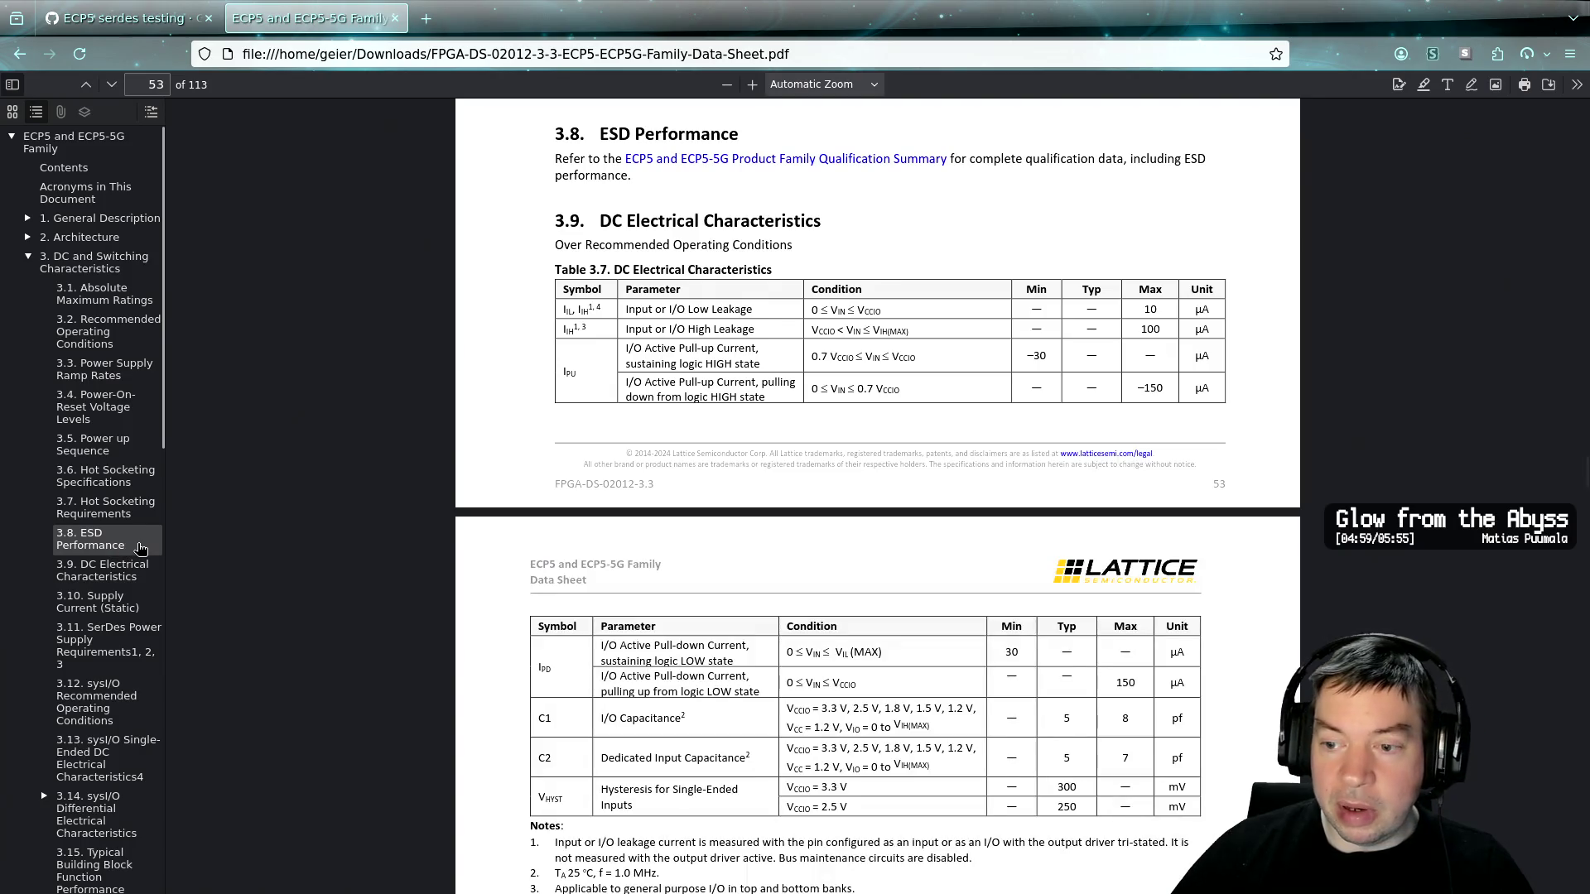
click(28, 260)
click(27, 237)
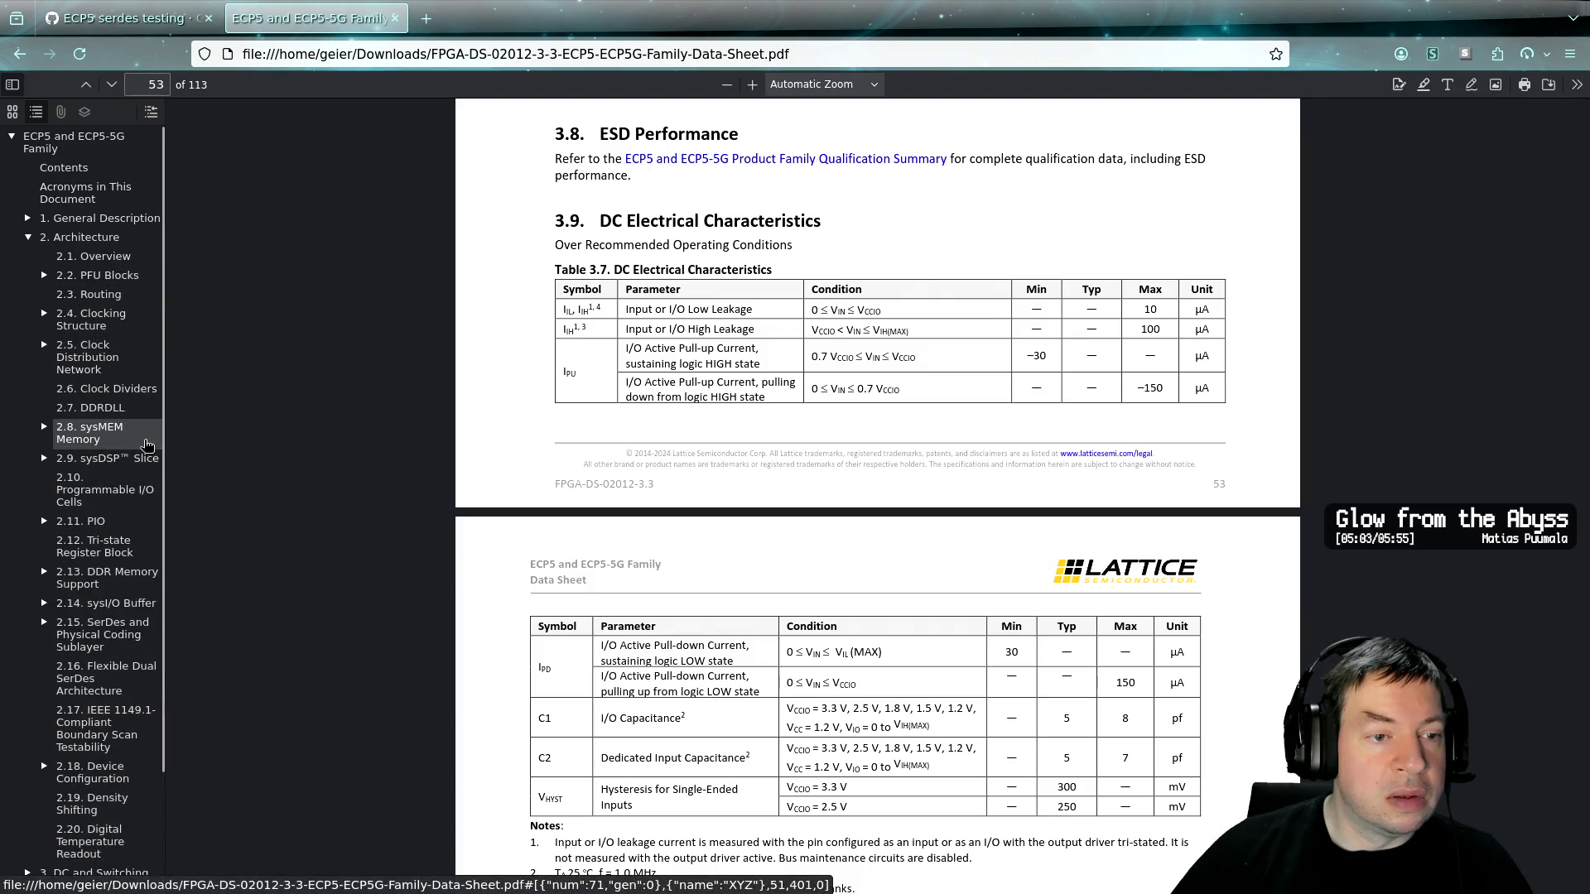
click(108, 491)
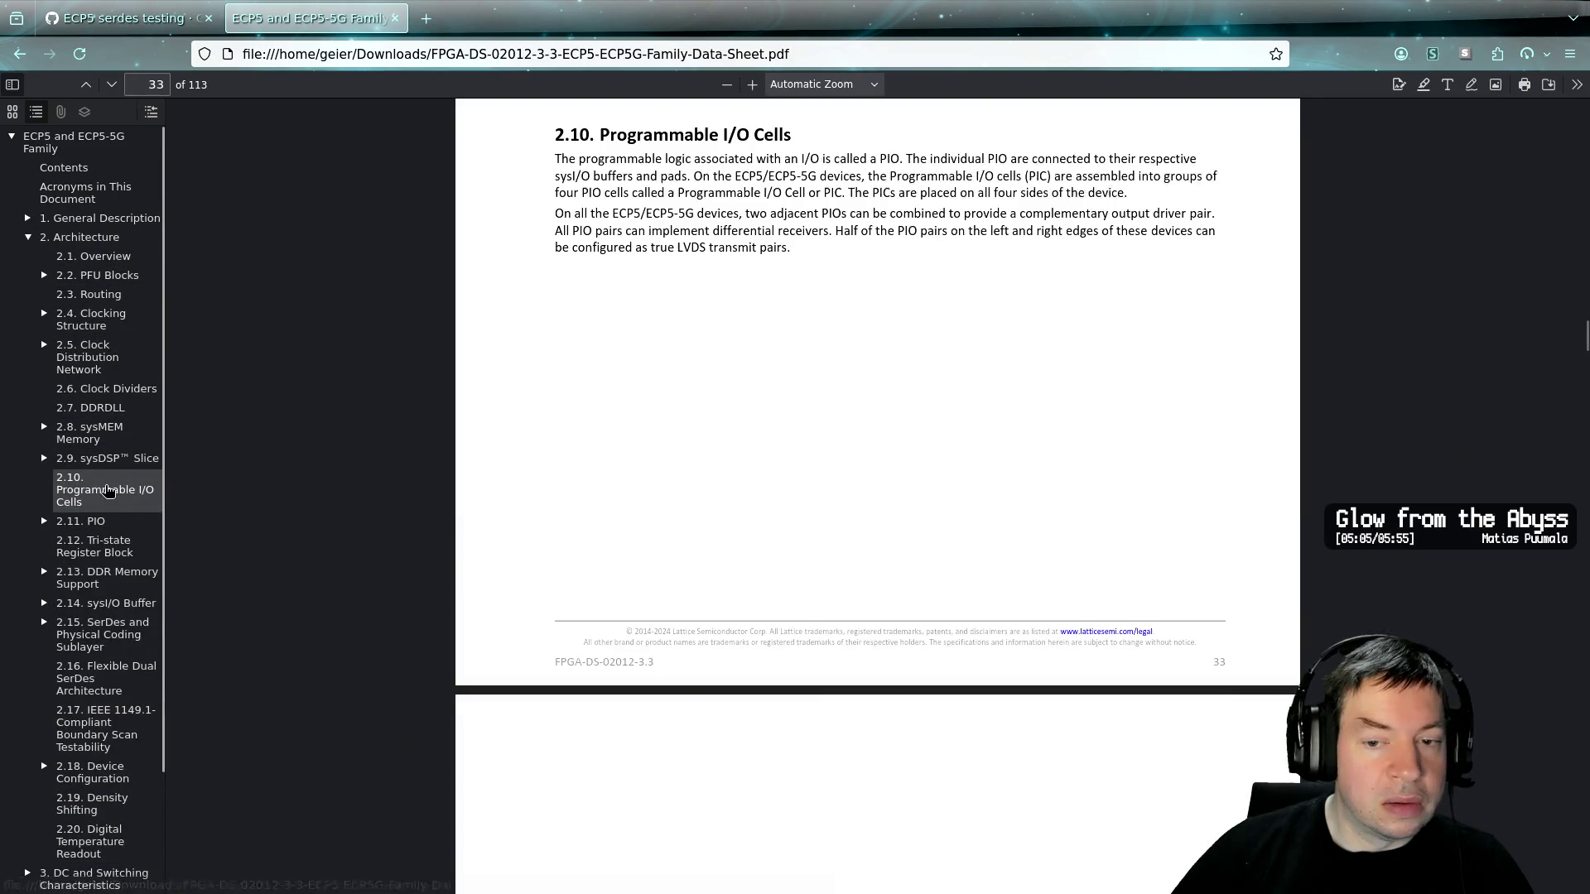
Jump to the 1.1 Features page and begin a text search in the datasheet.
click(28, 236)
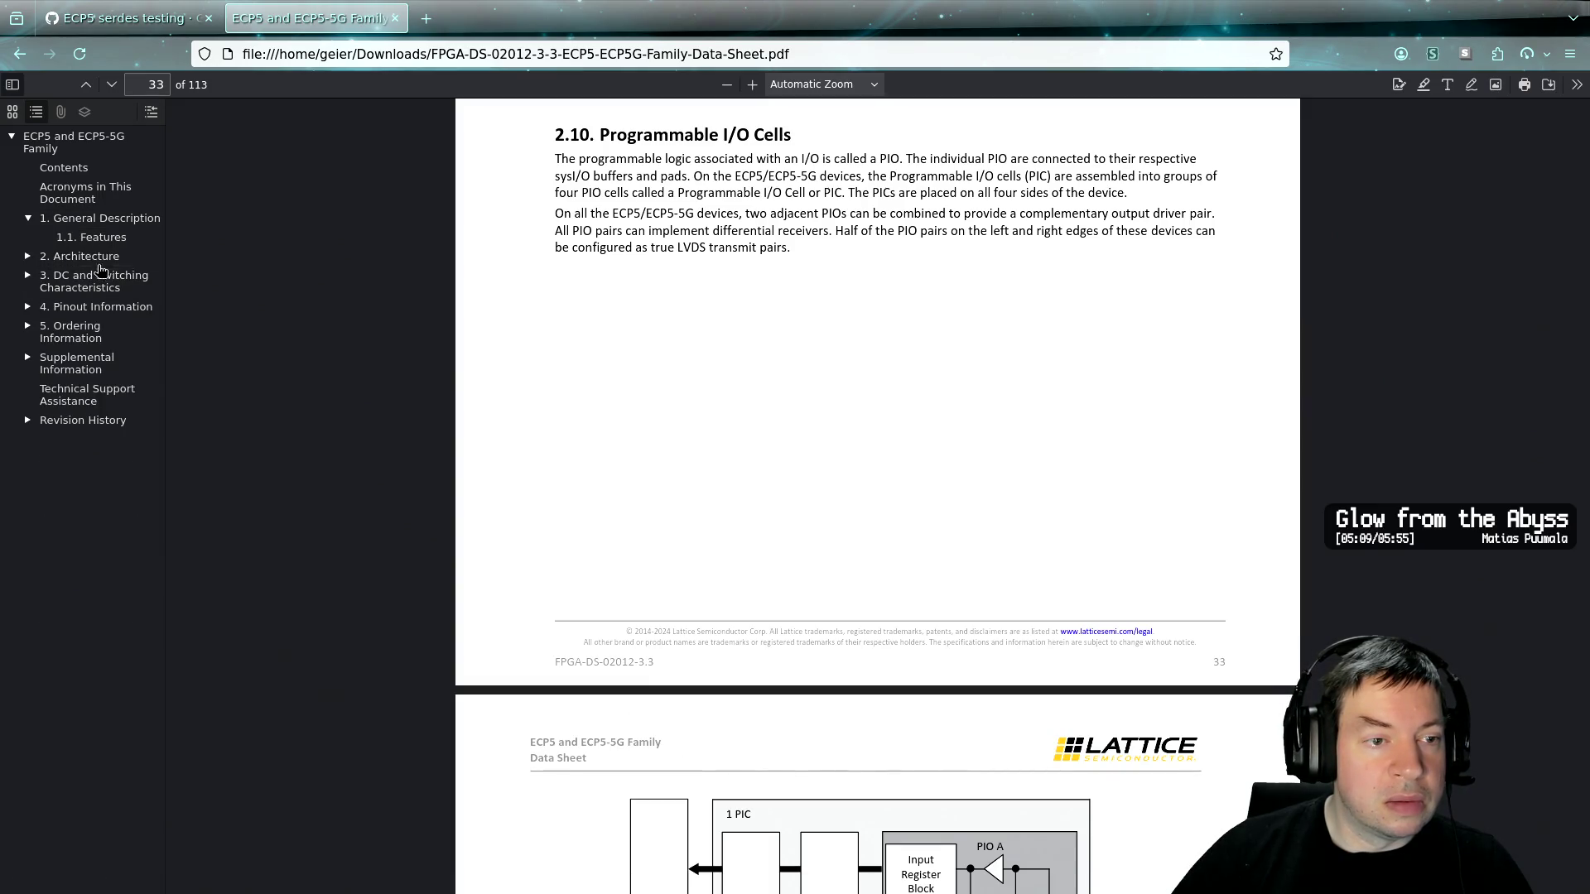
click(91, 236)
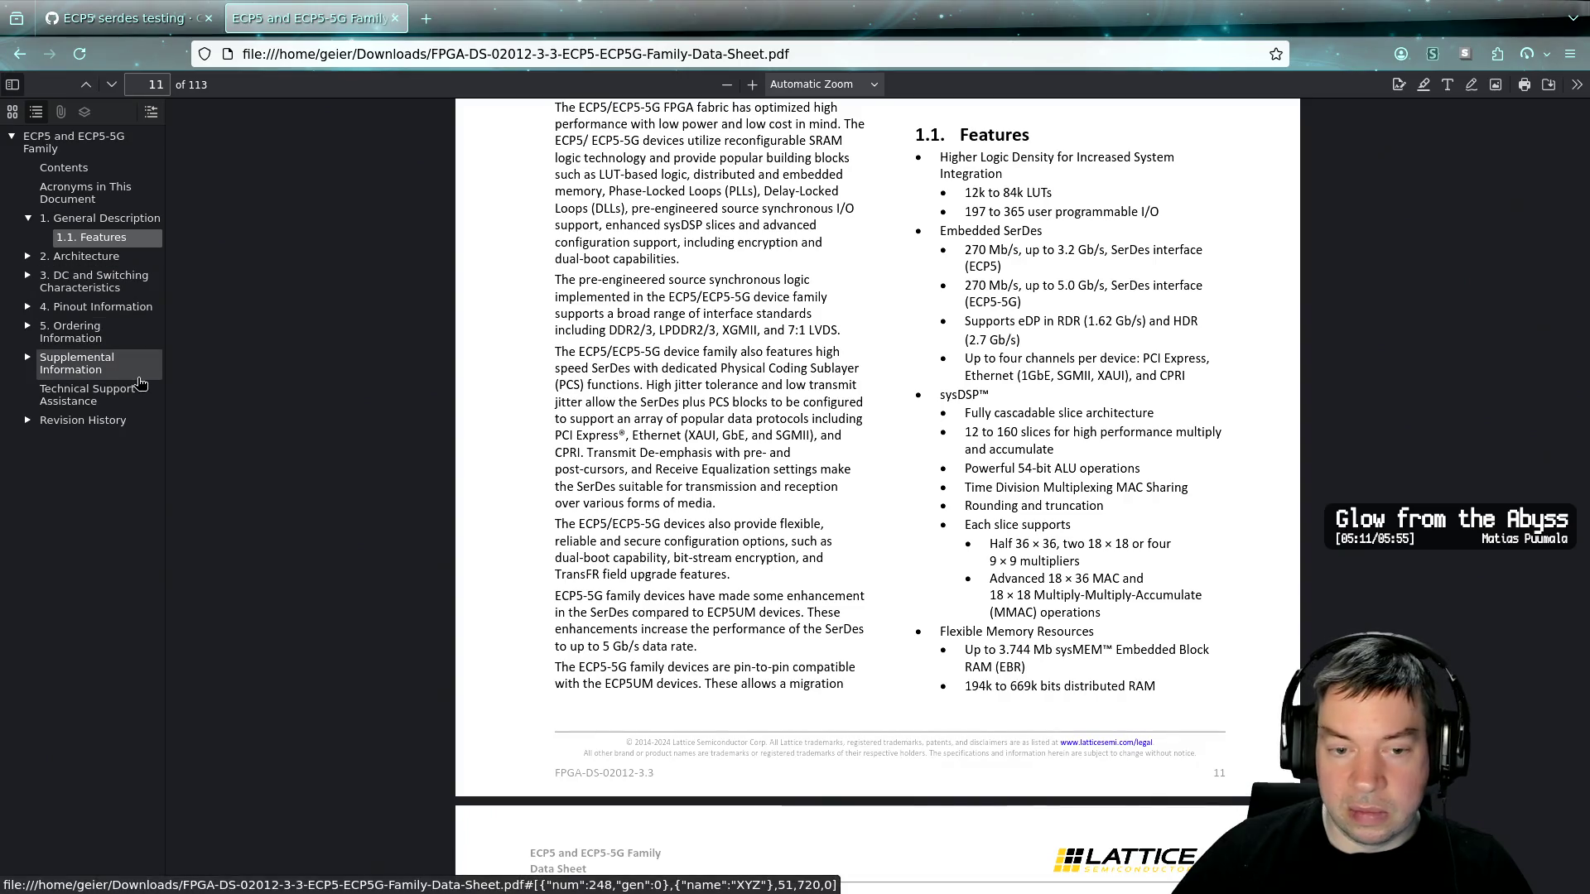
scroll(370, 396, down, 5)
scroll(370, 395, down, 3)
scroll(370, 395, down, 5)
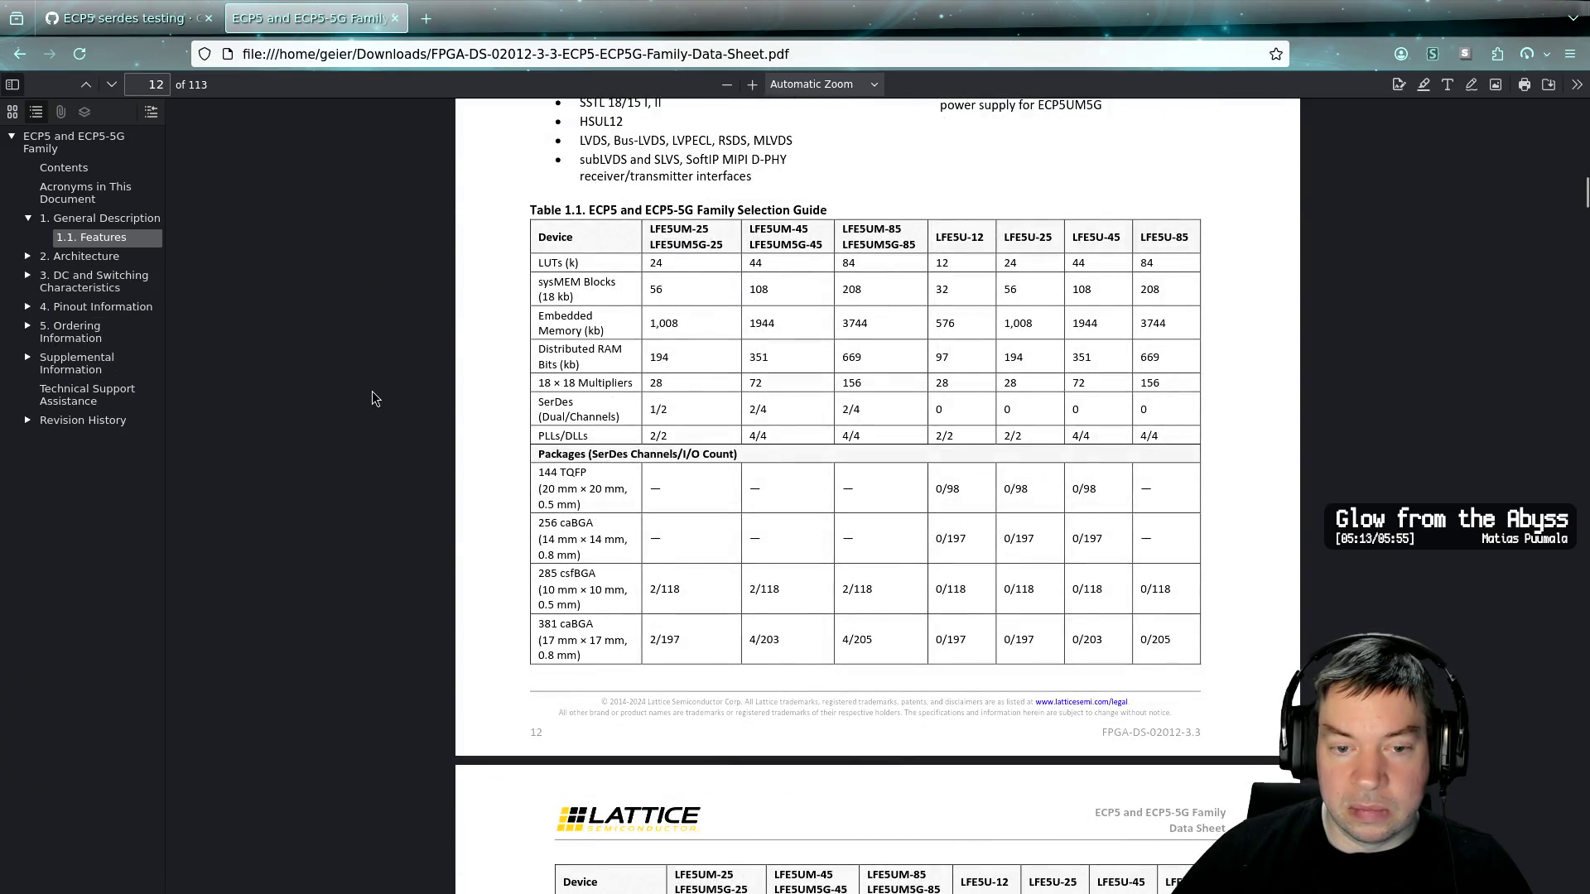
scroll(372, 398, down, 1)
scroll(372, 398, down, 5)
scroll(371, 398, up, 1)
scroll(372, 398, up, 2)
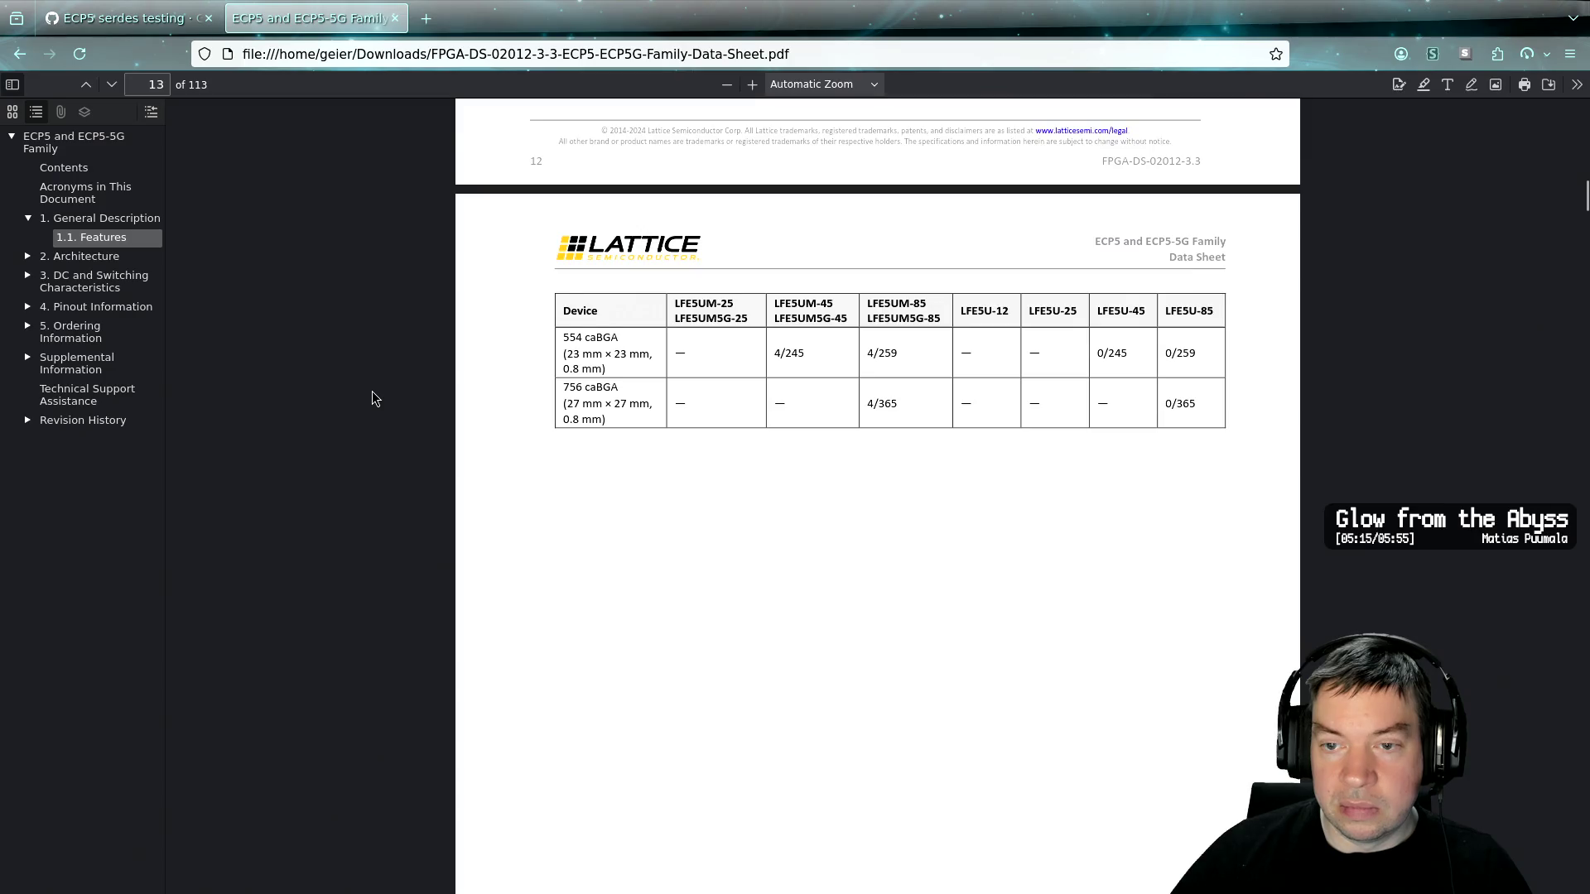
scroll(371, 398, down, 5)
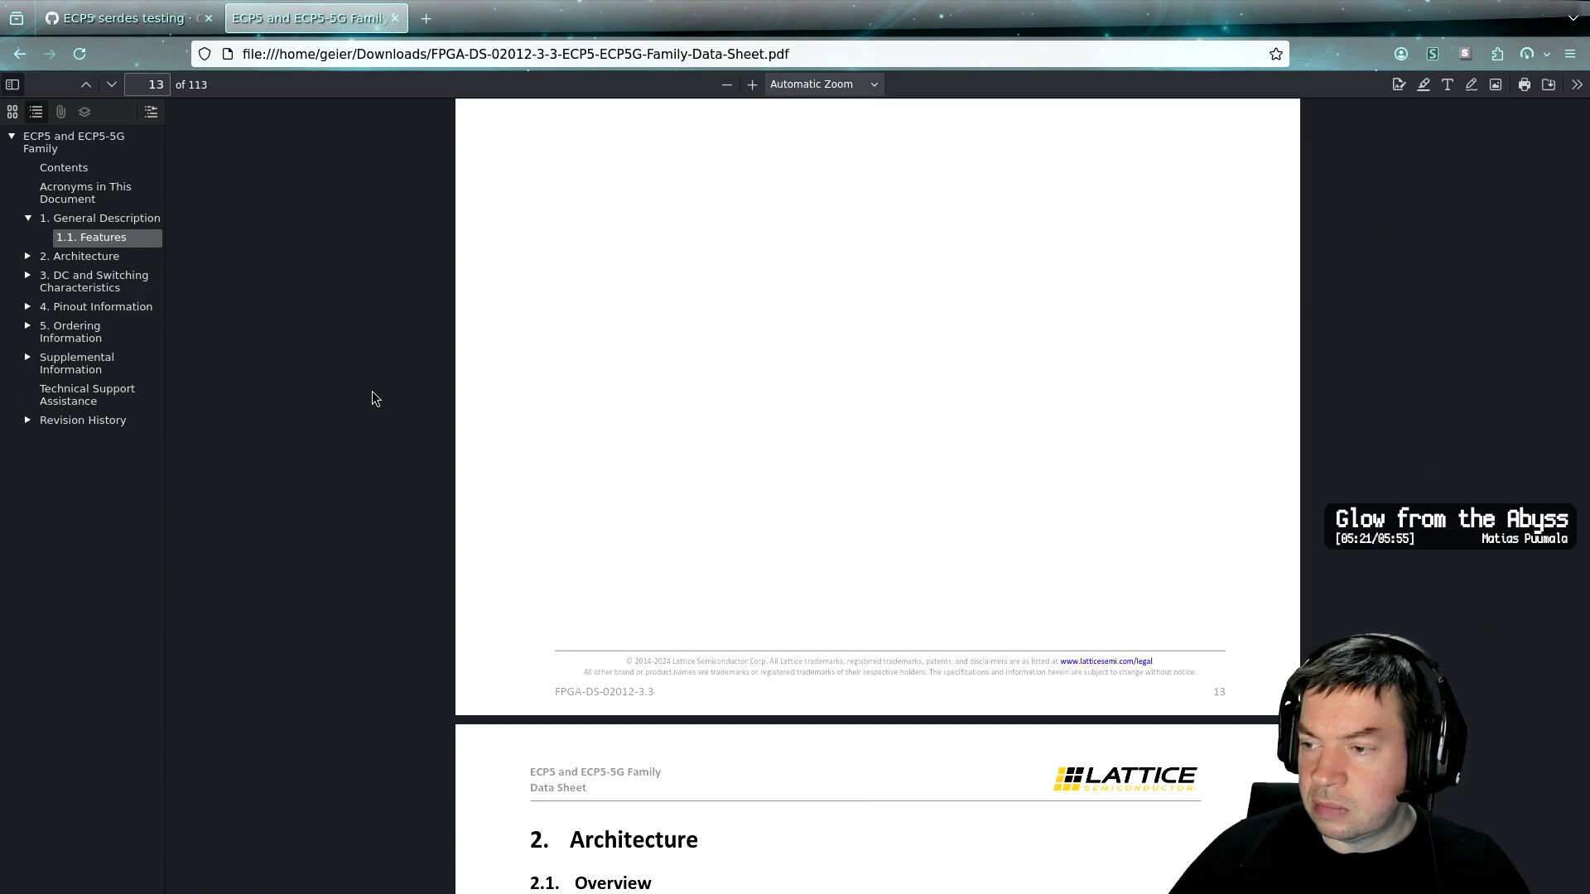
scroll(371, 398, down, 1)
scroll(372, 398, down, 4)
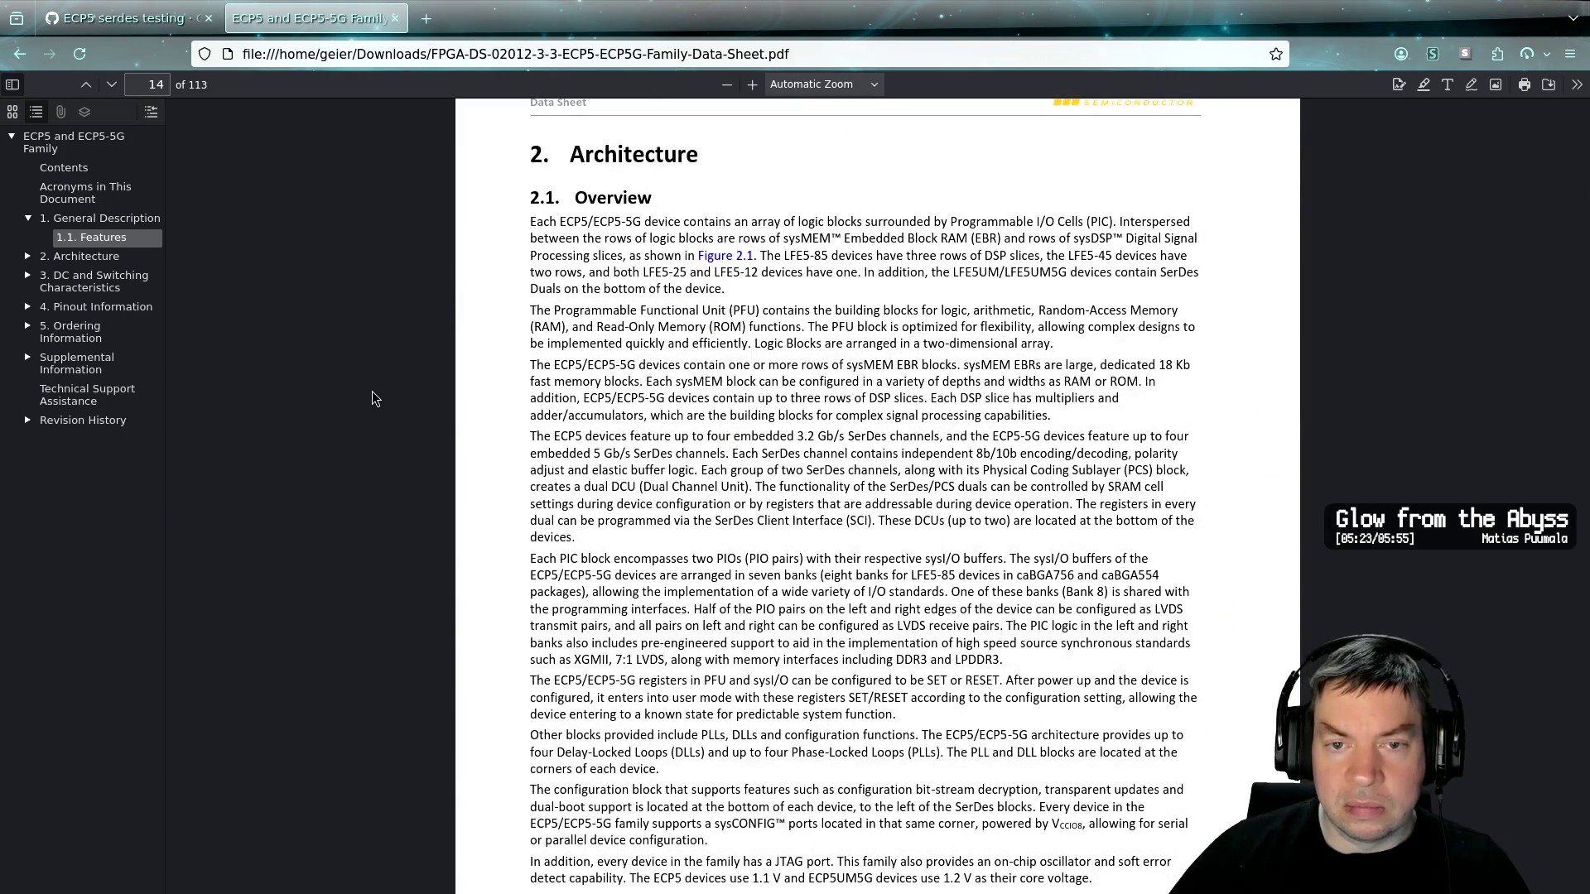
scroll(371, 397, up, 5)
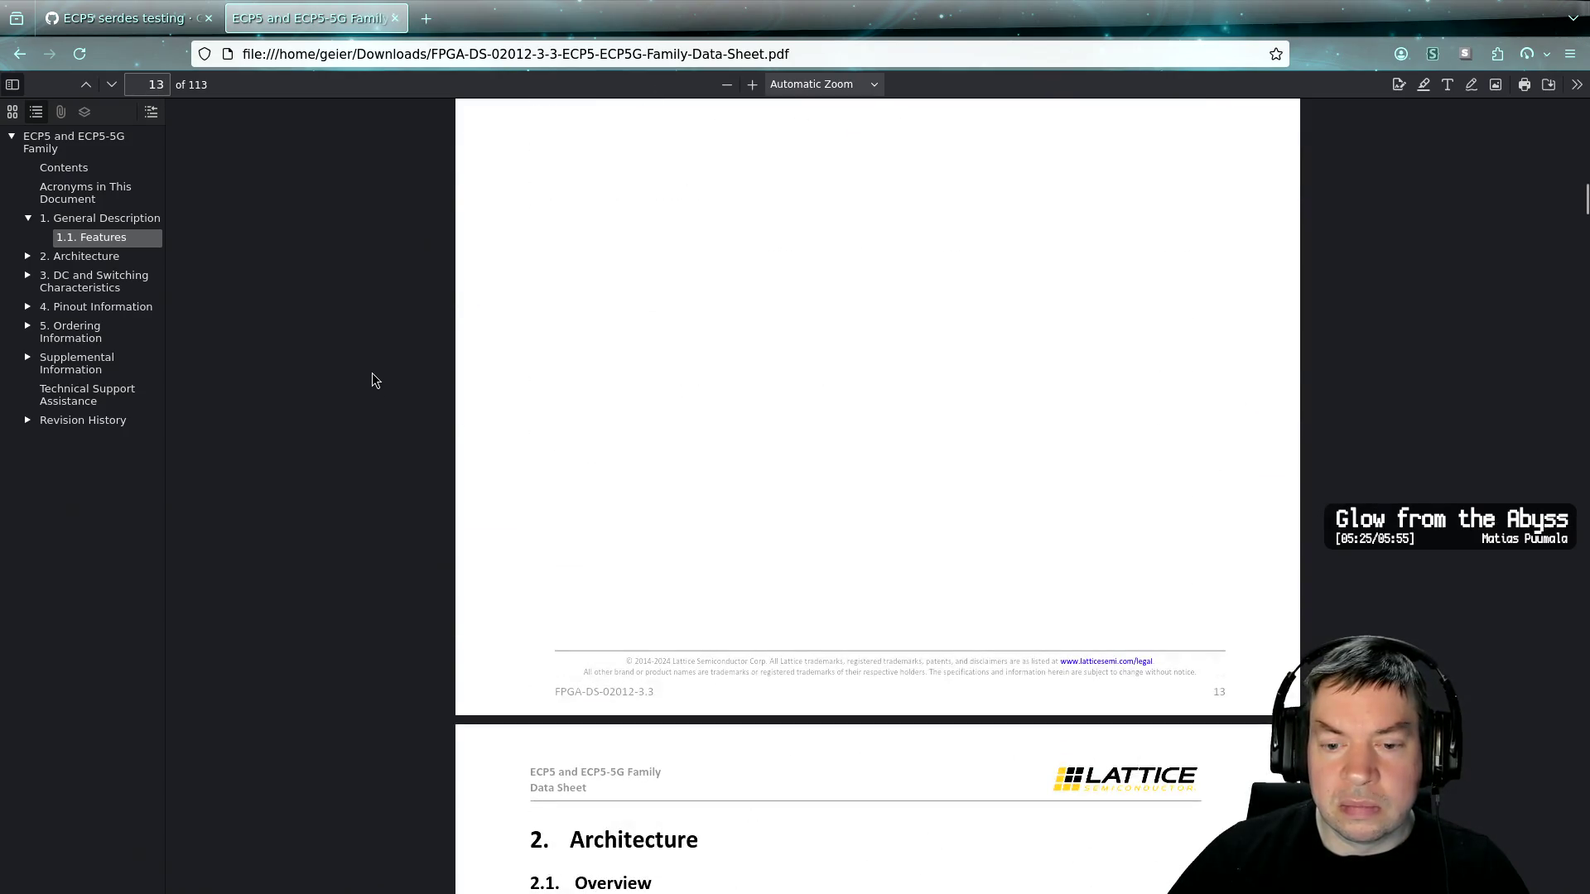
scroll(373, 378, up, 5)
scroll(375, 378, up, 6)
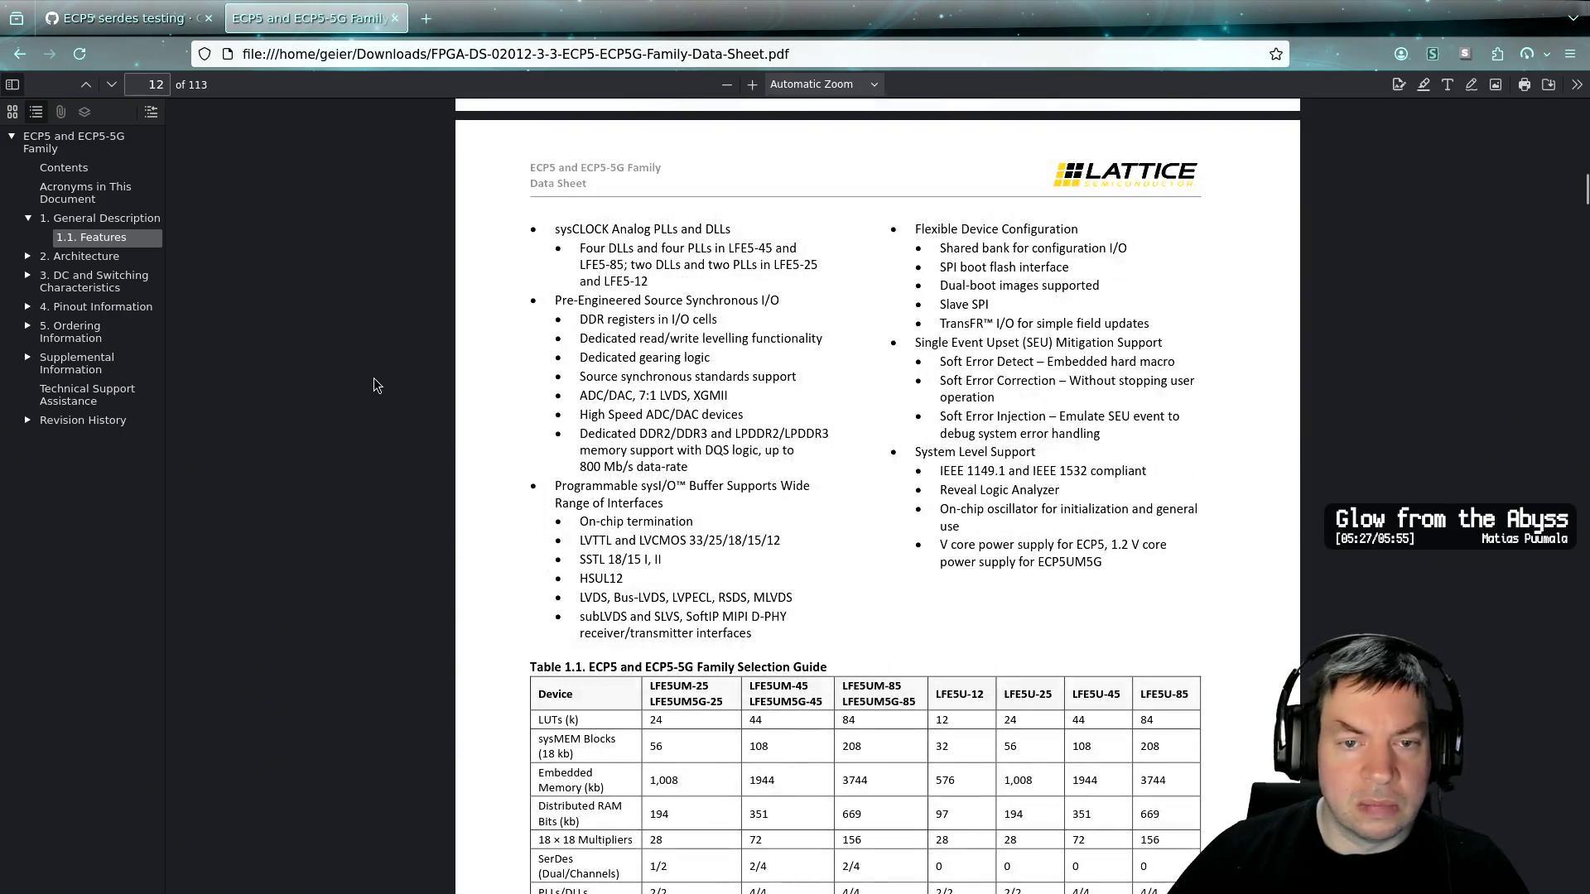
key(ctrl+f)
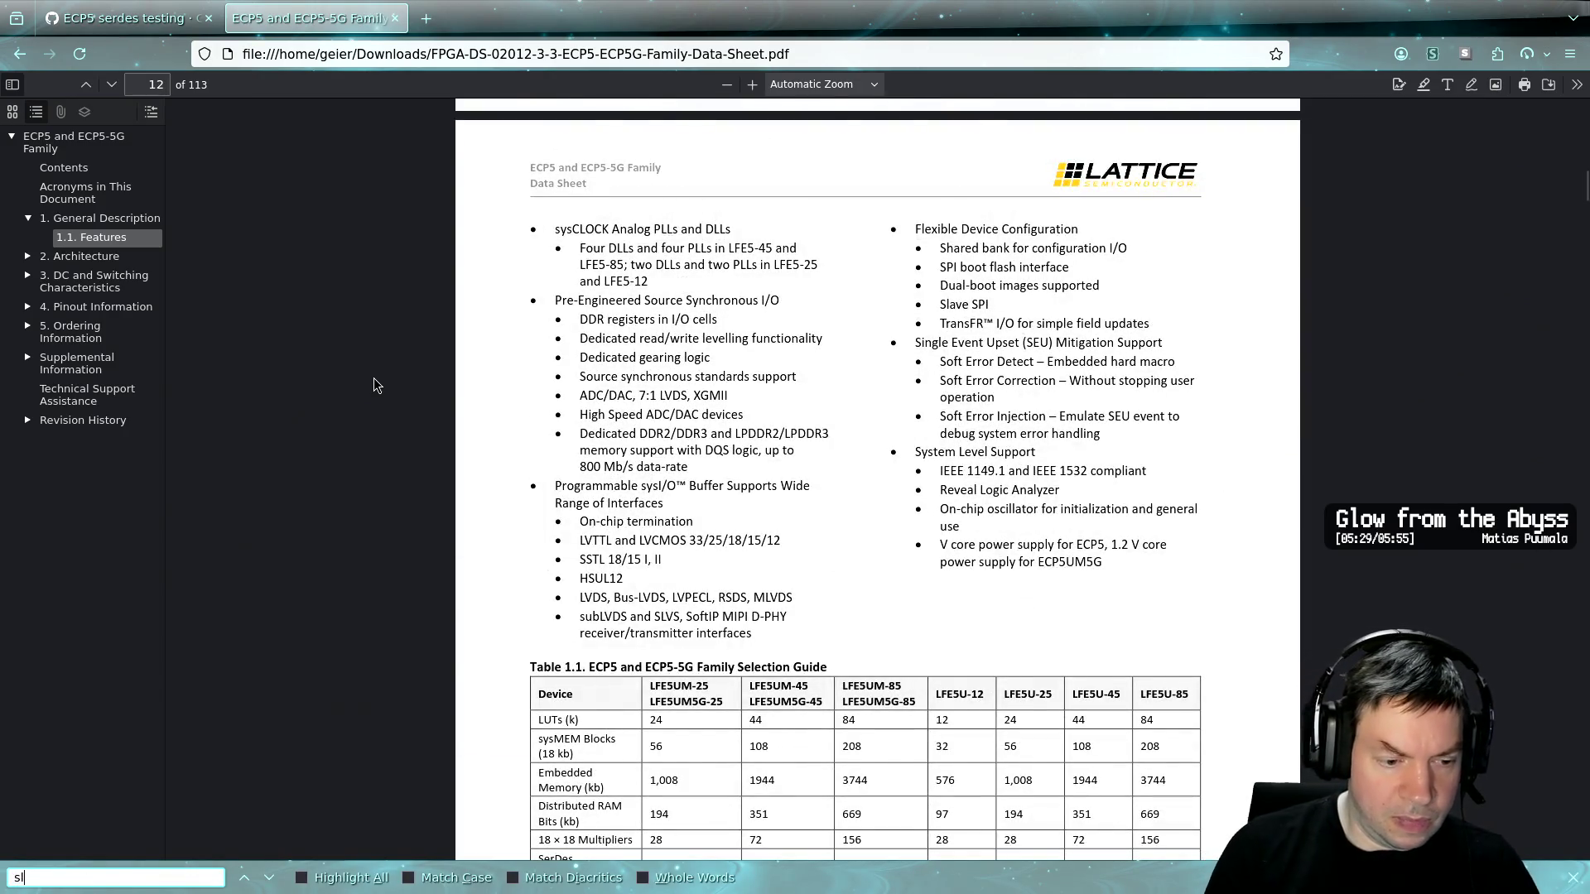
text(slice)
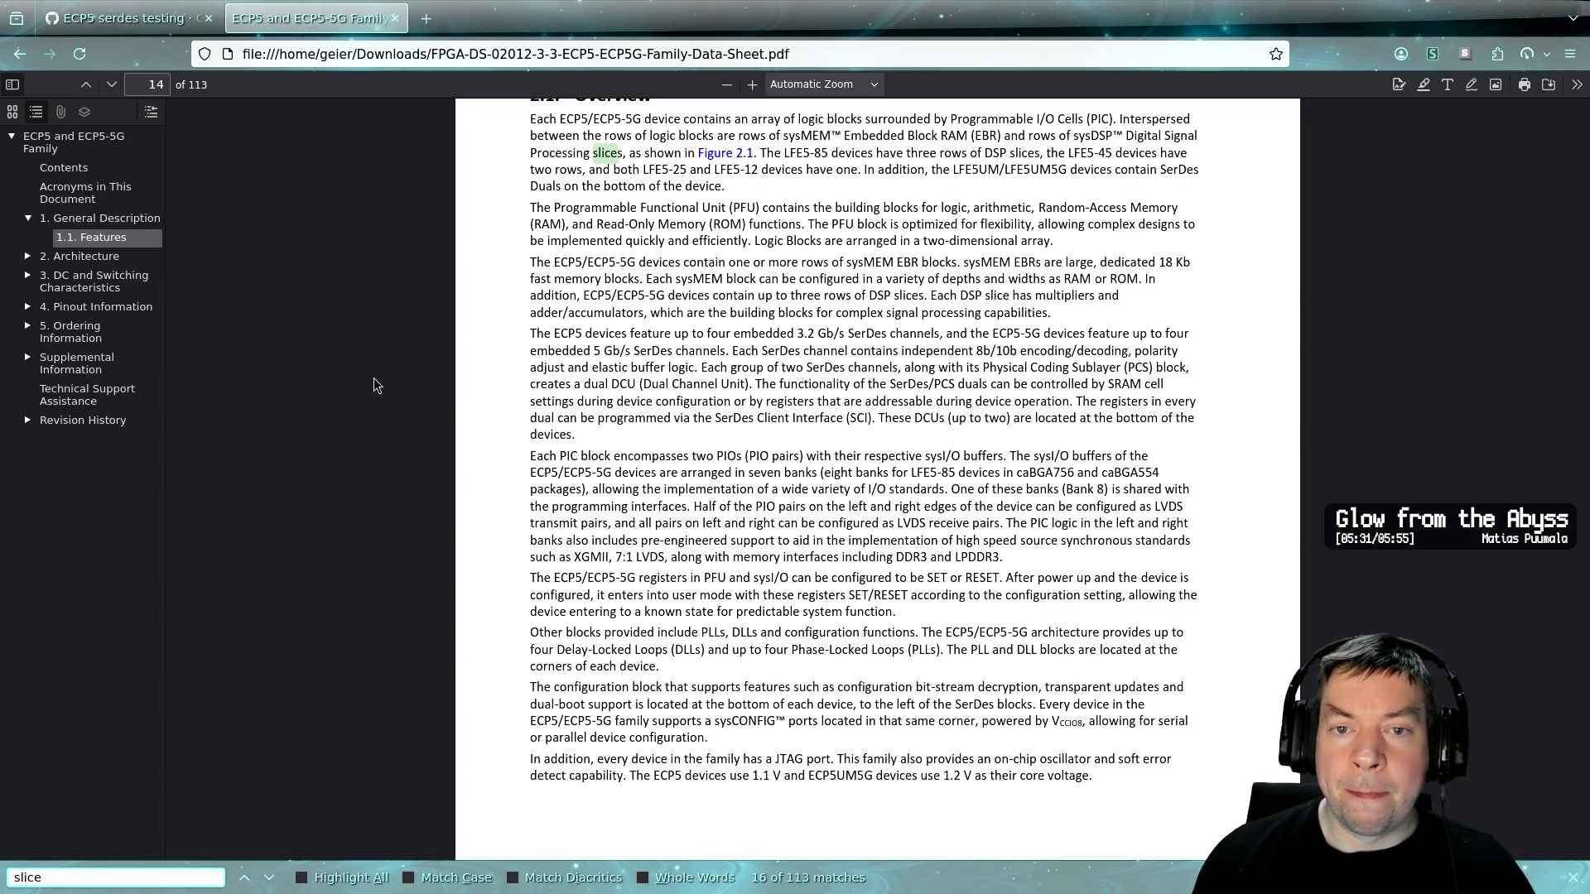
Advance to the next "slice" match and list the DC and Switching Characteristics subsections.
key(Return)
key(Return)
key(Return)
key(Return)
key(Return)
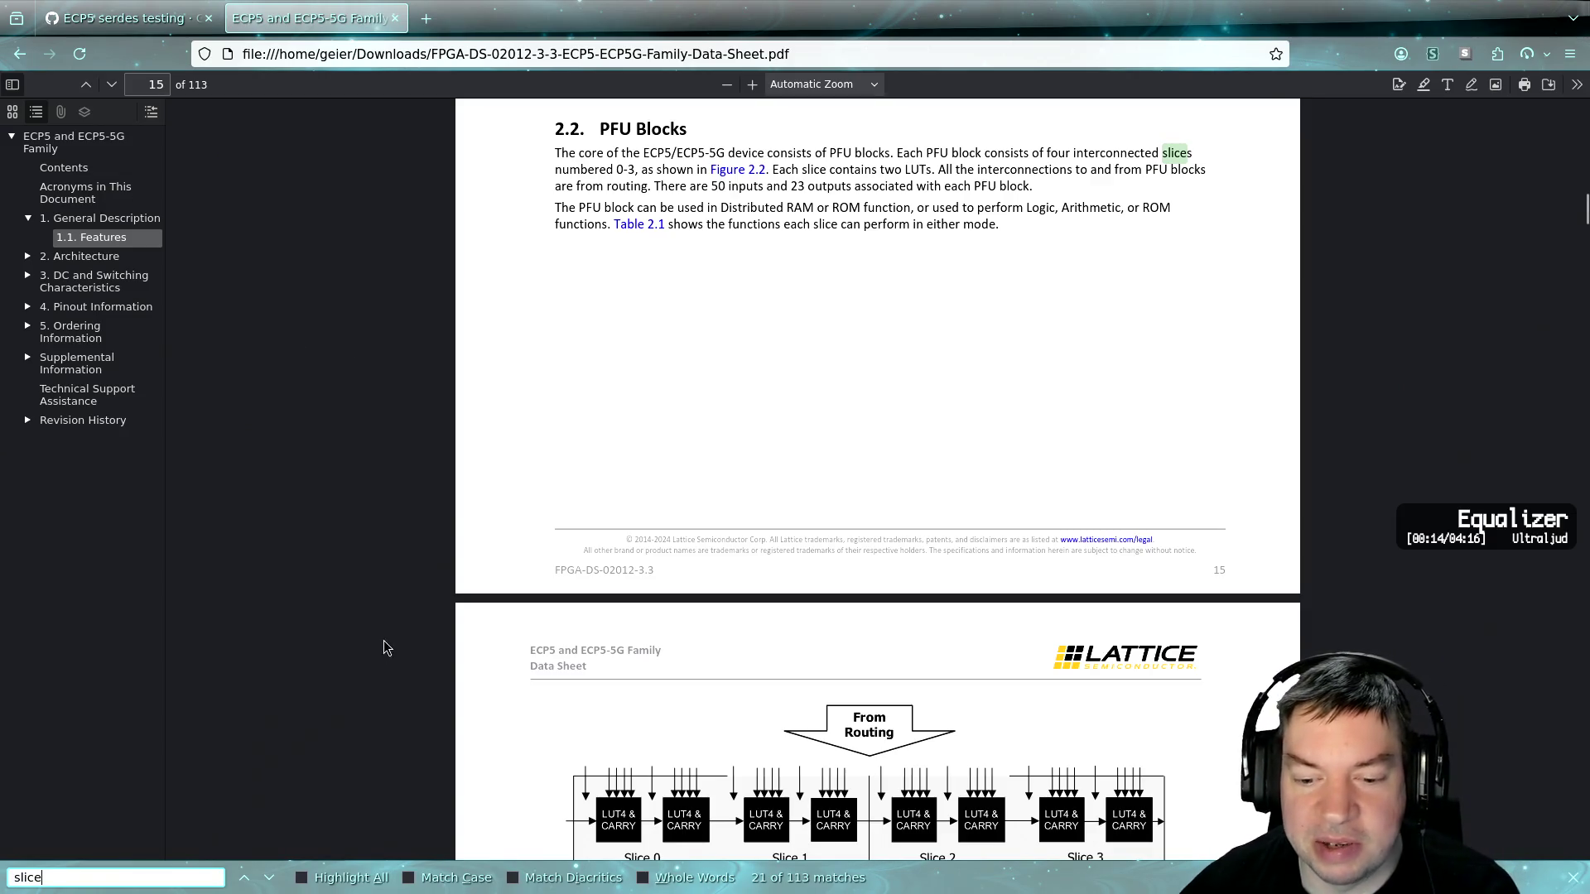
scroll(399, 612, down, 5)
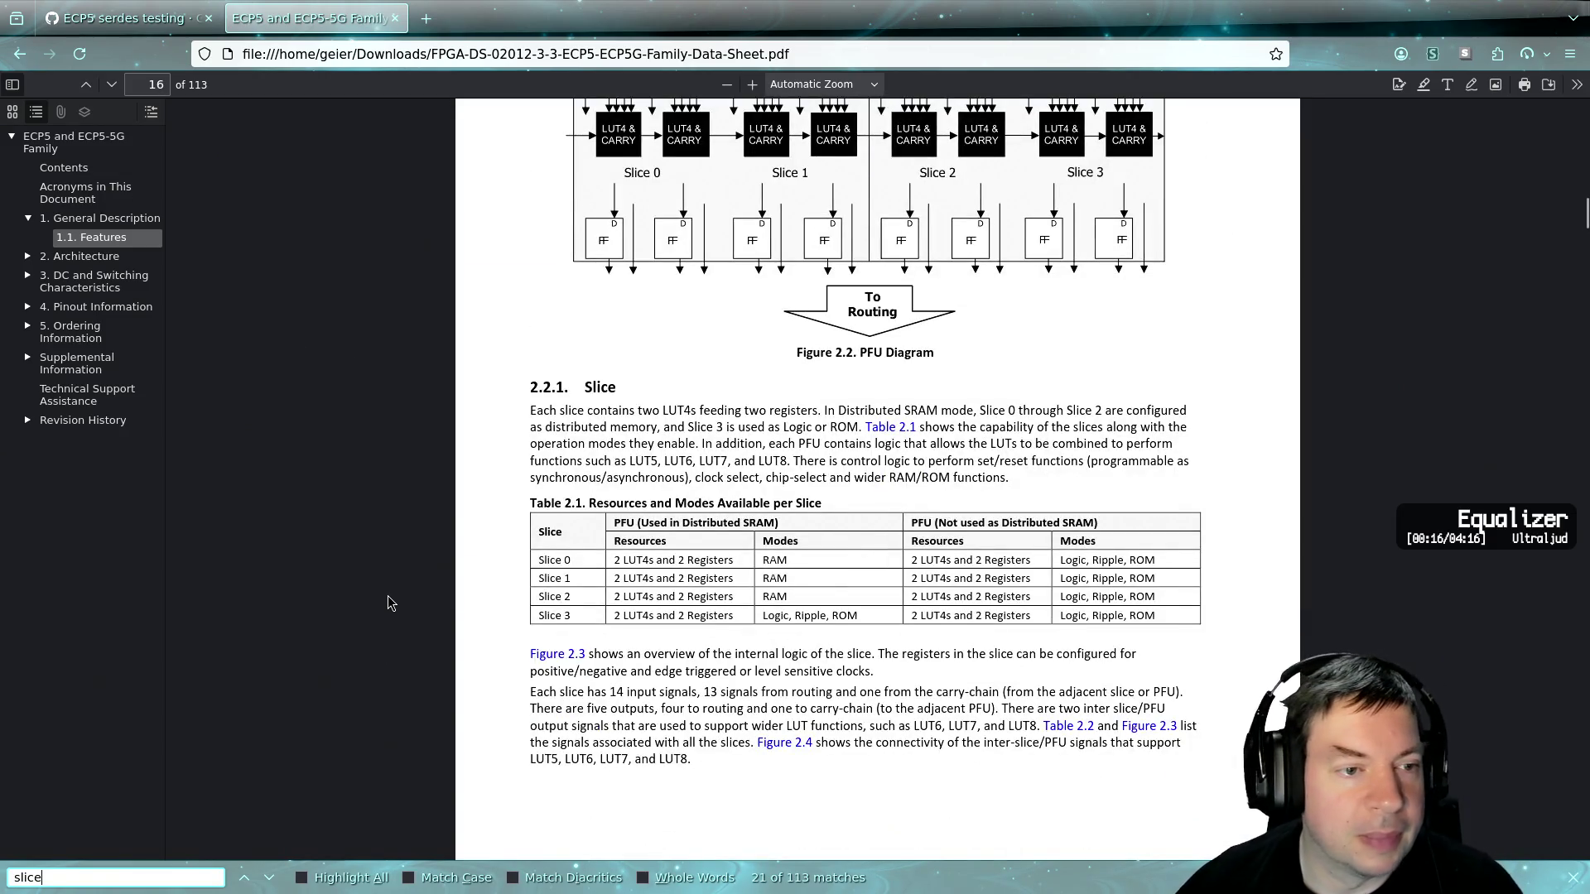
click(28, 276)
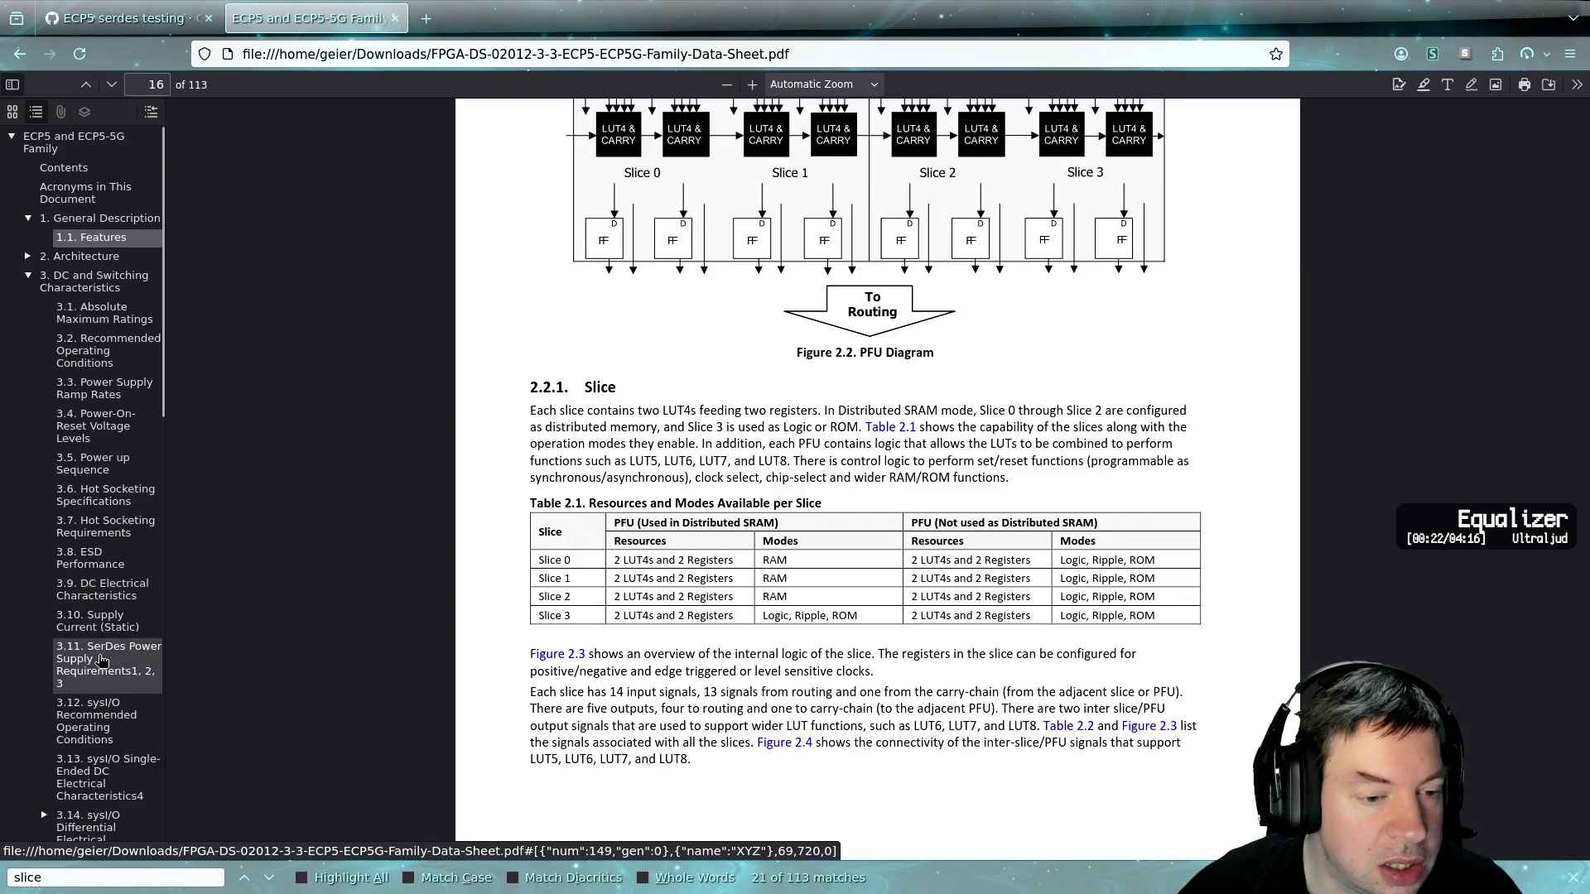
Jump to the SerDes Power Supply Requirements, then the External Switching Characteristics section.
click(134, 672)
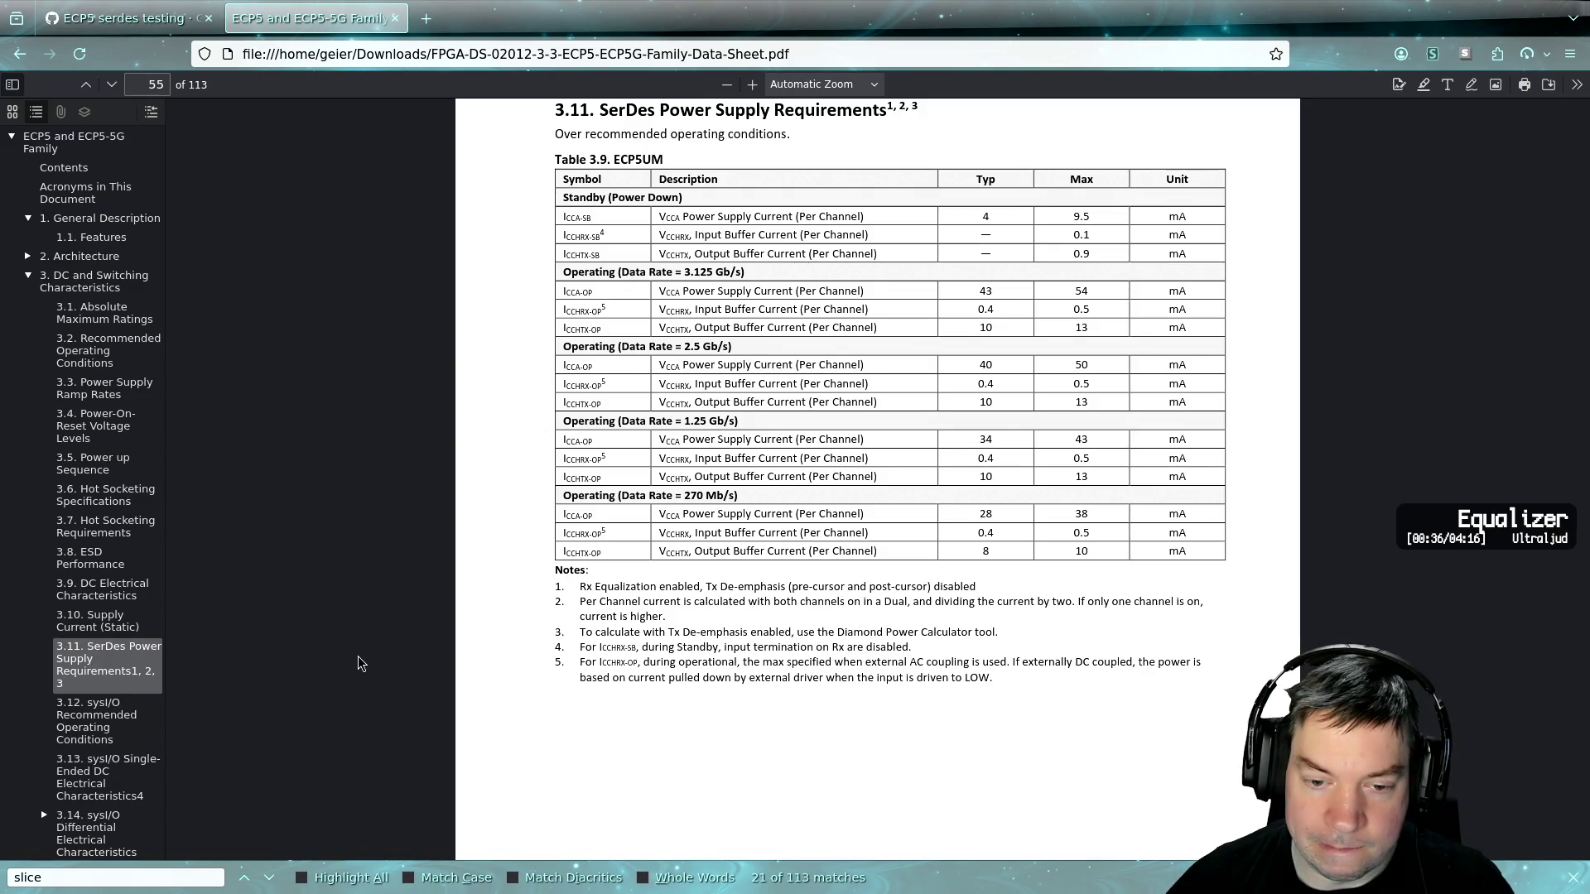
scroll(359, 664, down, 1)
scroll(358, 664, down, 1)
scroll(359, 663, down, 7)
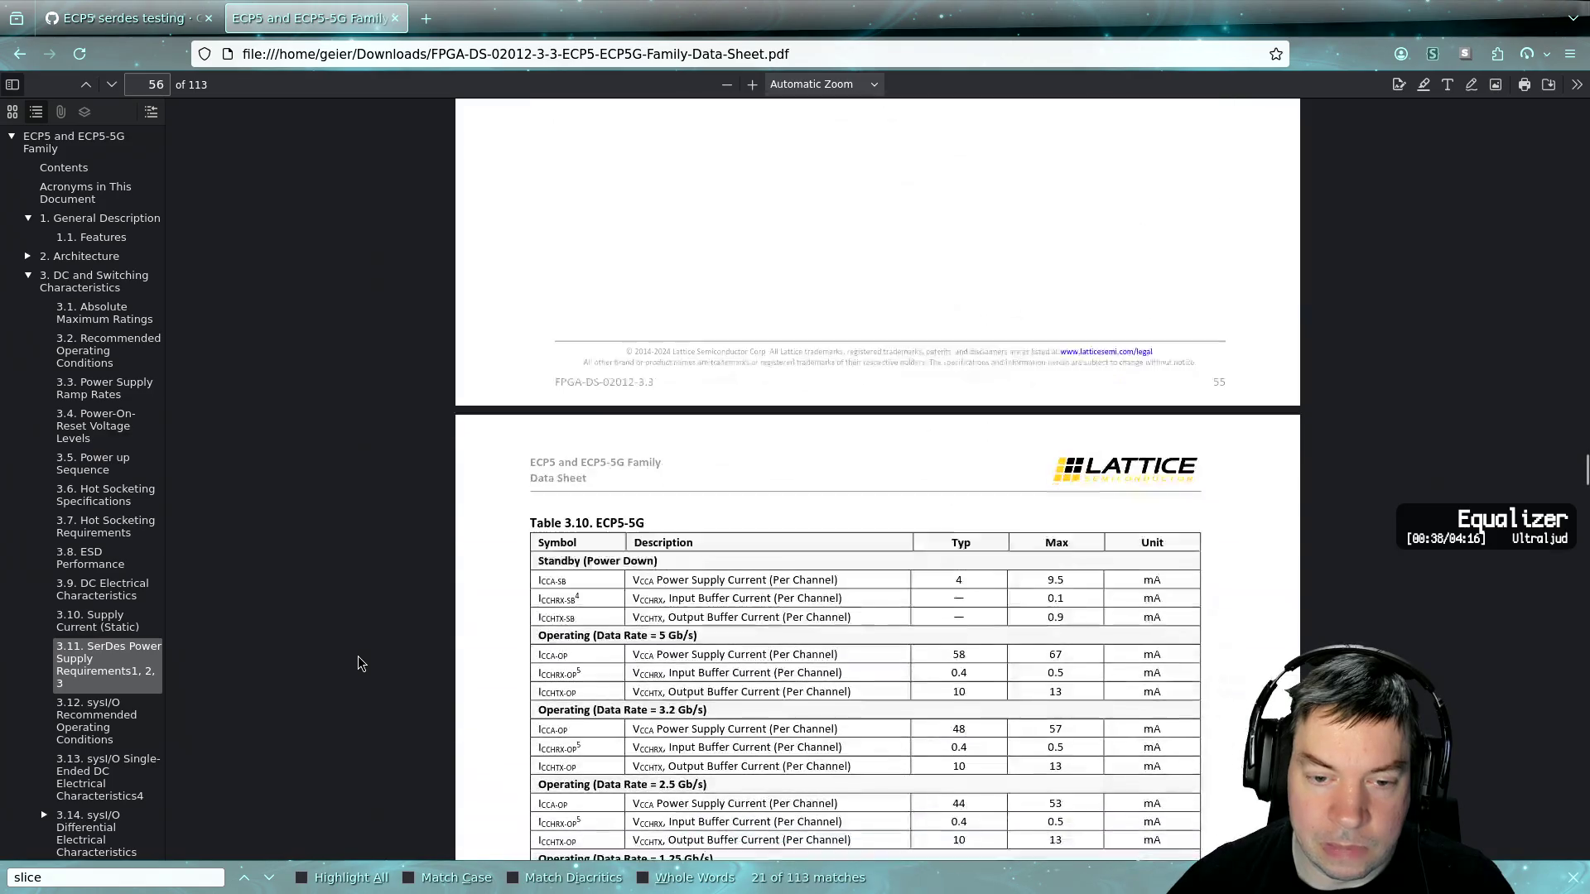
scroll(357, 658, down, 3)
scroll(357, 664, down, 6)
scroll(125, 652, down, 5)
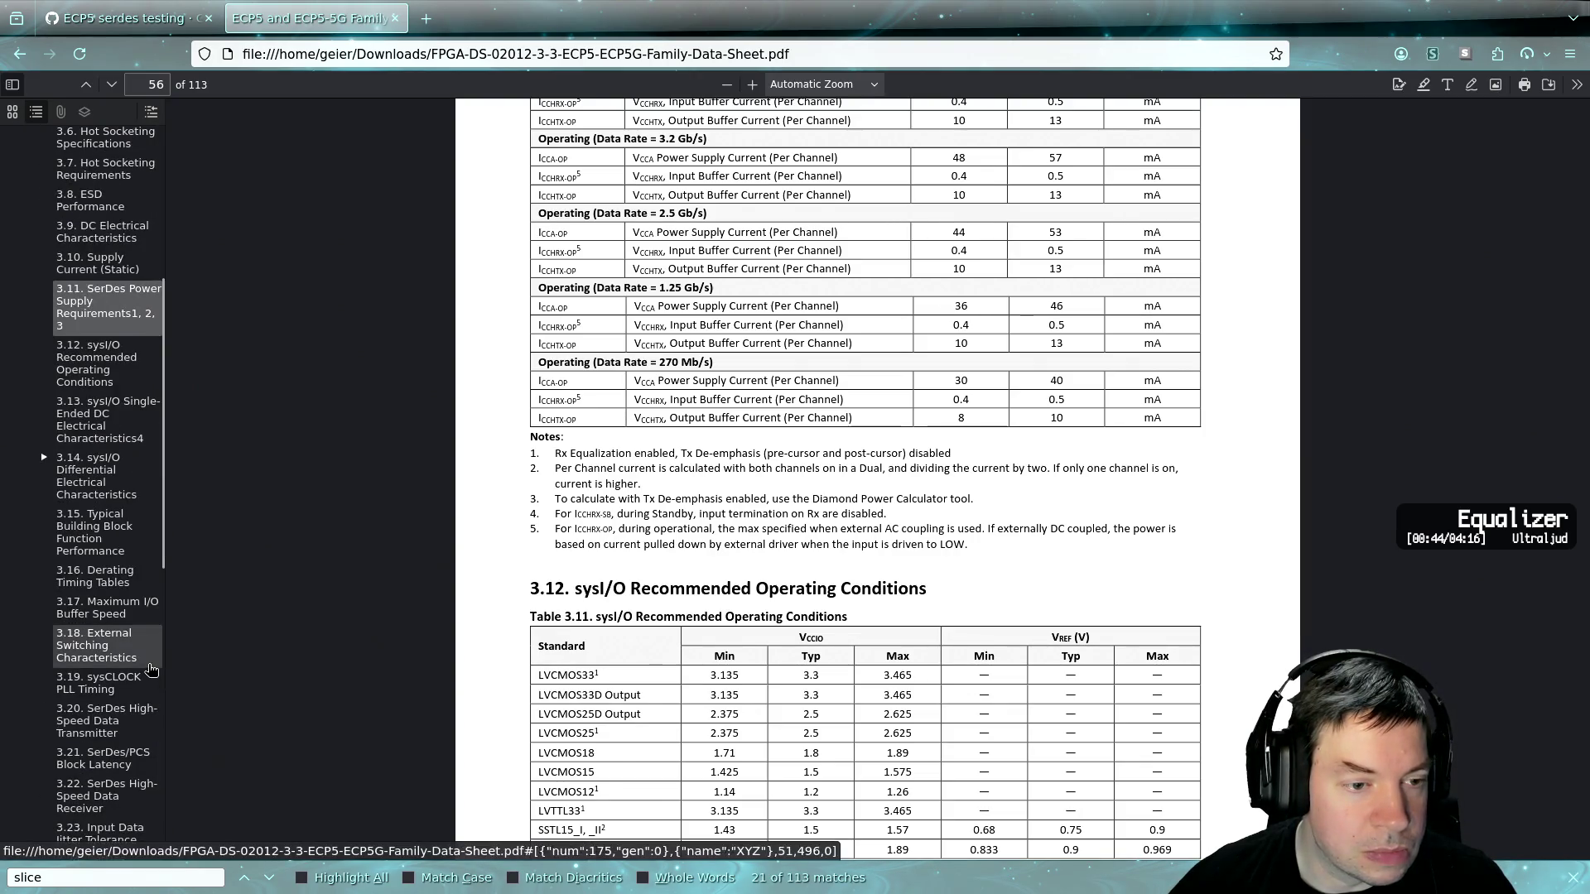
scroll(124, 696, down, 3)
scroll(99, 718, down, 3)
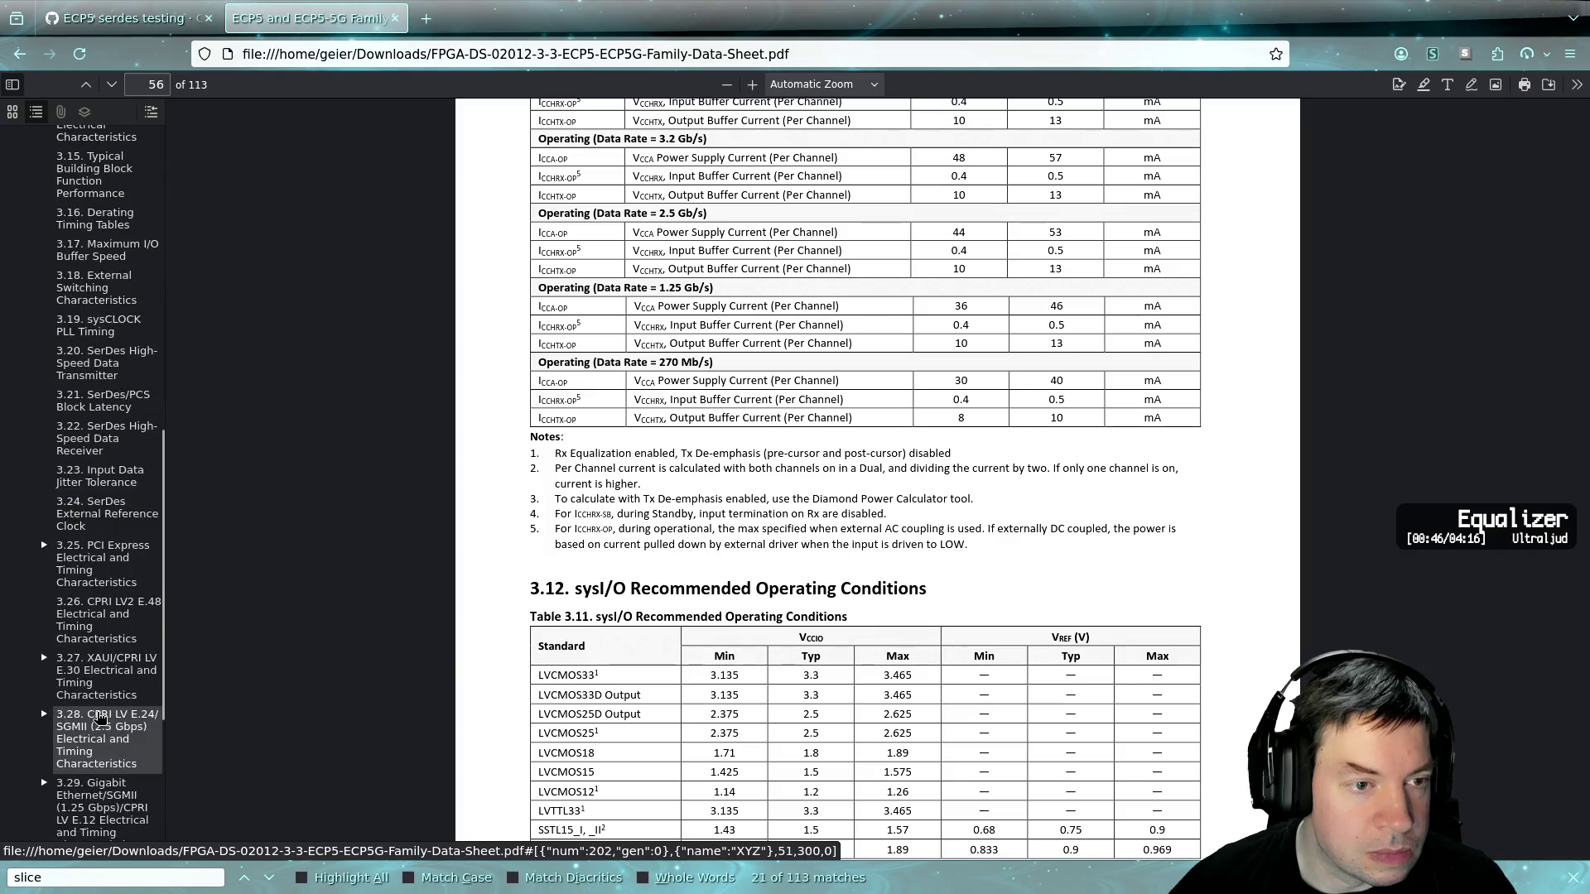
click(87, 281)
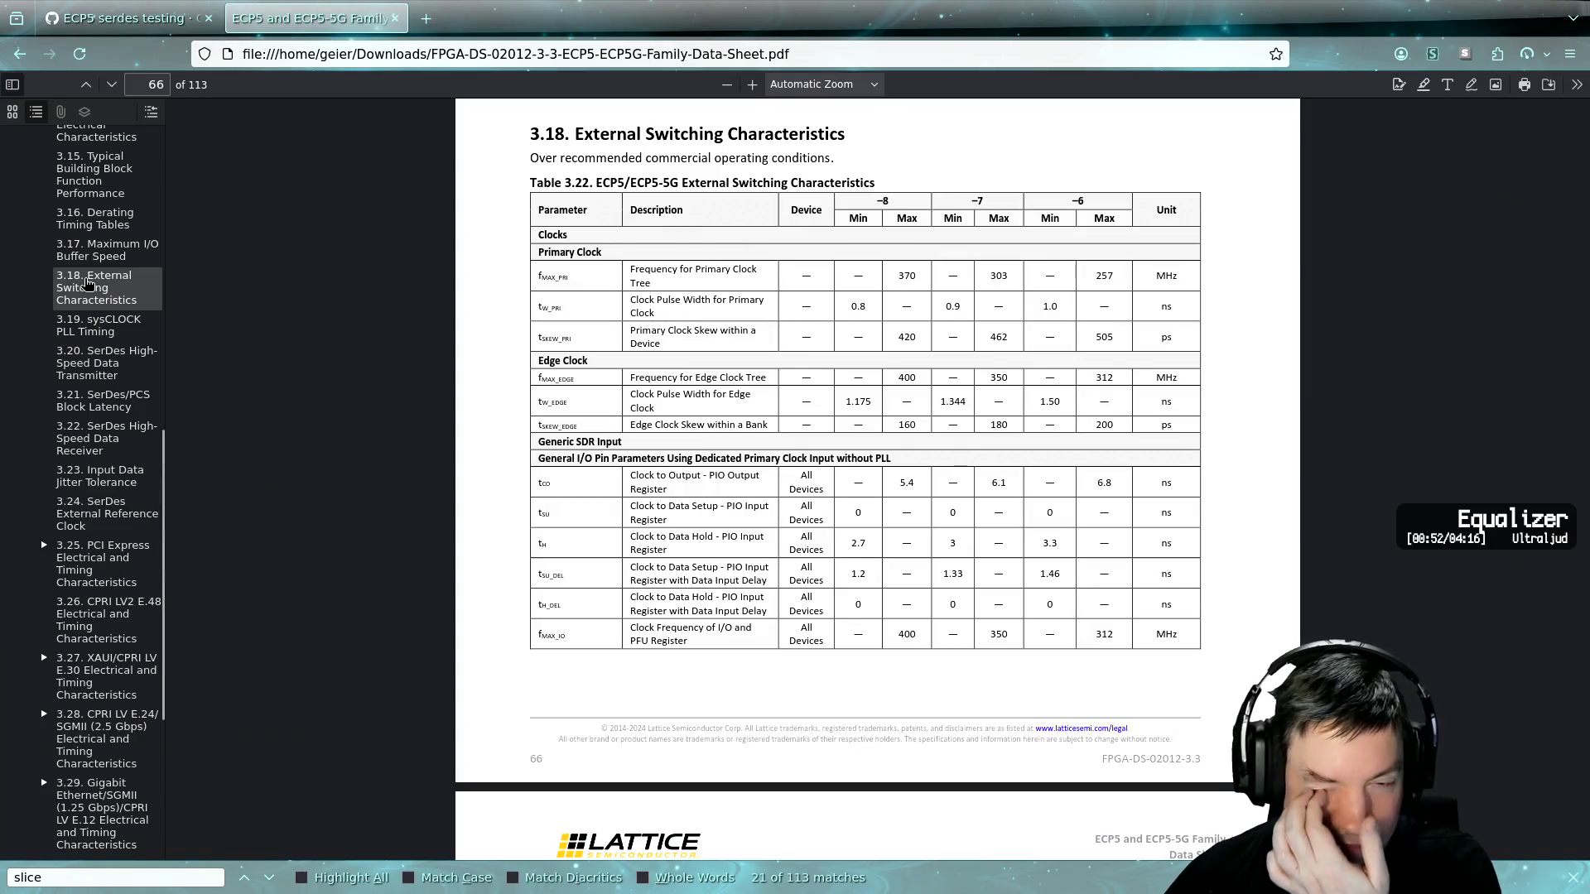
scroll(421, 502, down, 5)
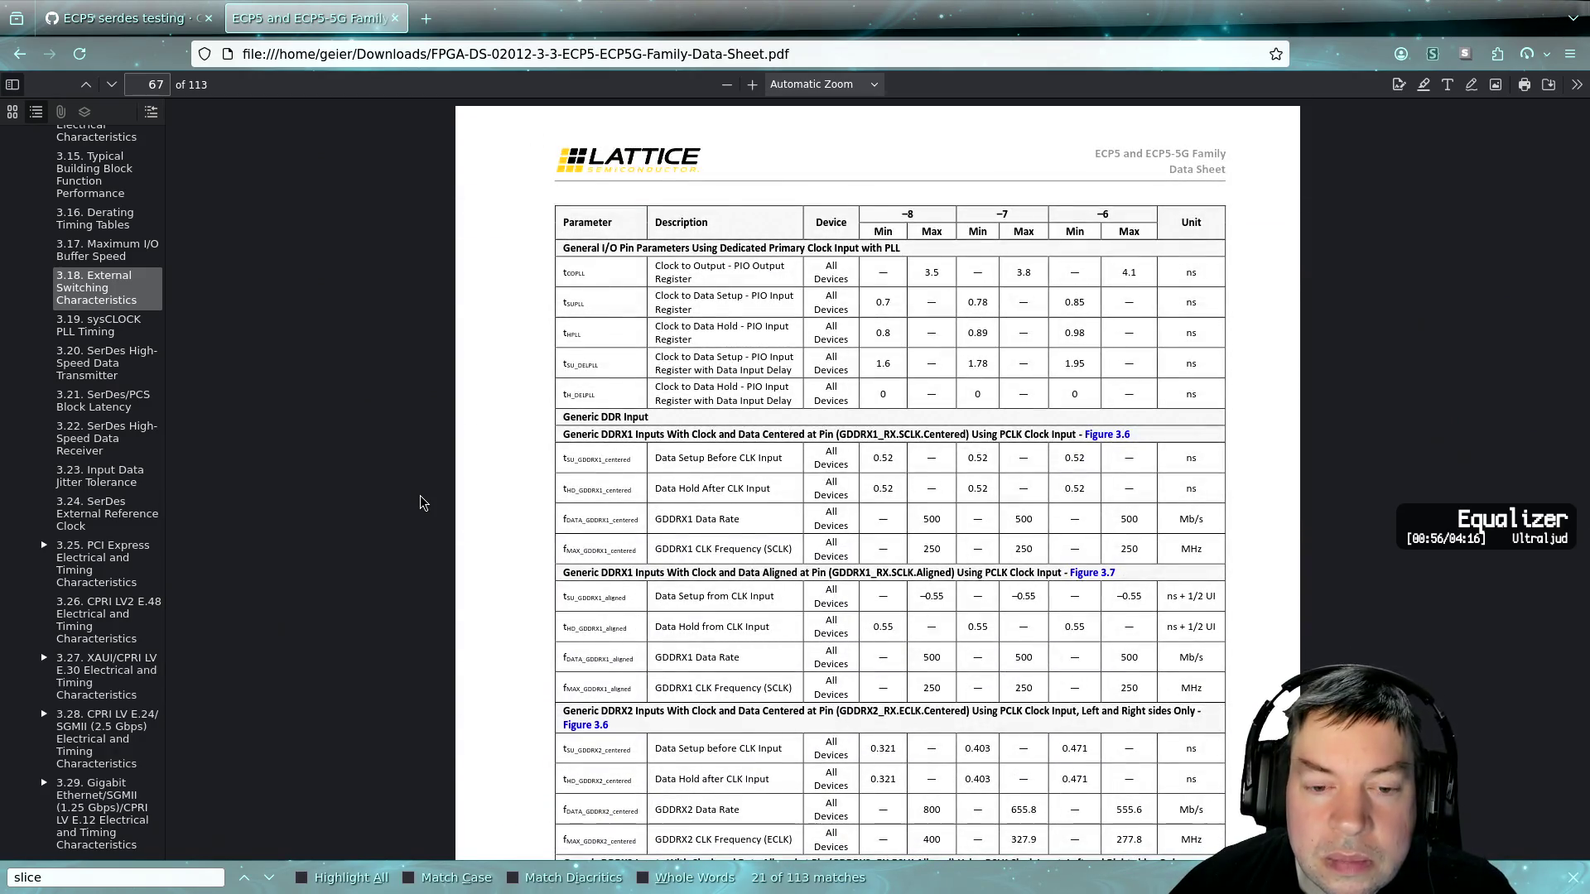
scroll(421, 502, down, 5)
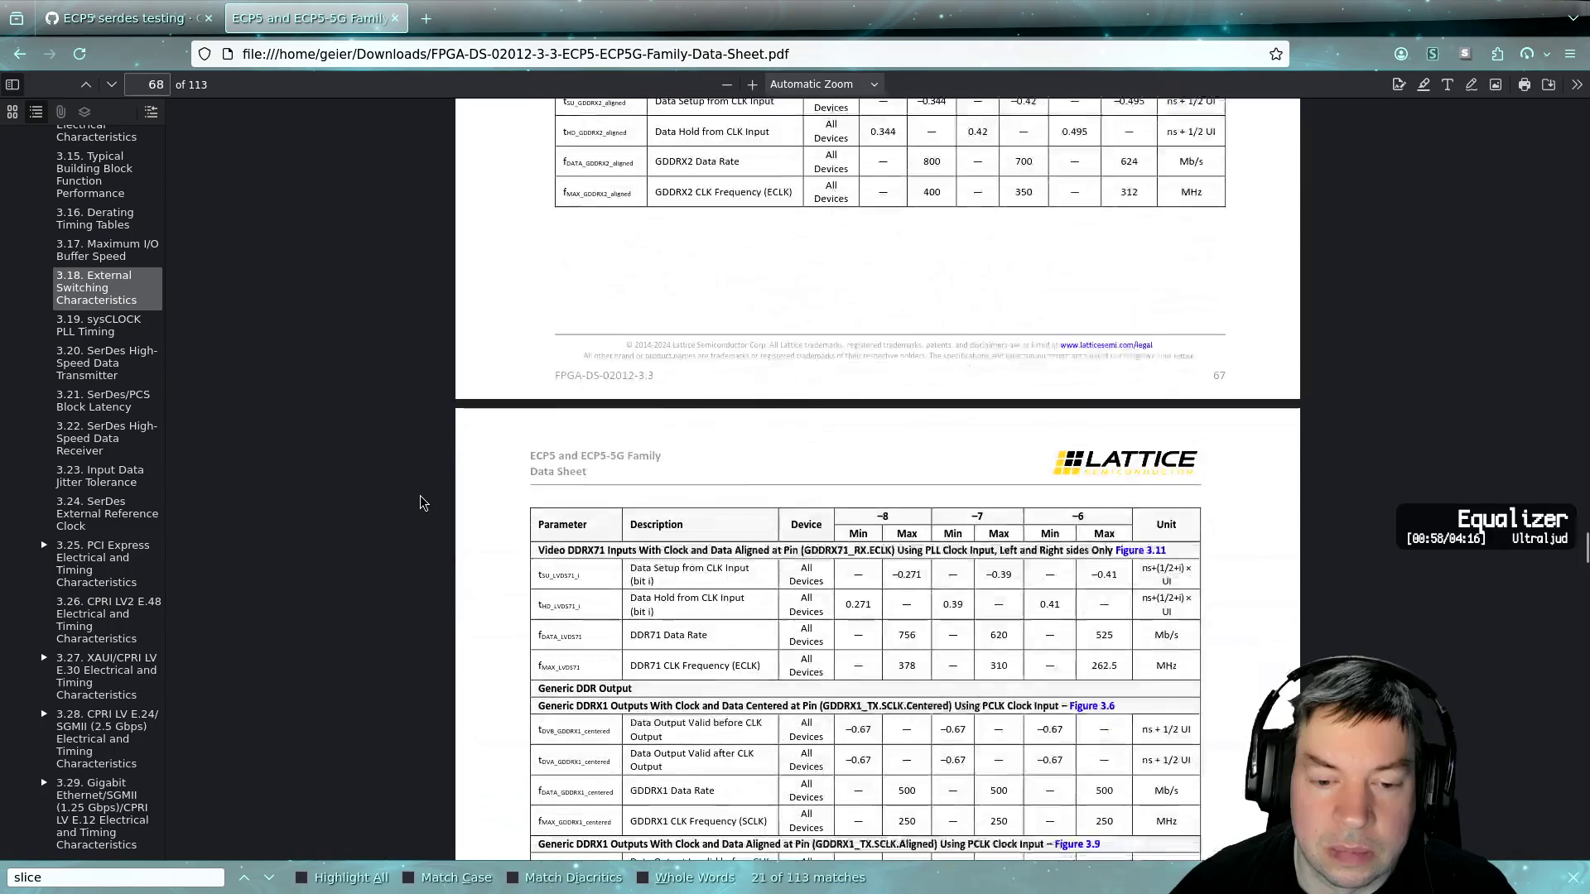
scroll(419, 503, down, 4)
scroll(420, 503, down, 5)
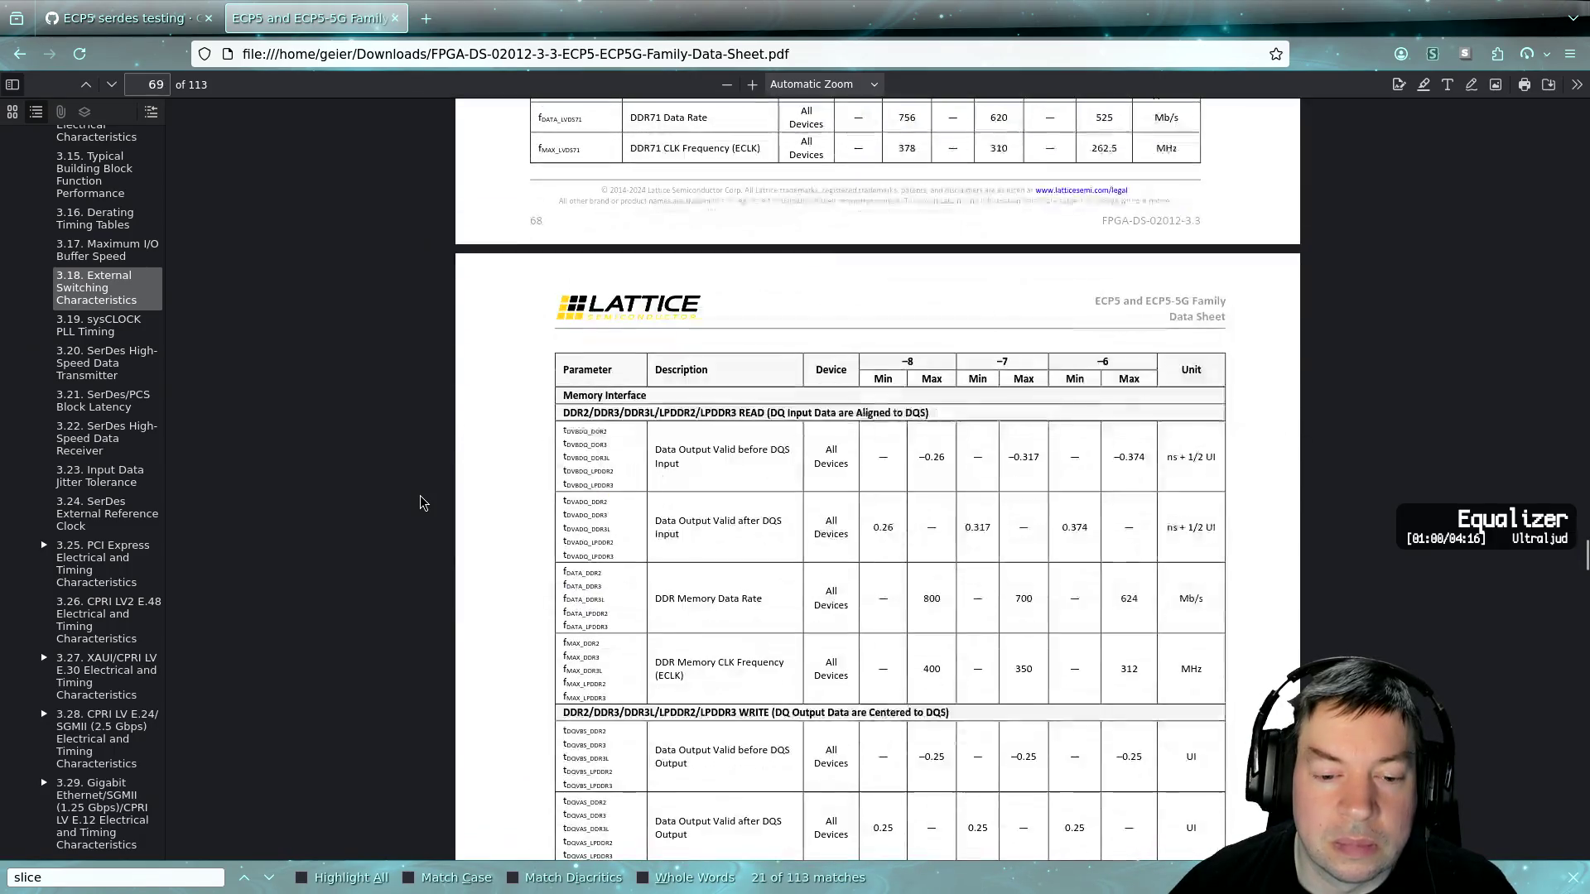
scroll(421, 502, down, 5)
scroll(421, 503, down, 5)
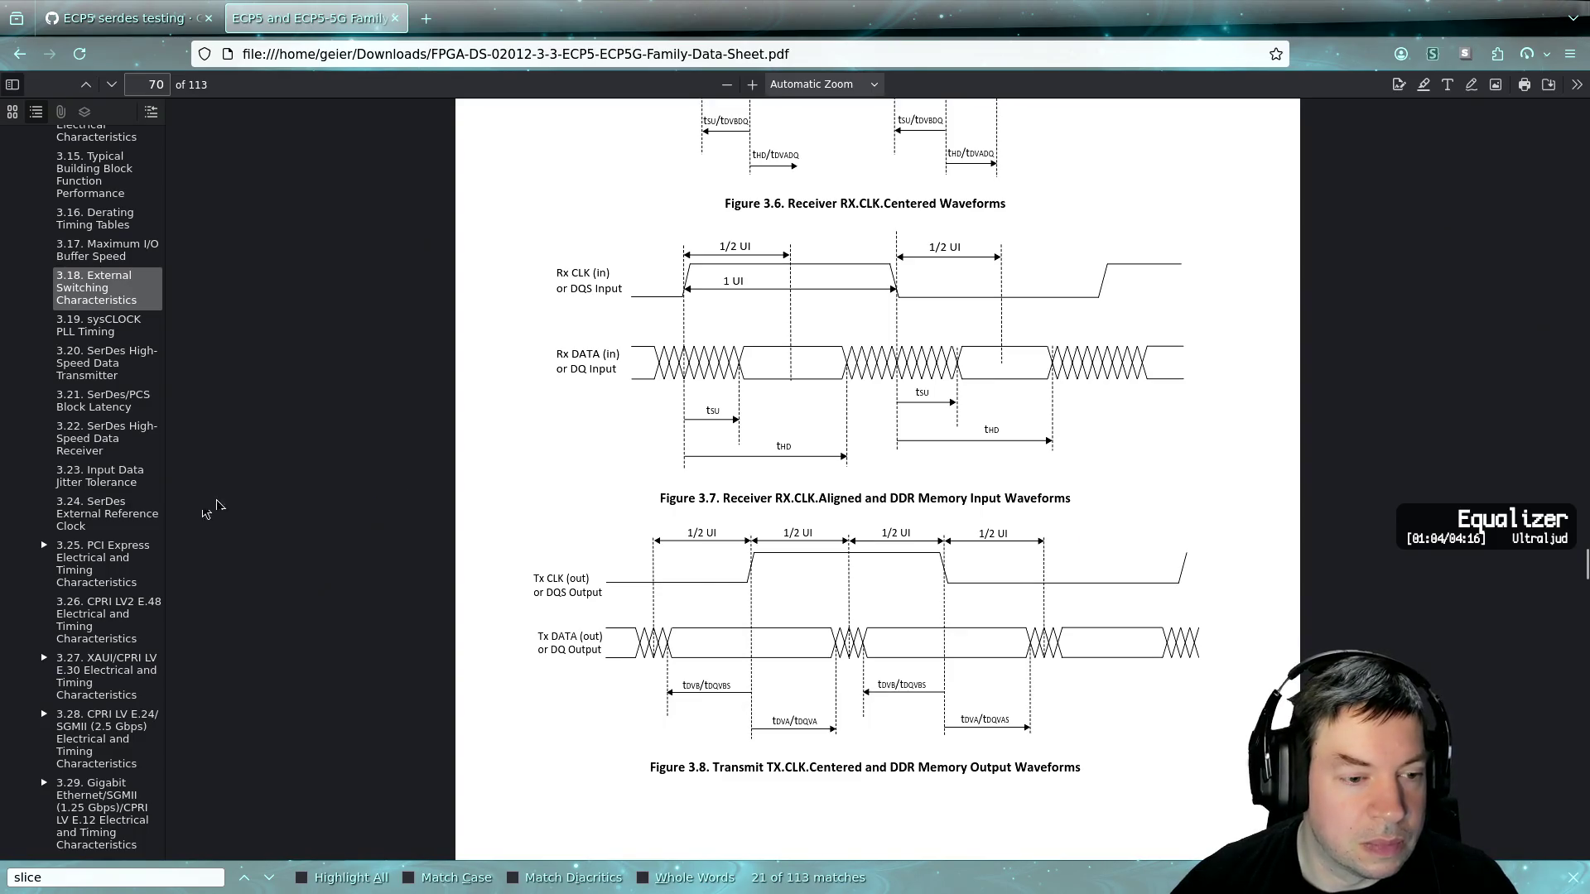
Jump to the 3.25 PCI Express characteristics section on page 78.
click(105, 558)
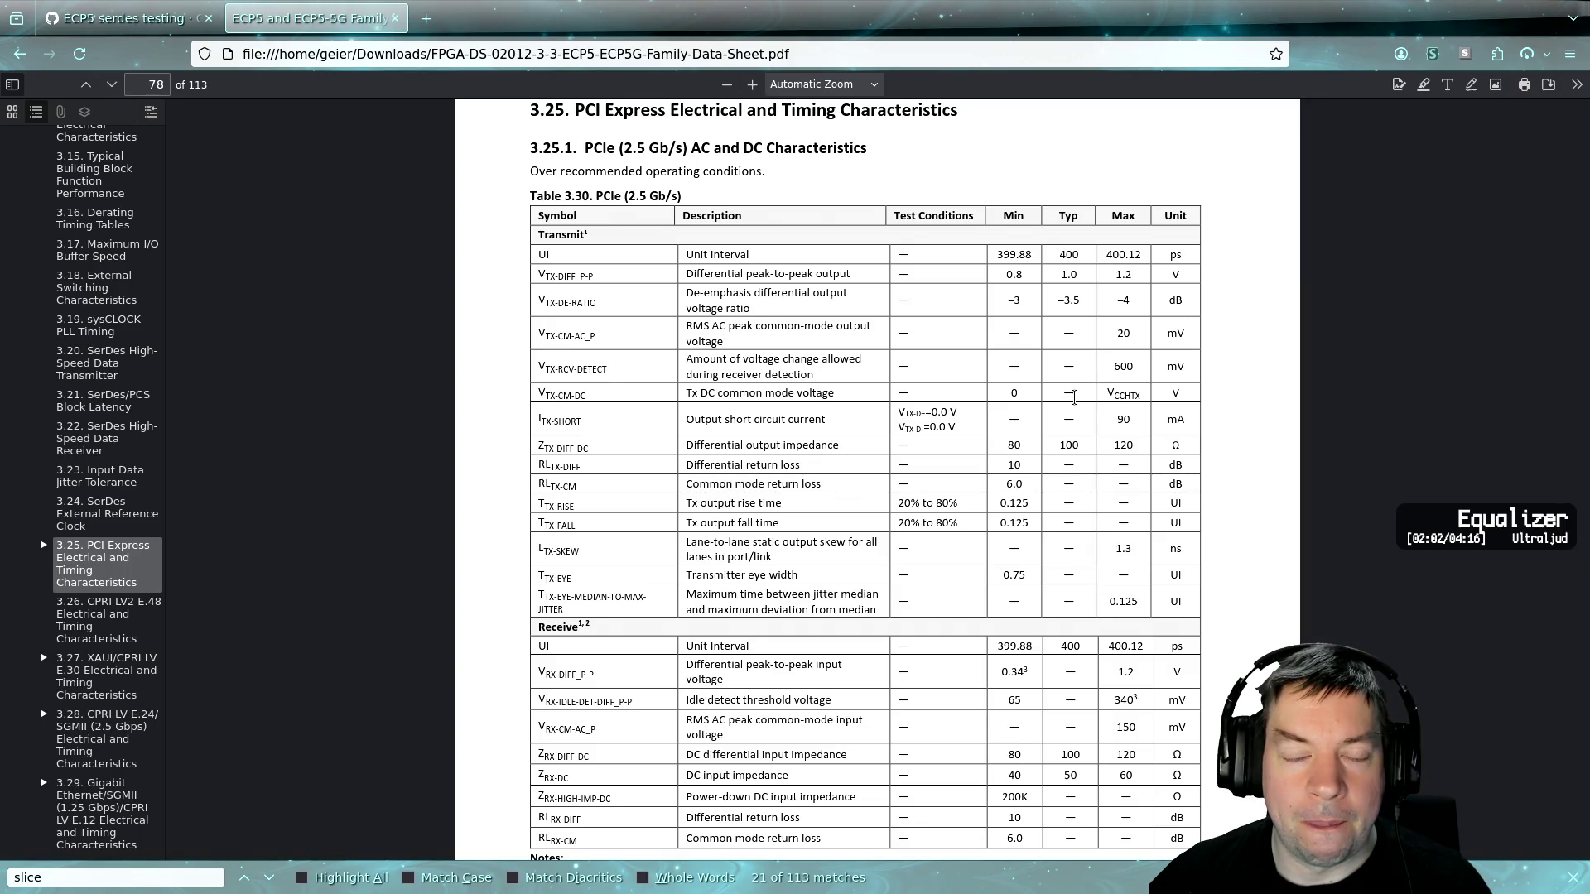
scroll(1071, 396, down, 2)
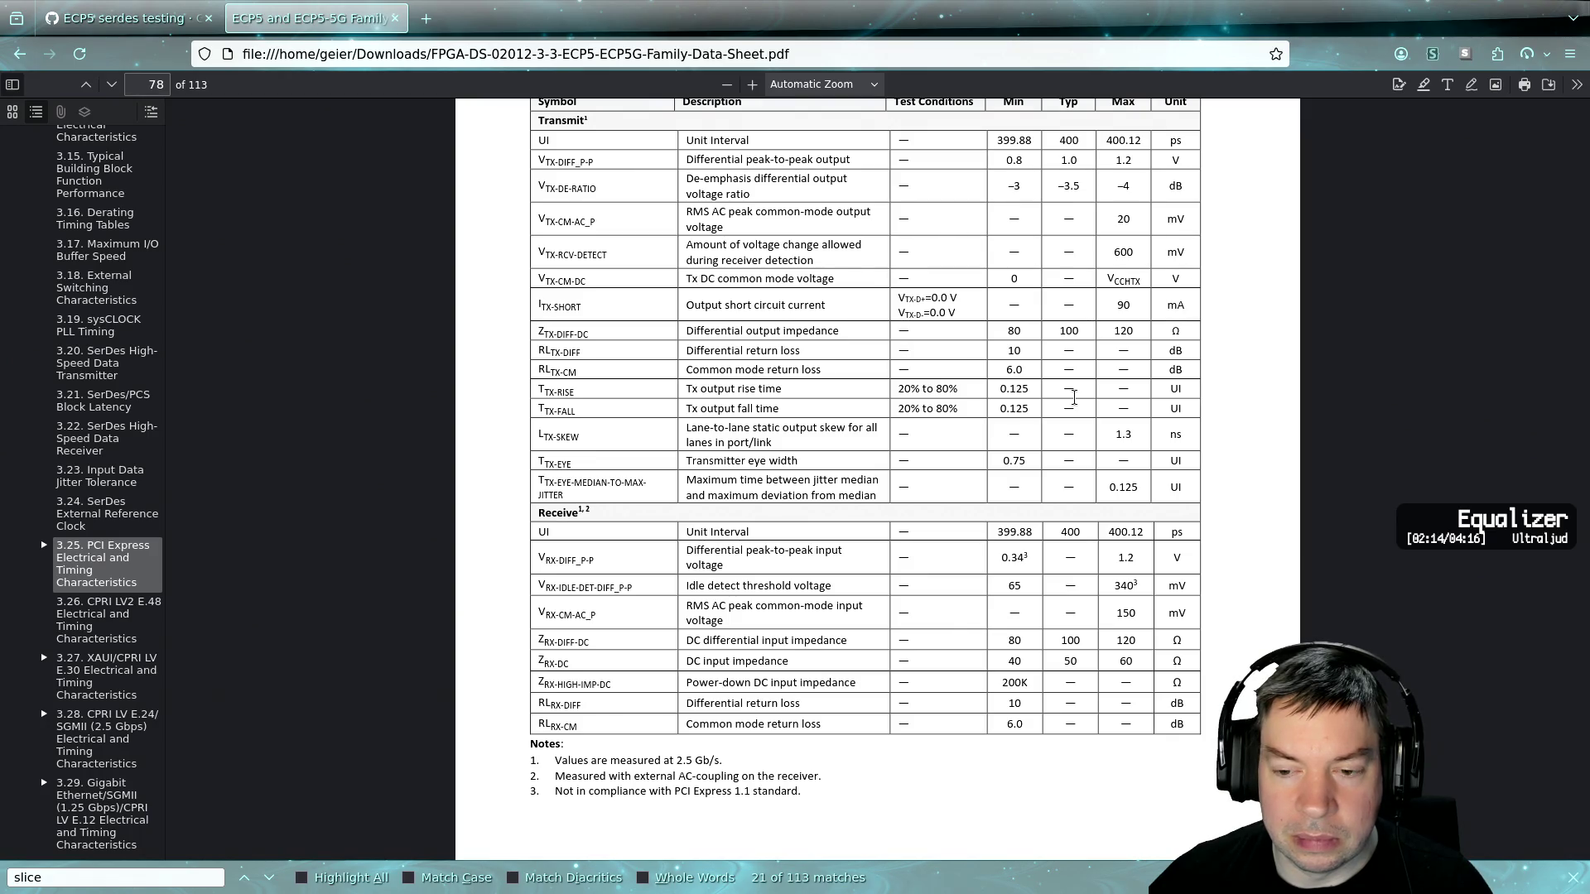
scroll(1074, 398, up, 3)
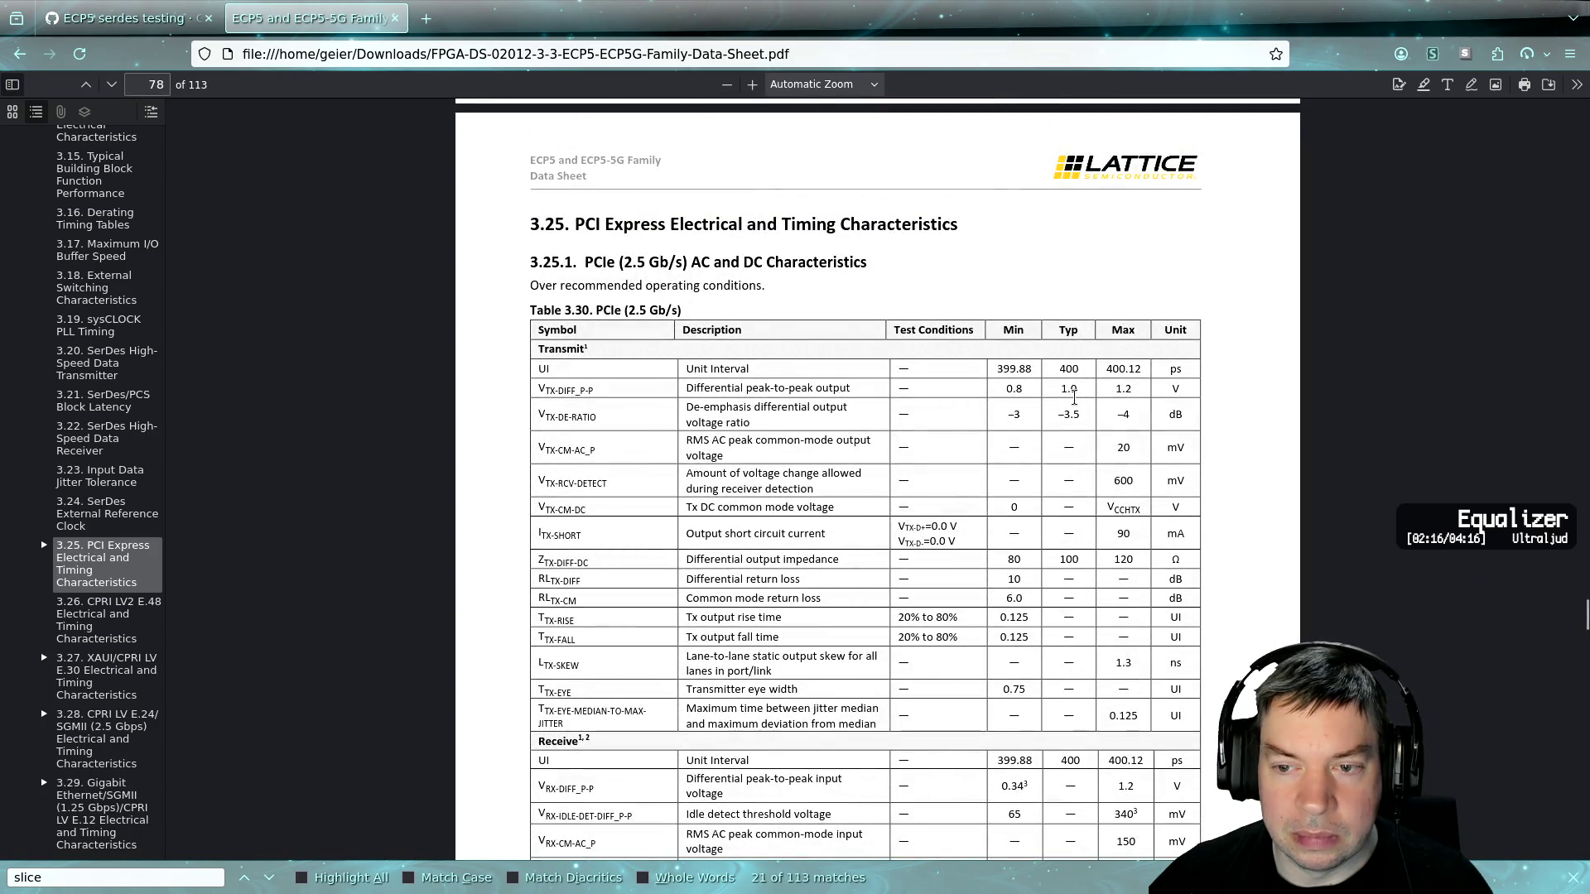
scroll(1074, 397, down, 5)
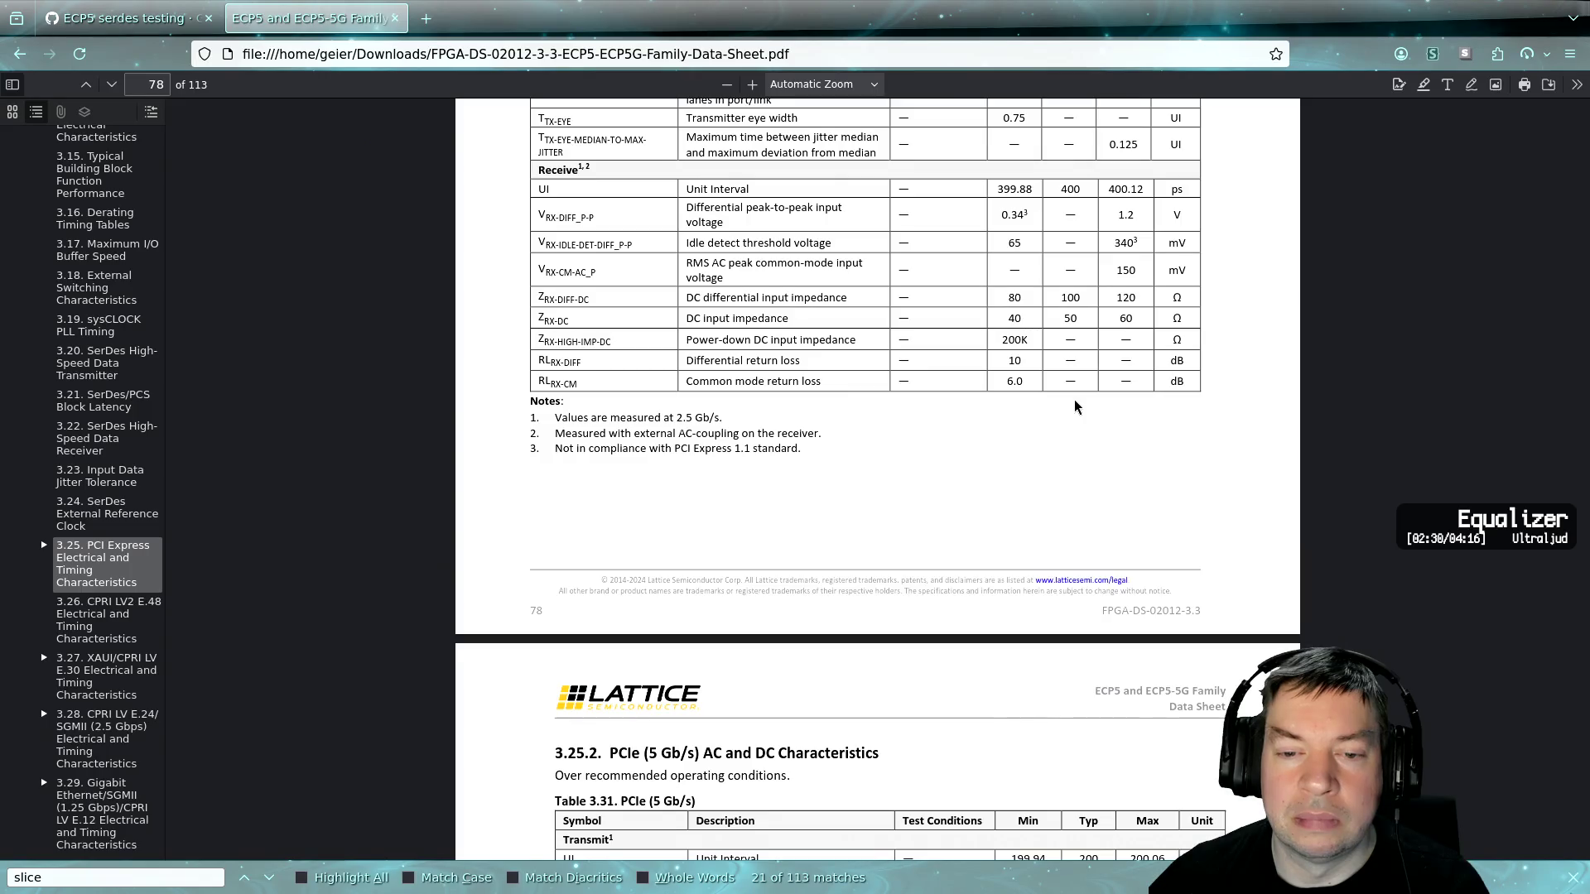
scroll(1075, 398, down, 3)
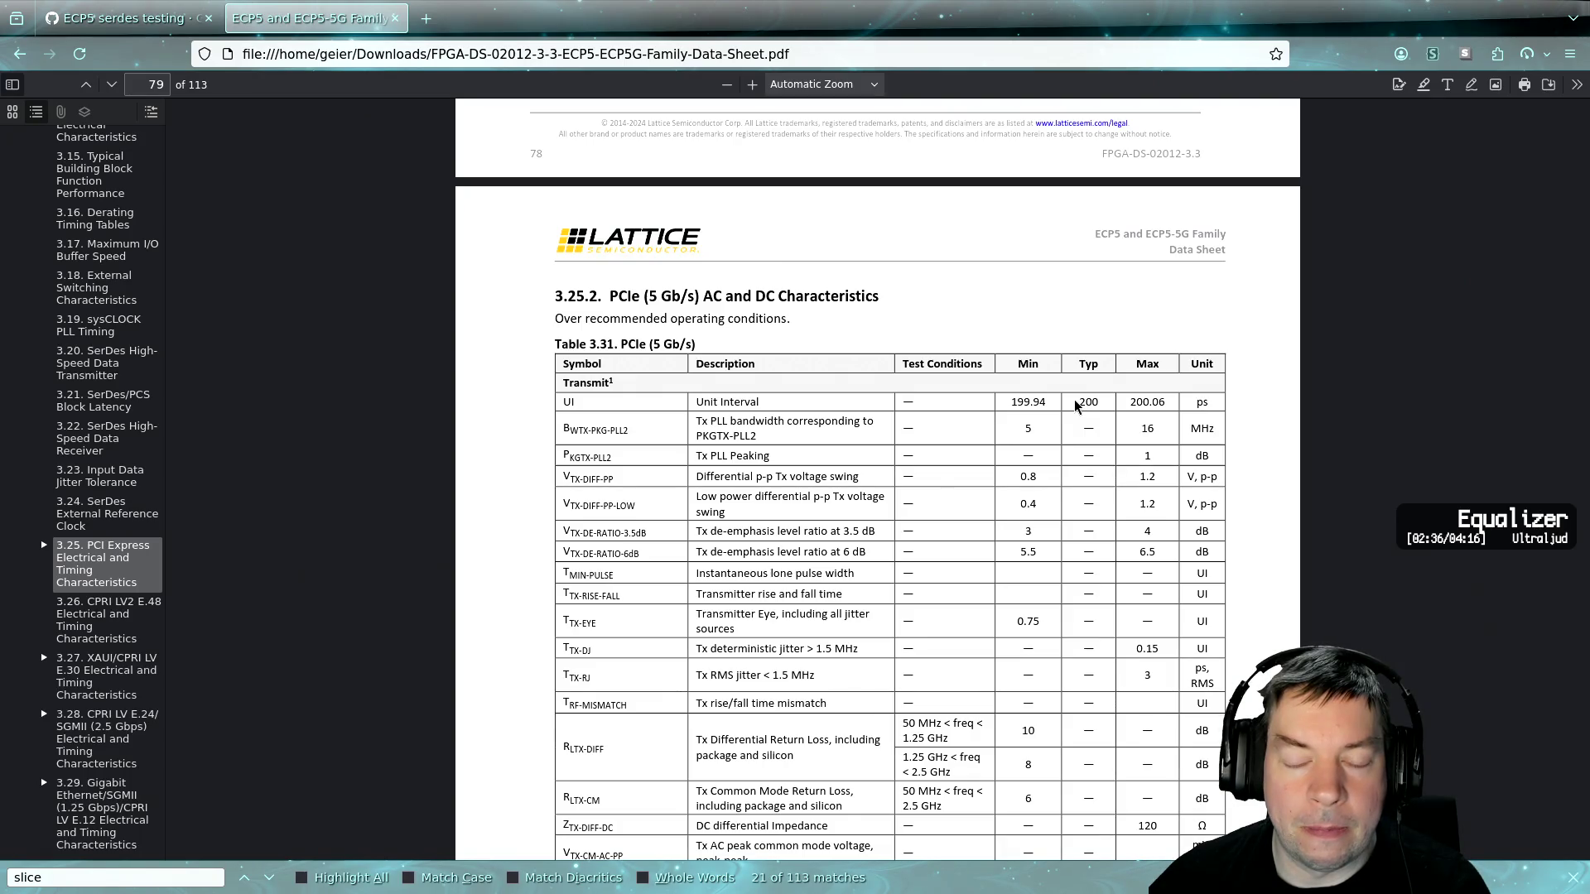
scroll(1074, 398, down, 2)
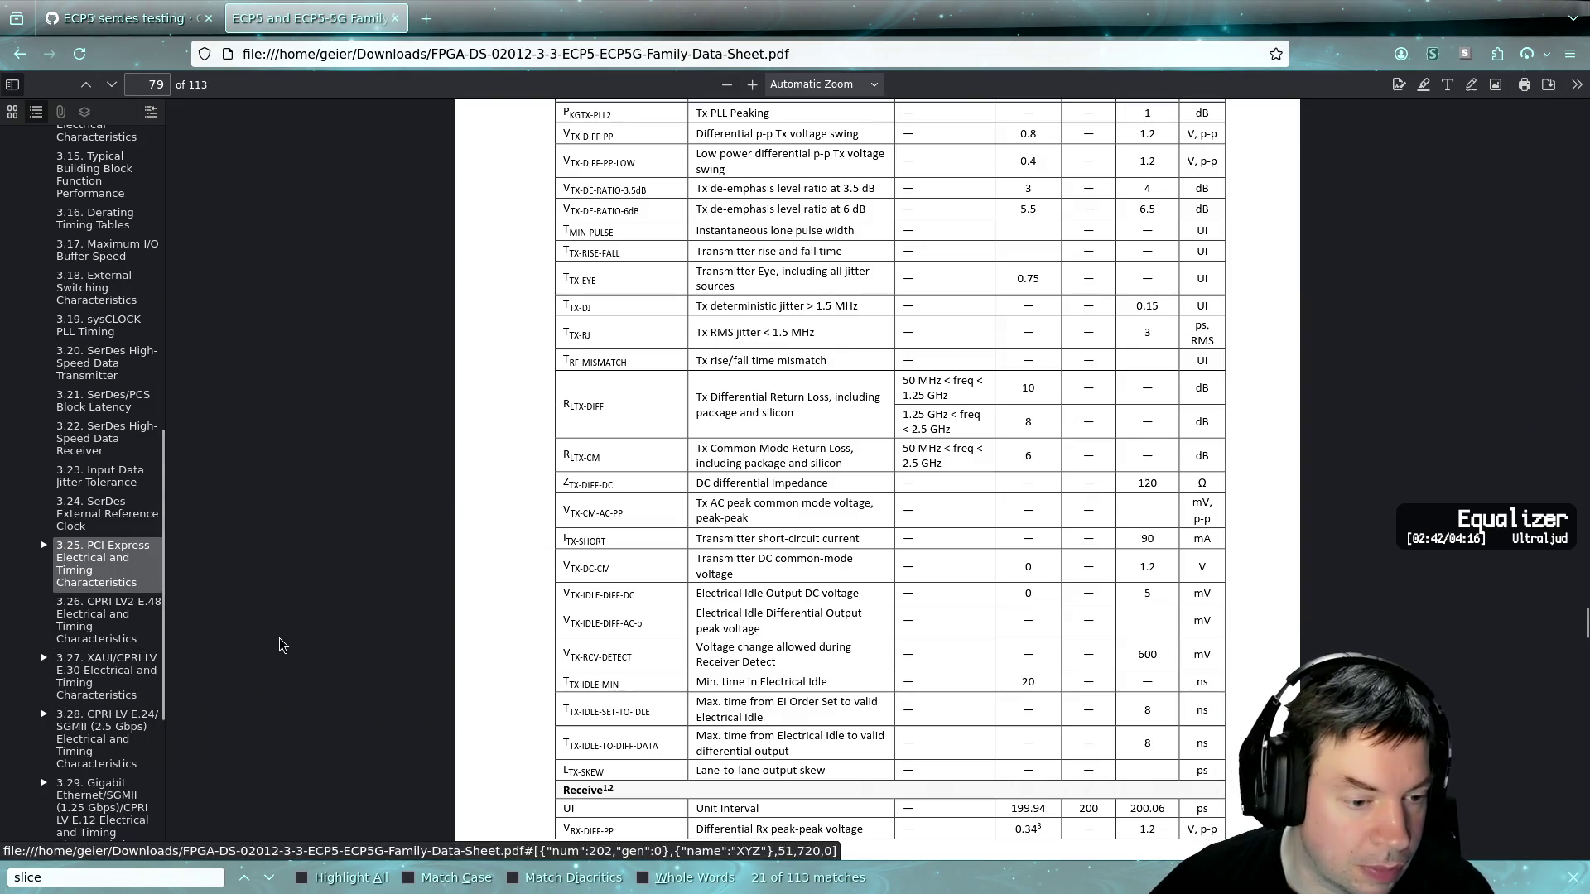
scroll(121, 675, down, 4)
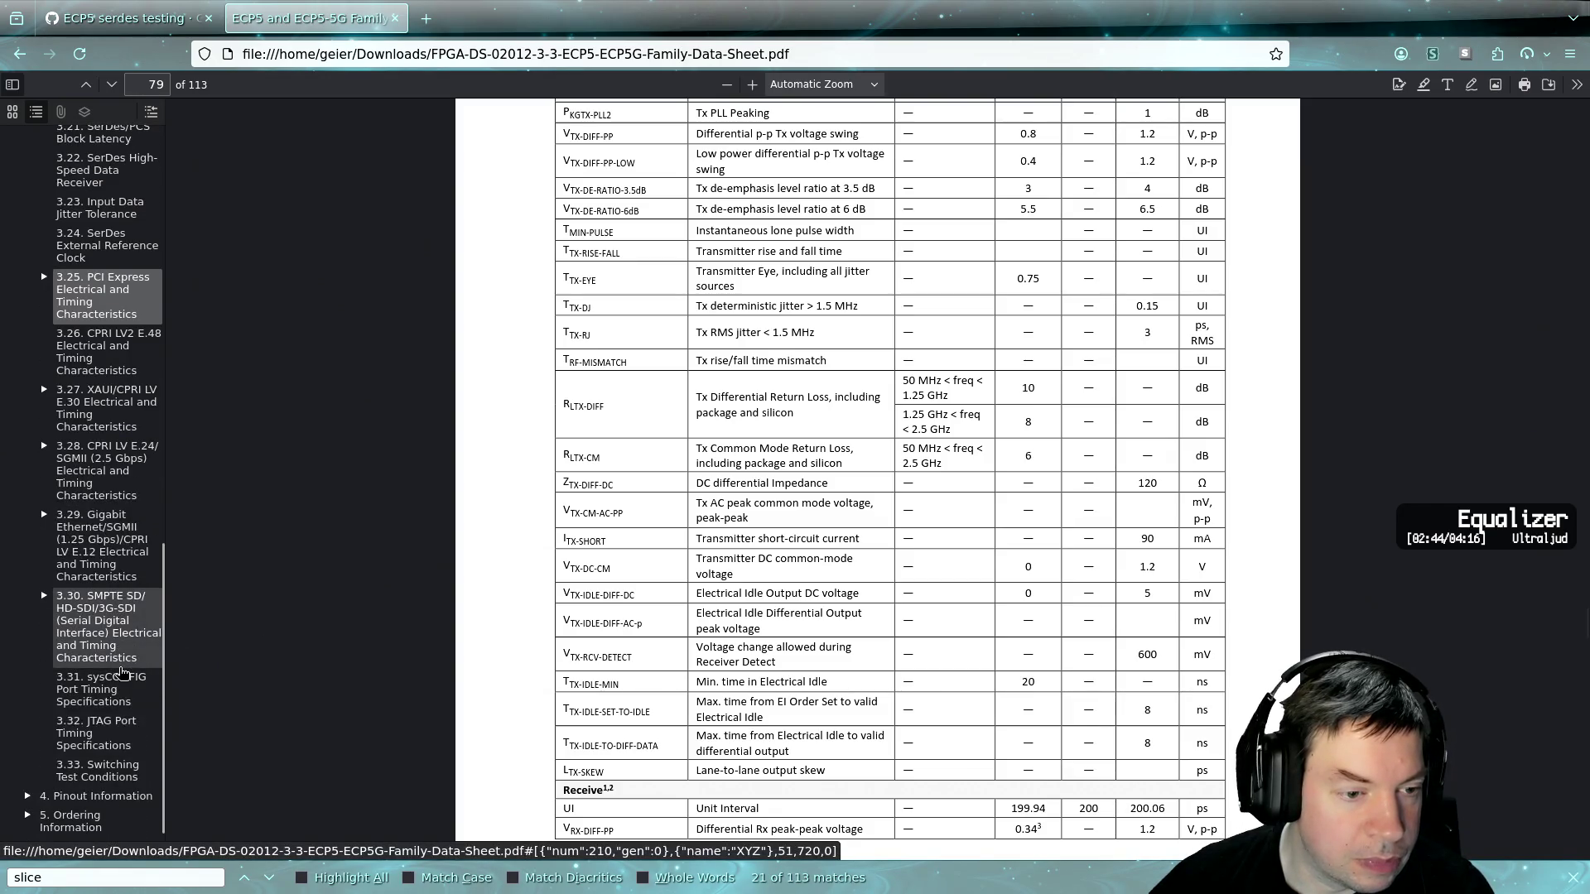
scroll(139, 715, down, 1)
scroll(139, 706, down, 1)
Jump to Switching Test Conditions, then to section 3.20 SerDes High-Speed Data Transmitter via the outline.
click(130, 715)
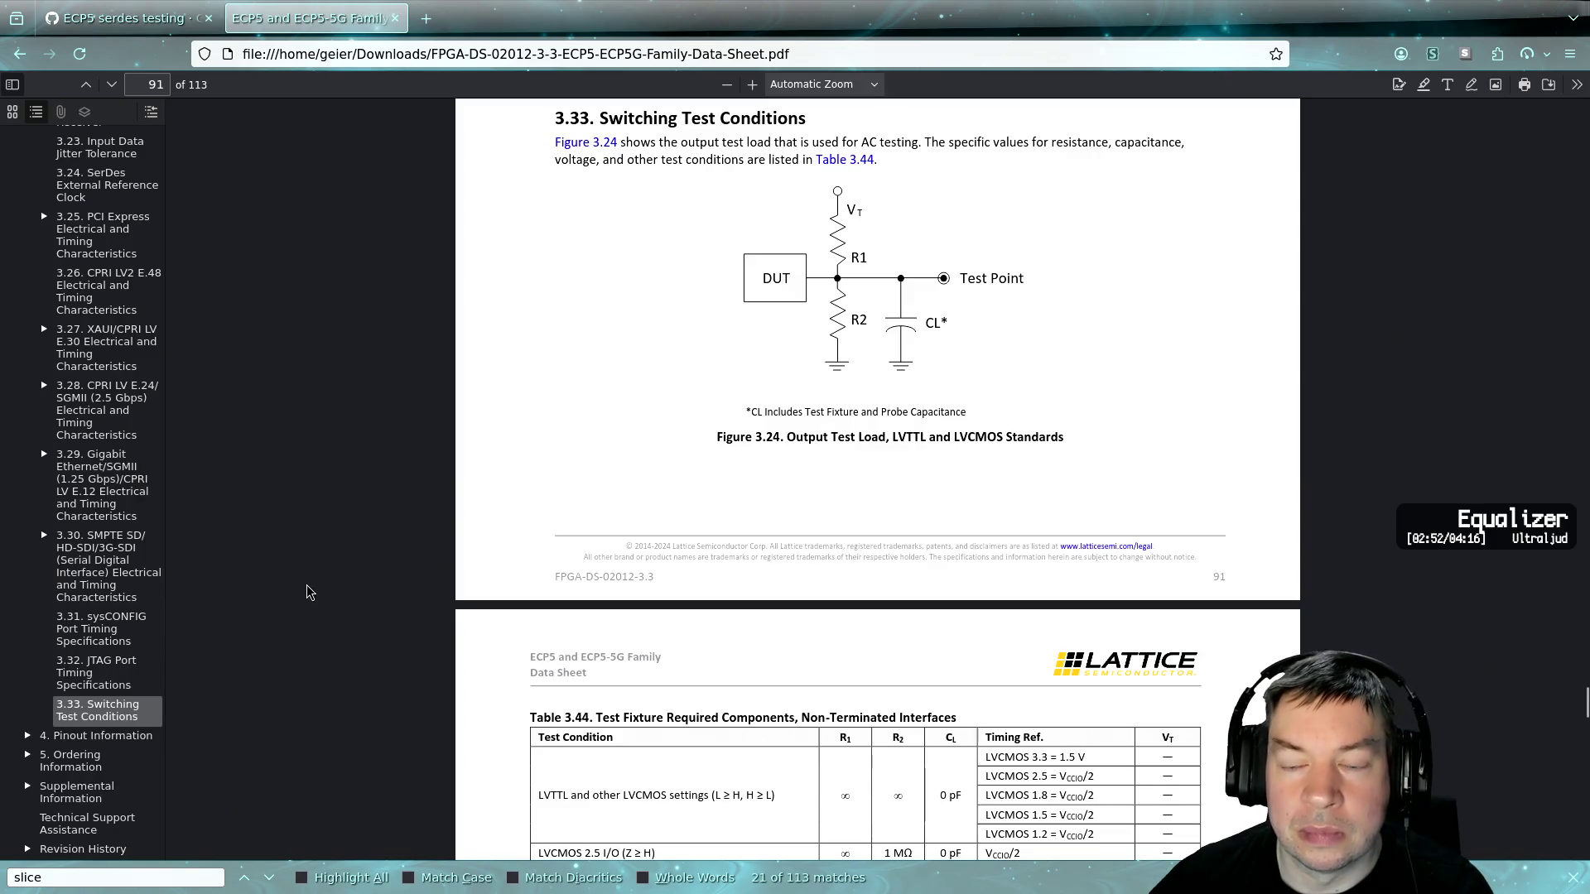
scroll(308, 588, down, 1)
scroll(308, 588, down, 5)
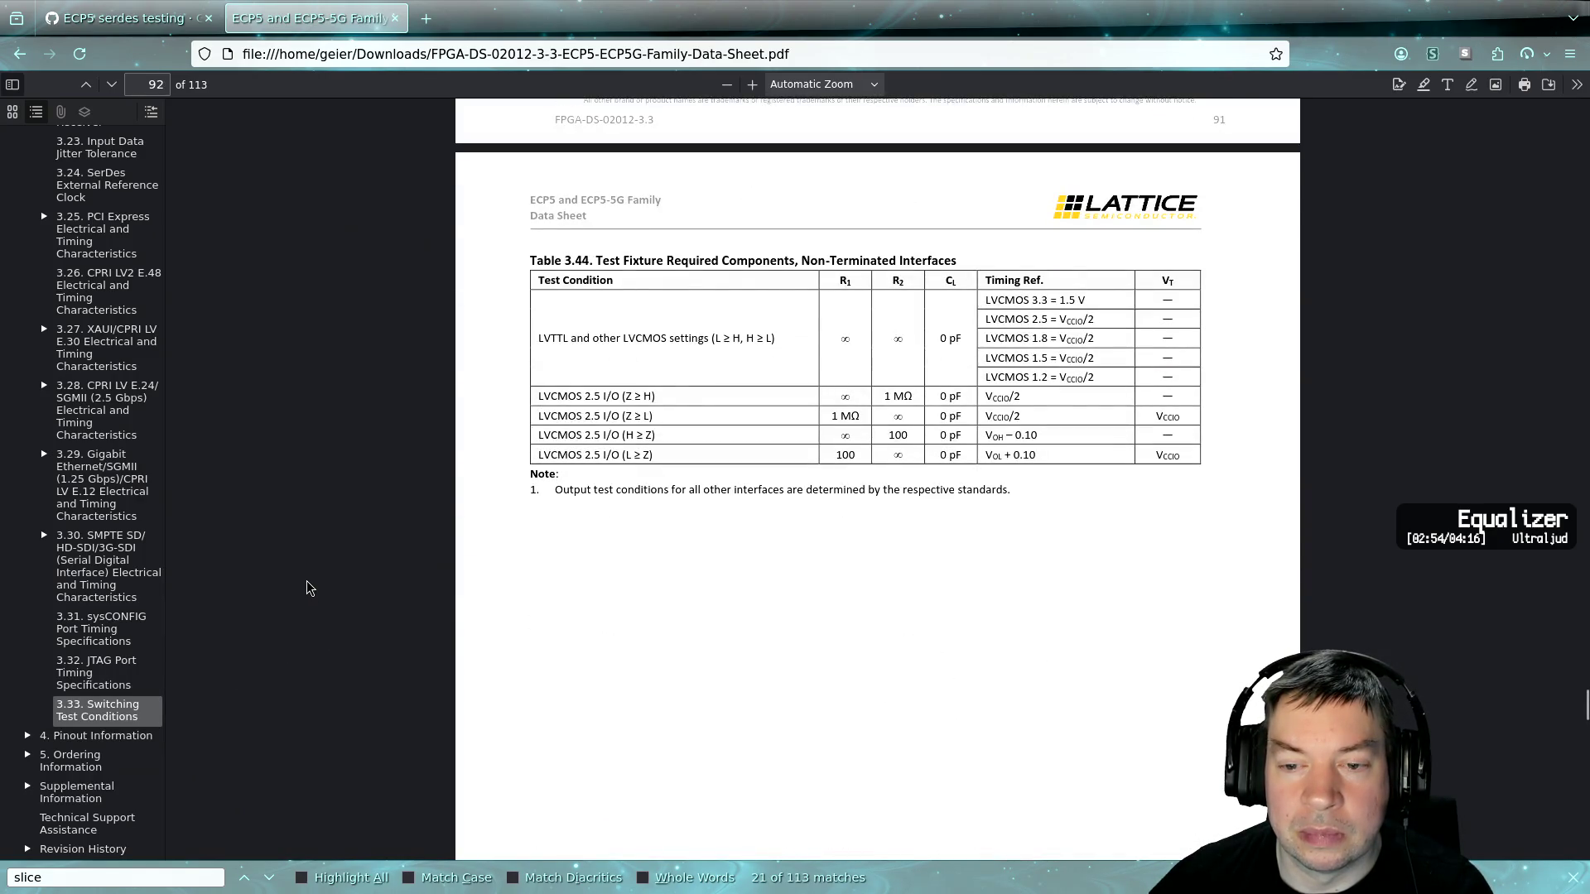
scroll(308, 587, down, 10)
scroll(304, 584, down, 10)
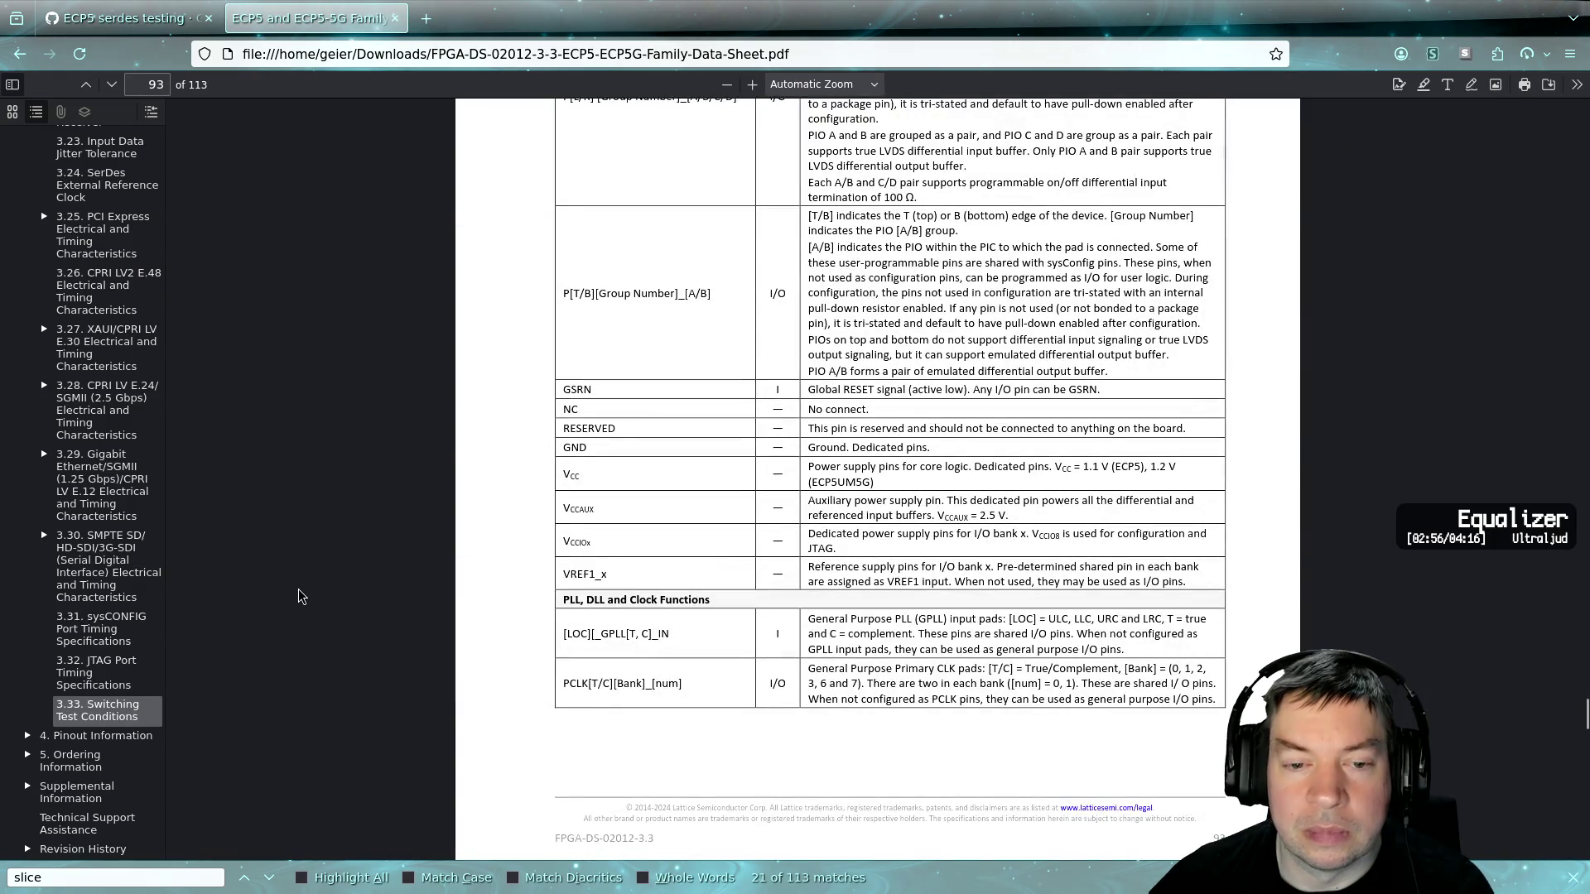
scroll(101, 588, up, 5)
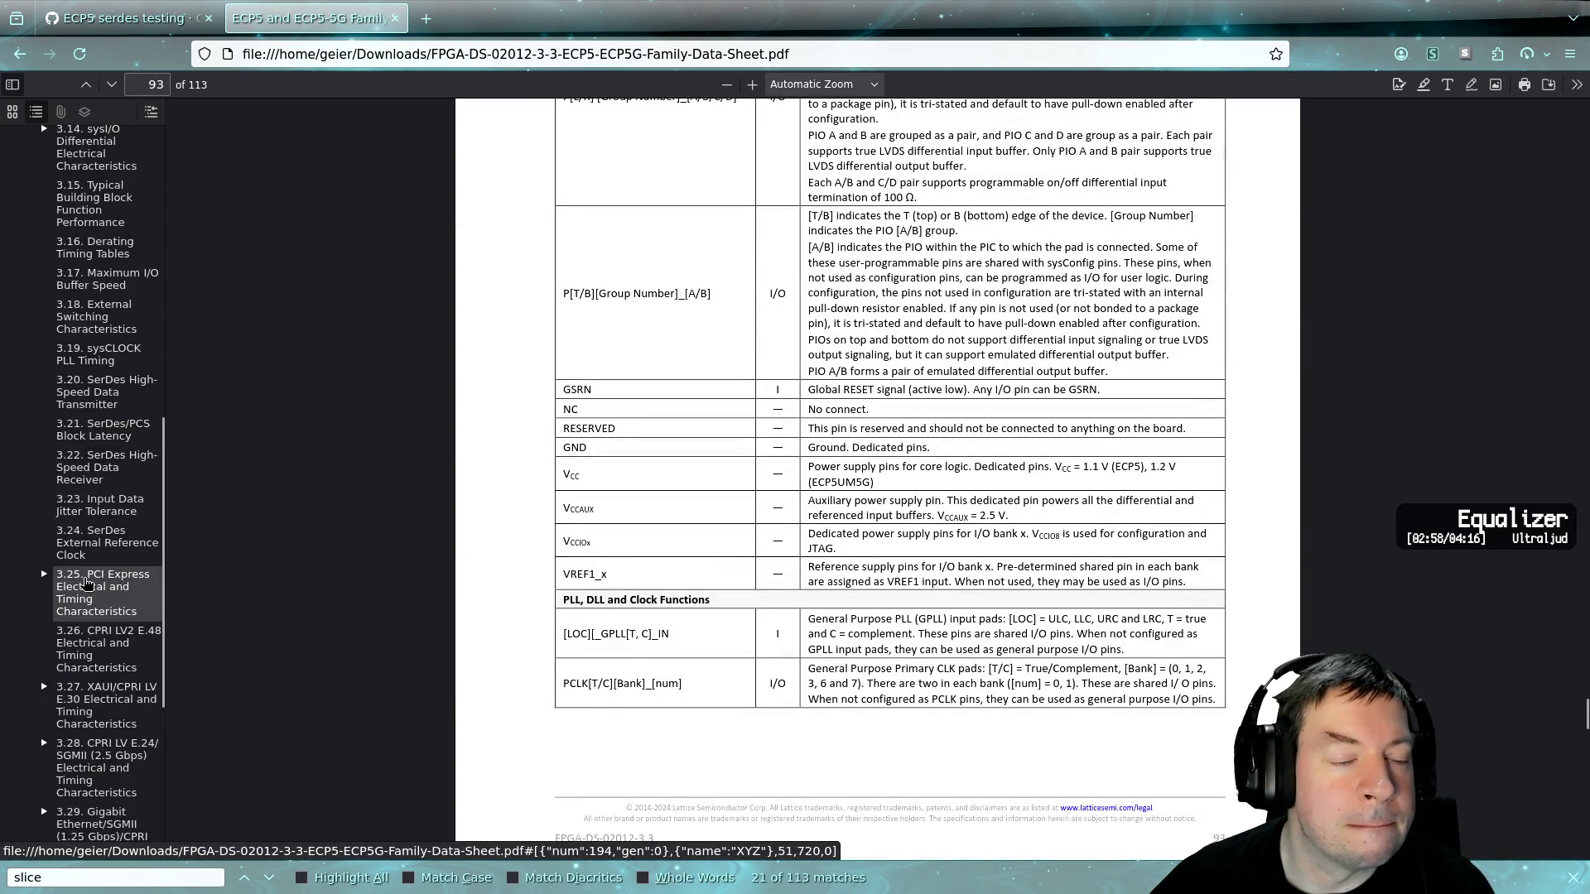
click(106, 392)
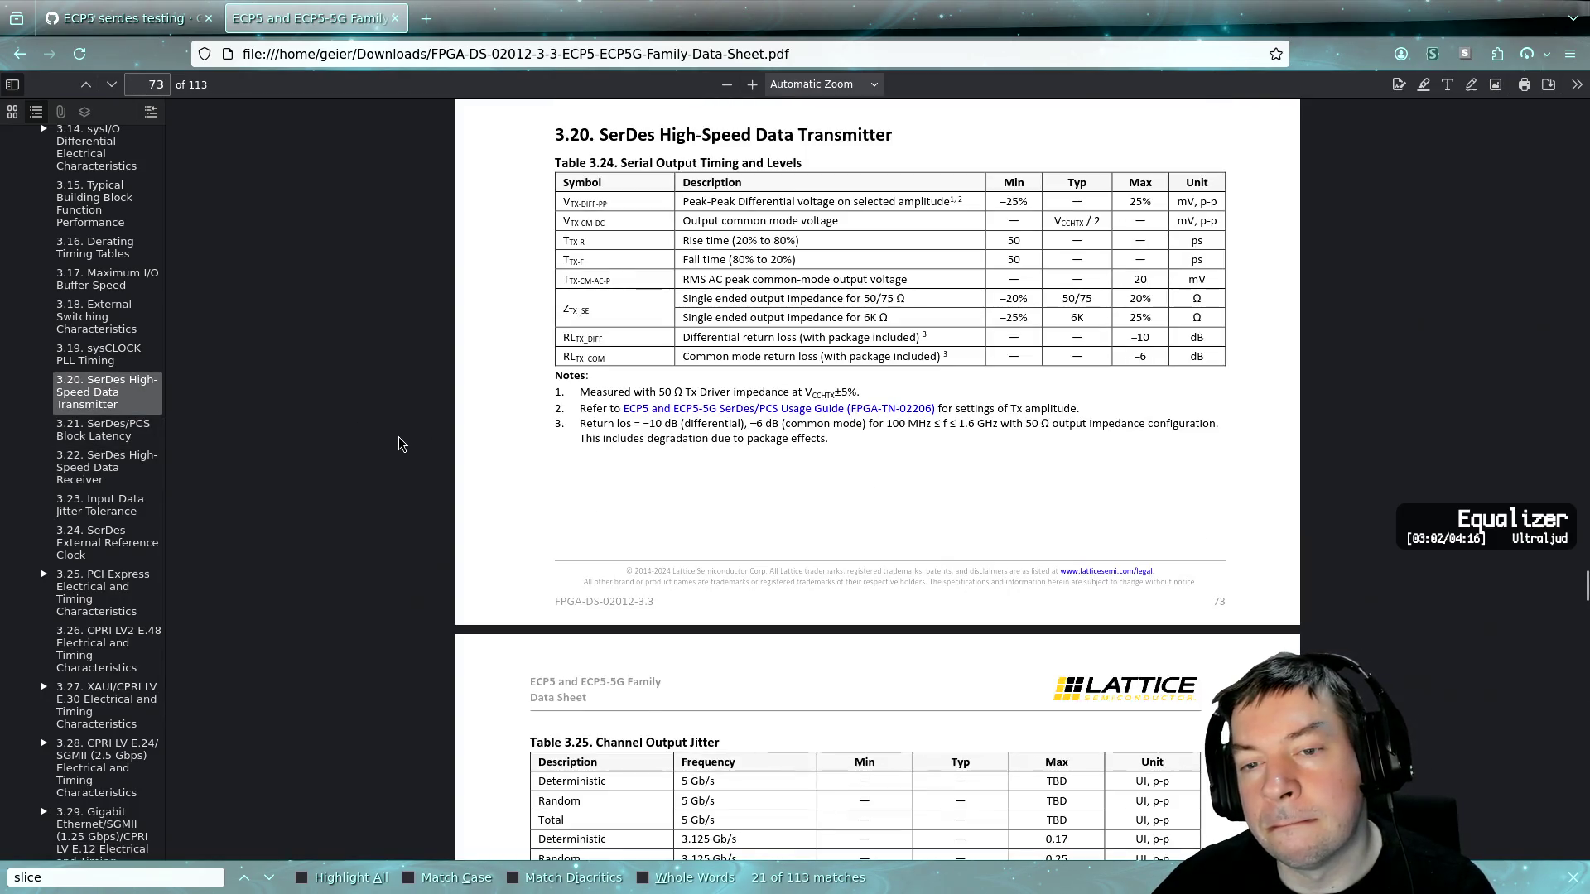
scroll(399, 439, down, 3)
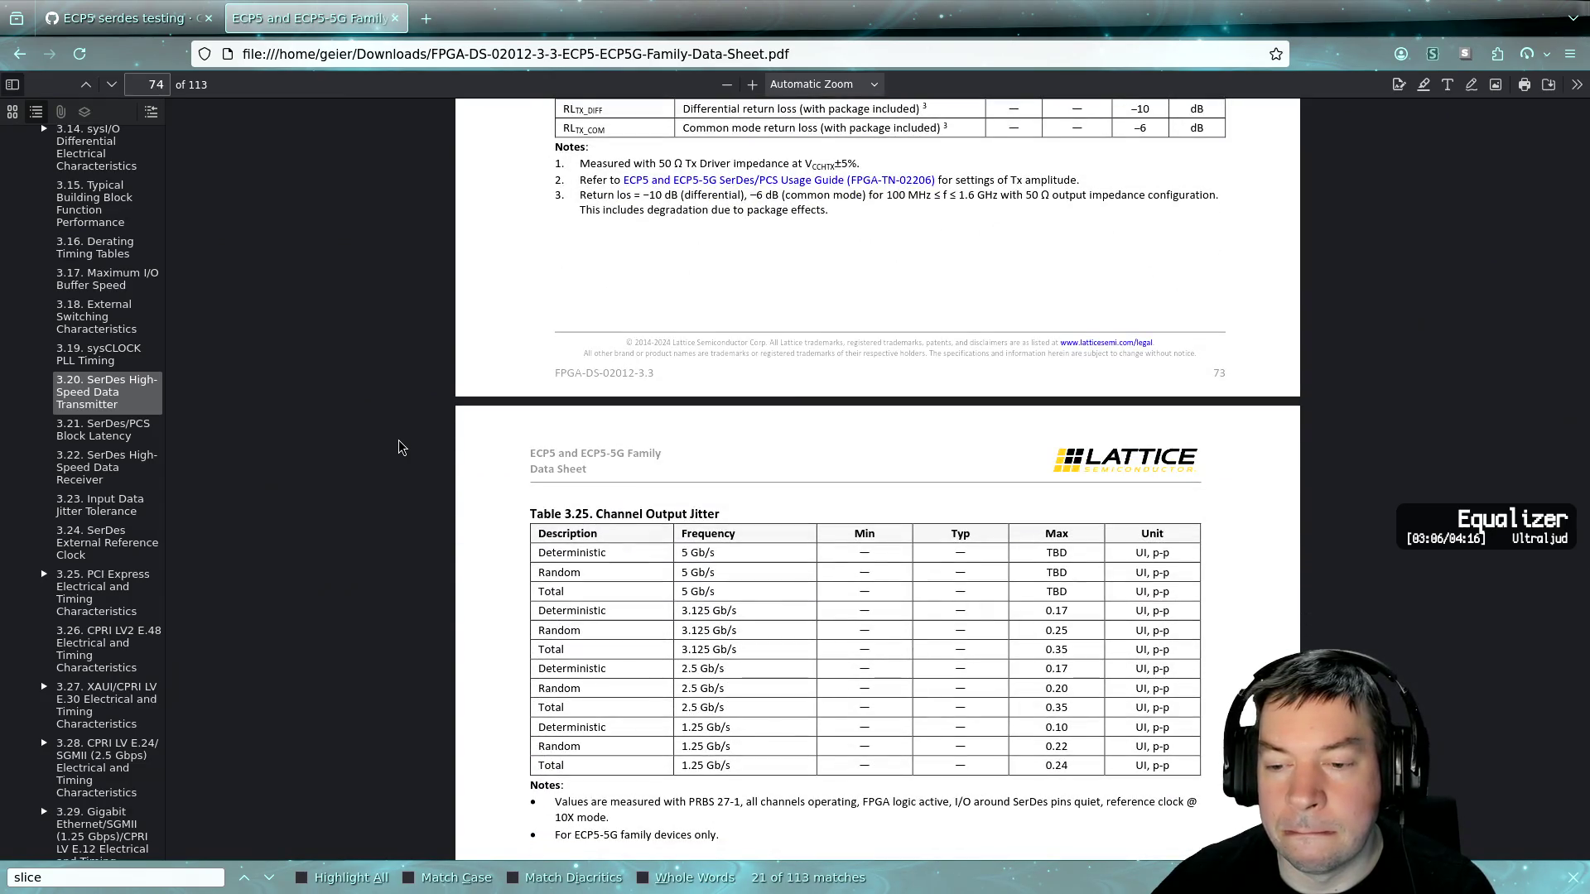
scroll(400, 448, down, 4)
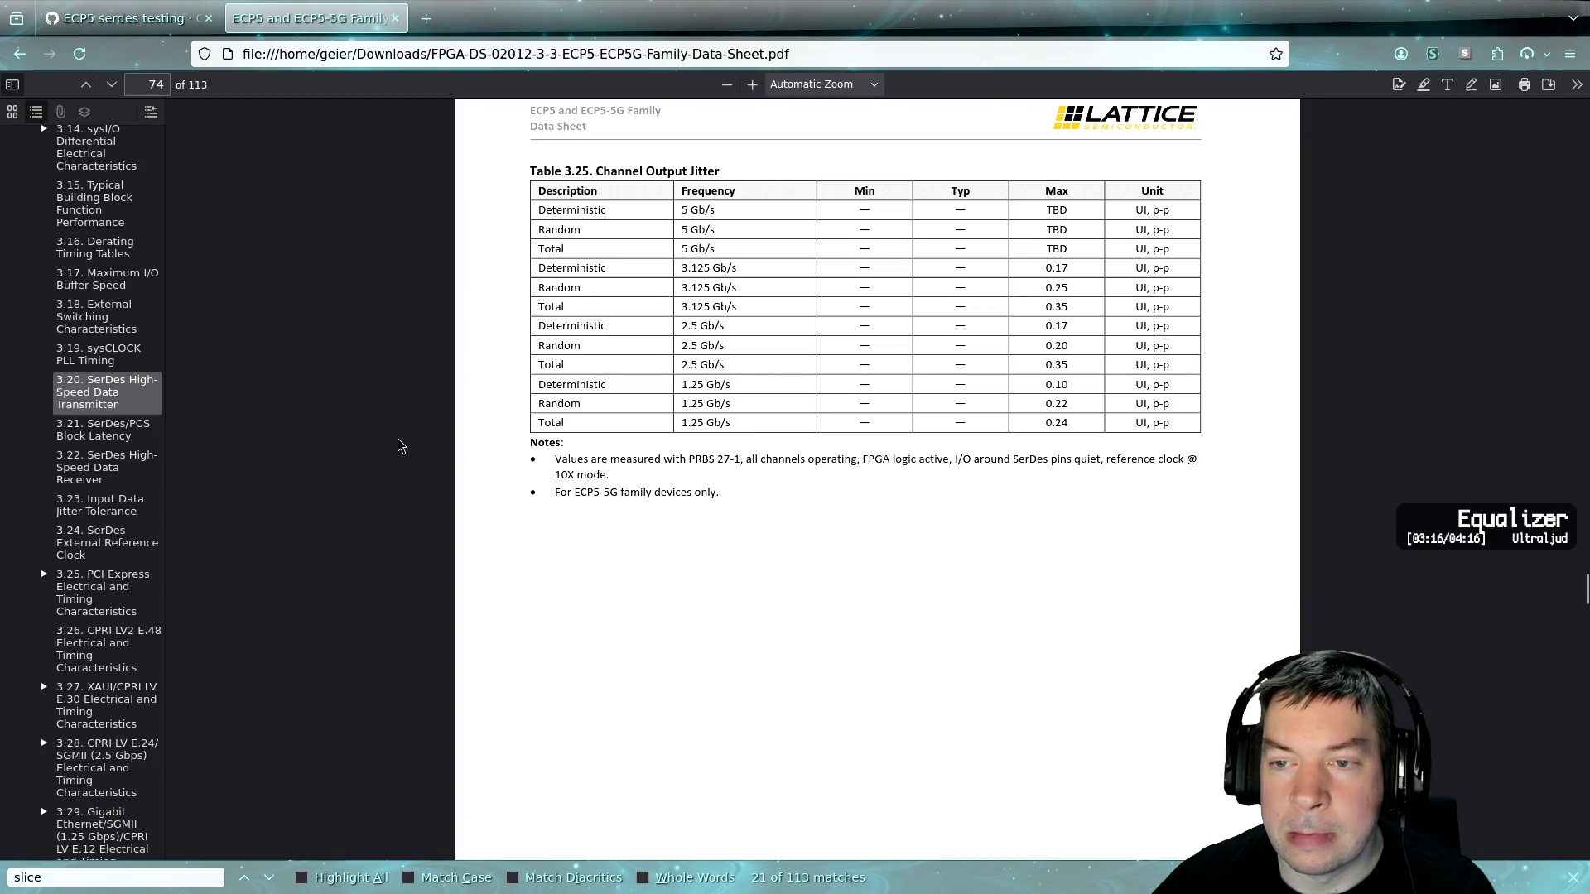
scroll(398, 439, down, 3)
scroll(398, 439, down, 2)
scroll(399, 441, down, 3)
scroll(397, 439, down, 3)
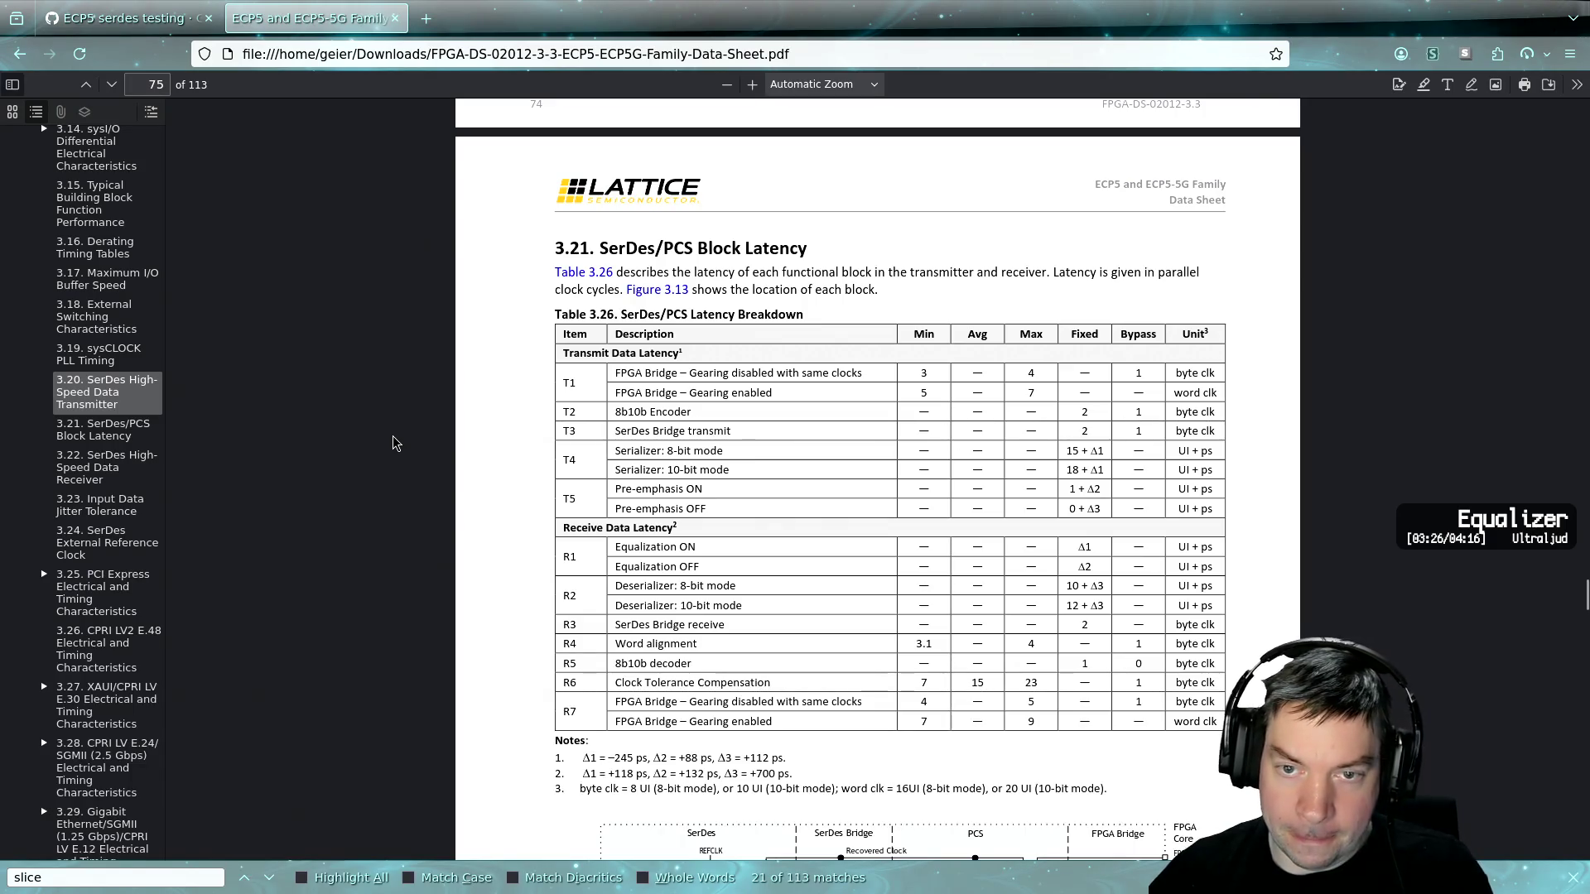
scroll(394, 443, down, 5)
scroll(392, 442, down, 5)
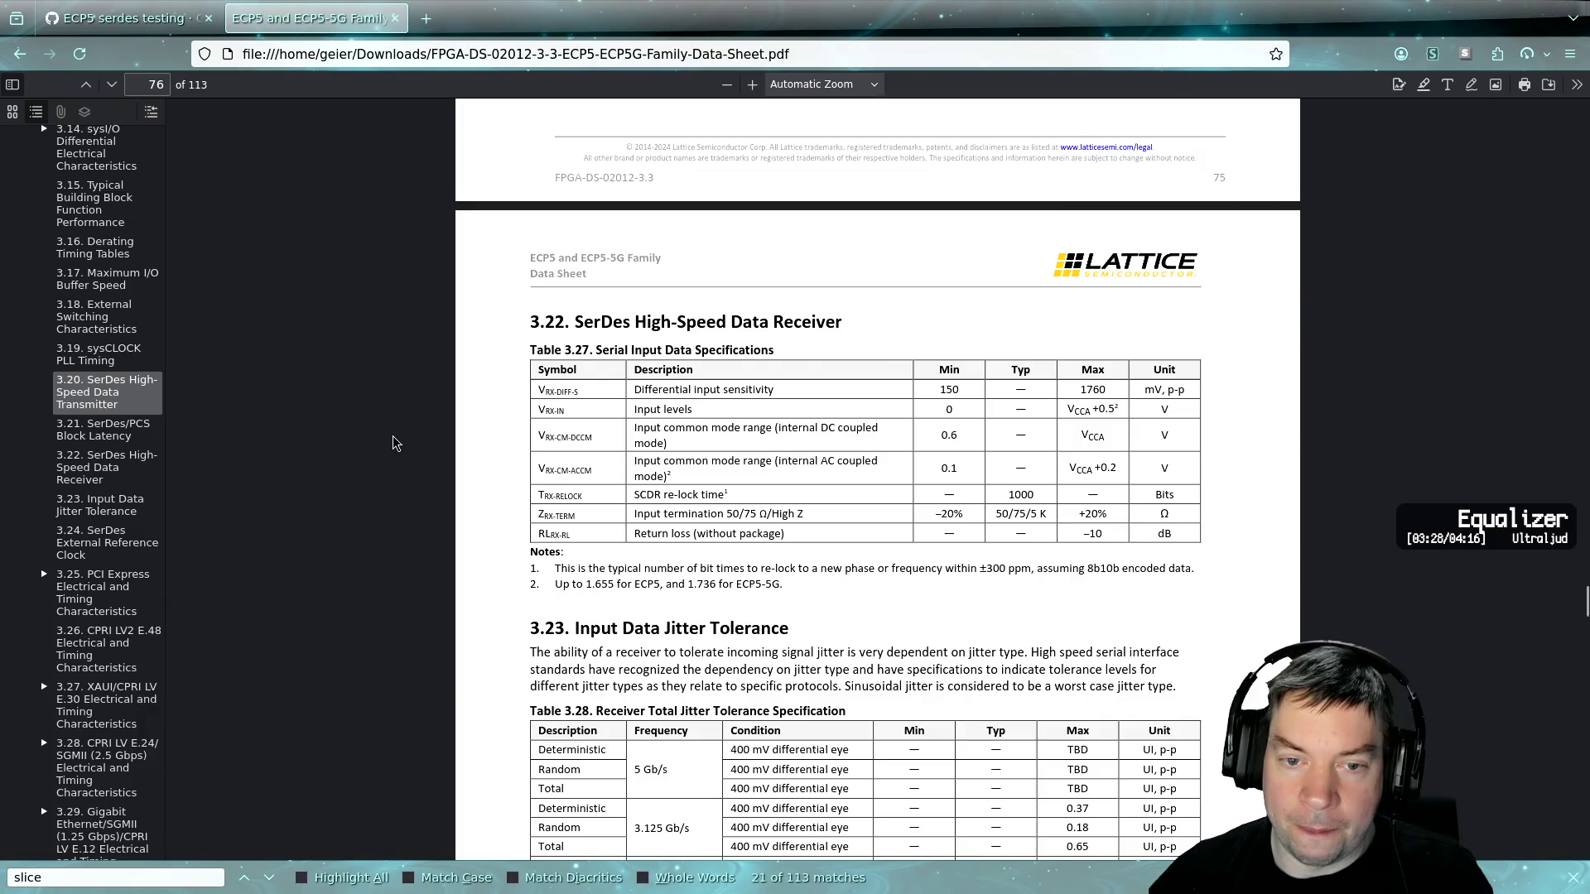
scroll(393, 442, up, 3)
scroll(393, 443, down, 5)
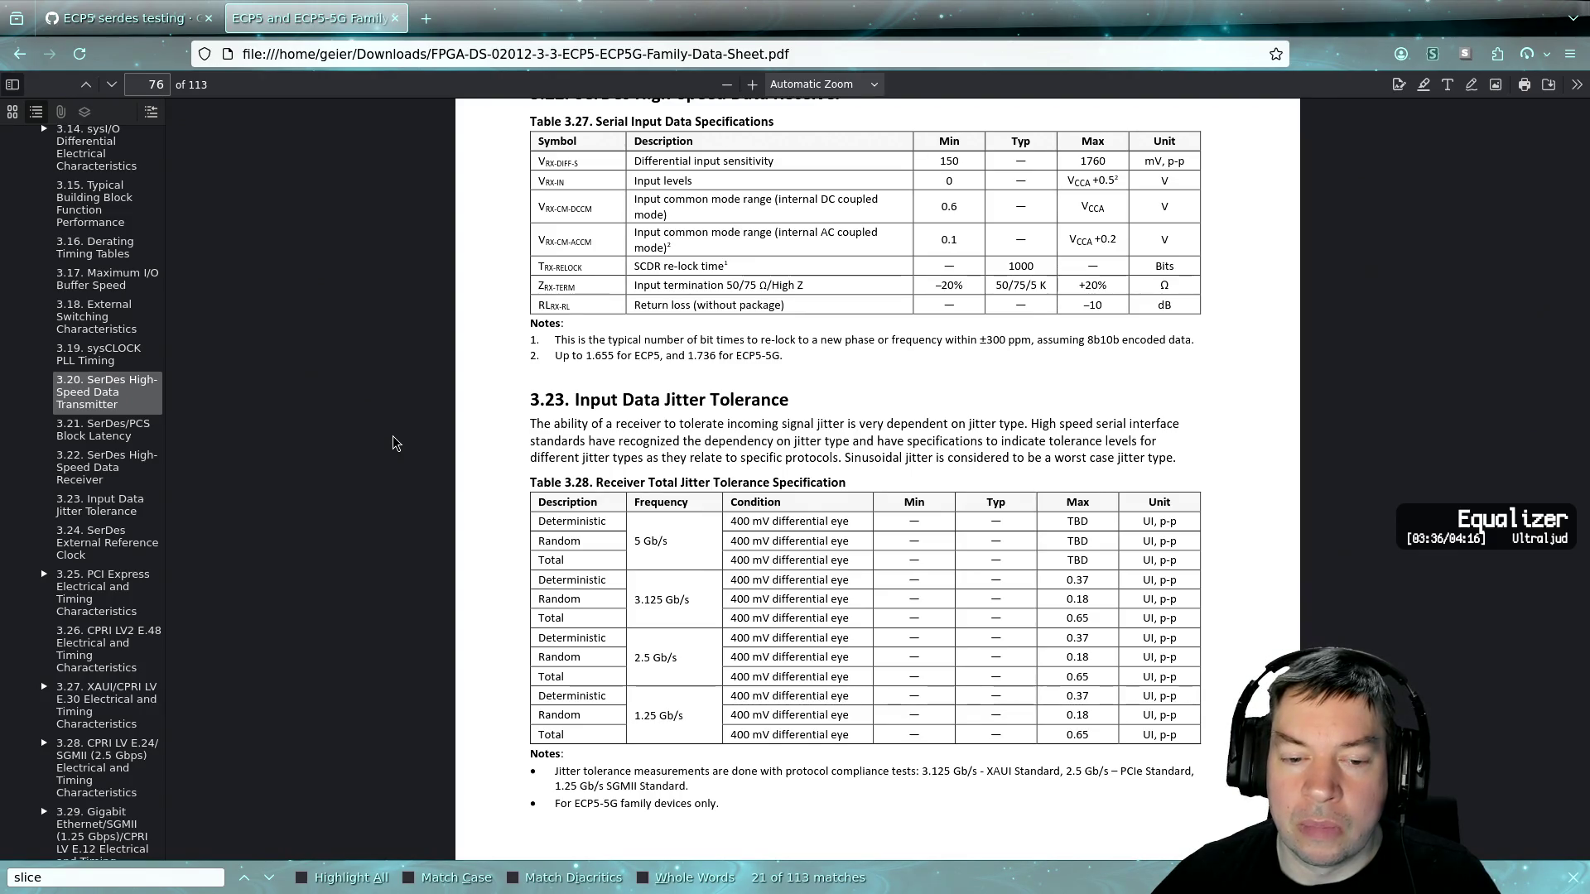
scroll(394, 436, down, 6)
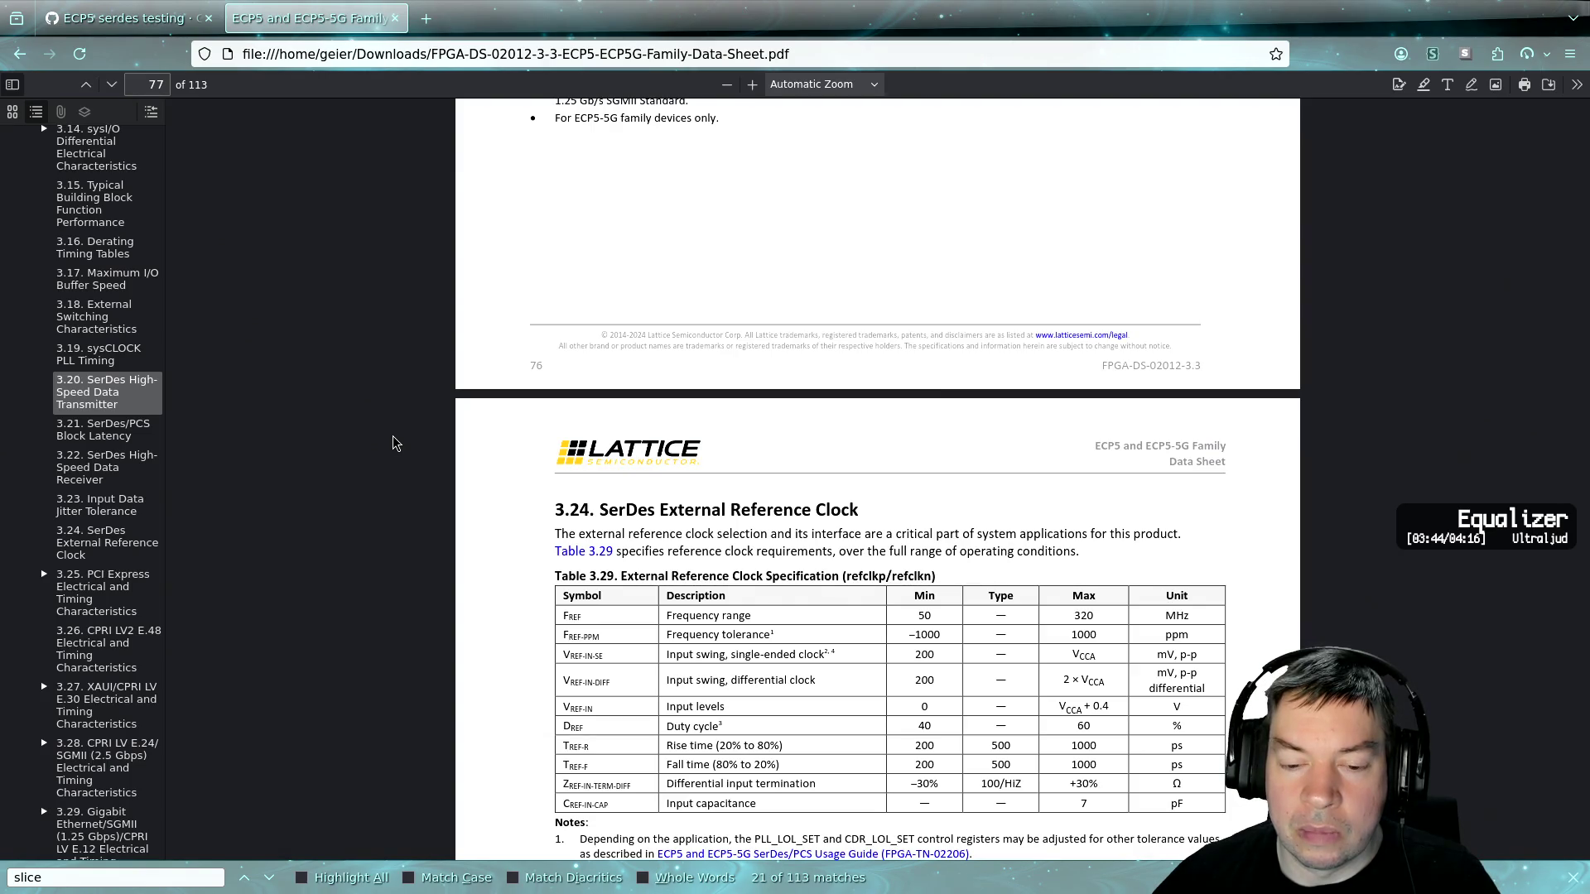
scroll(393, 444, down, 3)
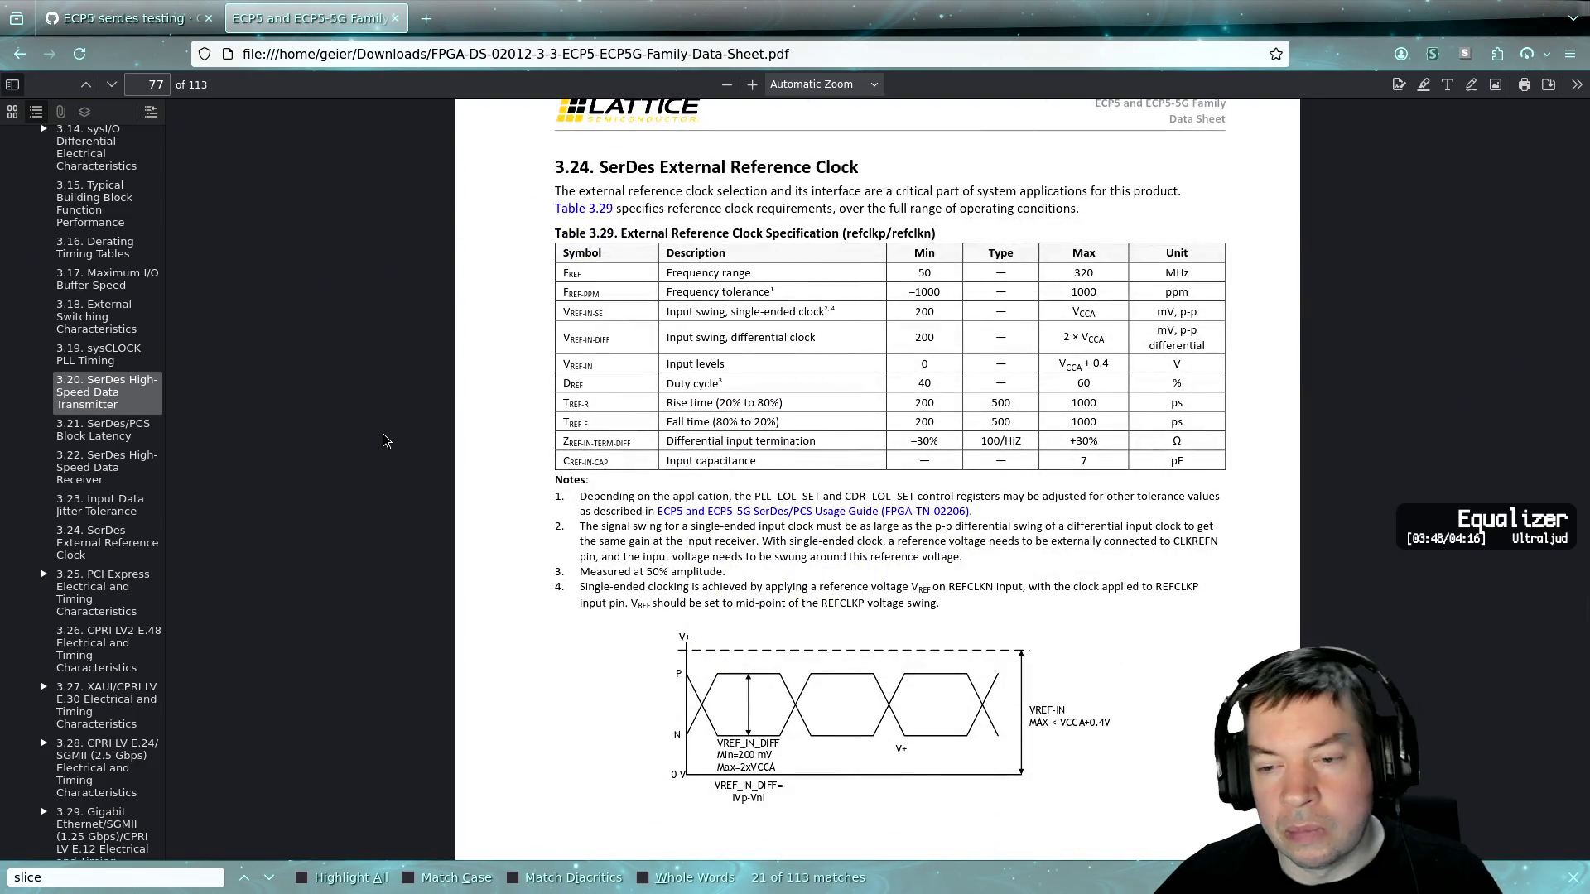
scroll(357, 430, down, 3)
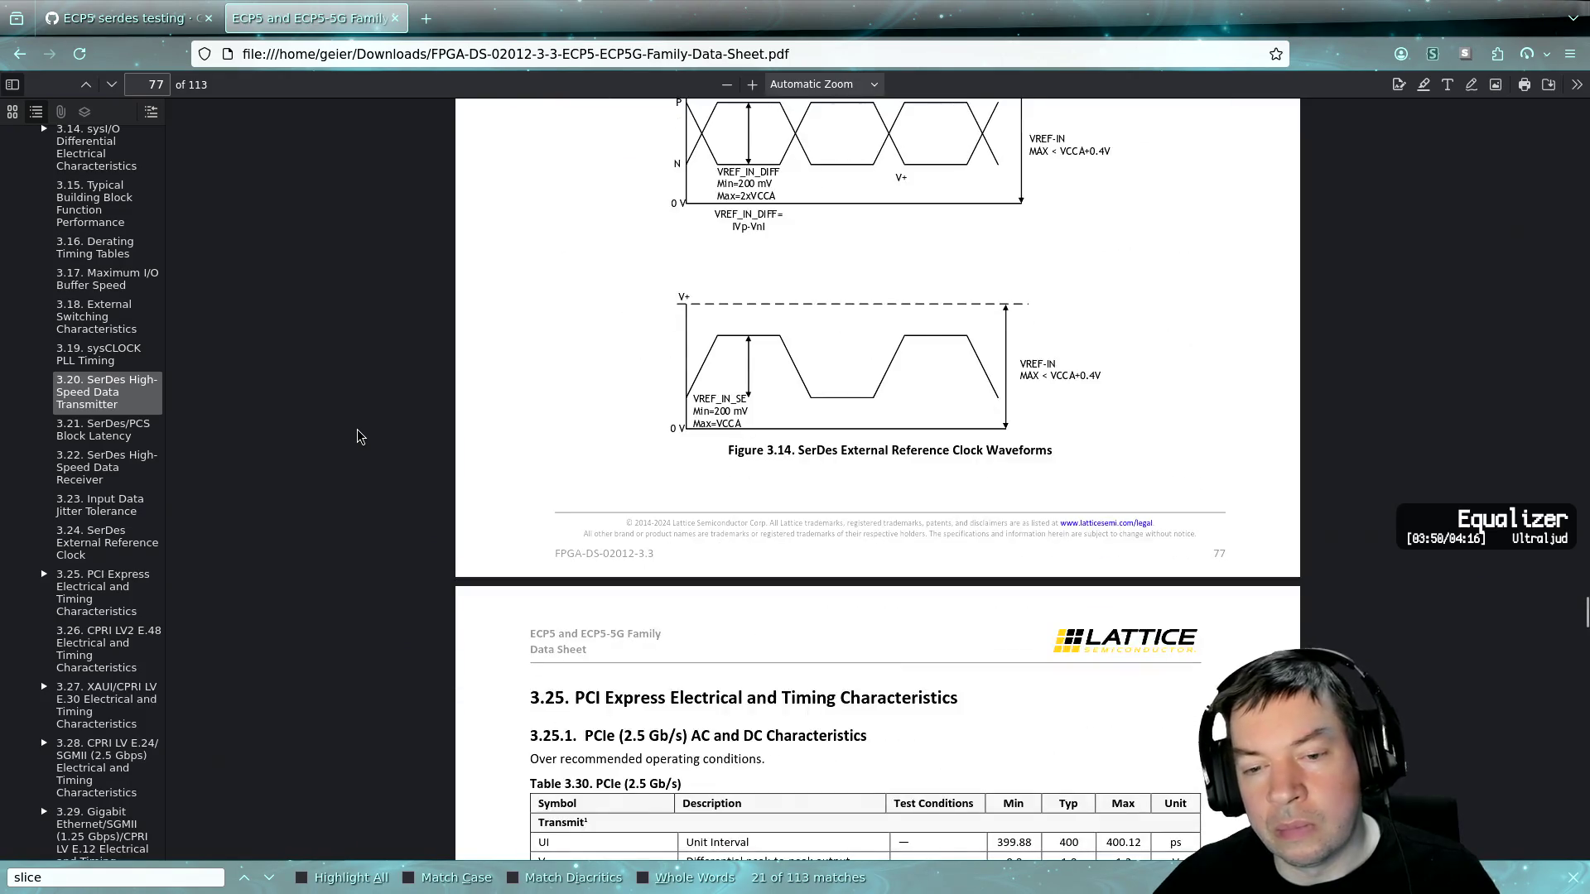
scroll(356, 429, down, 3)
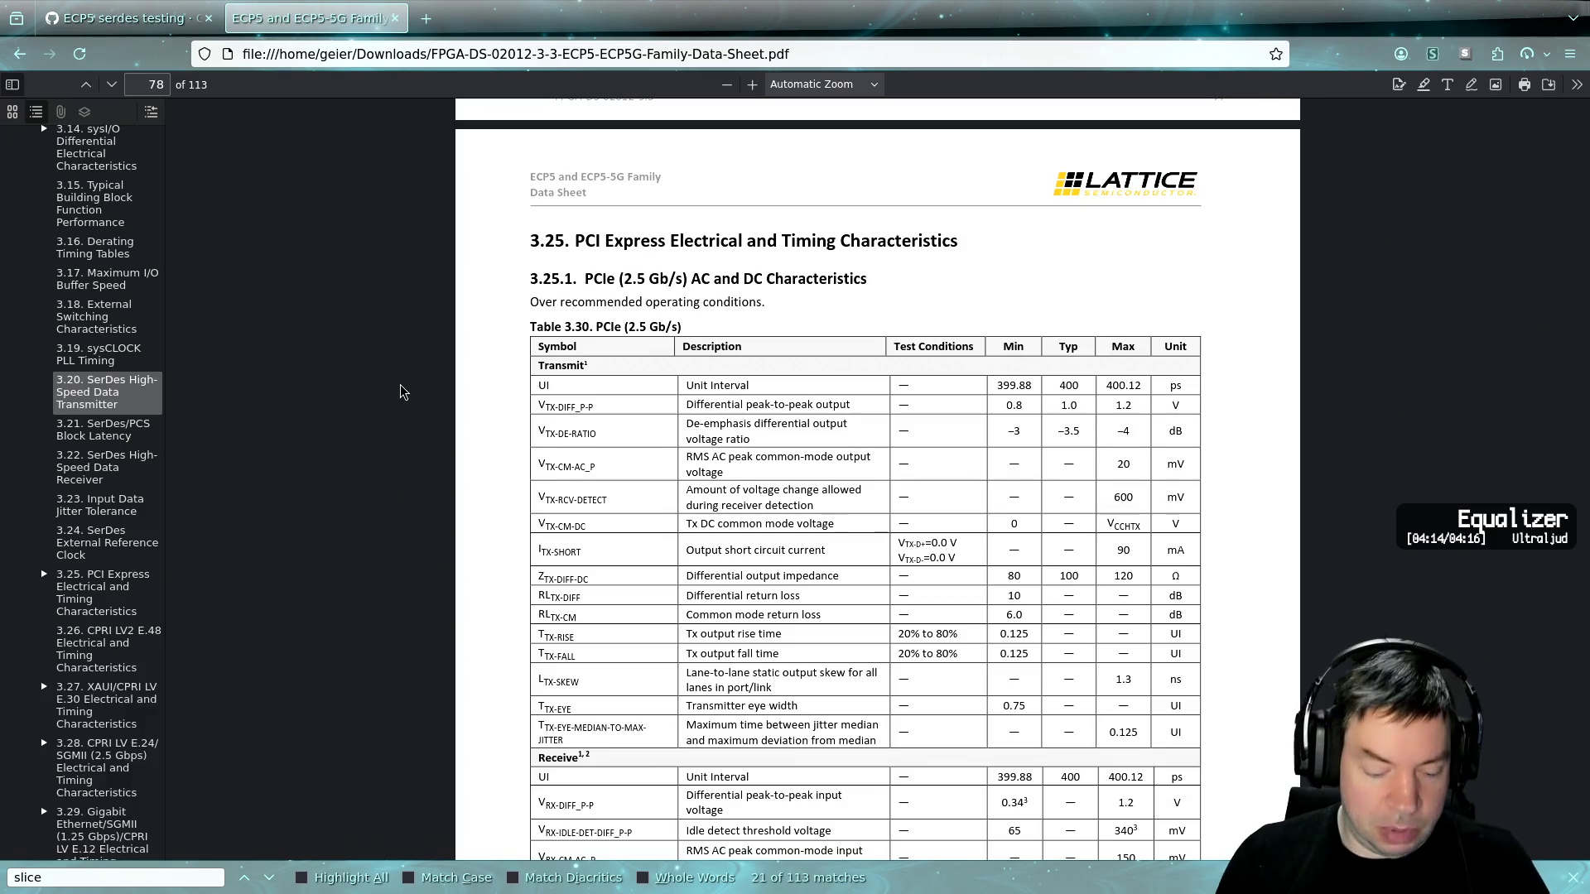
Search Google for 'lattice diamond linux' in a new tab.
key(ctrl+t)
key(ctrl+k)
text(ka)
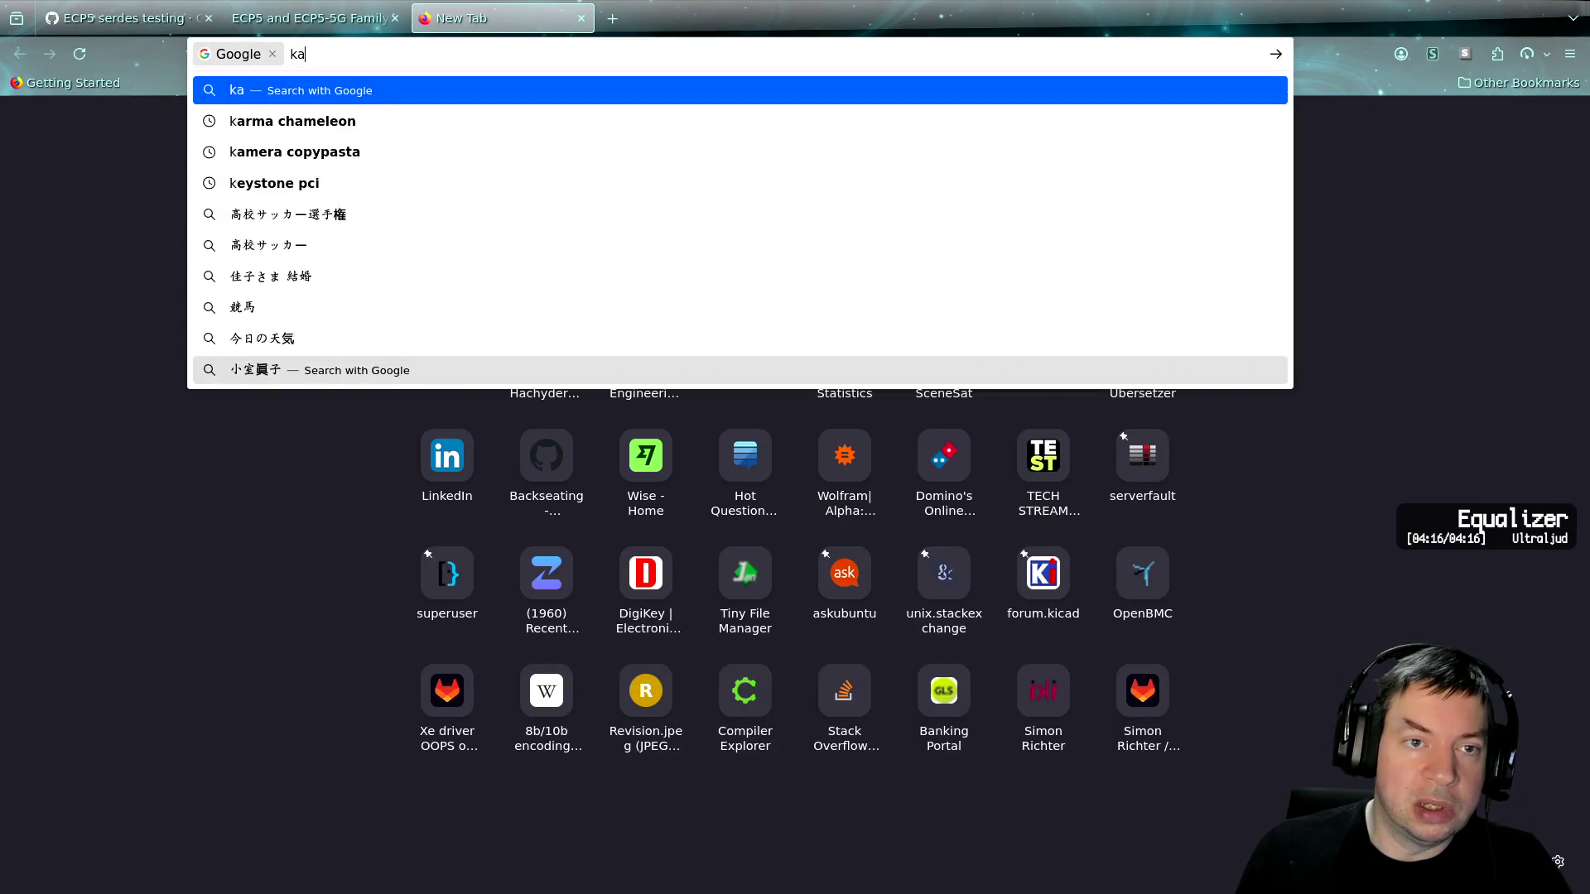
key(BackSpace)
key(BackSpace)
text(lattice diamond linux)
key(Return)
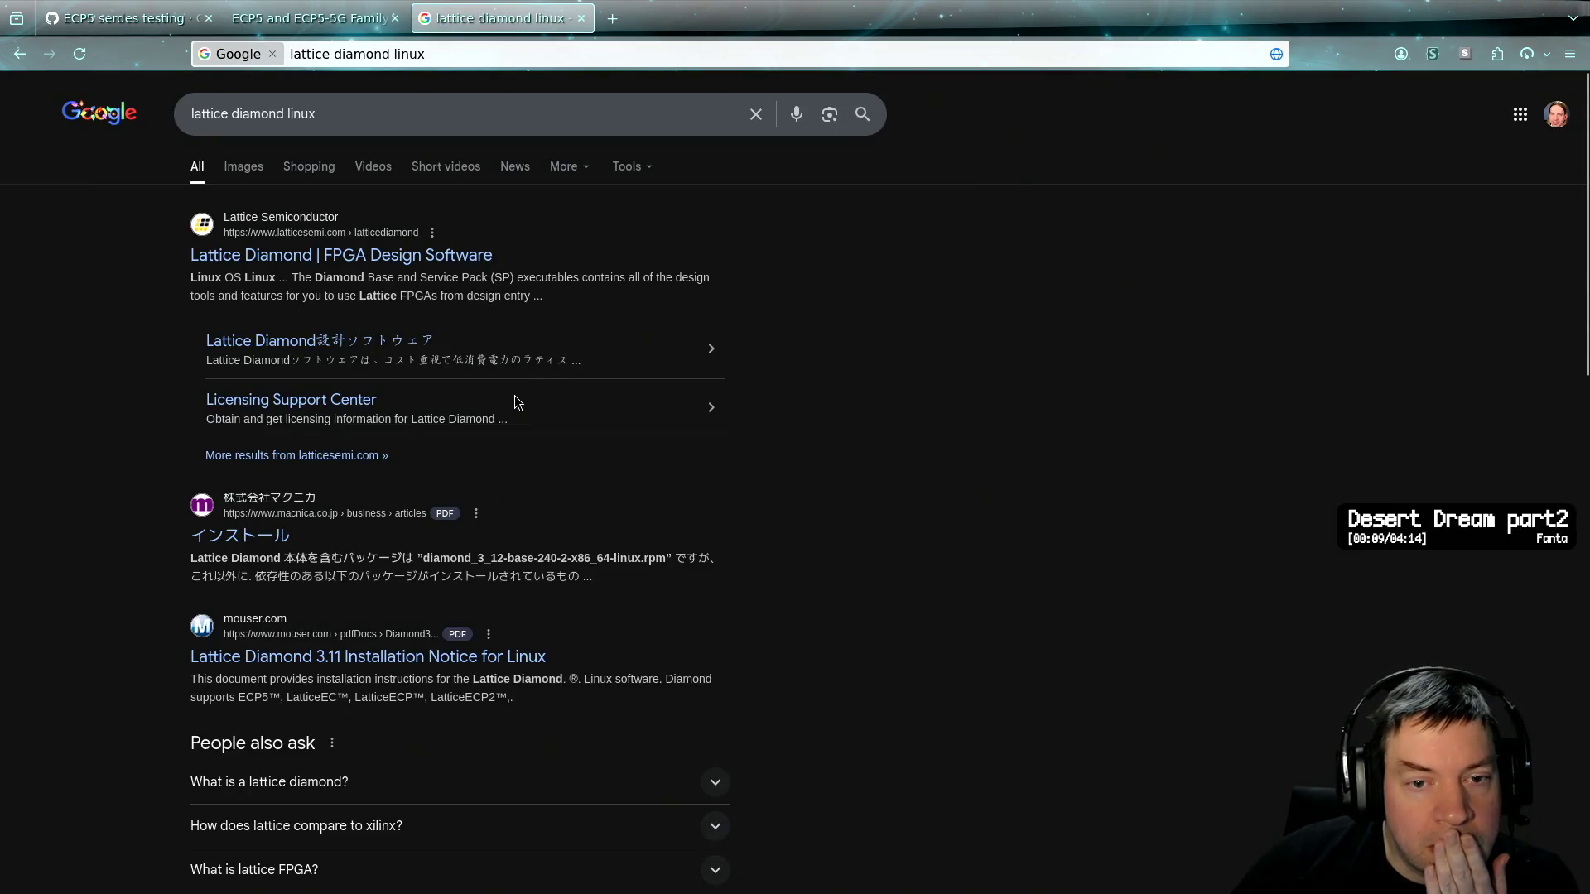
Open the Lattice Diamond Software result in a new tab and switch to it.
middle_click(359, 258)
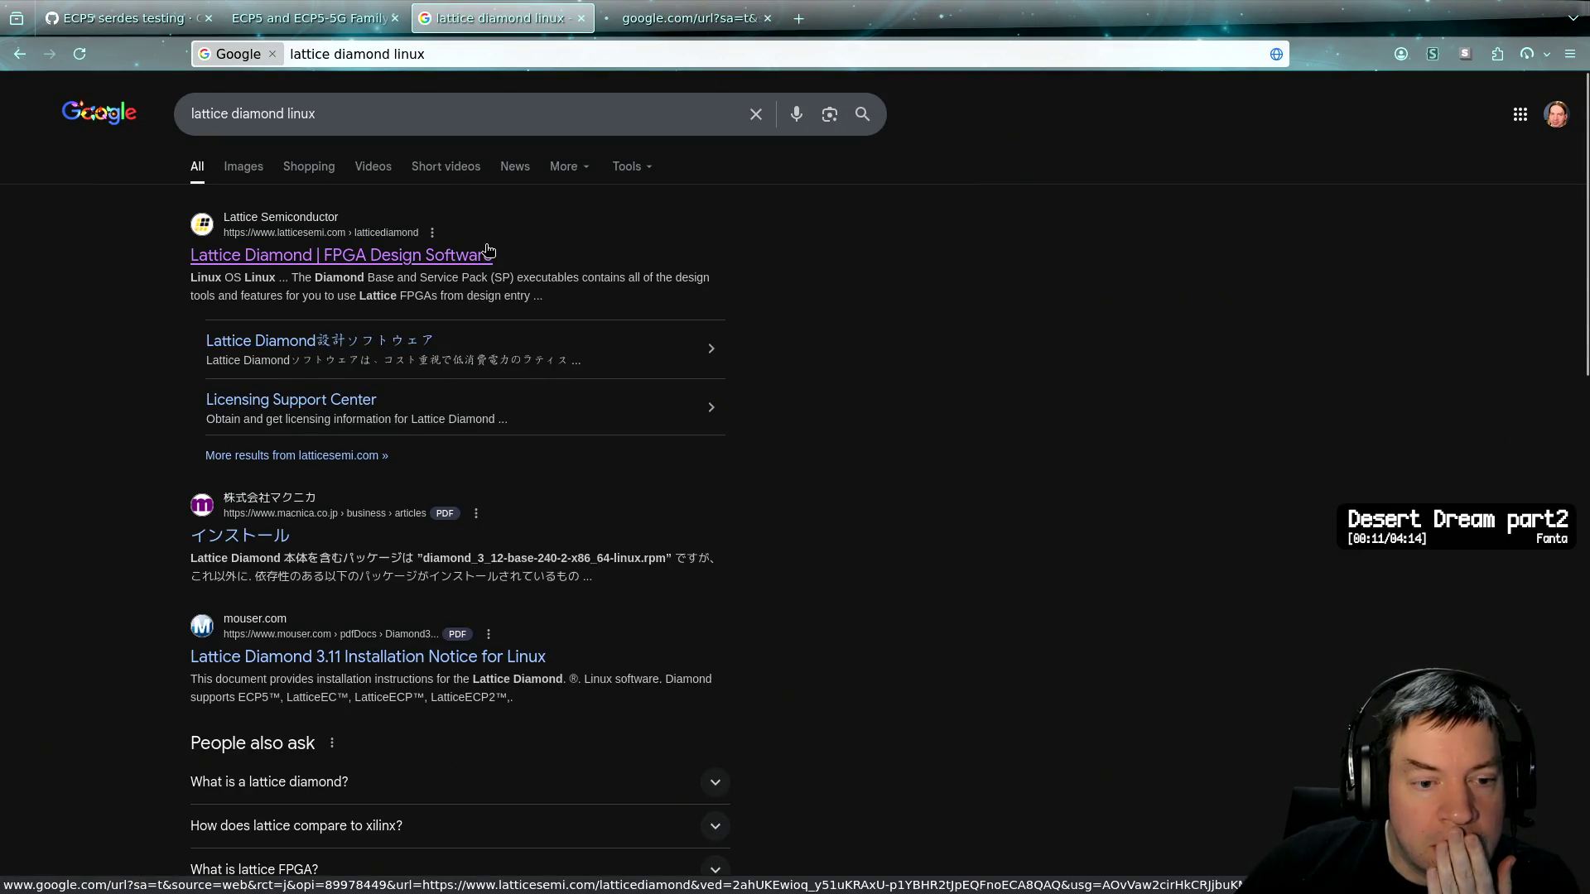
click(643, 19)
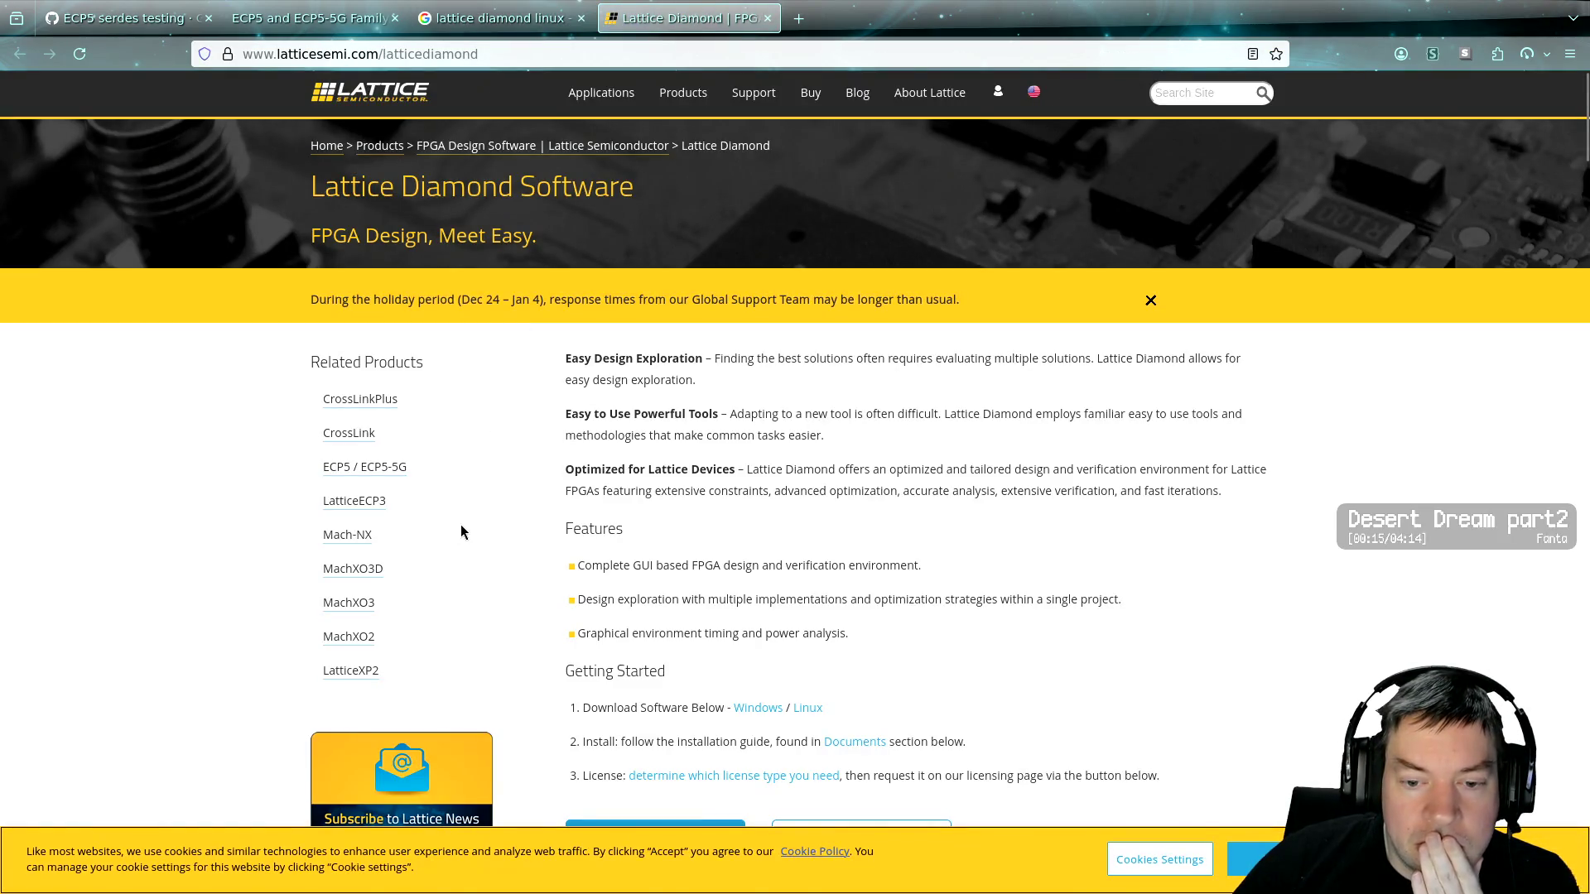
scroll(490, 535, down, 2)
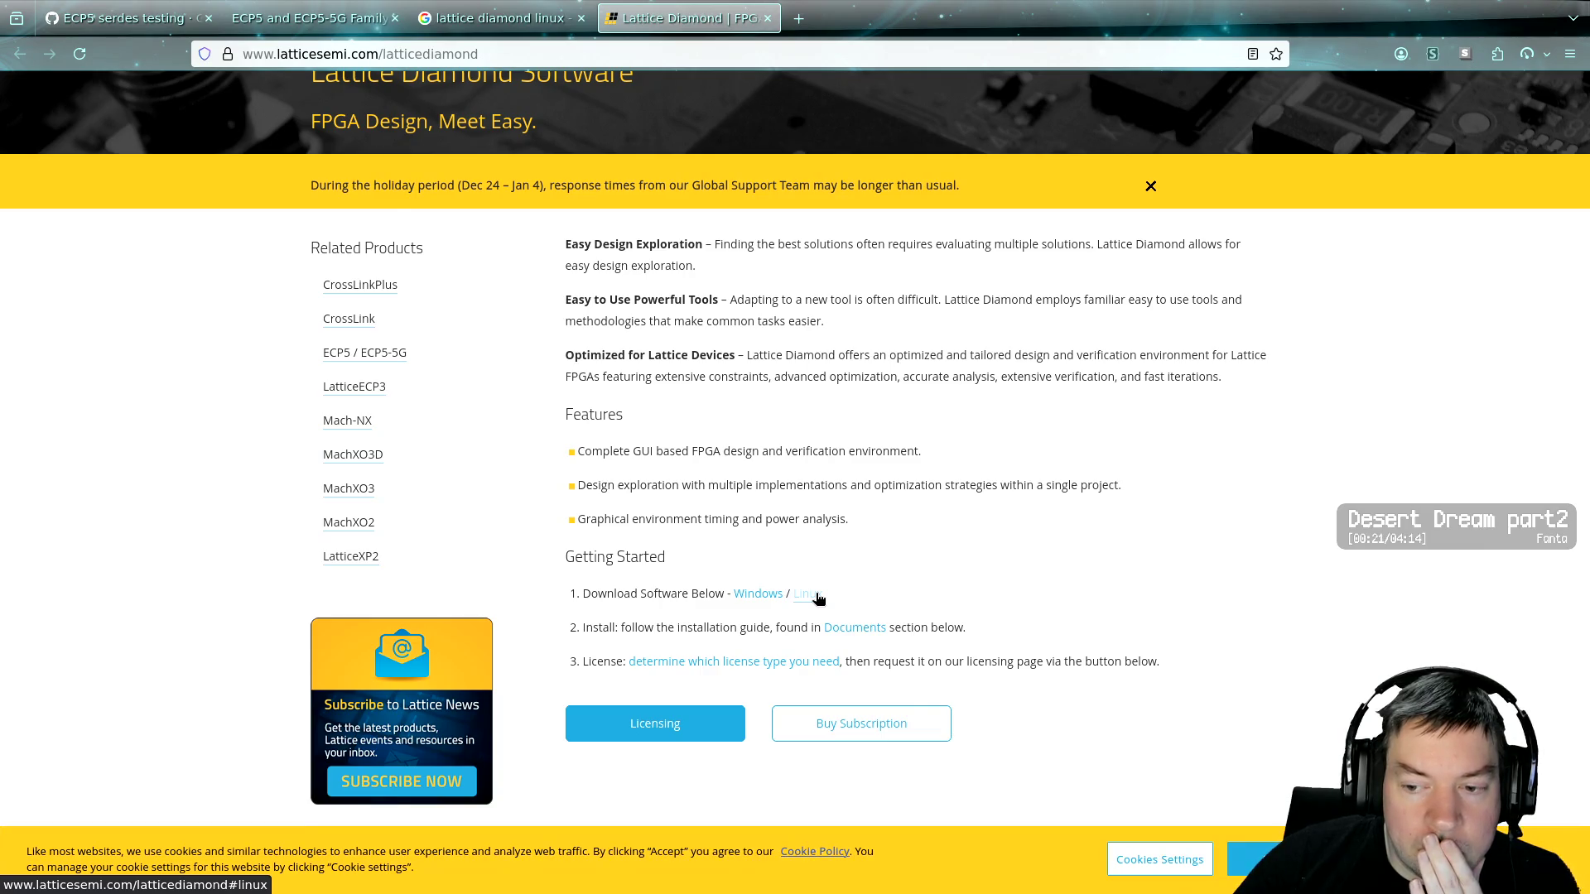
Follow the Linux Diamond download to the sign-in page and go to Create Account.
click(808, 593)
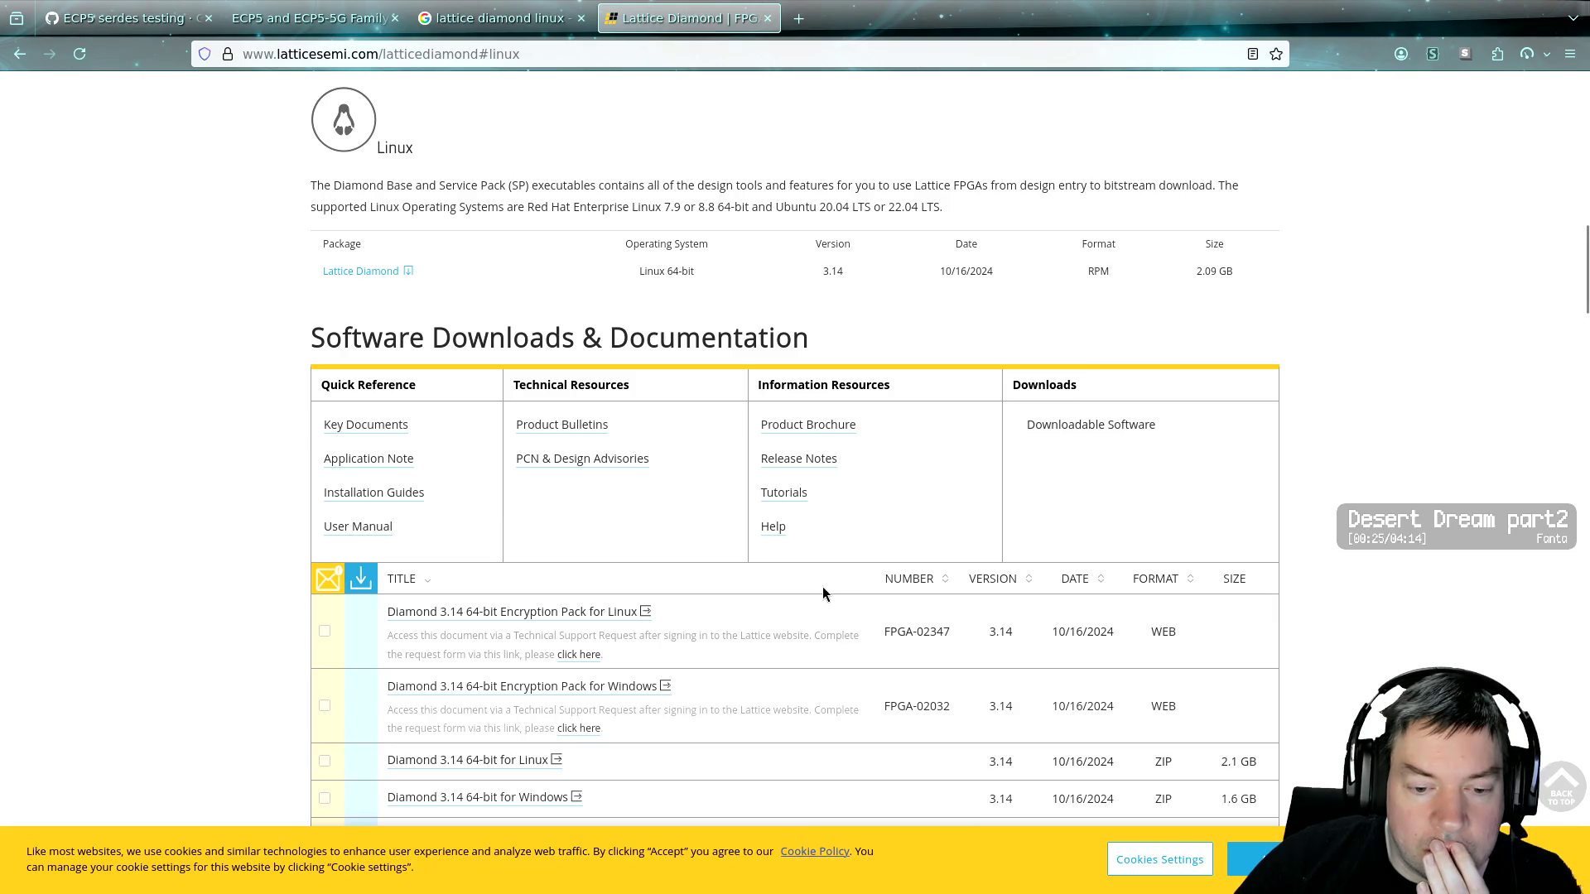
scroll(822, 594, down, 2)
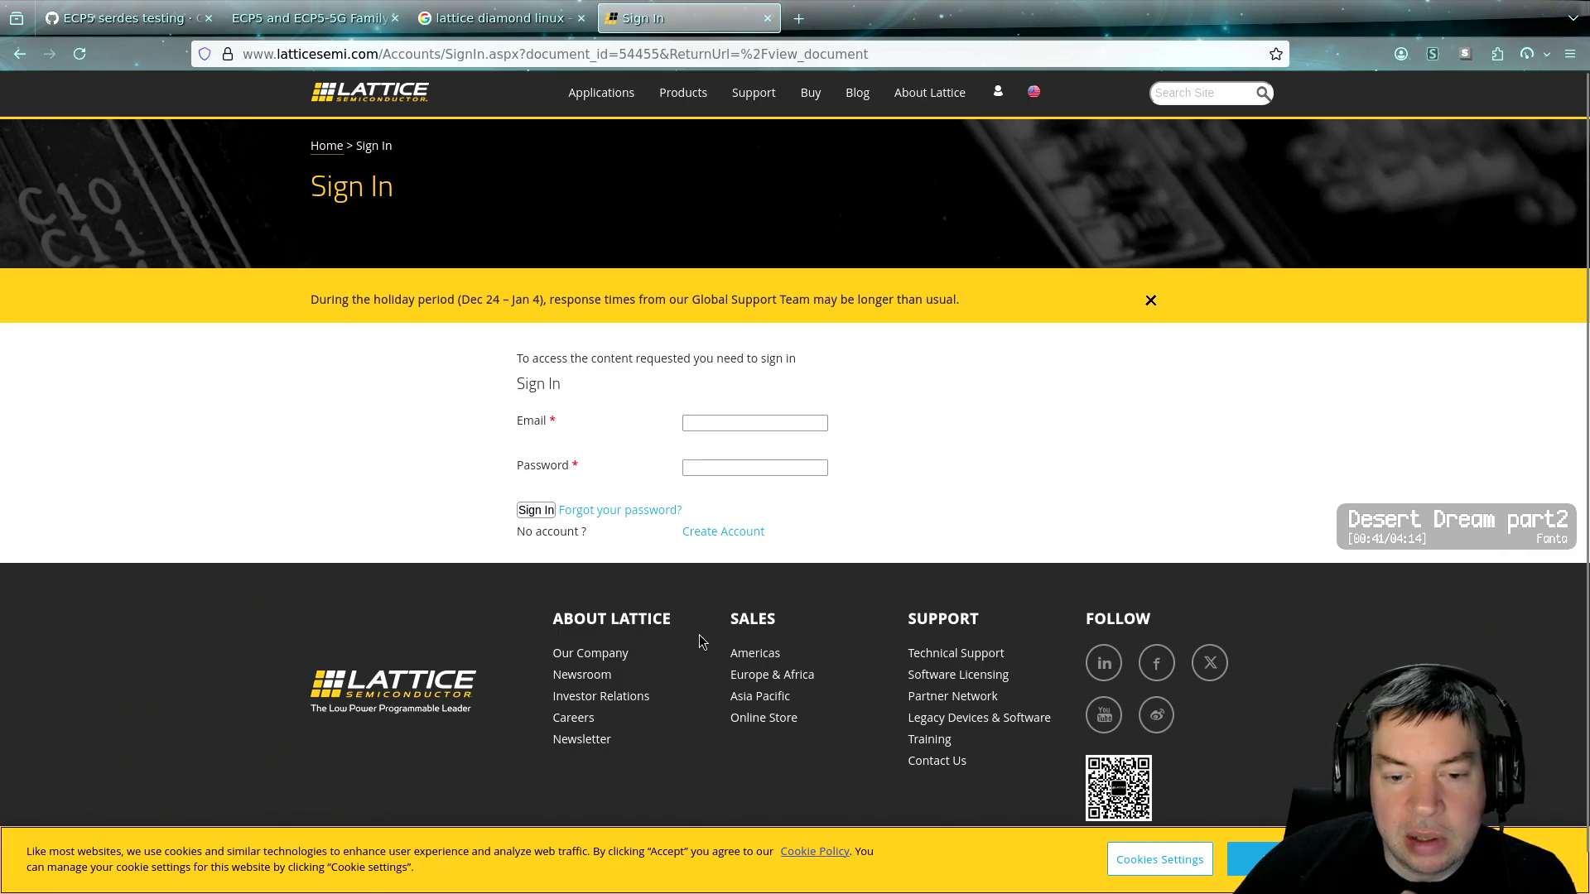
click(727, 532)
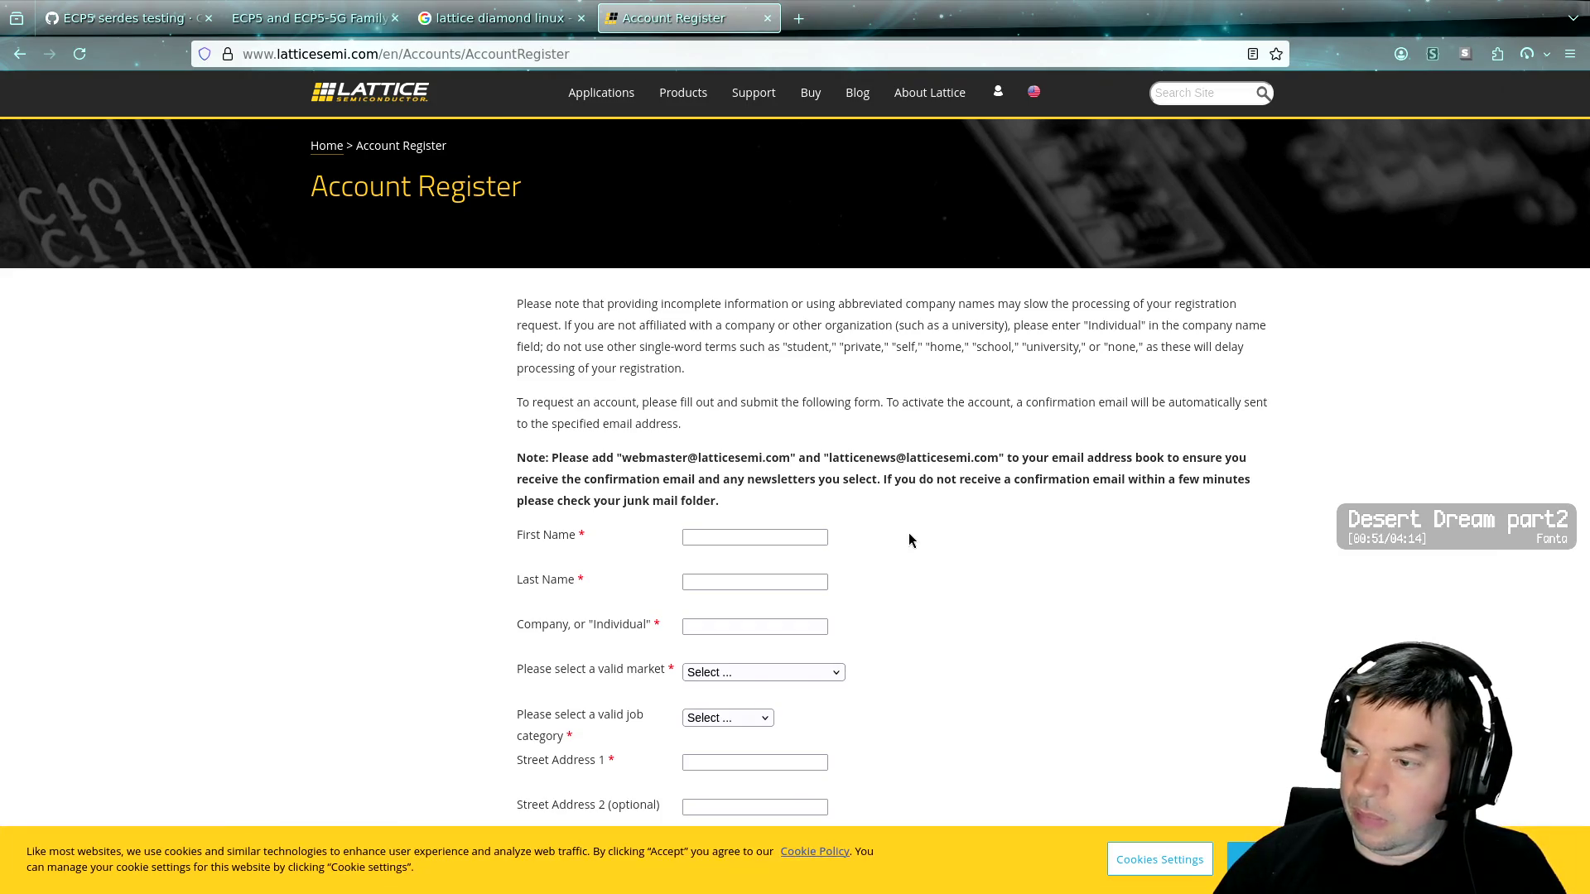
Switch back to the xpdf window showing the SerDes register tables.
key(alt+Tab)
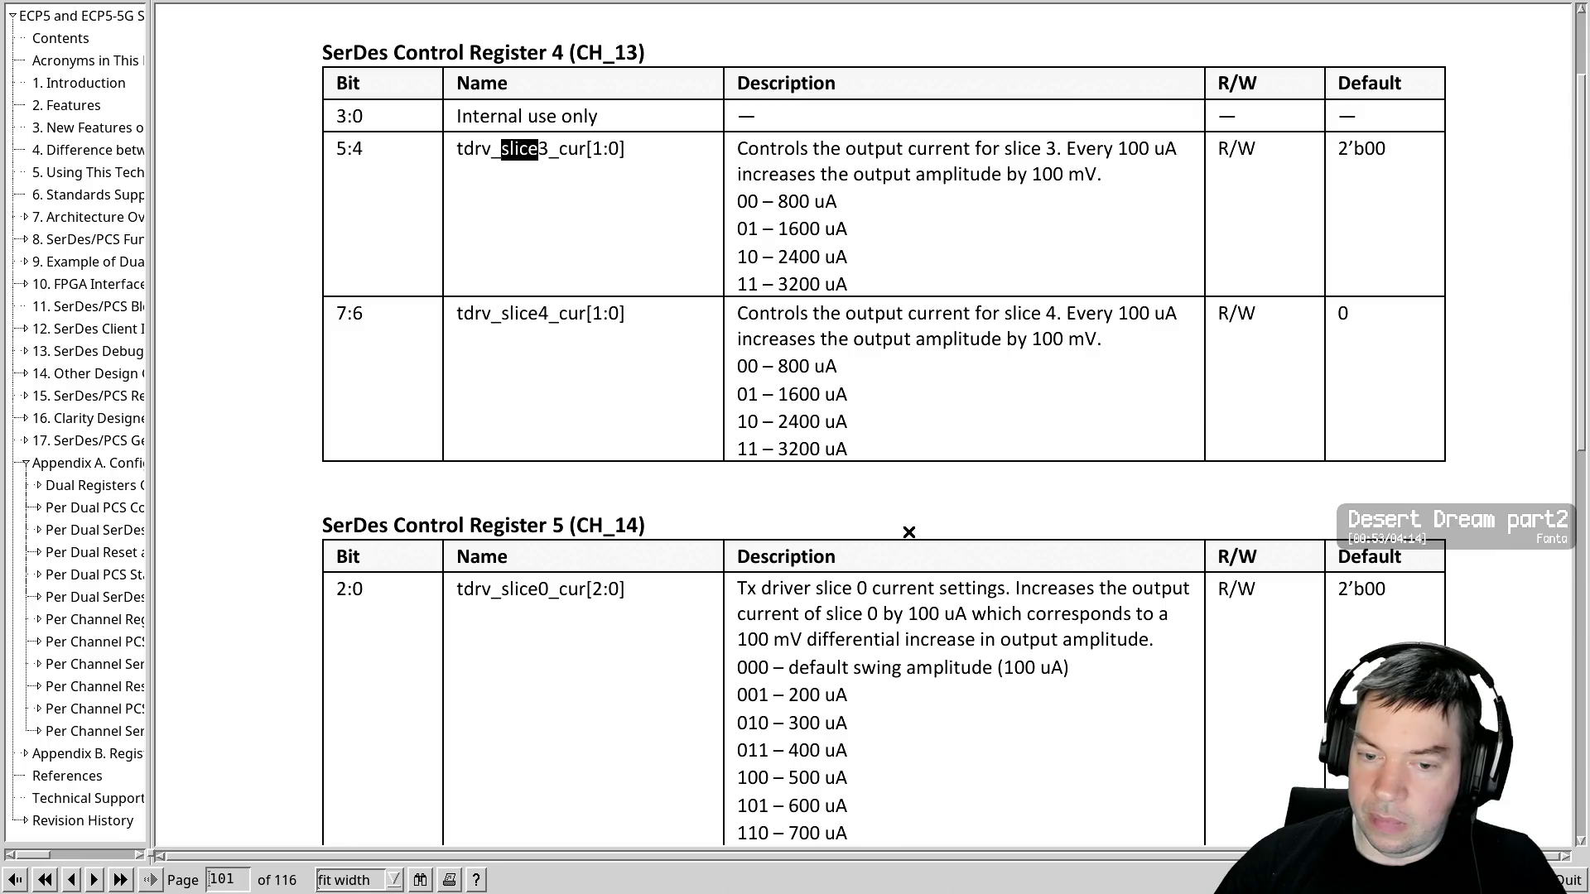
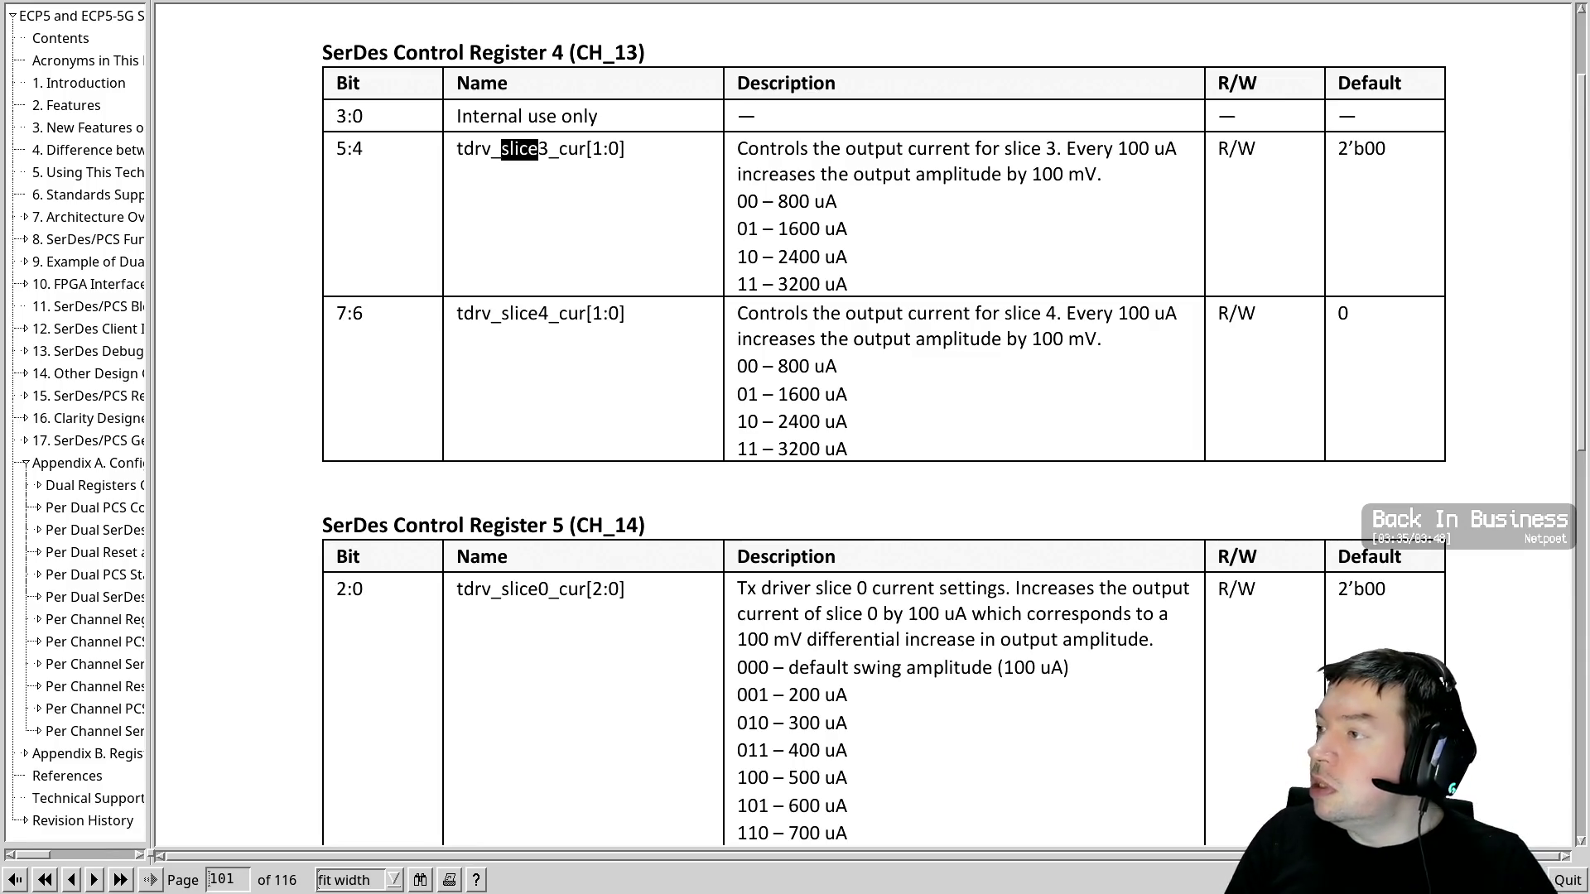
Confirm the Diamond zip download finished in Firefox's Downloads panel, then return to the terminal.
key(alt+Tab)
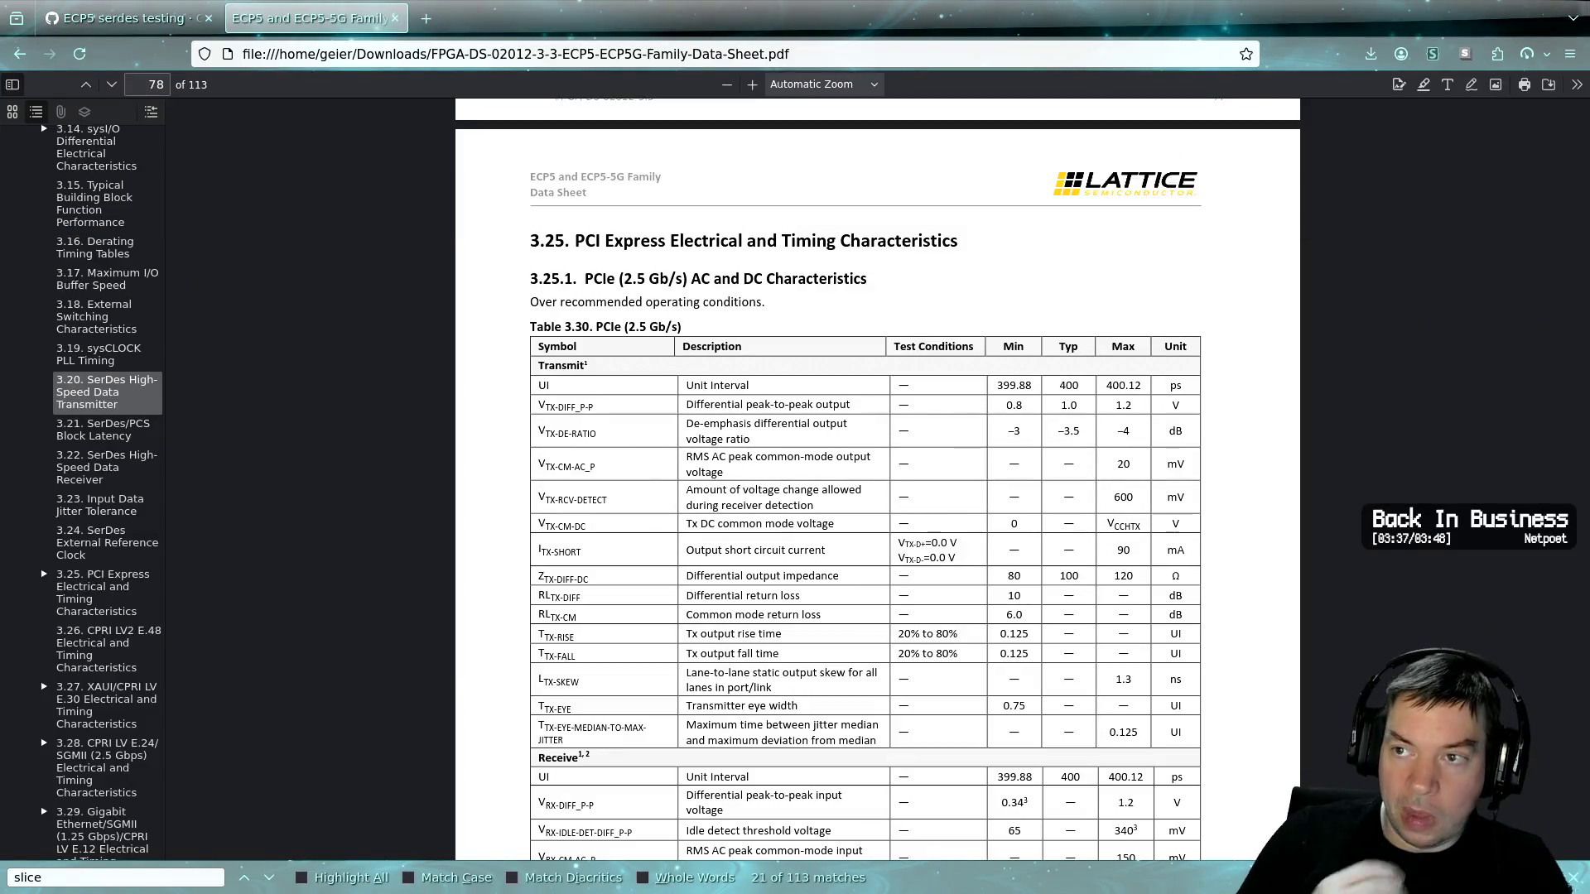
click(1371, 55)
click(1366, 211)
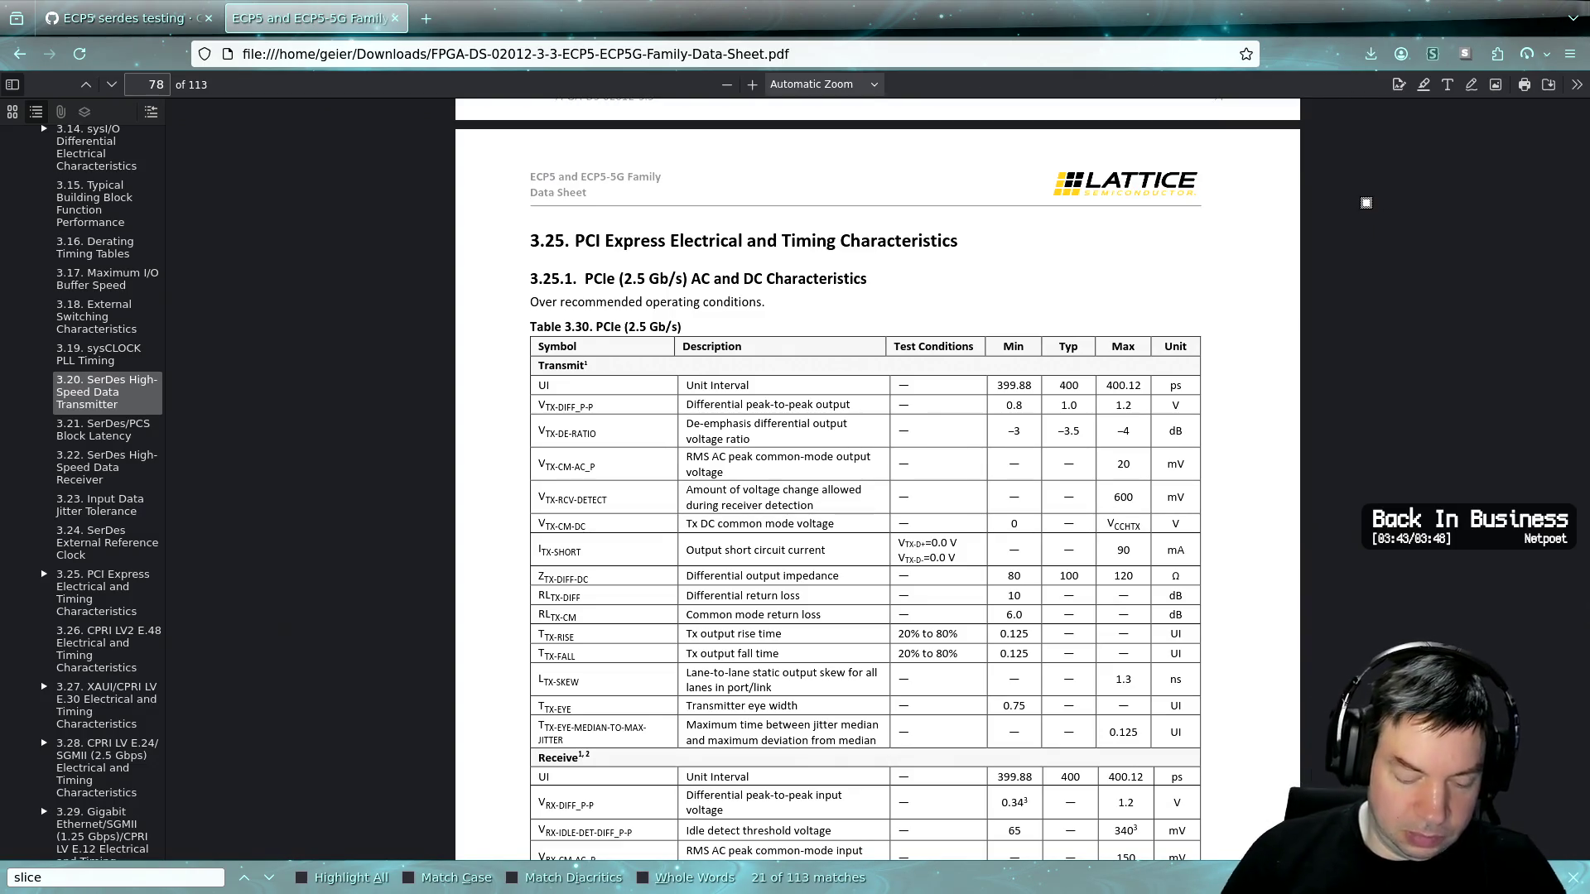
key(alt+Tab)
text(unzip -t Dow)
Run unzip -t on Downloads/3.14.0.75.2_Diamond_lin.zip after checking the file name in Firefox.
key(Tab)
text(Di)
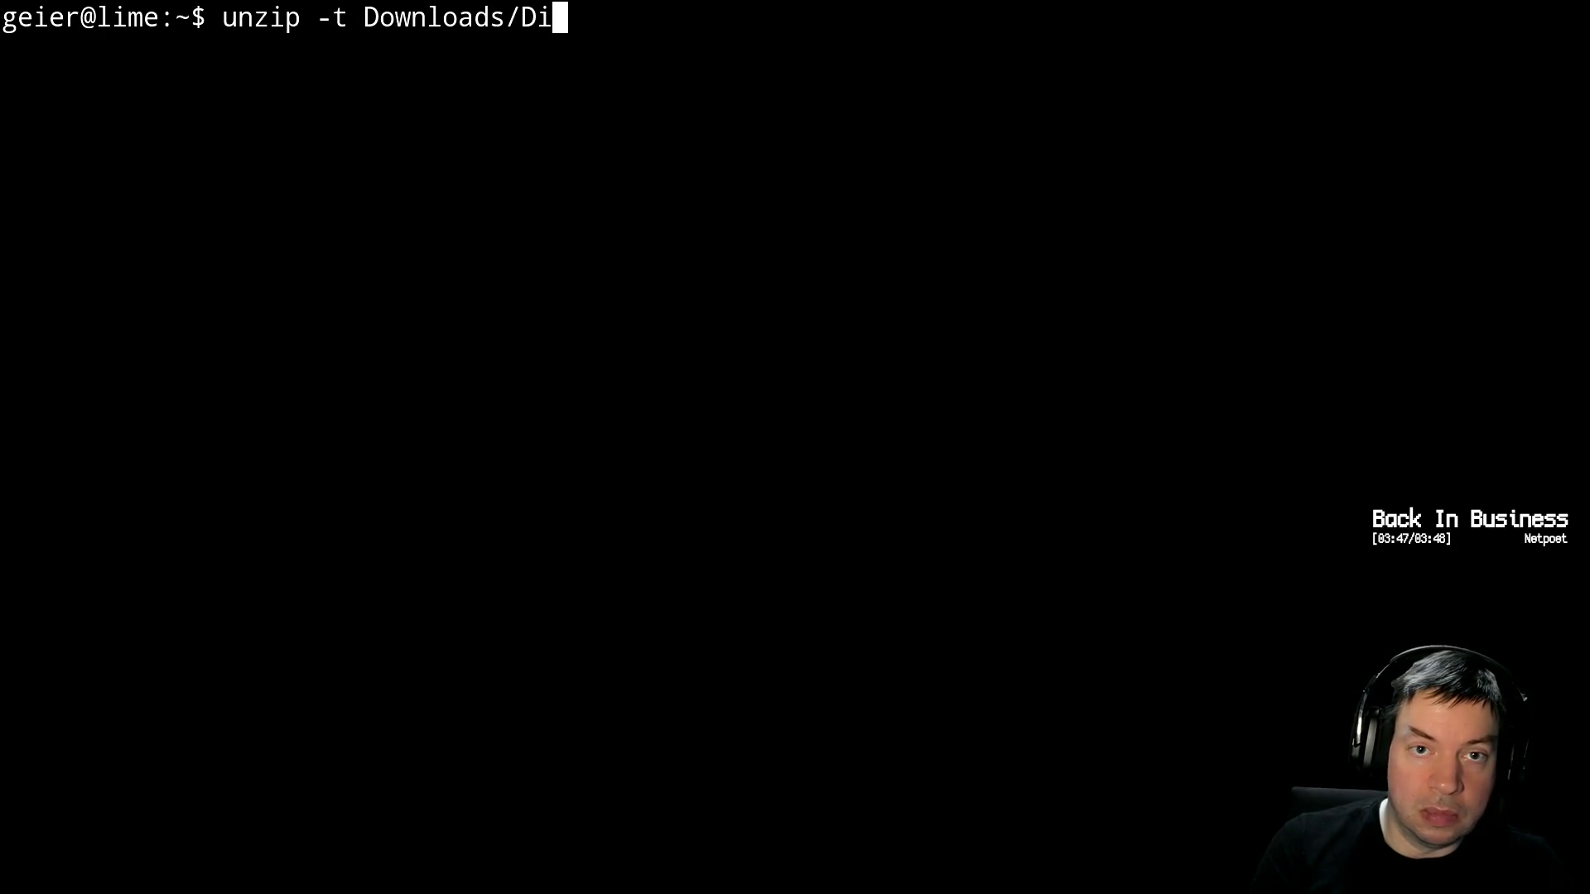
key(BackSpace)
key(BackSpace)
text(La)
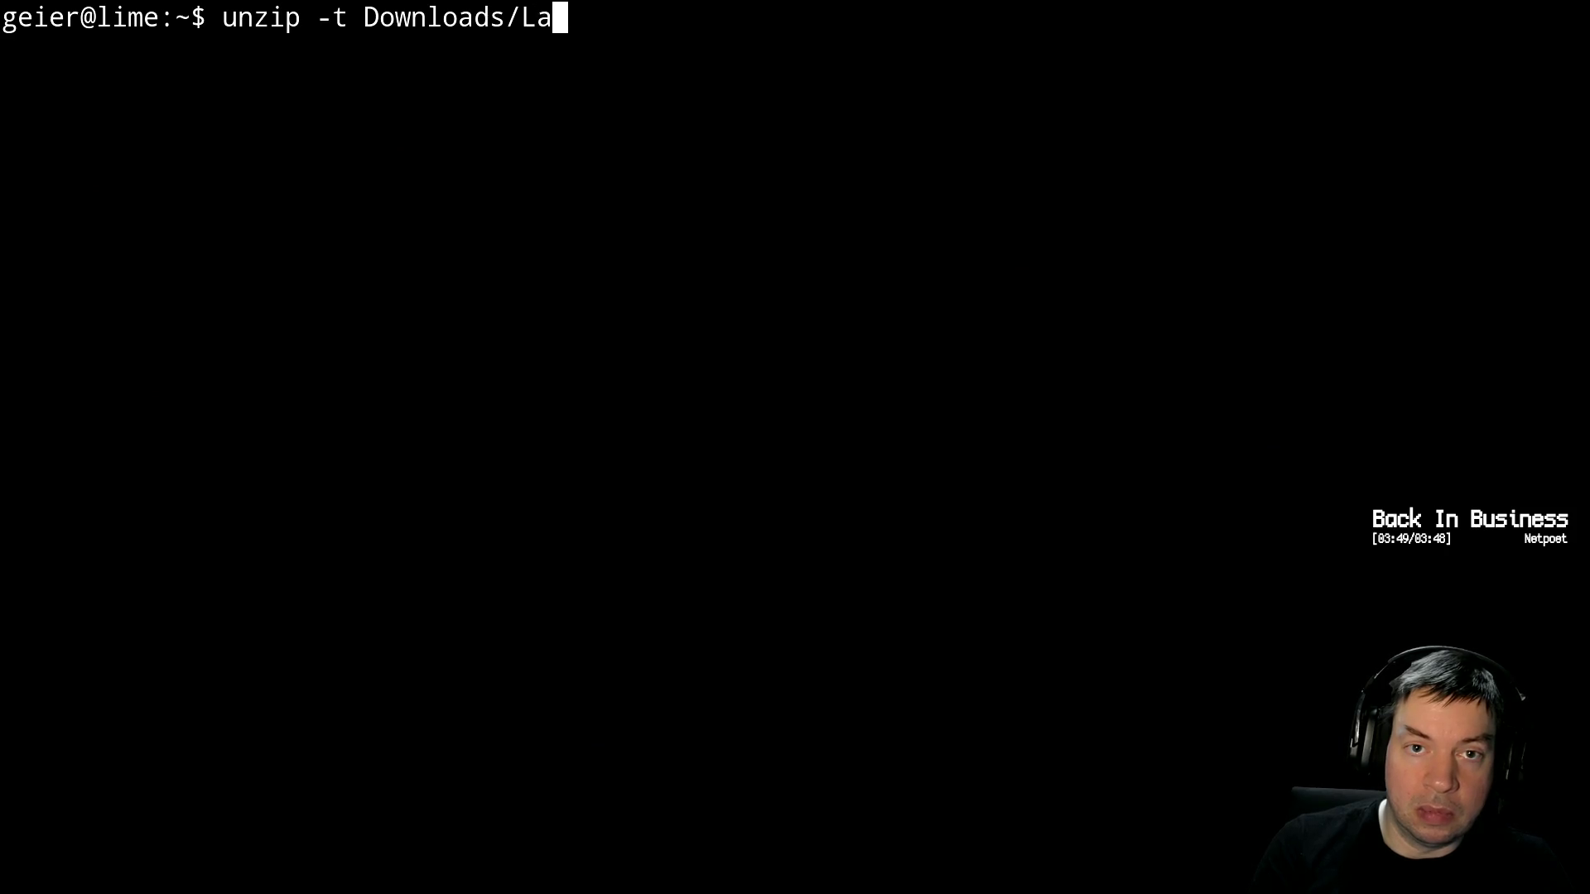
key(BackSpace)
key(BackSpace)
key(alt+Tab)
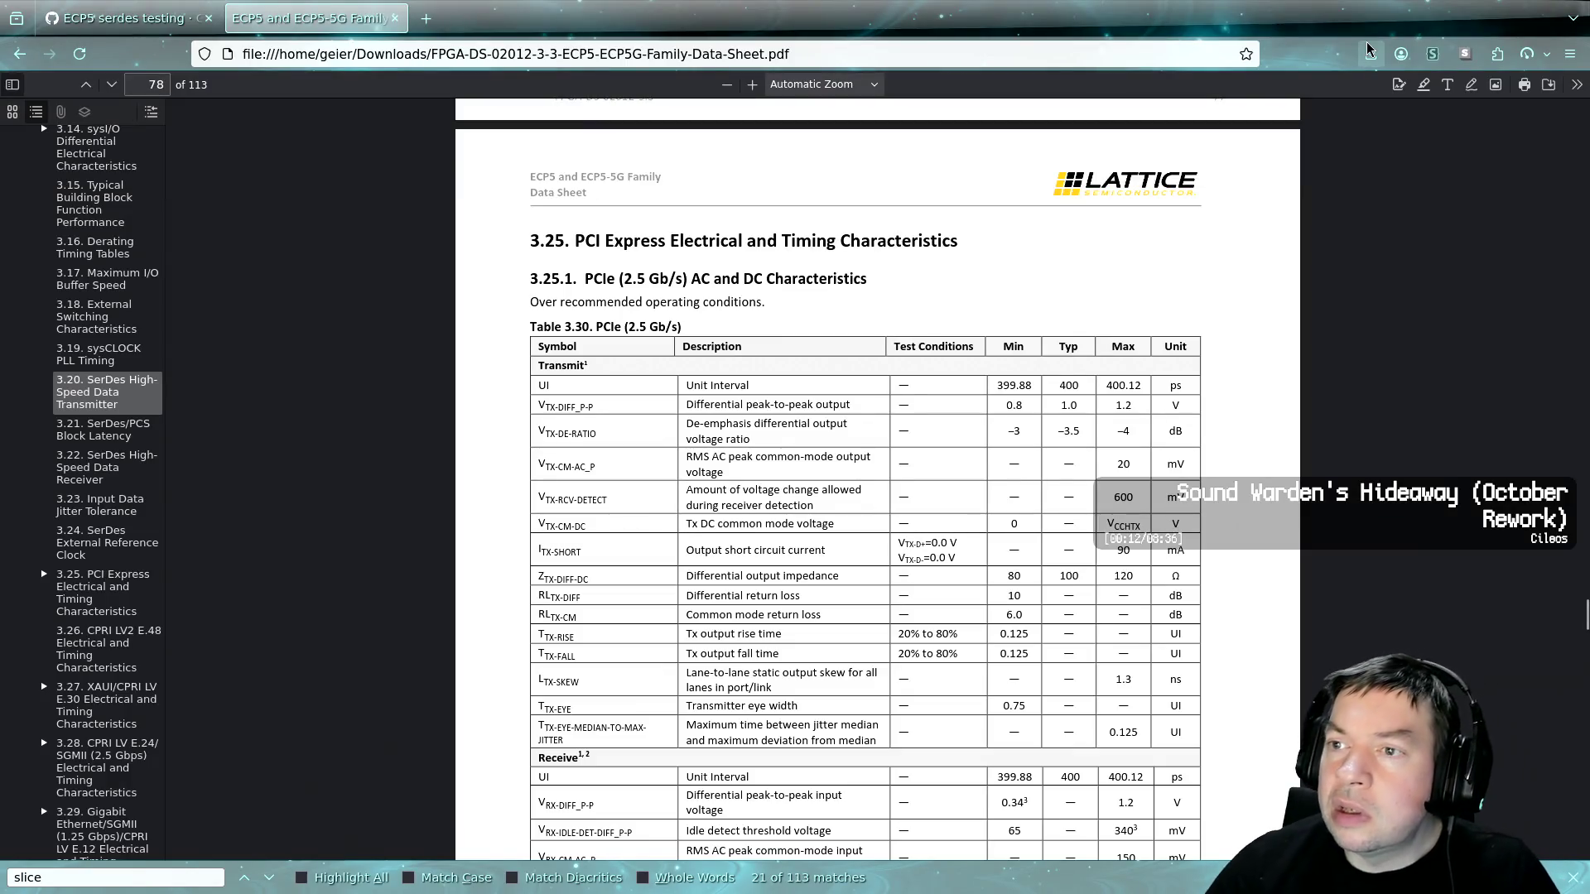
click(1370, 53)
key(Escape)
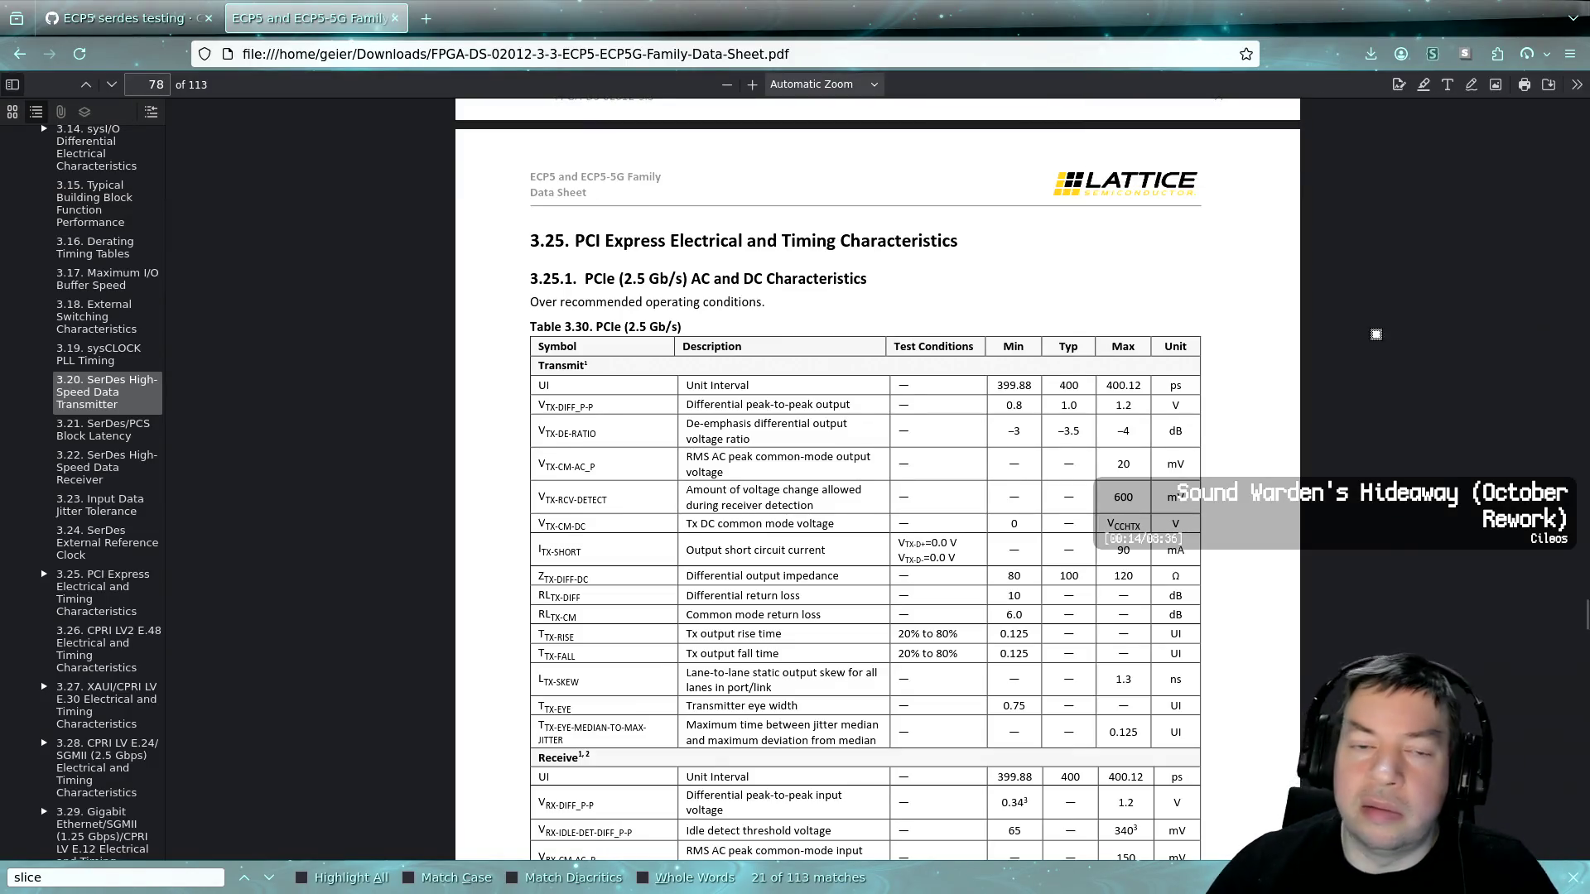
key(alt+Tab)
text(3)
key(Tab)
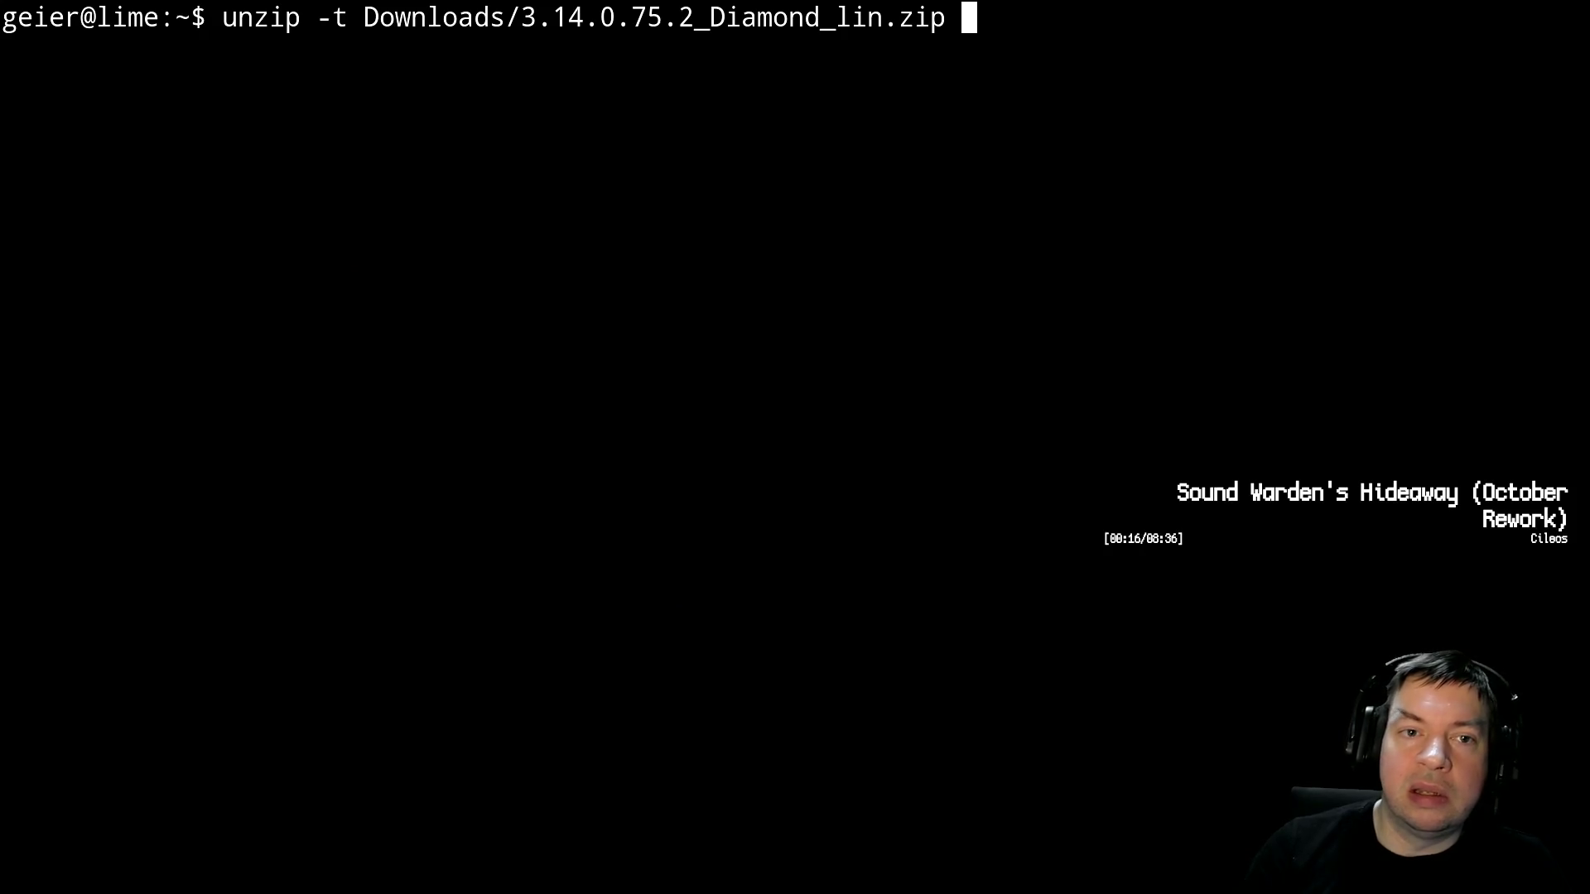
key(Return)
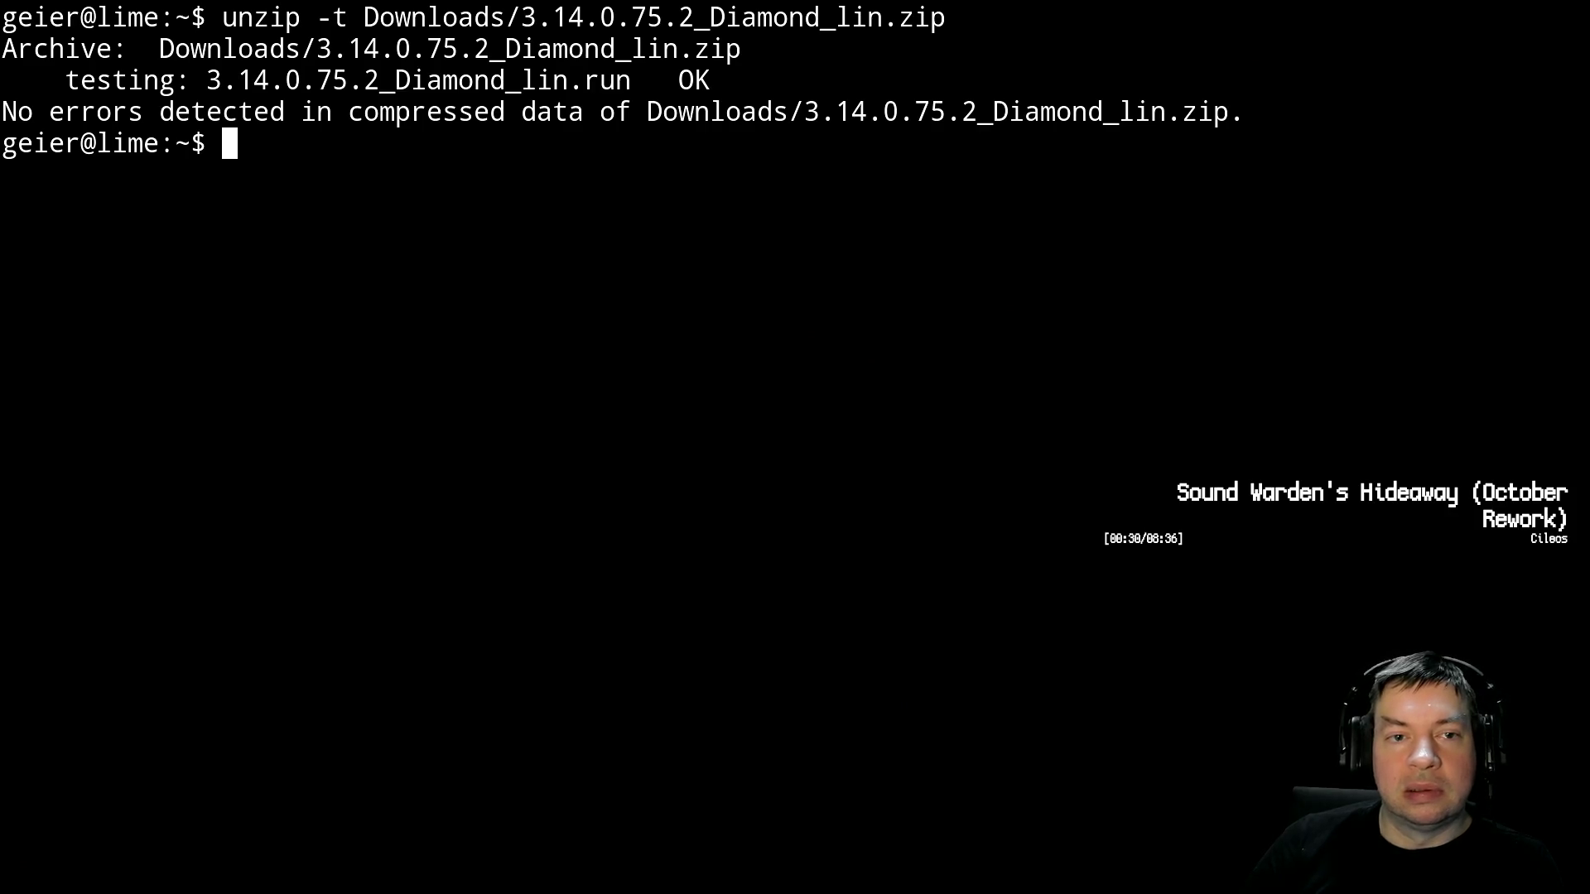
text(cd Downloads/)
Change into Downloads and extract the Diamond zip, yielding 3.14.0.75.2_Diamond_lin.run.
key(Return)
text(unzip 2)
key(Tab)
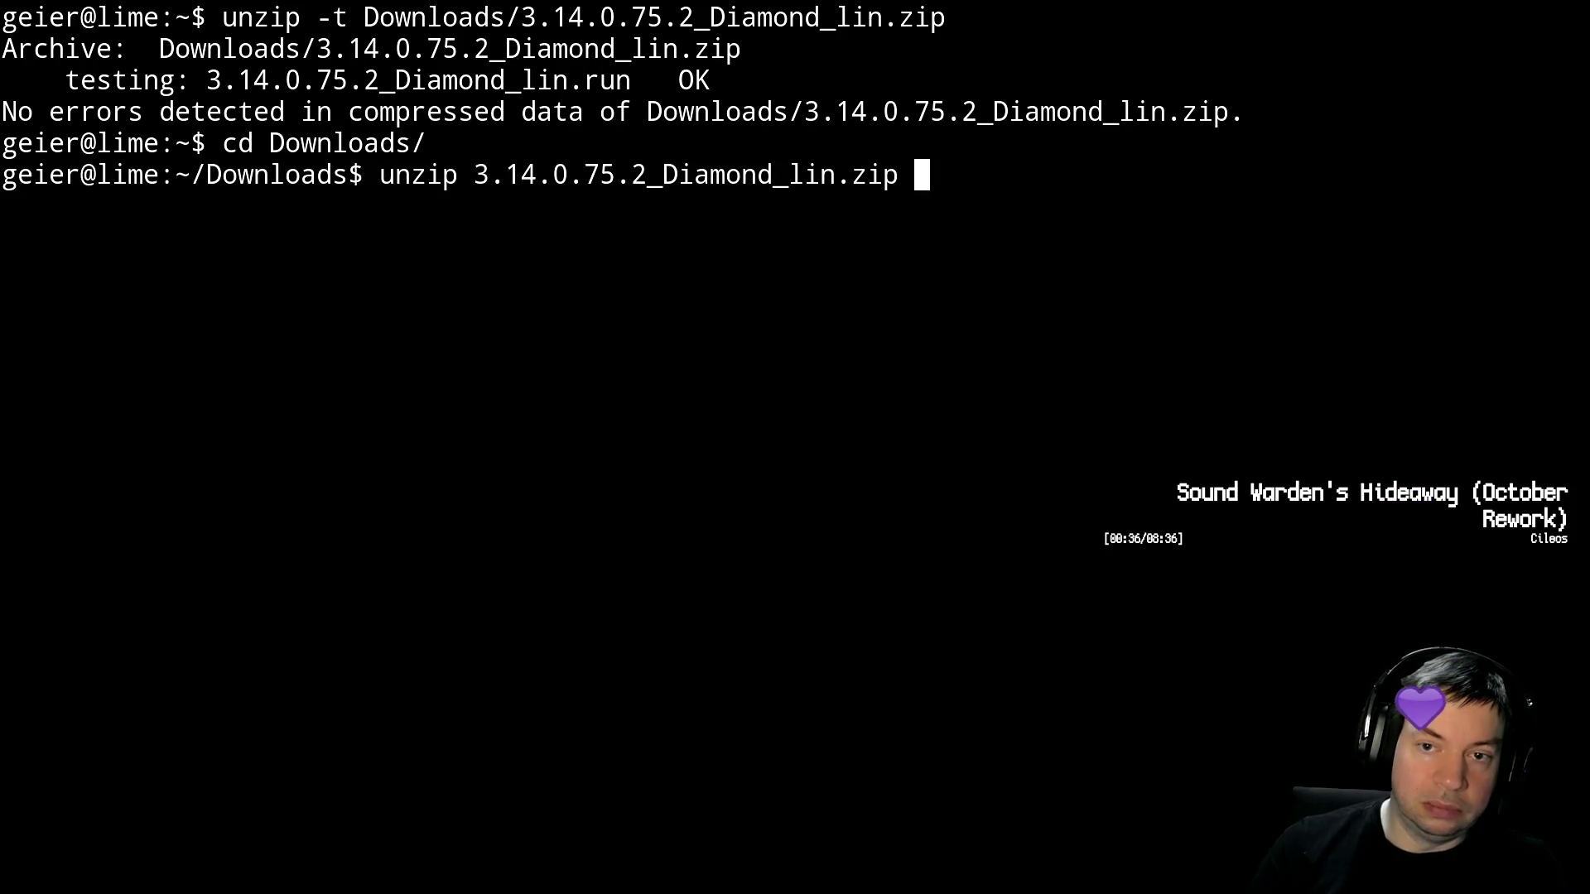
key(Return)
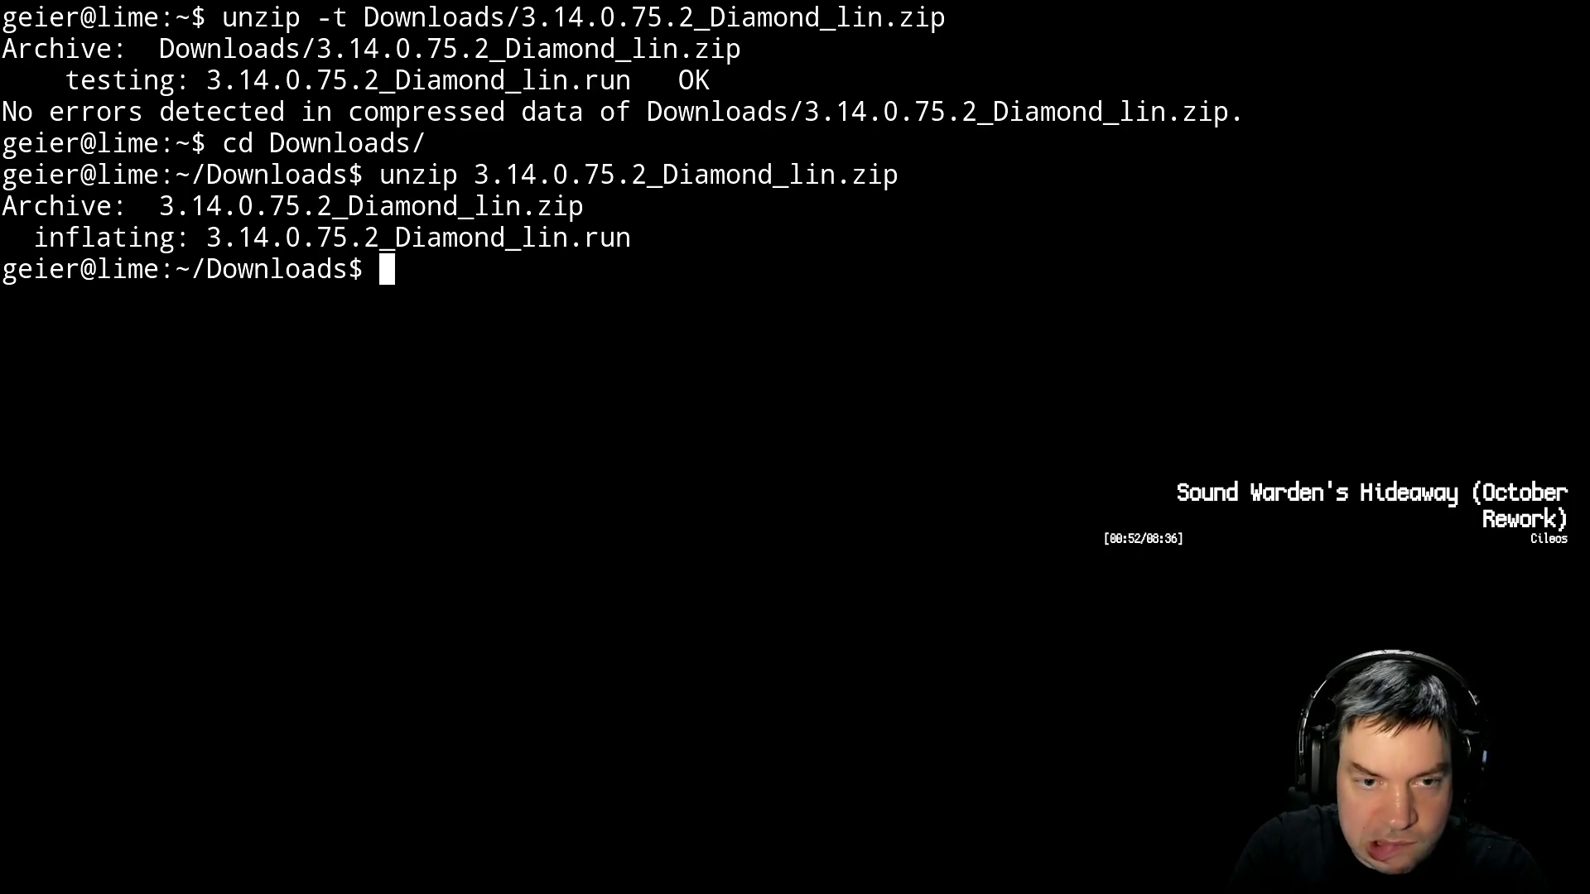
text(wsu)
key(BackSpace)
key(BackSpace)
key(BackSpace)
key(BackSpace)
text(su -)
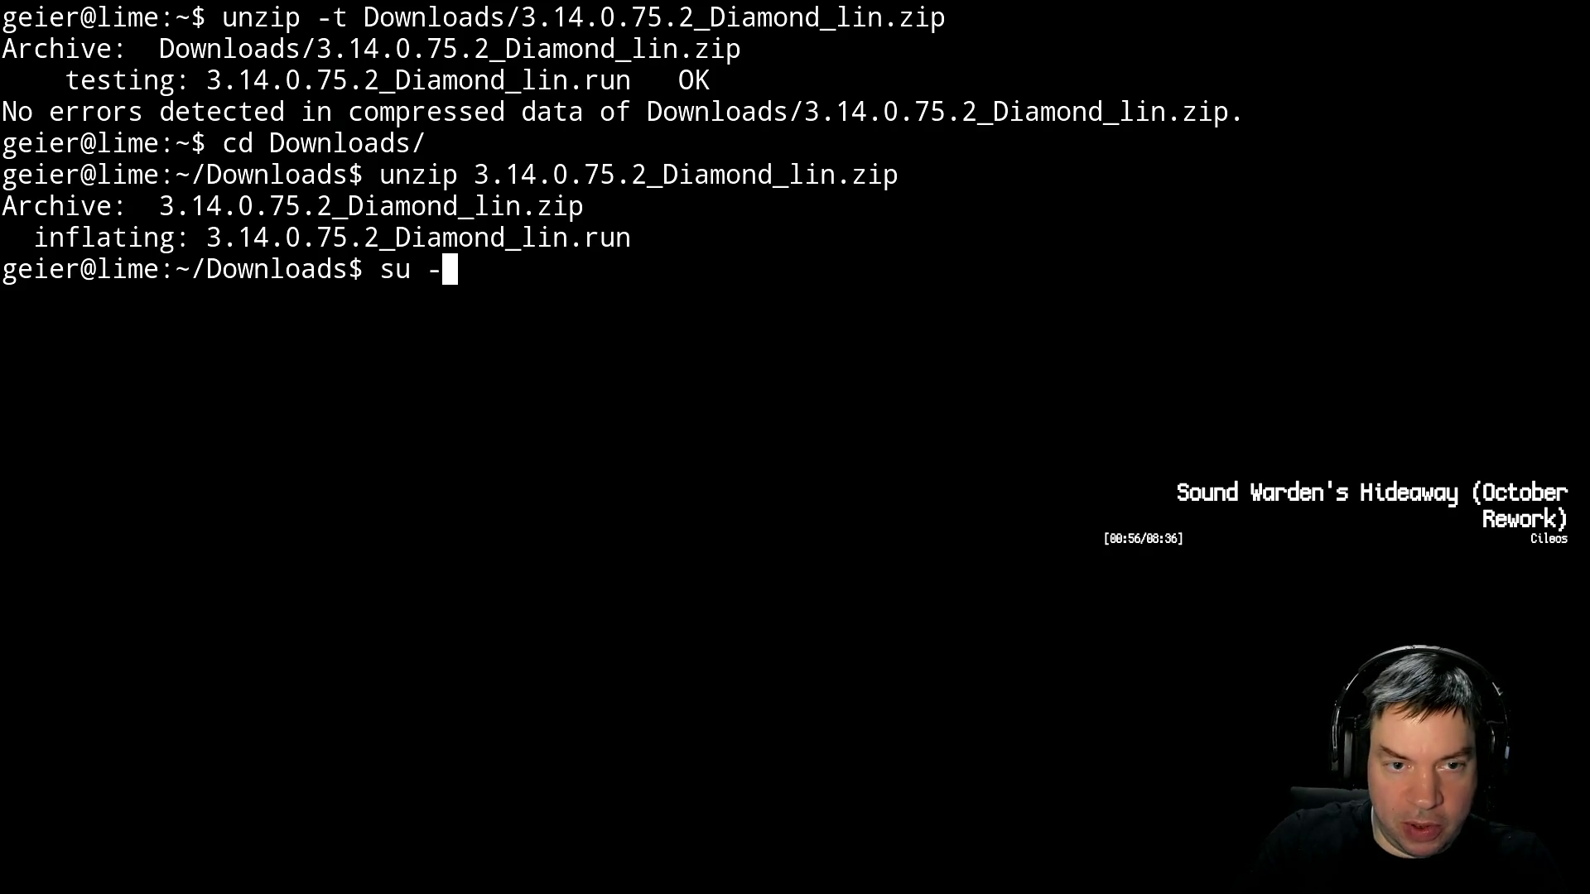
Become root with su -, run exec ./backup.sh and watch its rsync copy, then move to a fresh user shell.
key(Return)
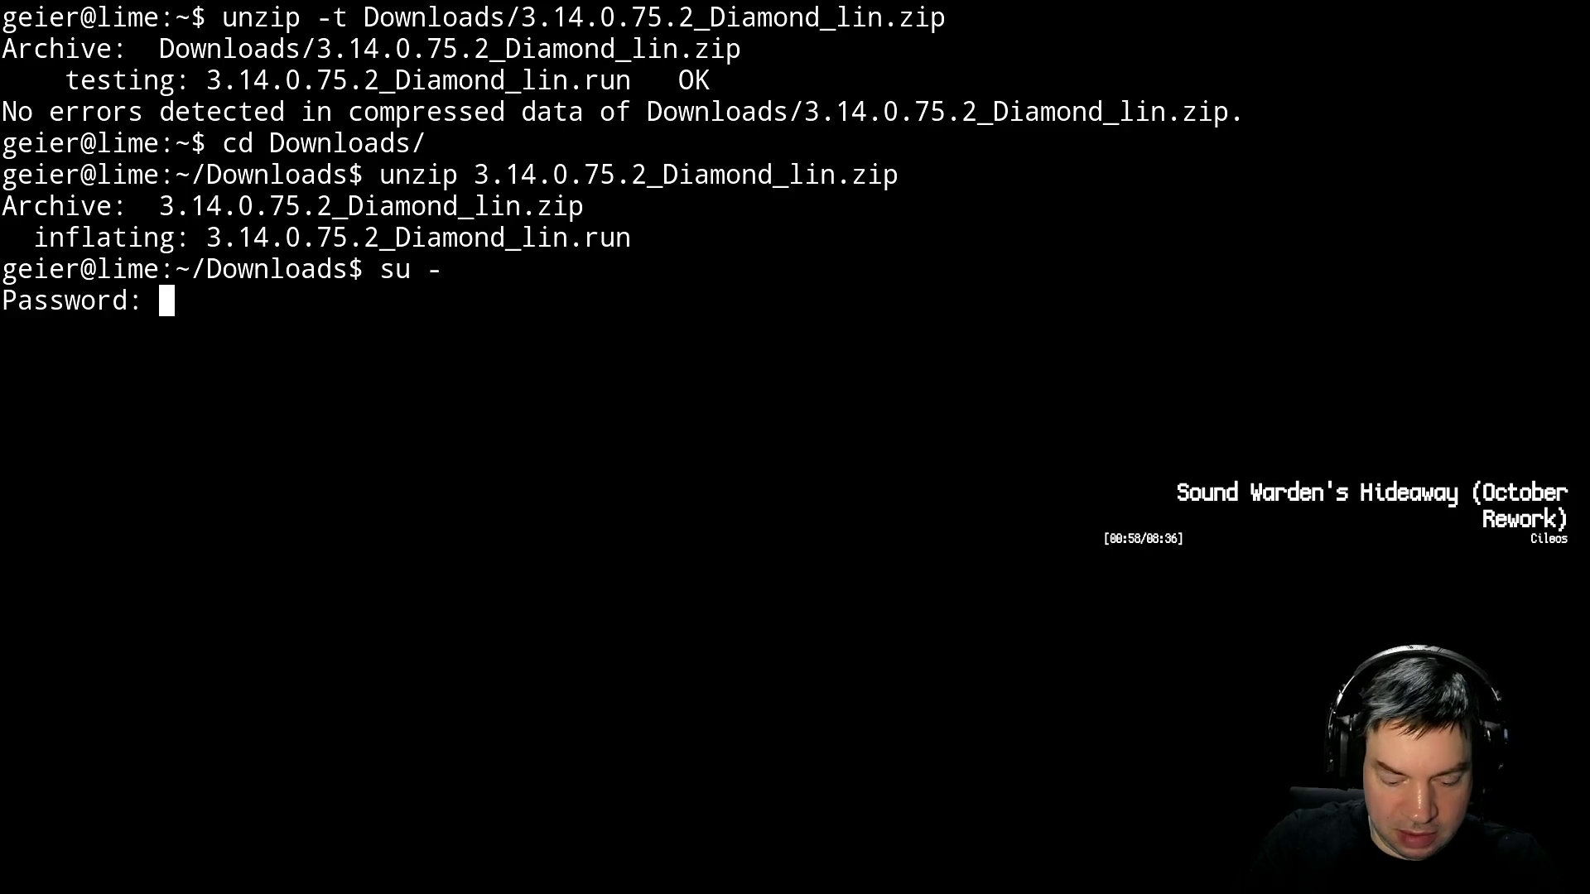
key(Return)
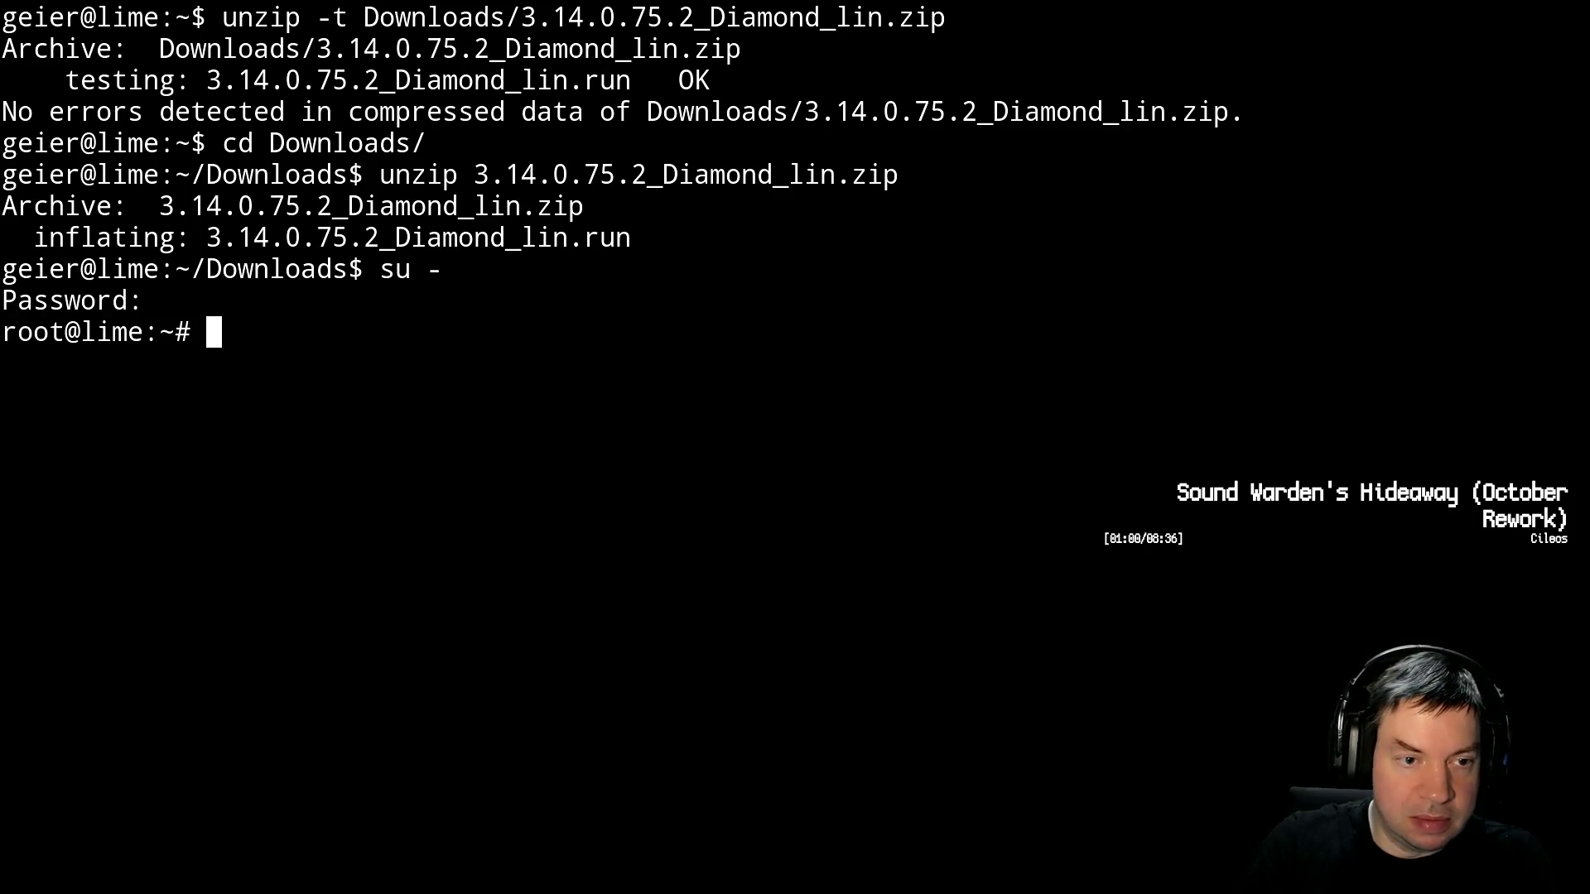
text(exec ./backup.sh)
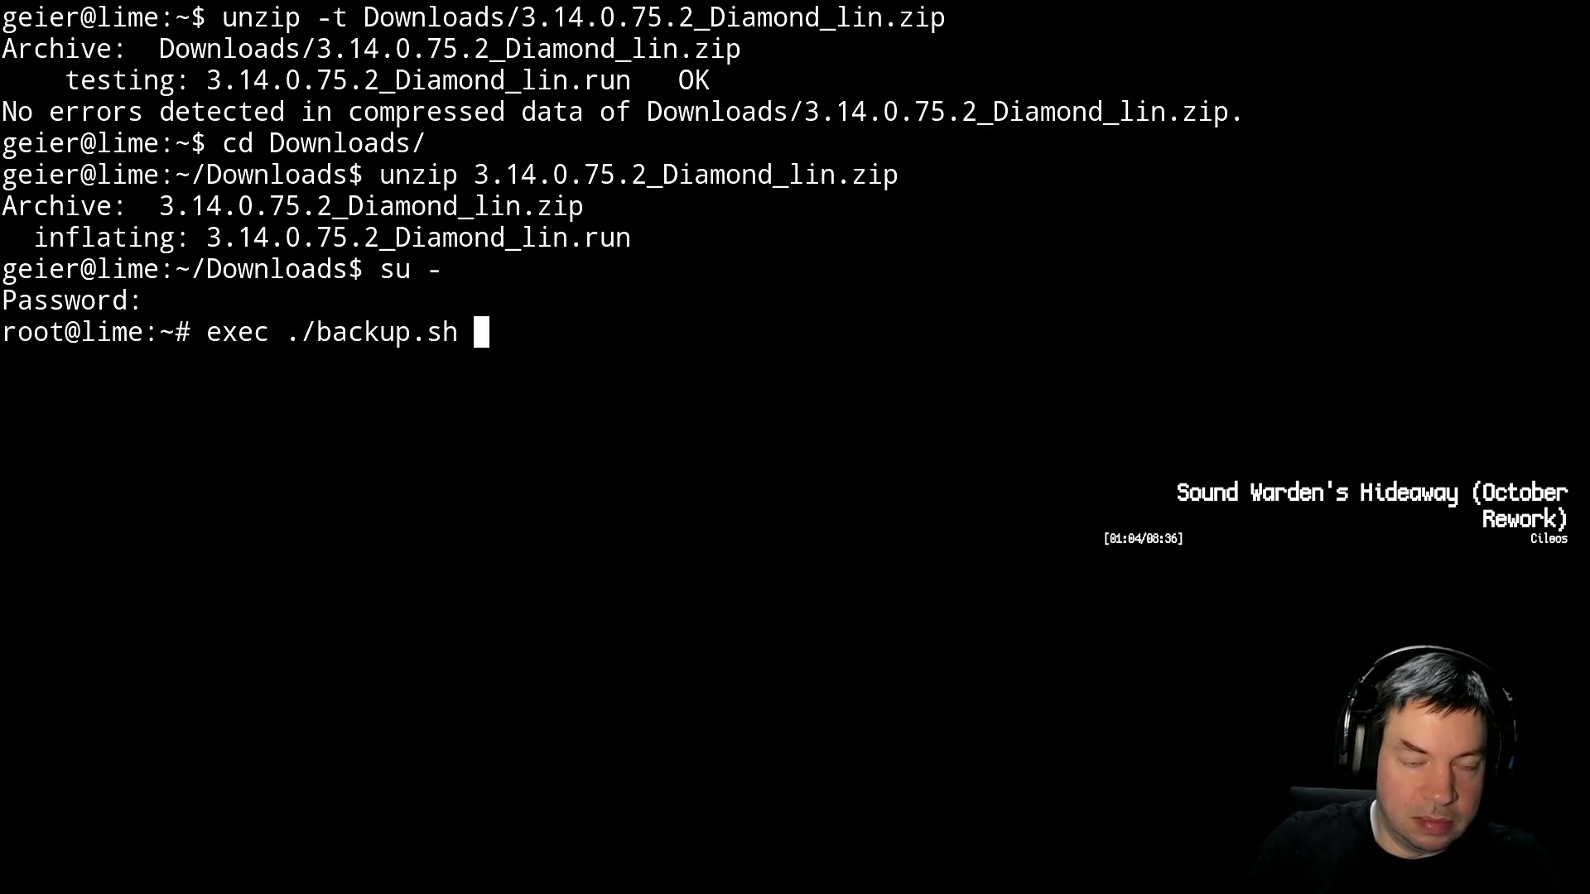
key(Return)
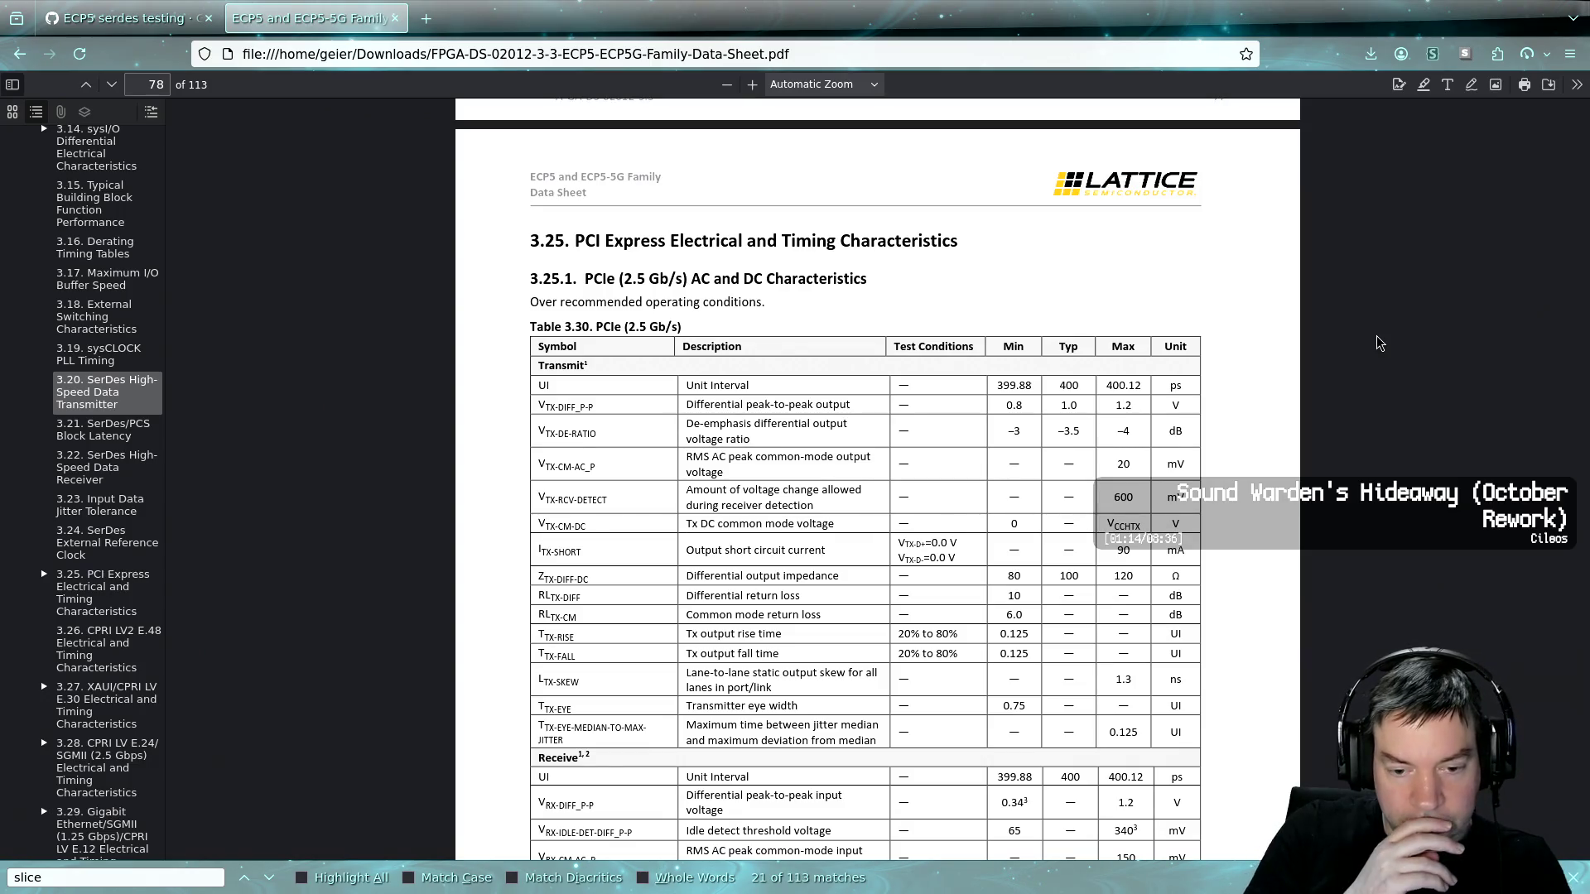
key(alt+Tab)
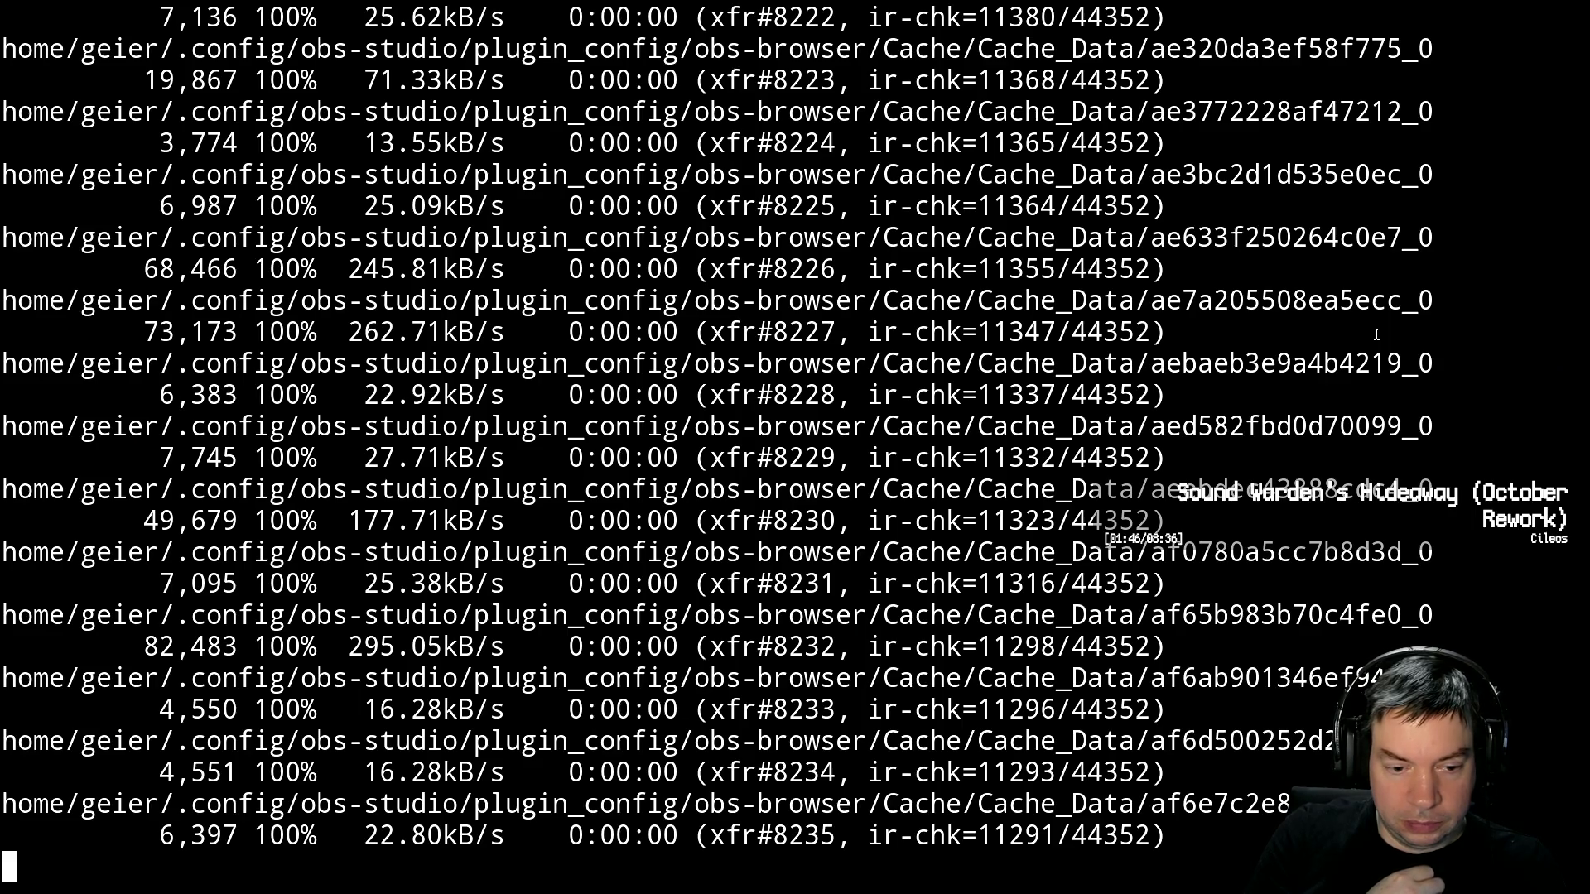
key(alt+Tab)
key(alt+Tab)
text(cd)
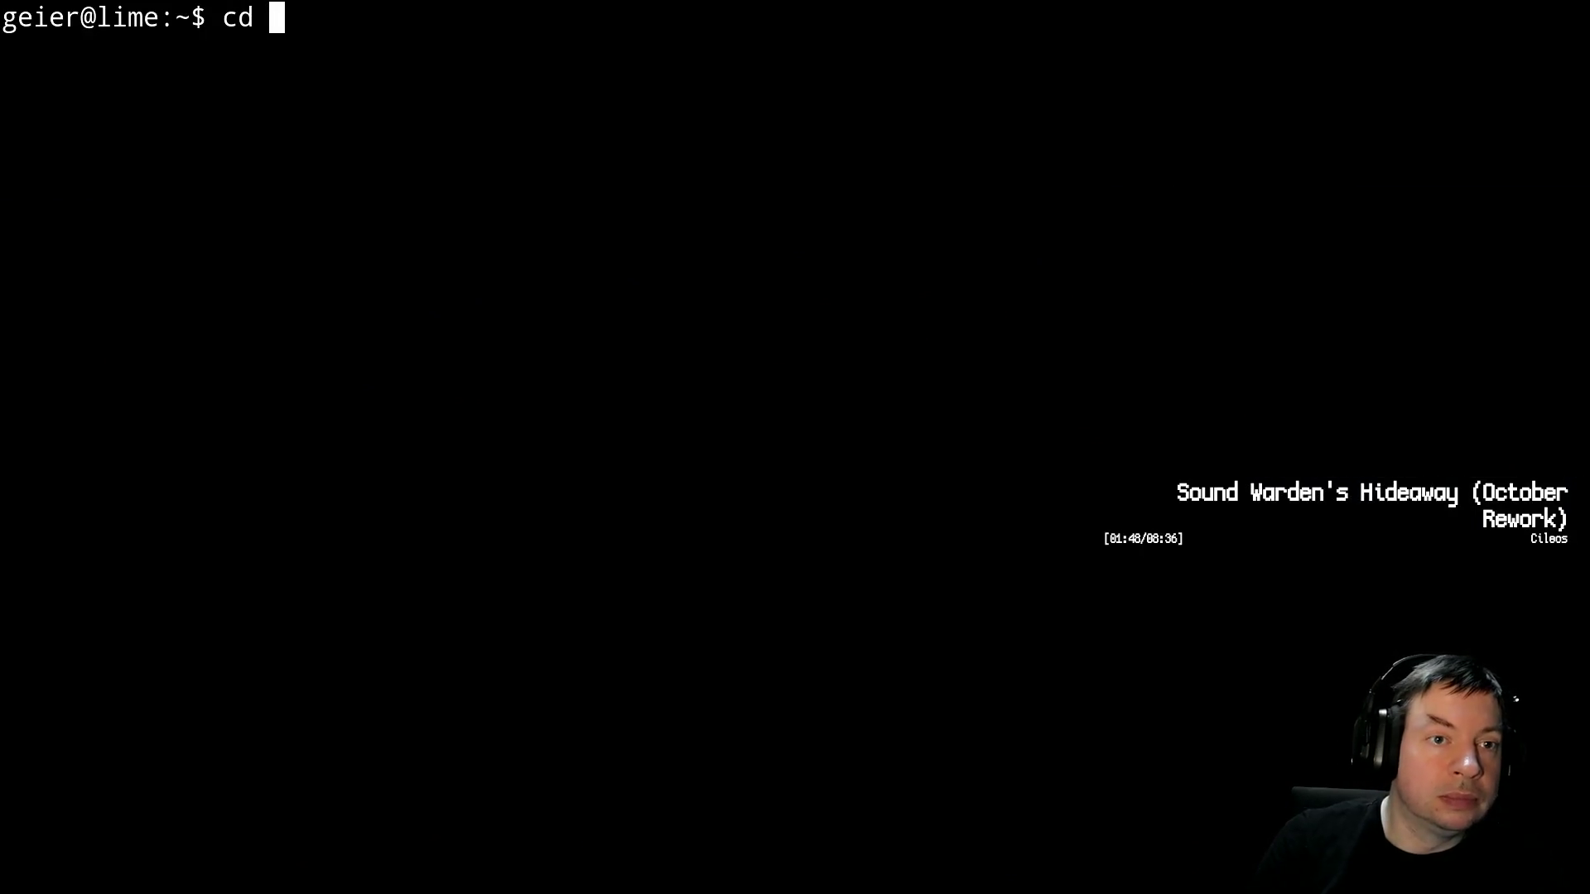
Cancel the partial command, cd into Downloads and open 3.14.0.75.2_Diamond_lin.run in less.
key(ctrl+c)
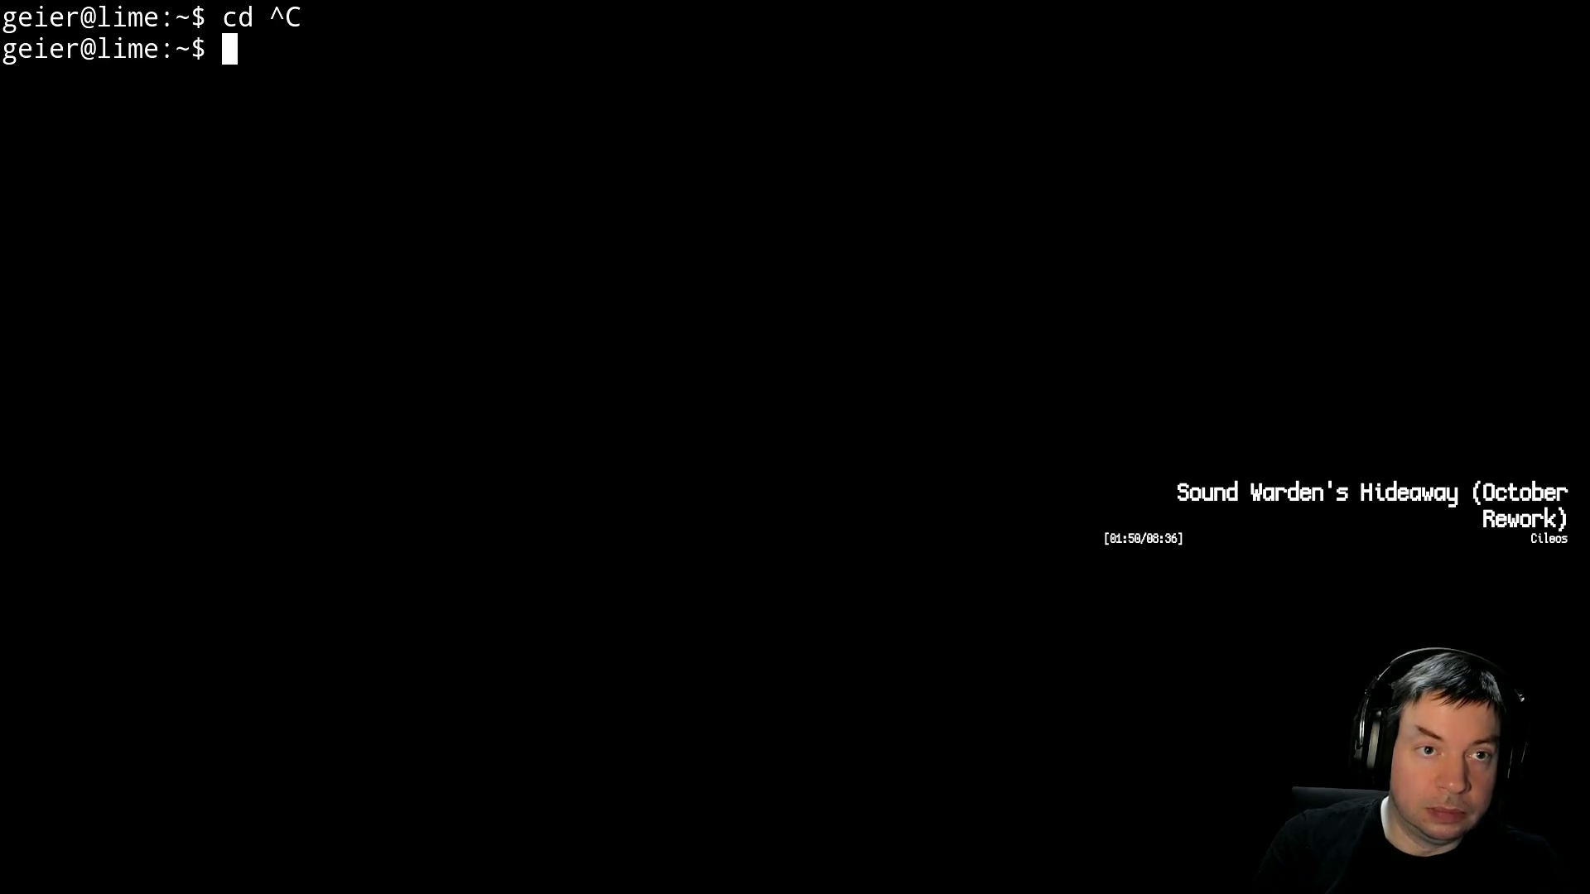
text(cd Dow)
key(Tab)
key(Return)
text(less 2)
key(BackSpace)
text(3)
key(Tab)
text(r)
key(Tab)
key(Return)
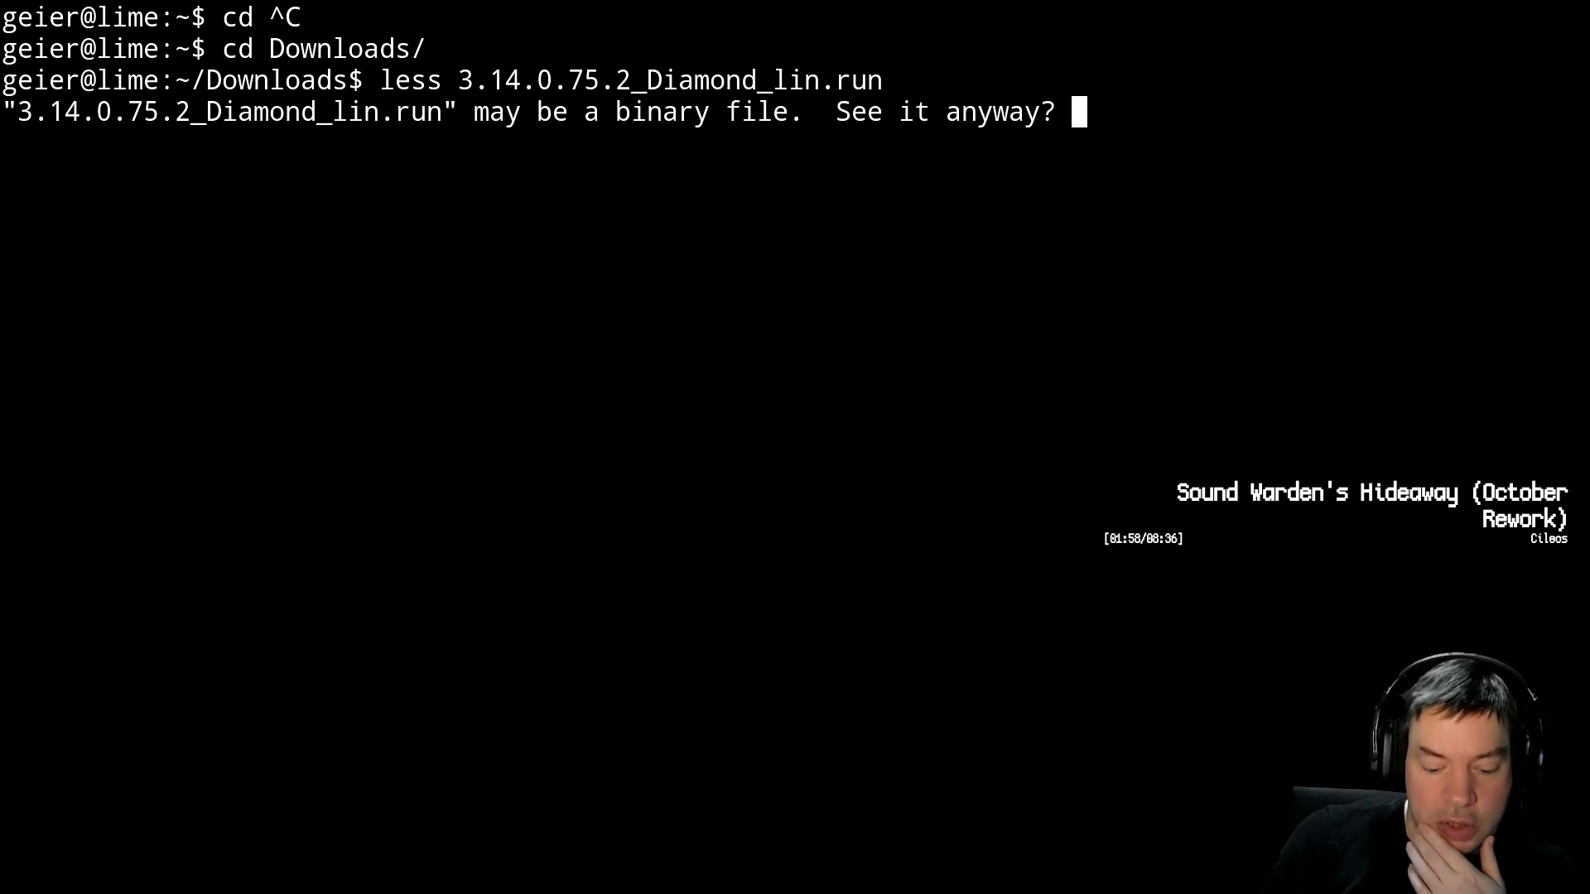
View the installer as raw binary anyway and page through its ELF contents.
key(y)
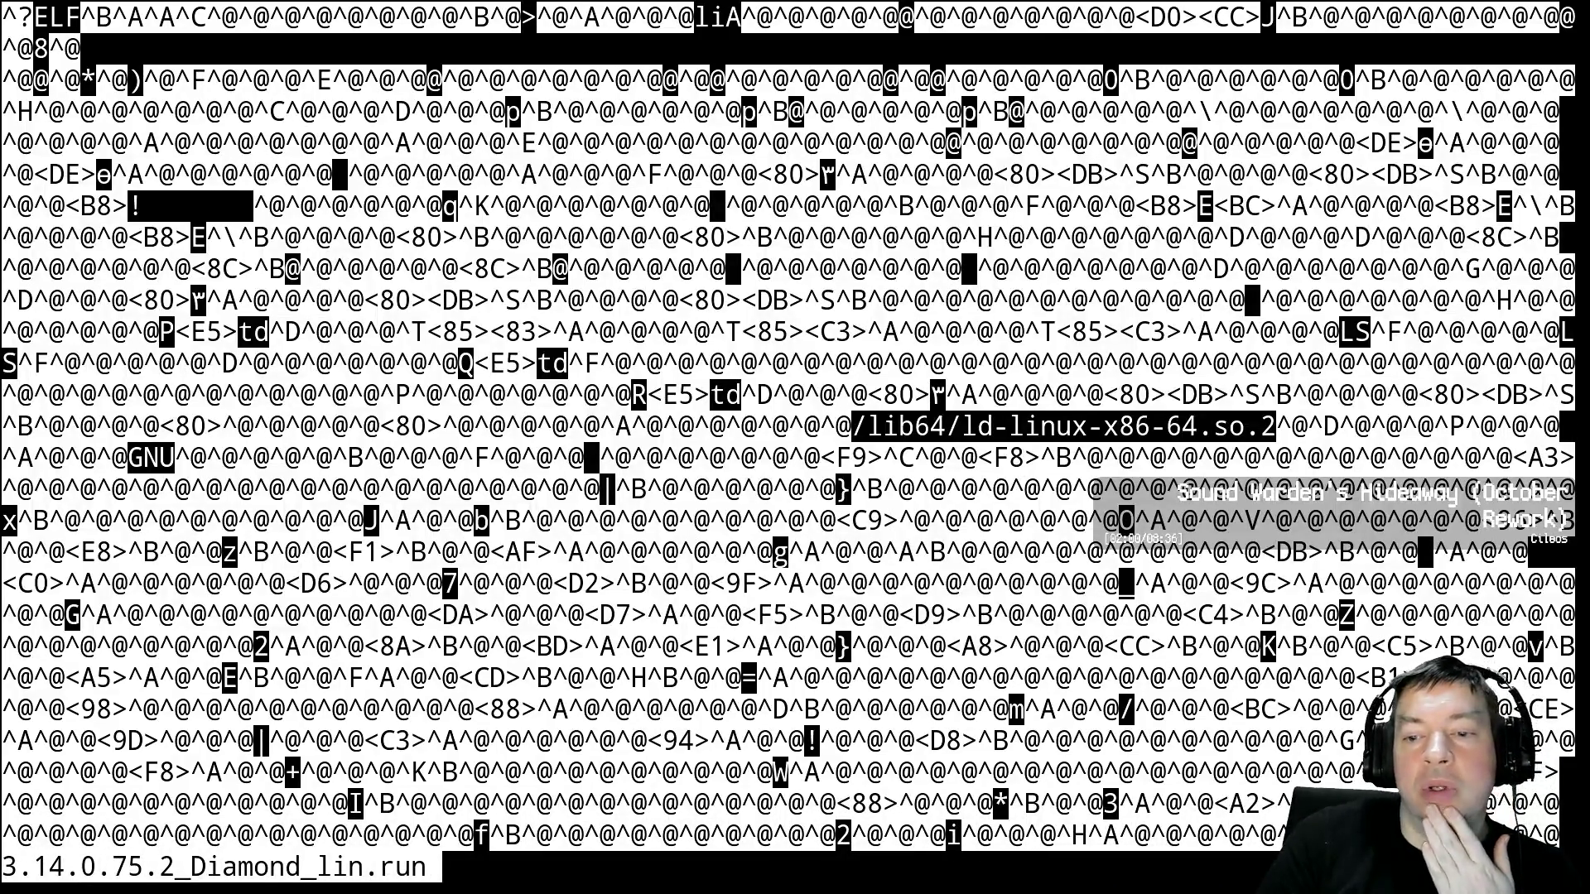
key(space)
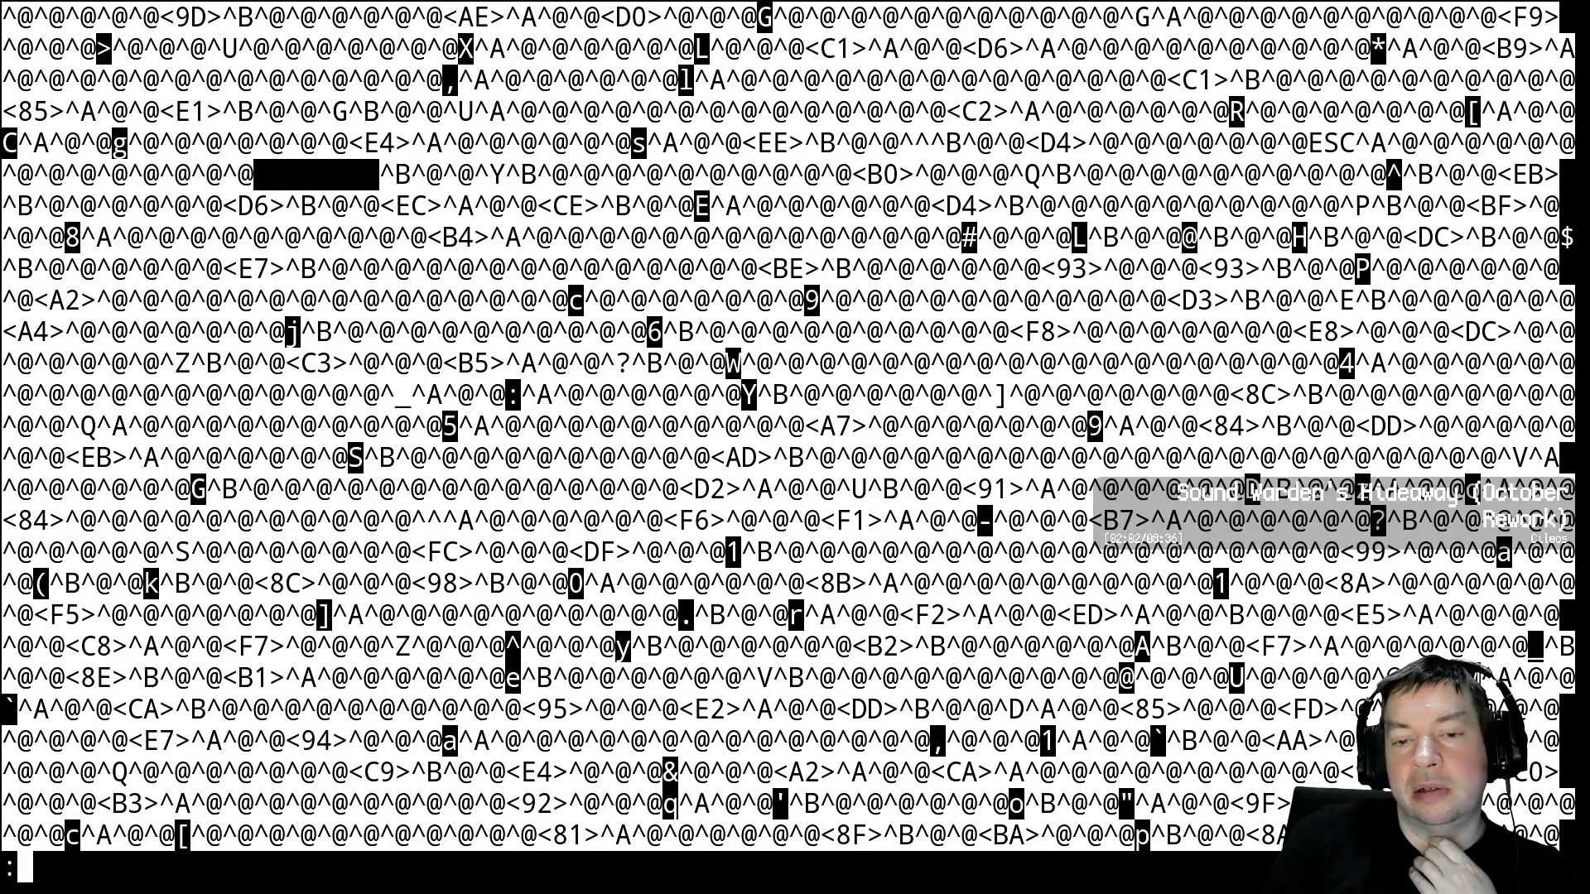
key(space)
key(space)
key(space)
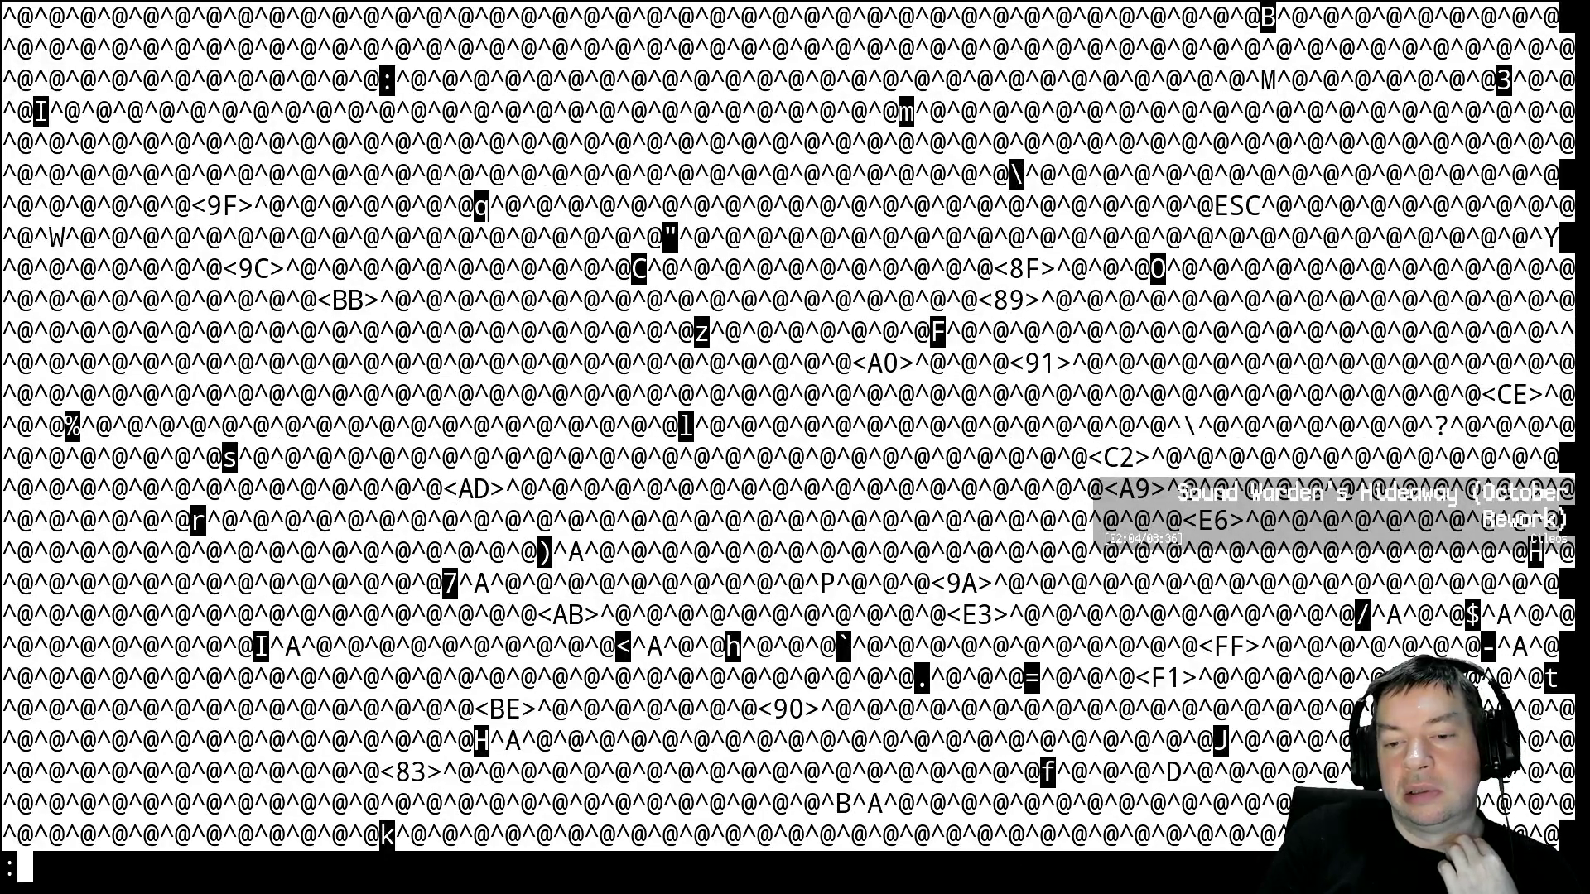
key(space)
key(space)
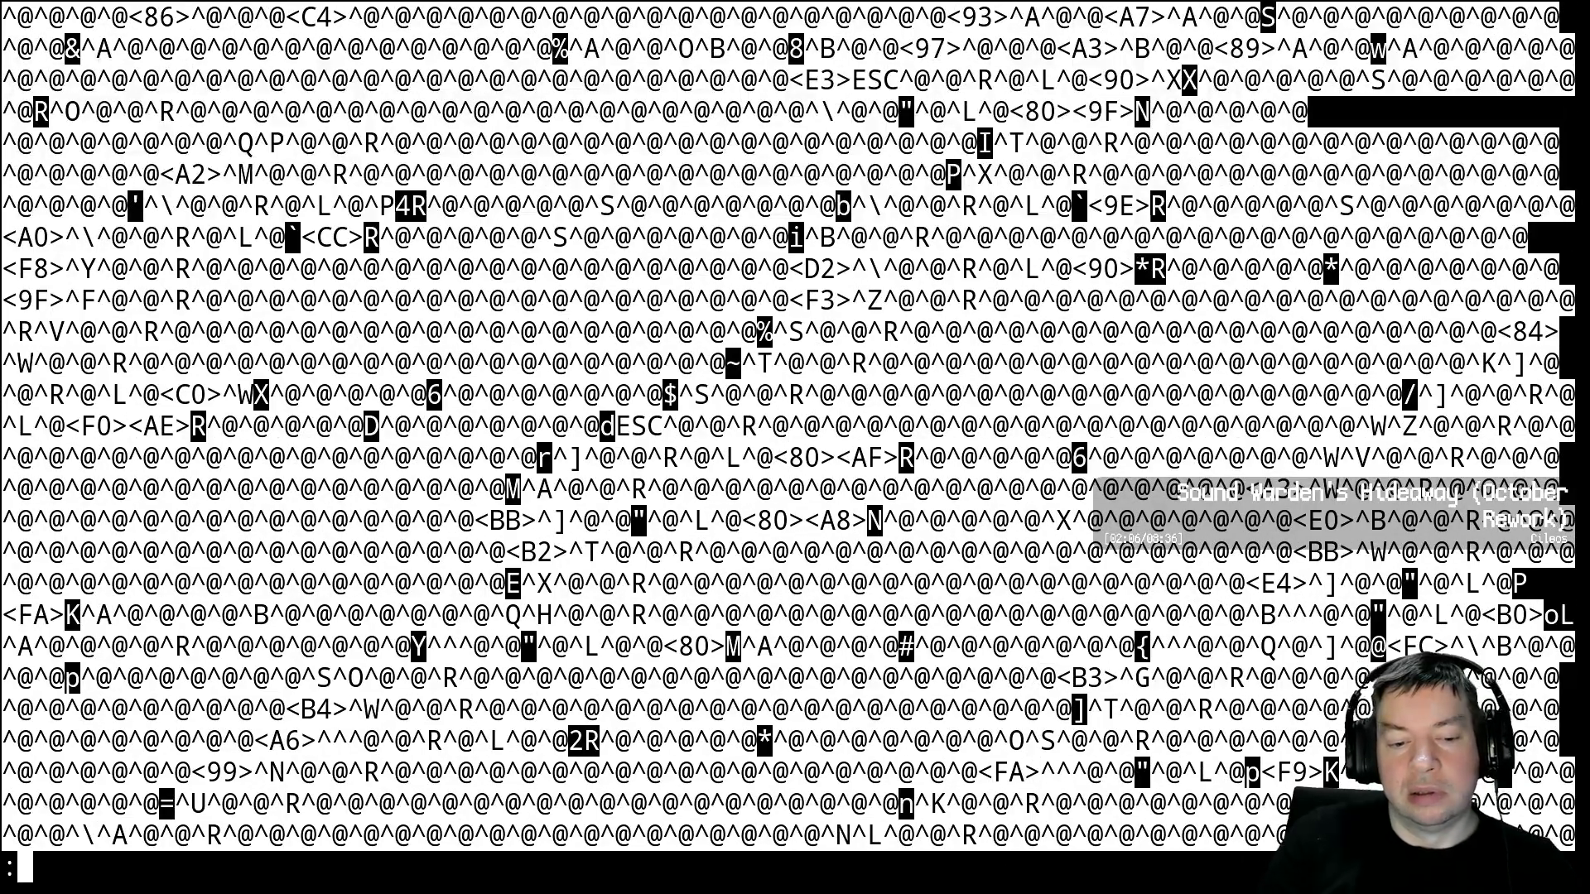
text(qobj)
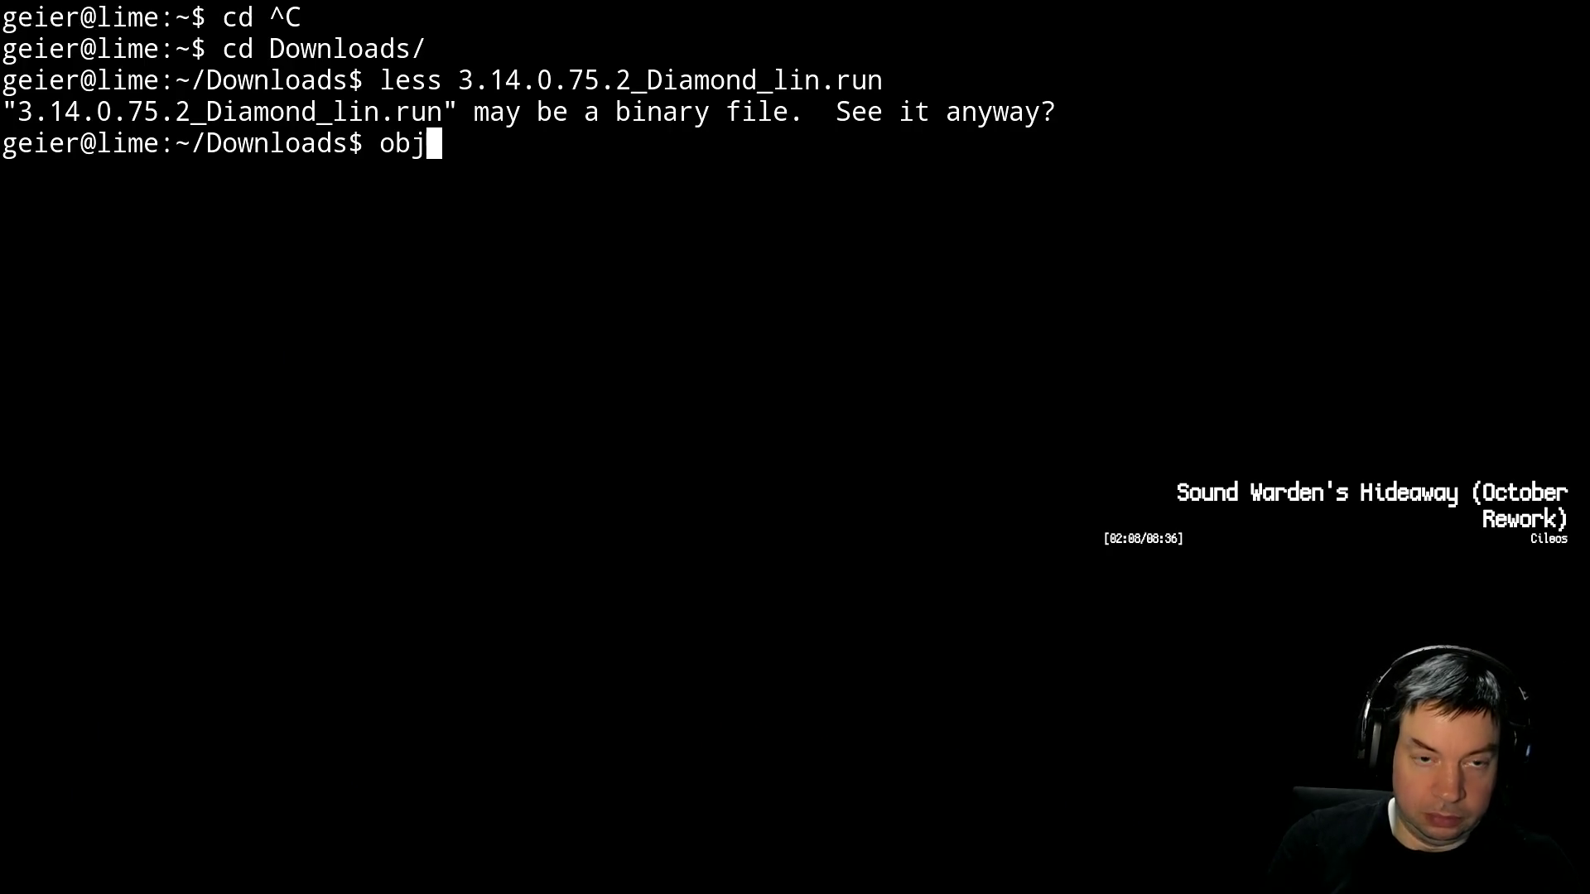
text(dump -d)
Run objdump -p on 3.14.0.75.2_Diamond_lin.run and read its needed libraries and GLIBC versions.
key(BackSpace)
text(x)
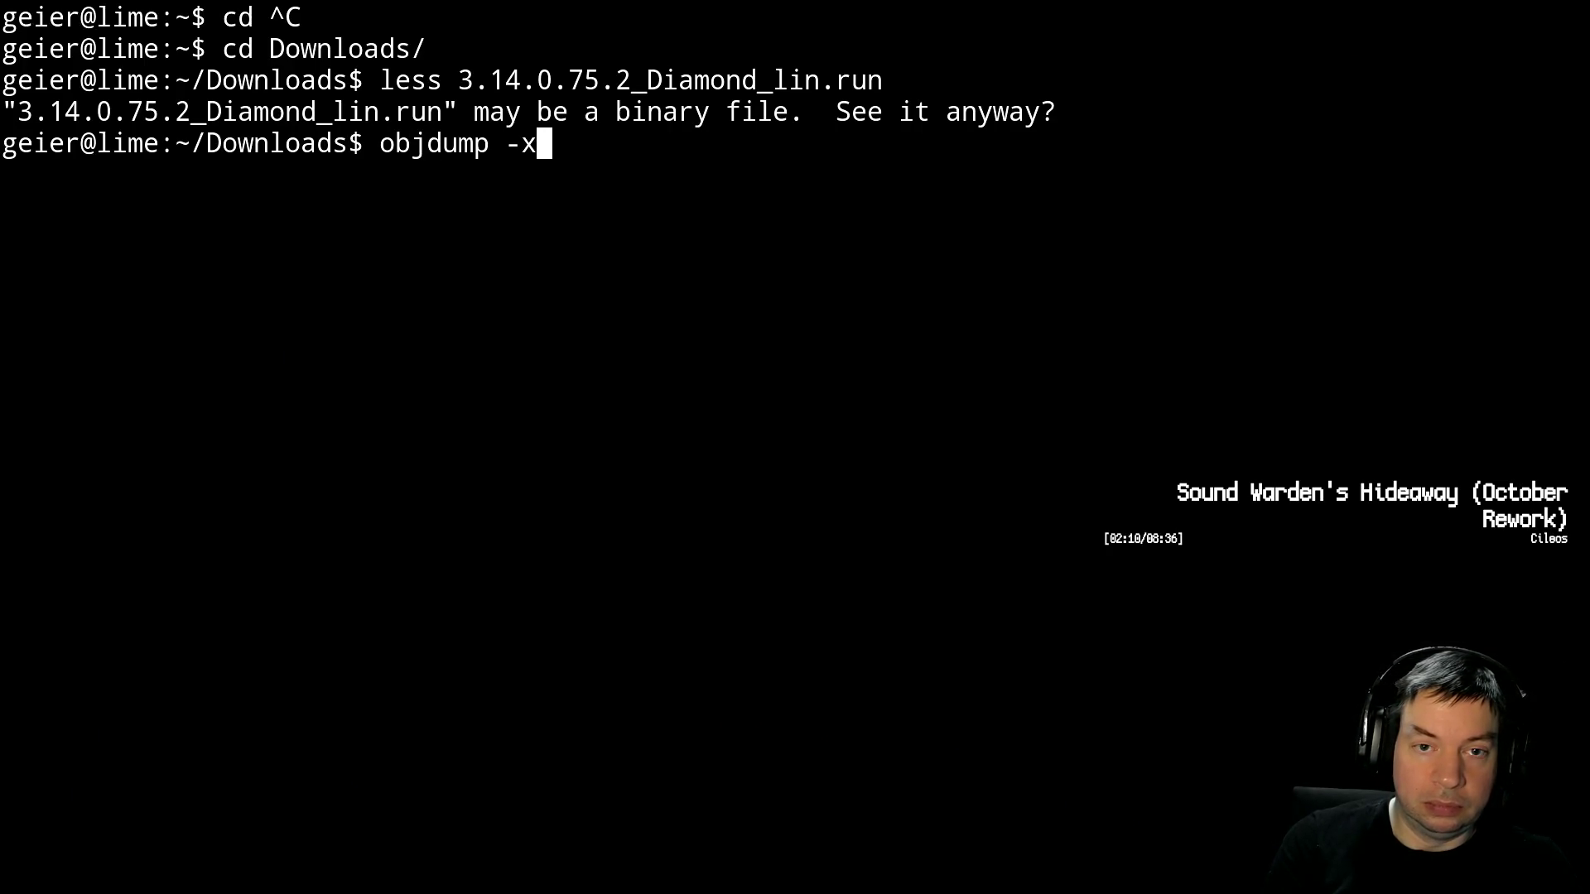
key(BackSpace)
key(BackSpace)
text(p 3)
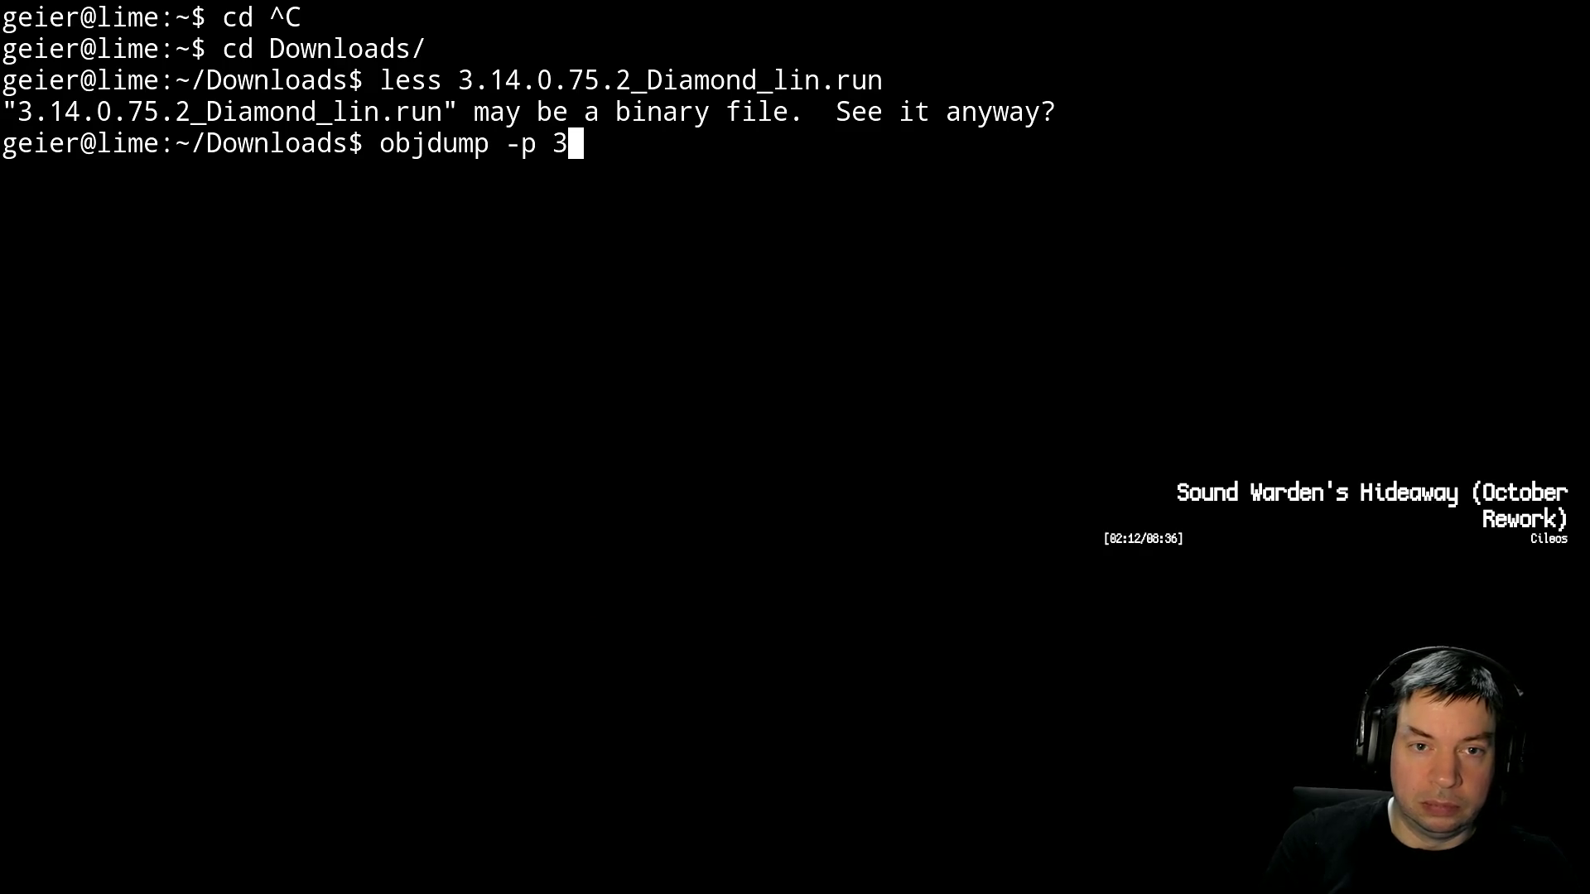
key(Tab)
text(r)
key(Tab)
key(Return)
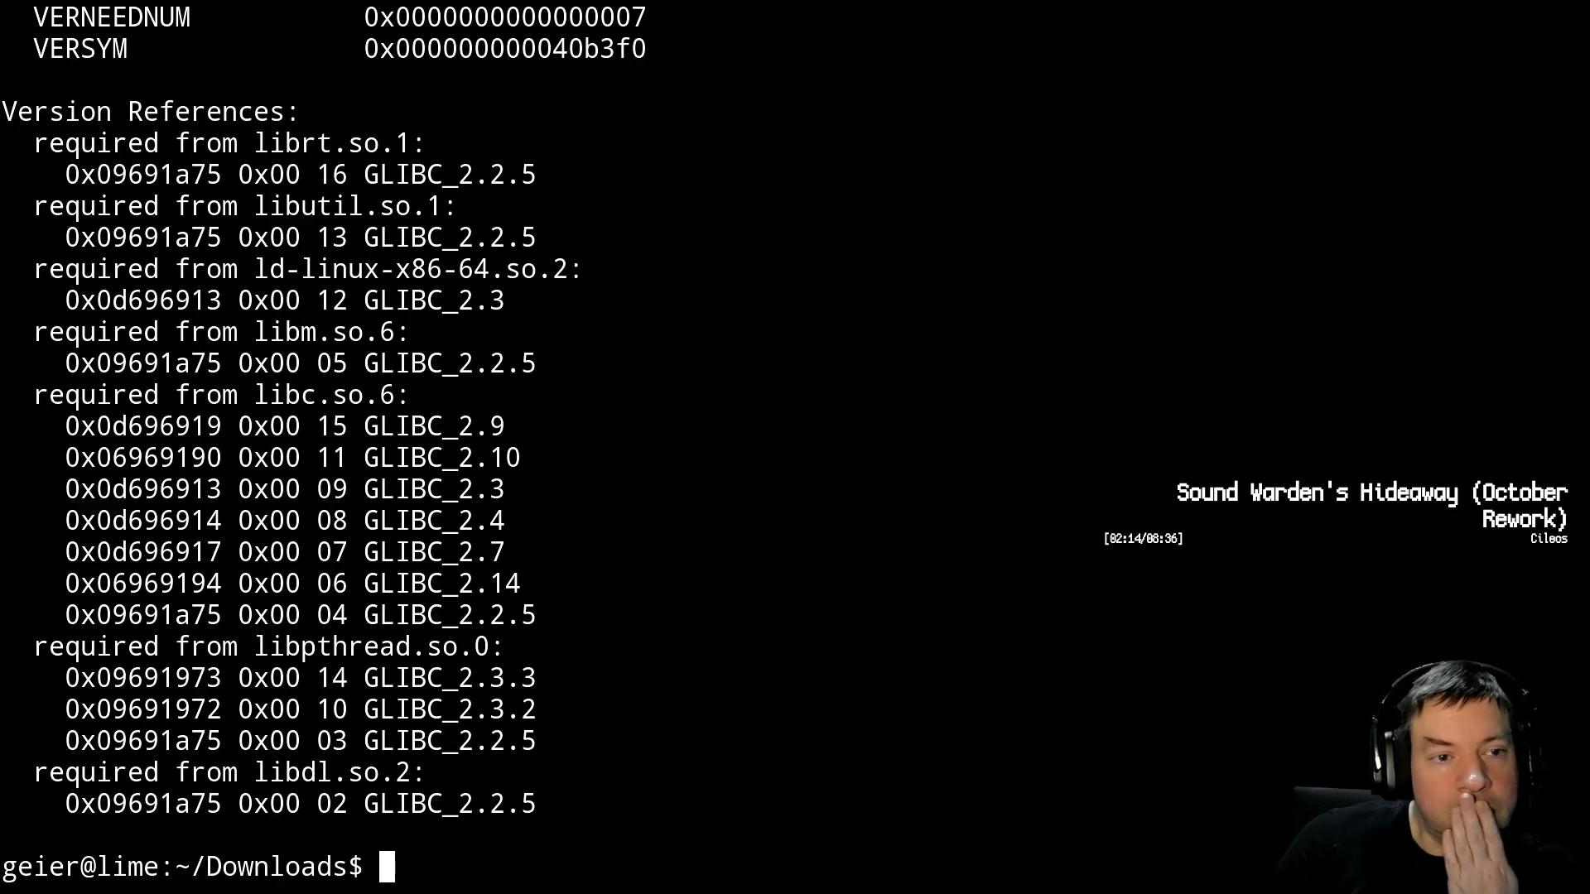
scroll(795, 448, up, 10)
scroll(98, 866, up, 5)
scroll(98, 866, up, 5)
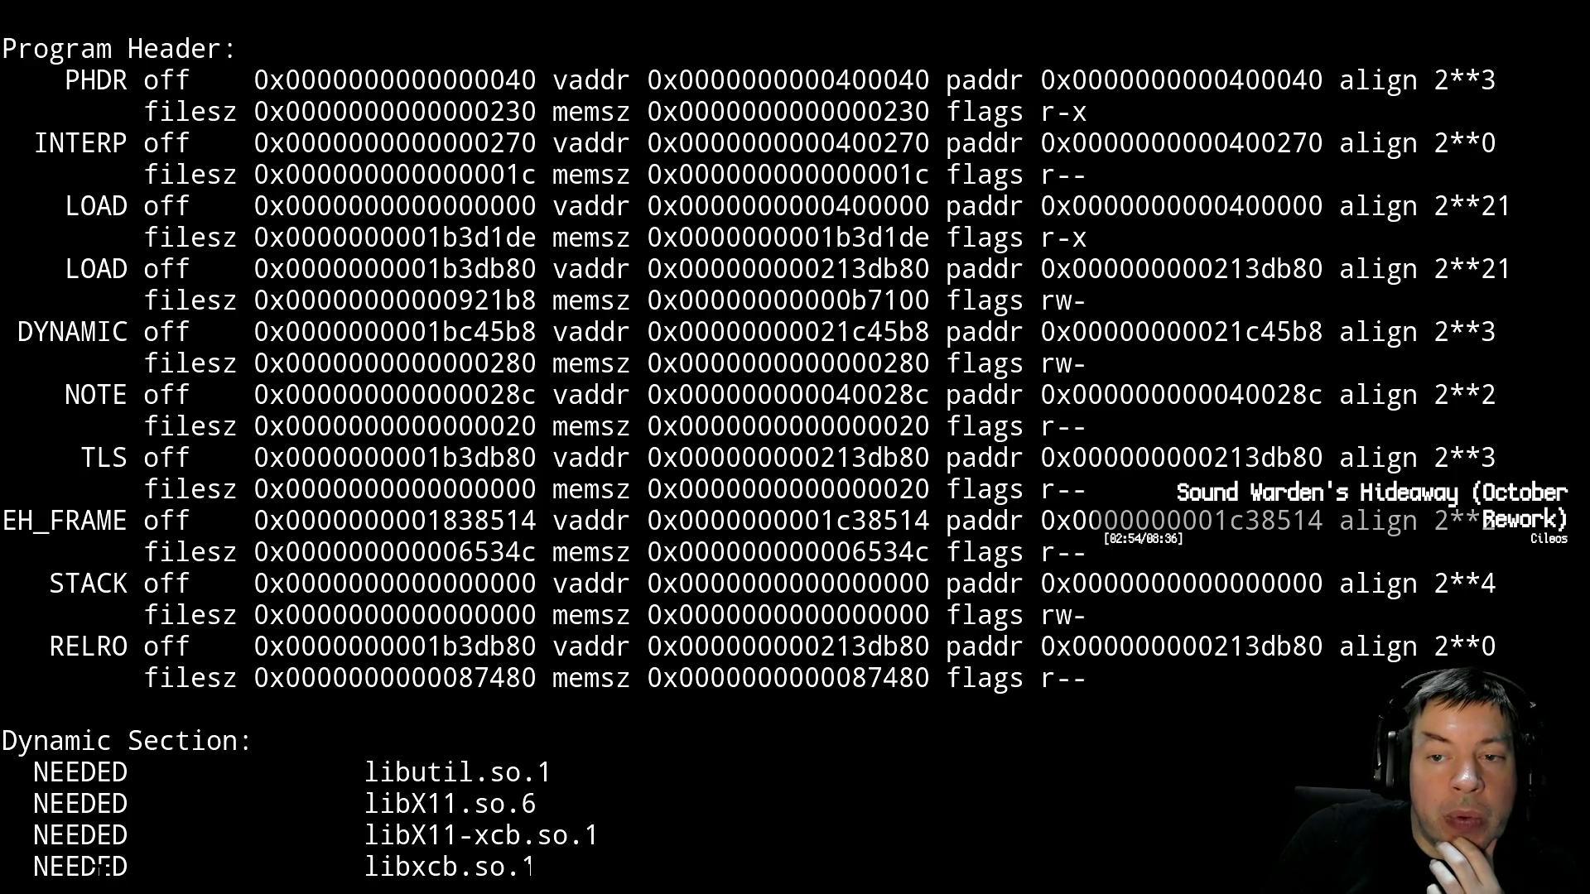
key(d)
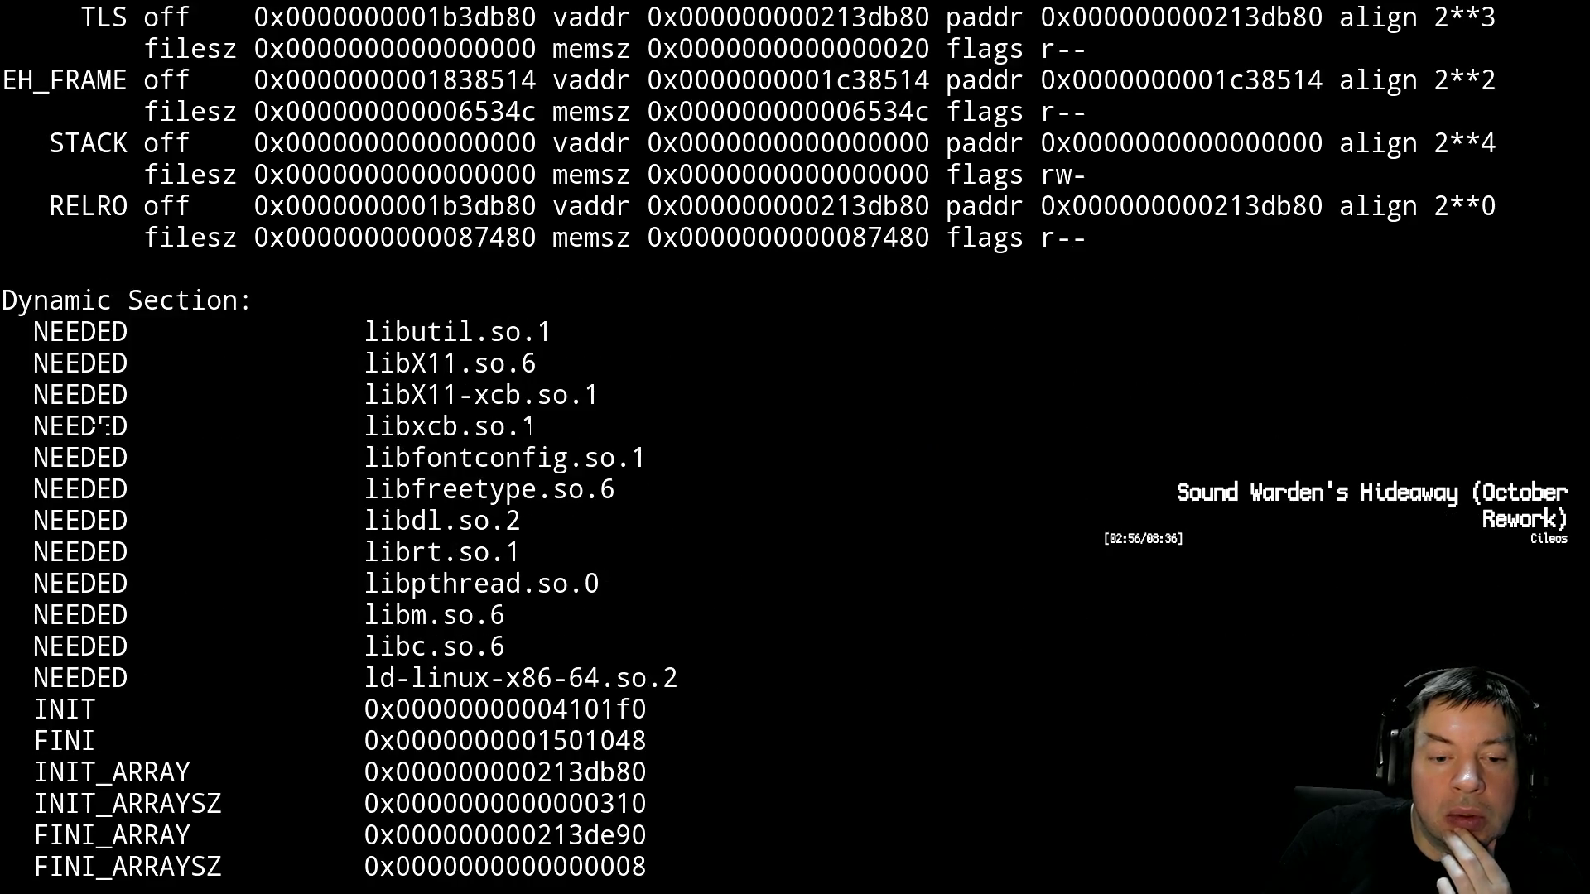
key(d)
key(d)
text(ds$ ls -l 3.)
List 3.14.0.75.2_Diamond_lin.* with ls -l to compare the .run and .zip sizes.
key(Tab)
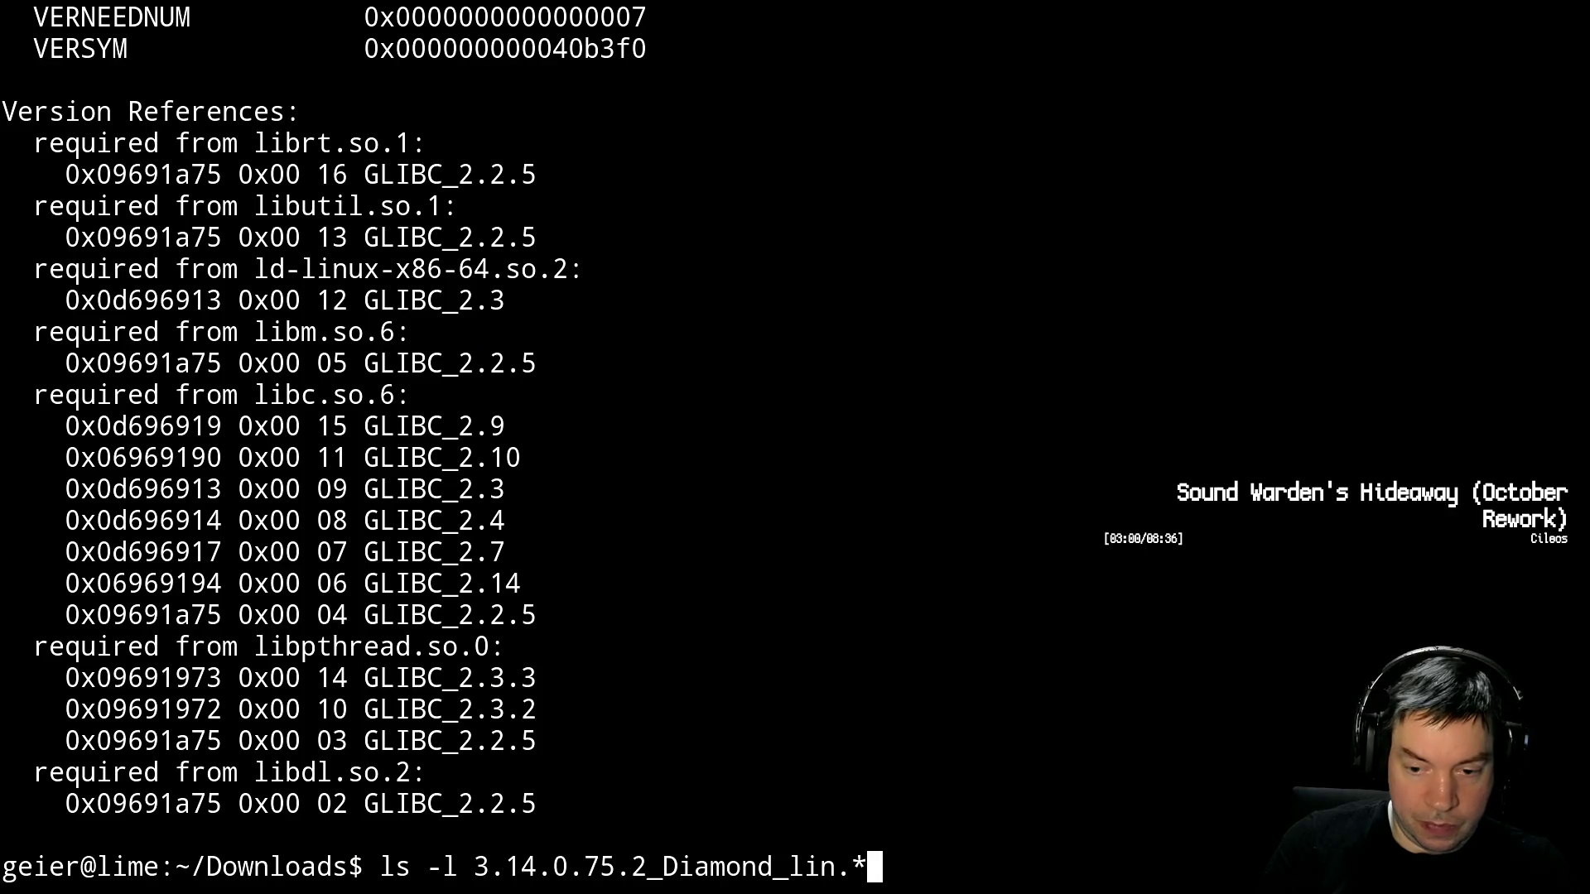
text(*)
key(Return)
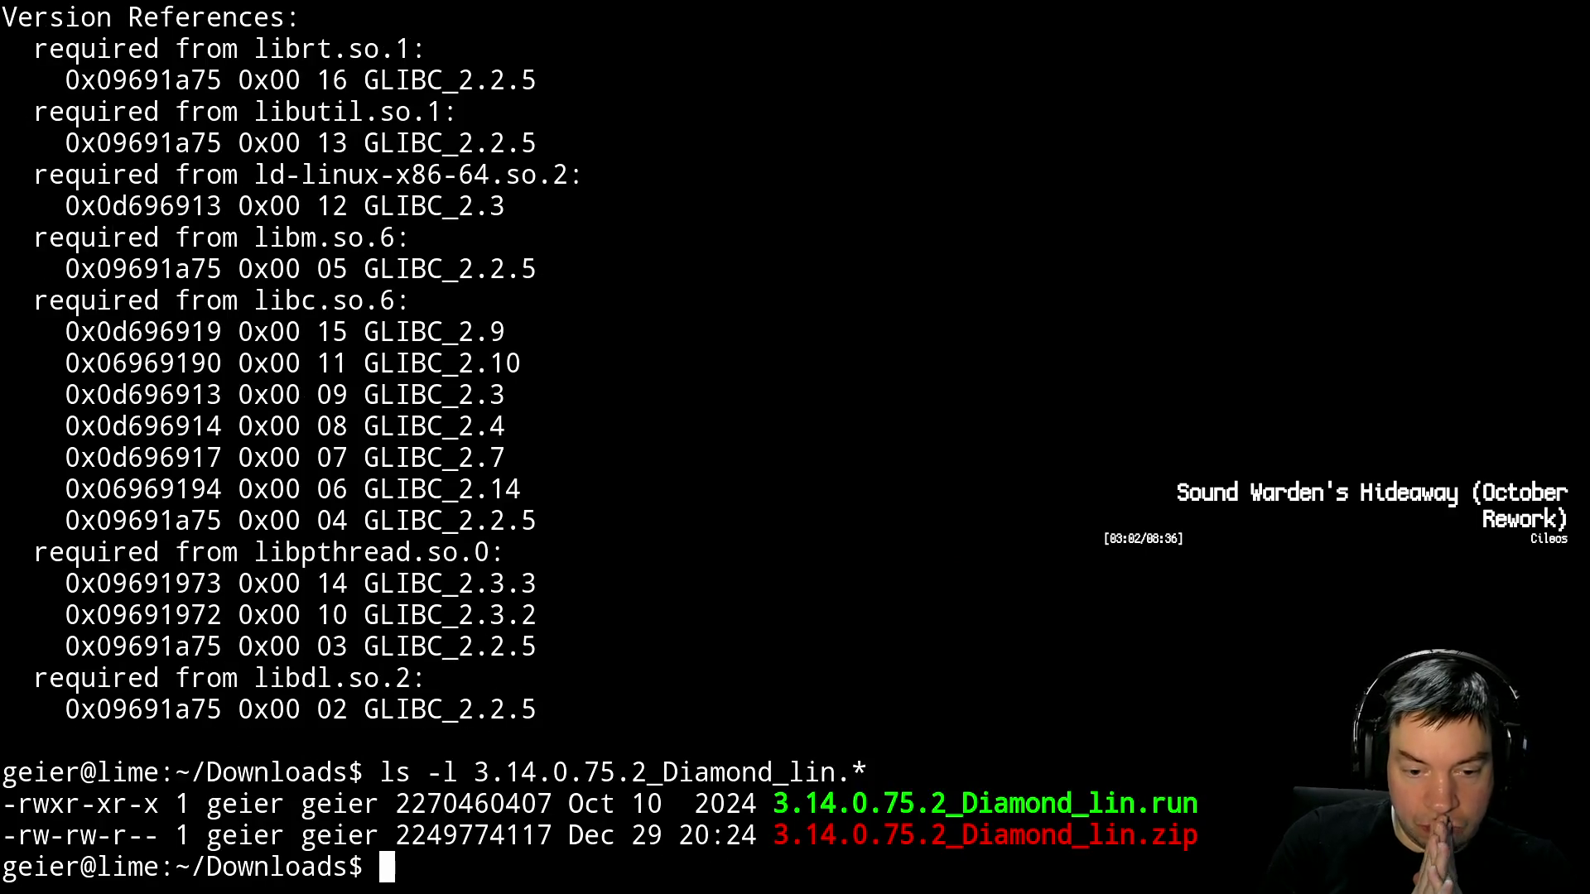
key(alt+Tab)
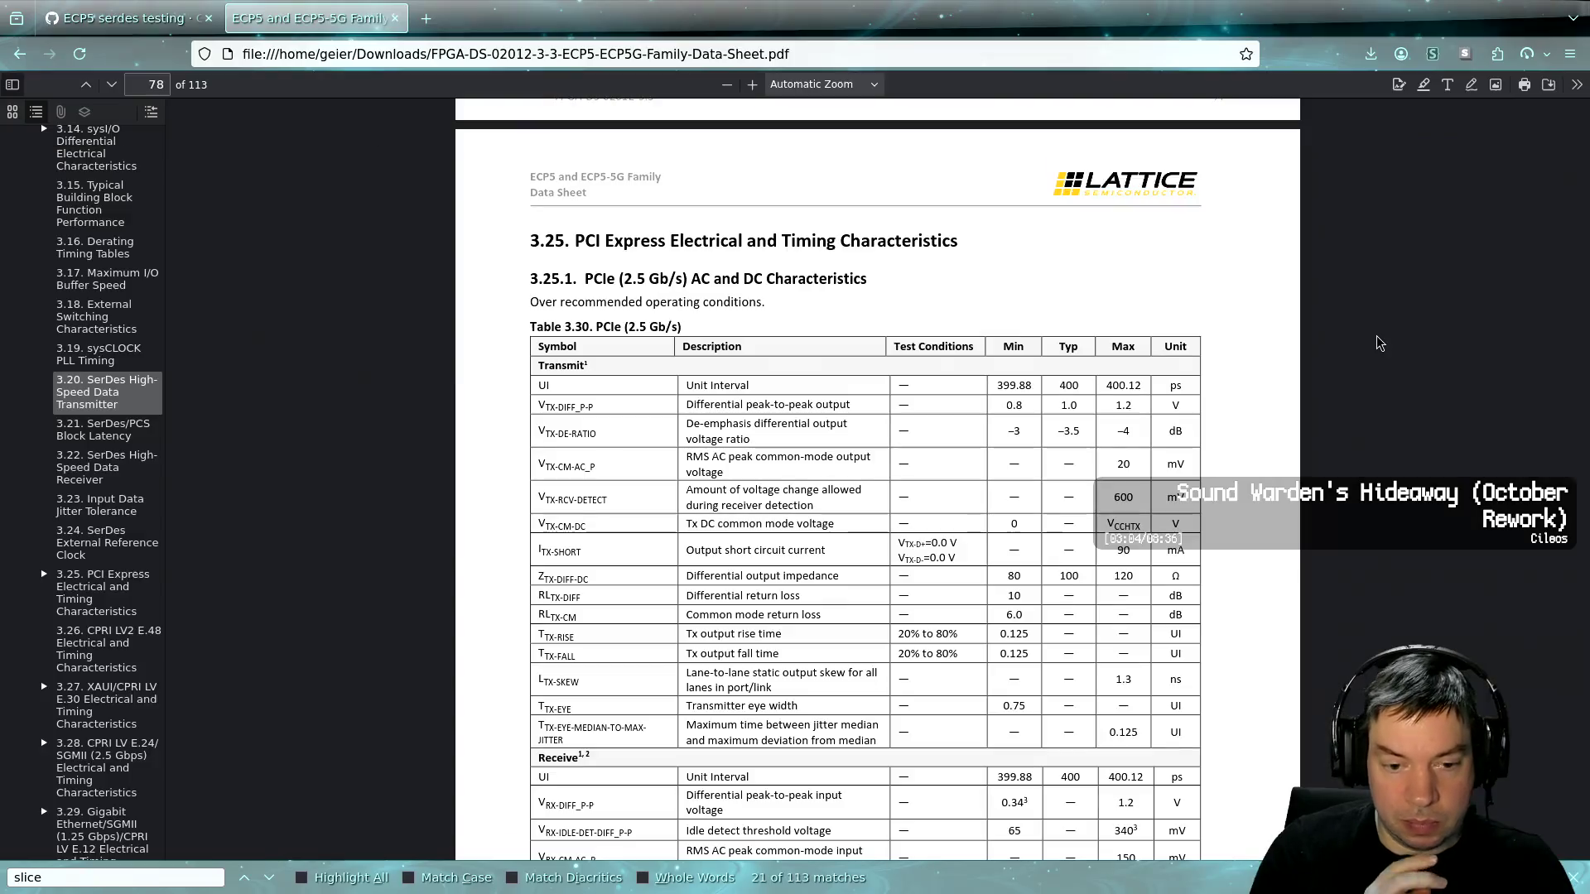
In the root shell export DISPLAY=:0.0 and XAUTHORITY=~geier/.Xauthority, then rerun ./3.14.0.75.2_Diamond_lin.run.
key(alt+Tab)
key(alt+Tab)
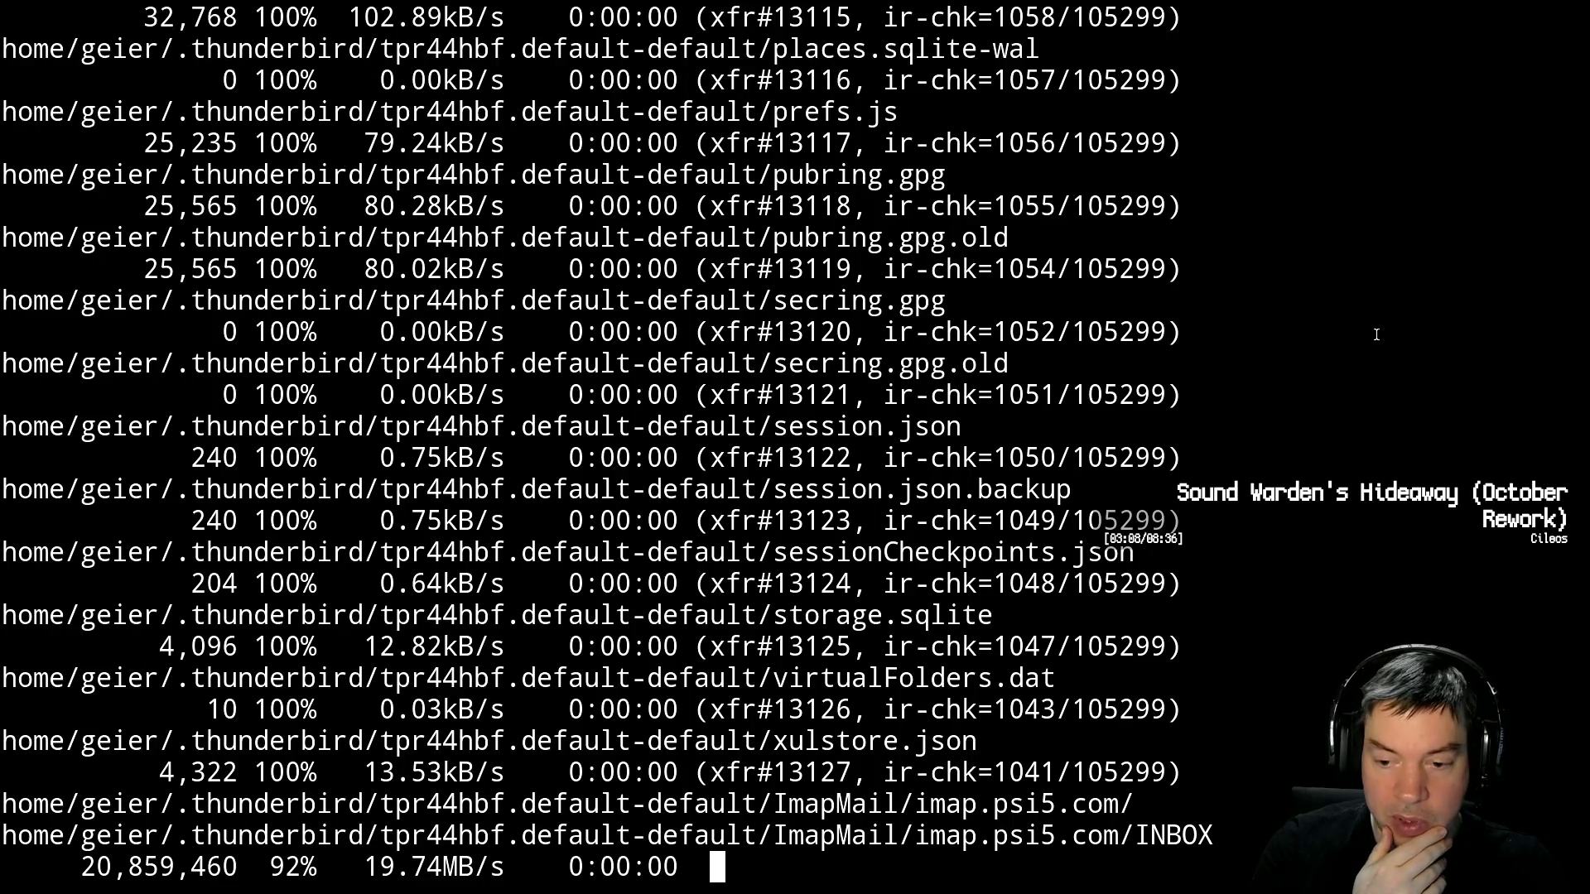
key(alt+Tab)
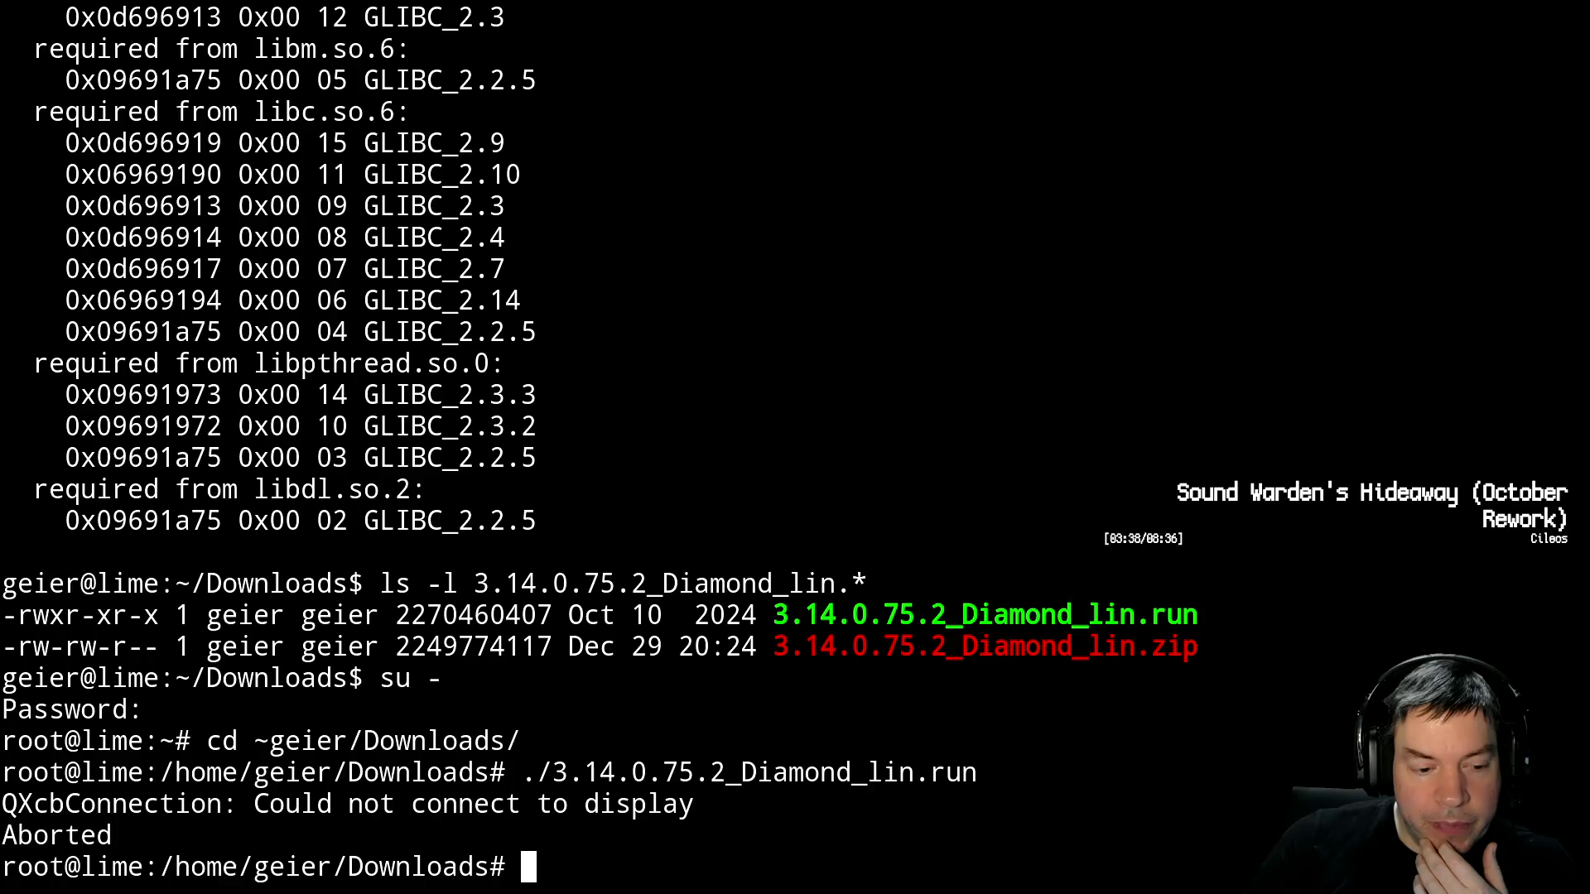
text(export DISPLAY=)
text(:)
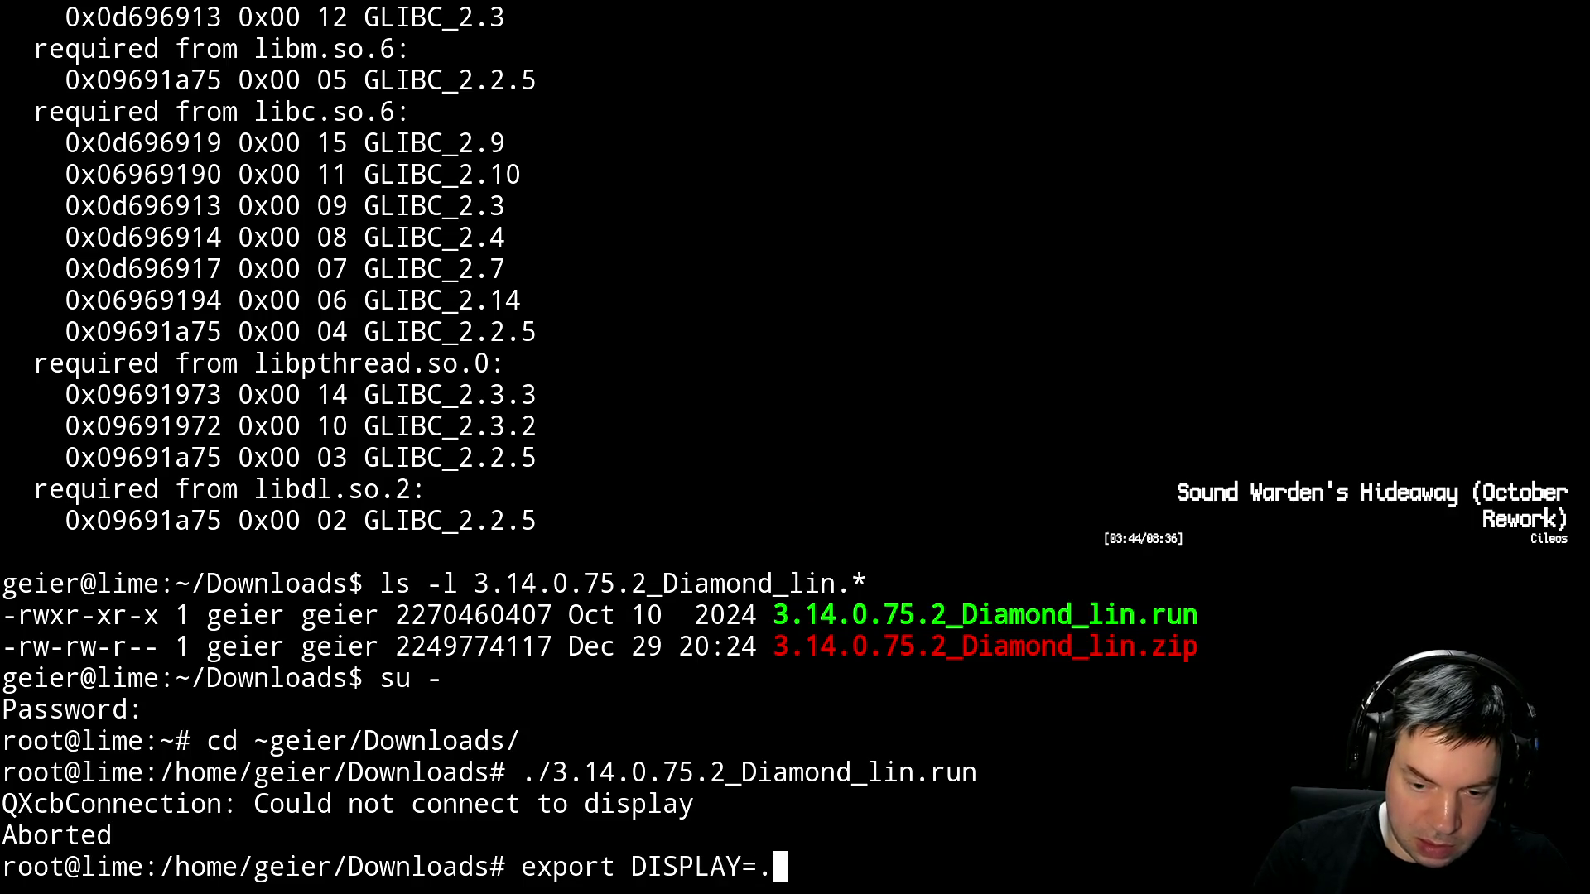
text(0.0)
key(Return)
text(export XALUTHORITY=~geier/.Xa)
key(Tab)
key(Return)
key(Up)
key(Up)
key(Up)
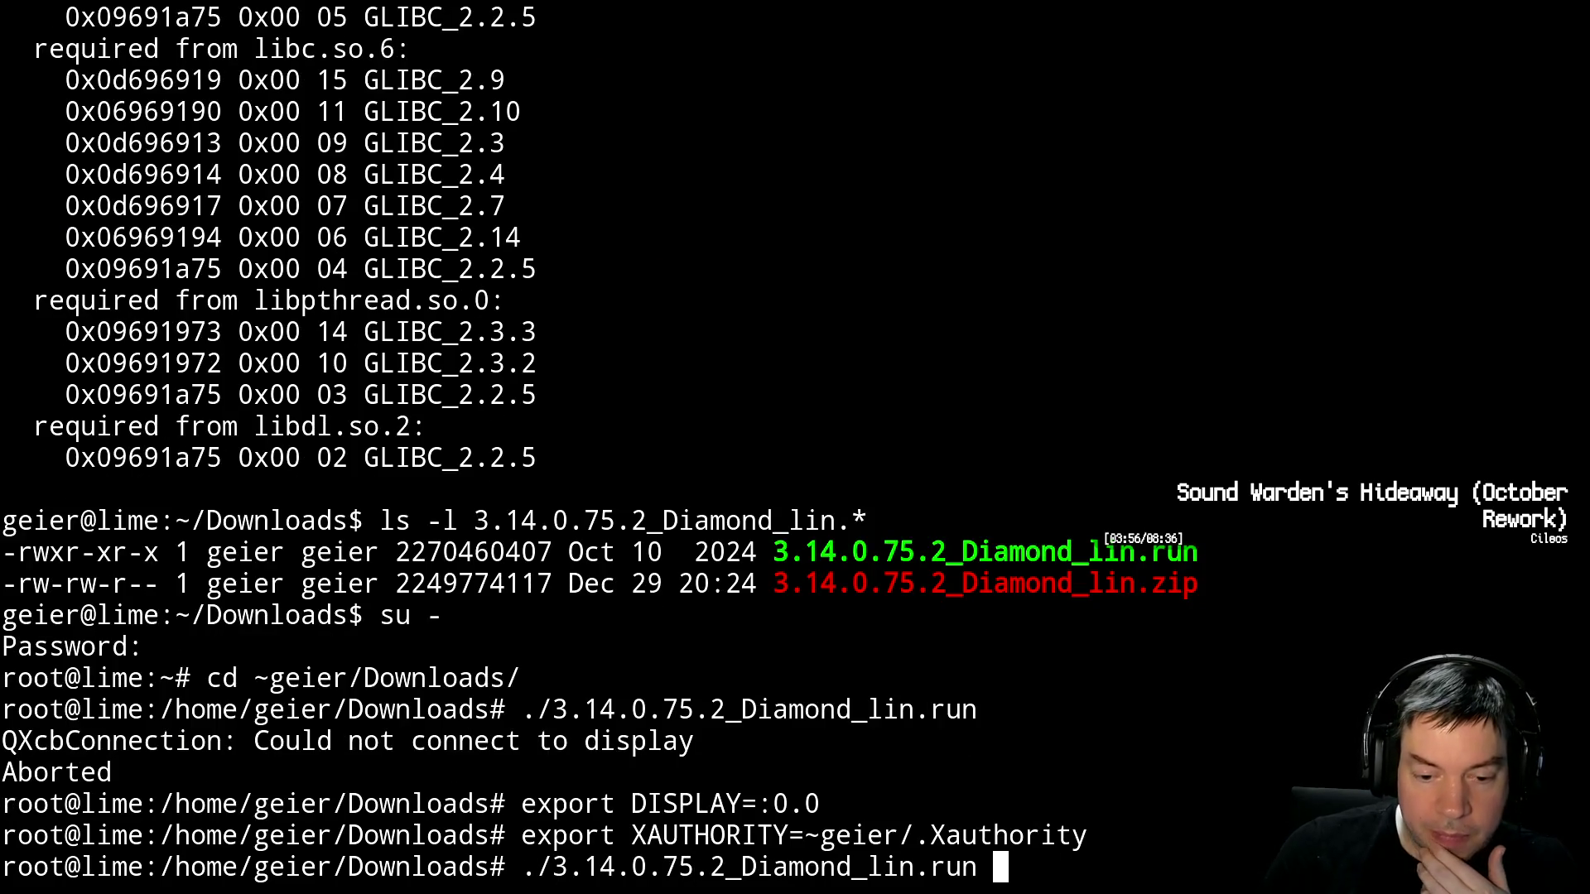
key(Return)
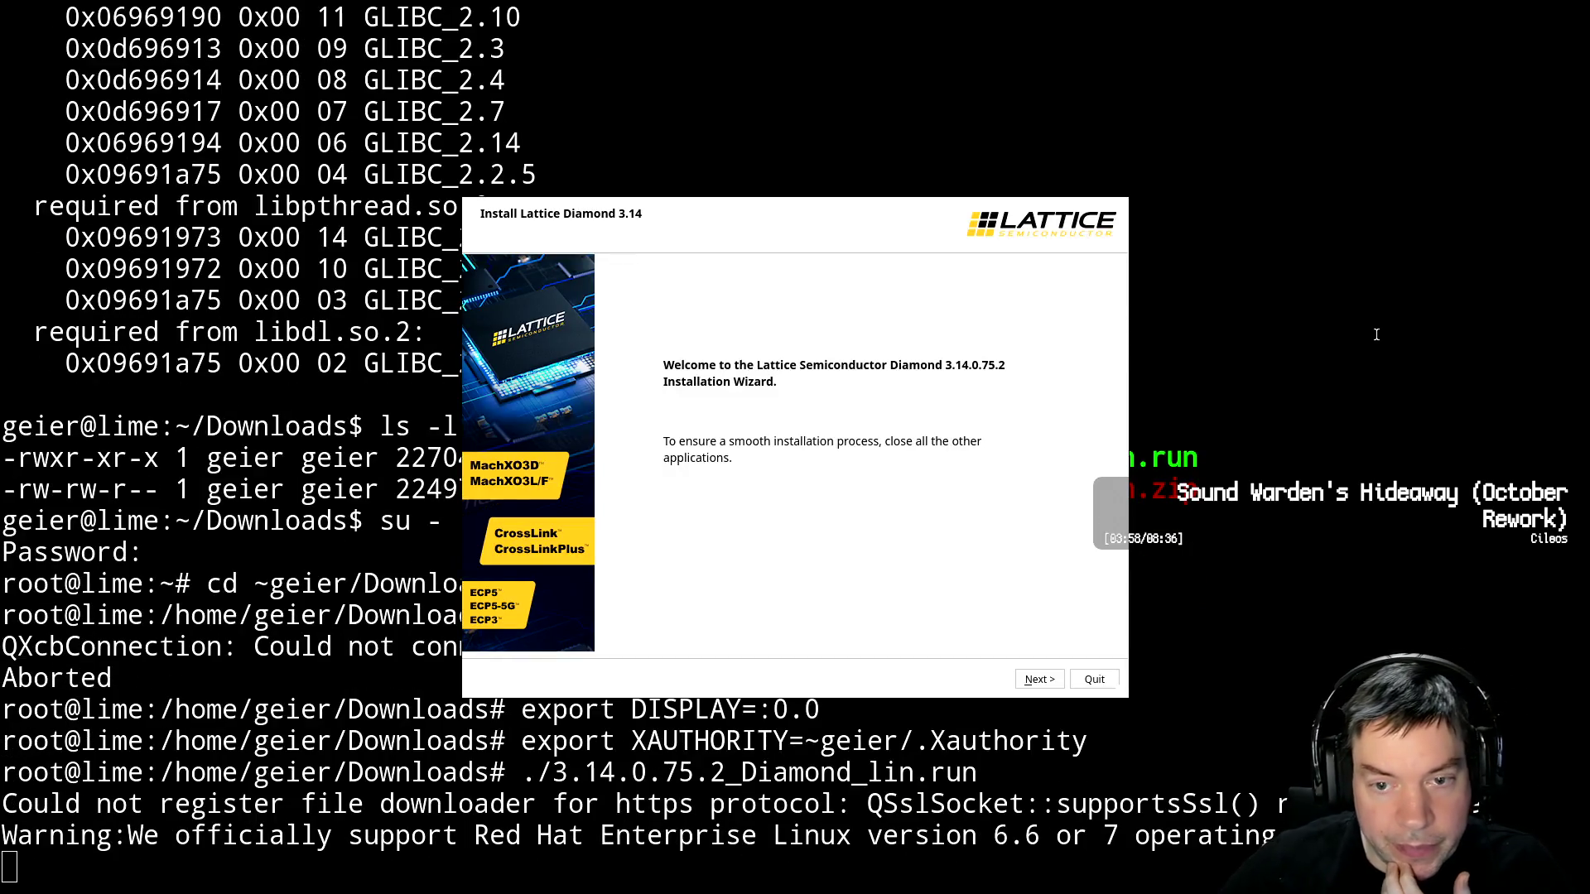
Set the installation folder to /opt/lscc/diamond/3.14 and proceed to component selection.
click(1022, 682)
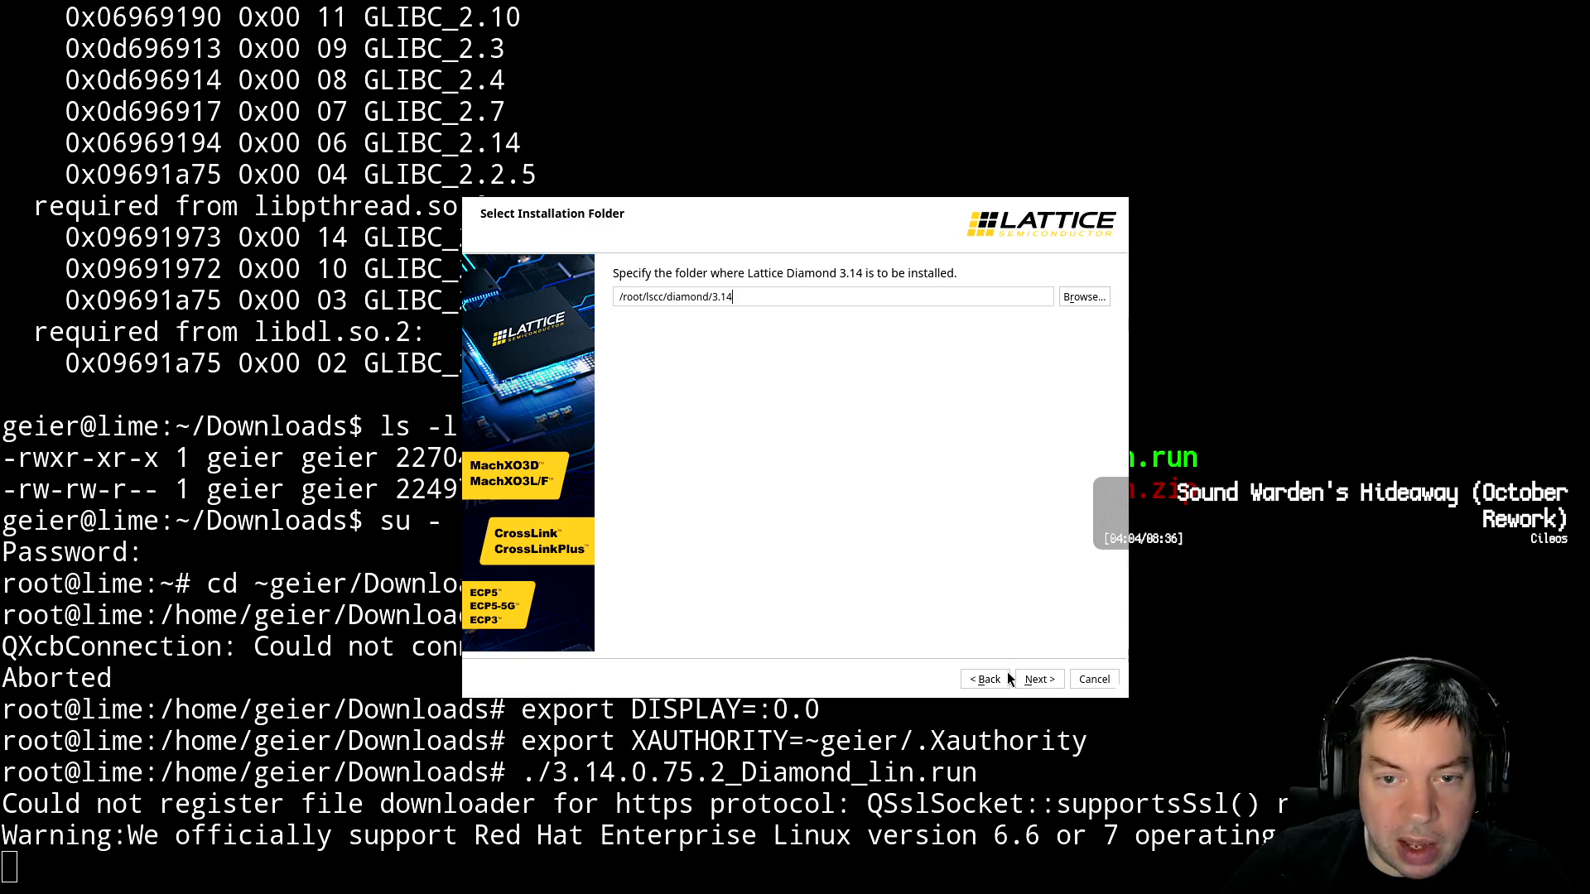
click(639, 297)
key(BackSpace)
key(BackSpace)
key(BackSpace)
key(BackSpace)
text(optt)
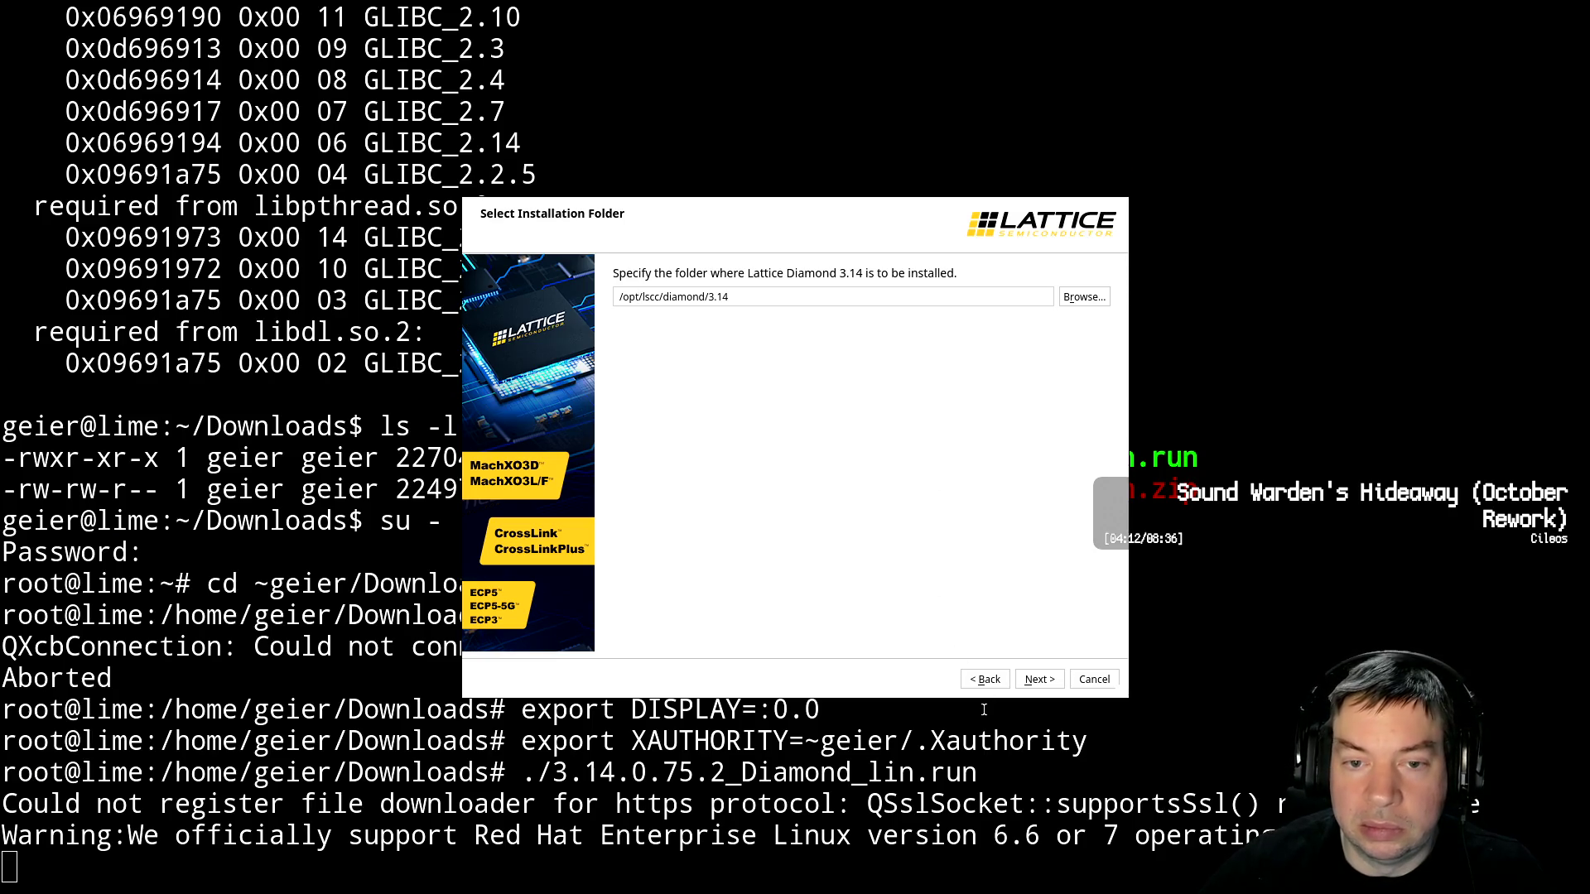
click(1039, 680)
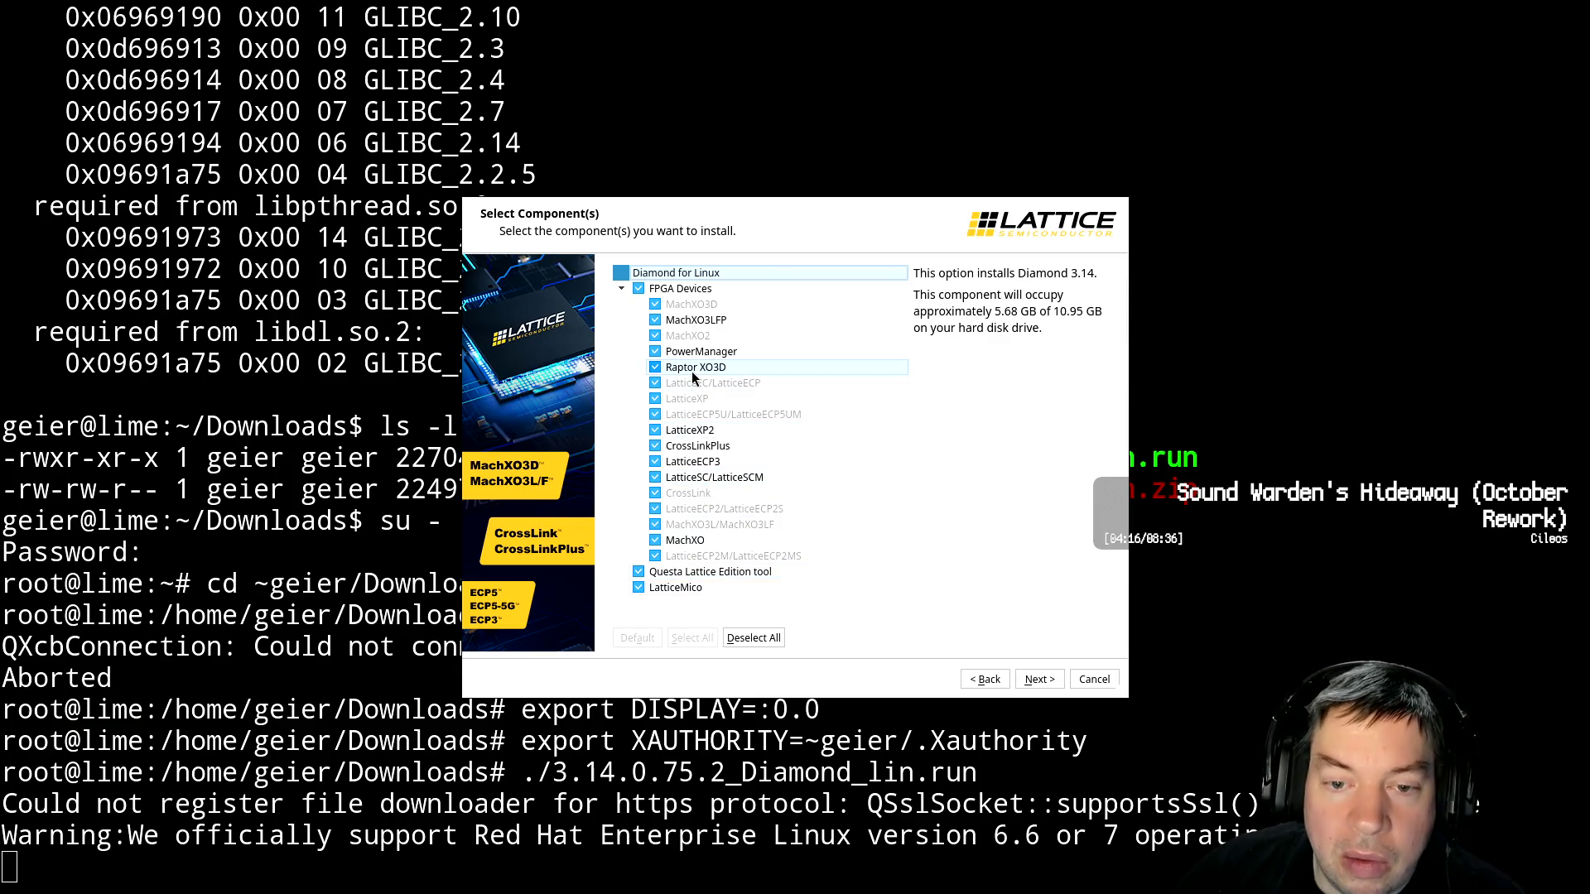
Deselect all device families and select only LatticeECP5U/LatticeECP5UM support.
click(655, 305)
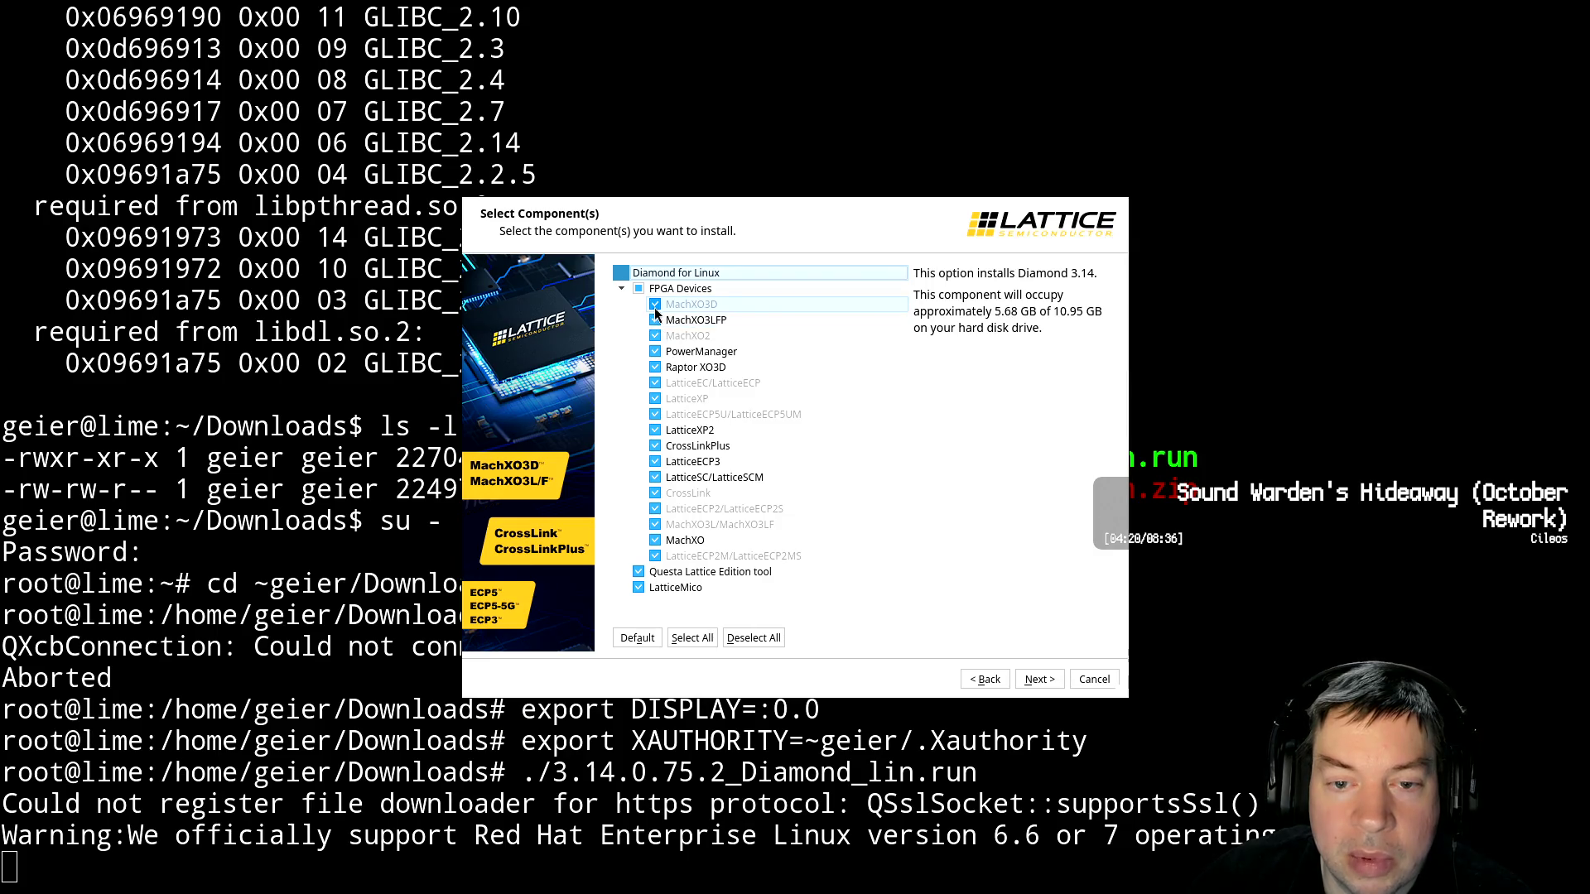
click(655, 322)
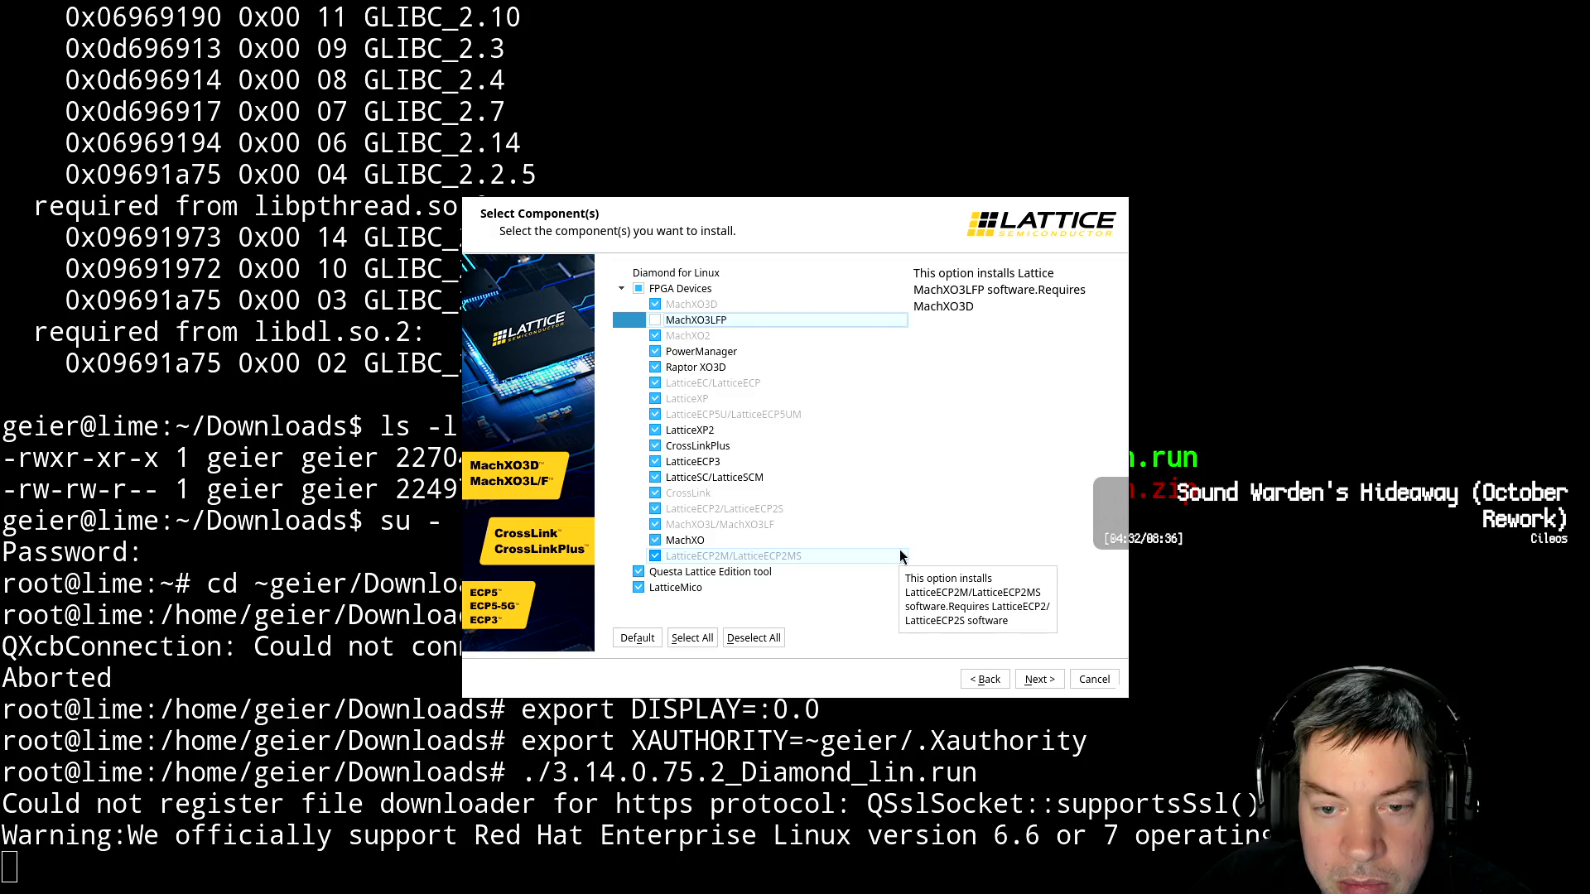
click(639, 289)
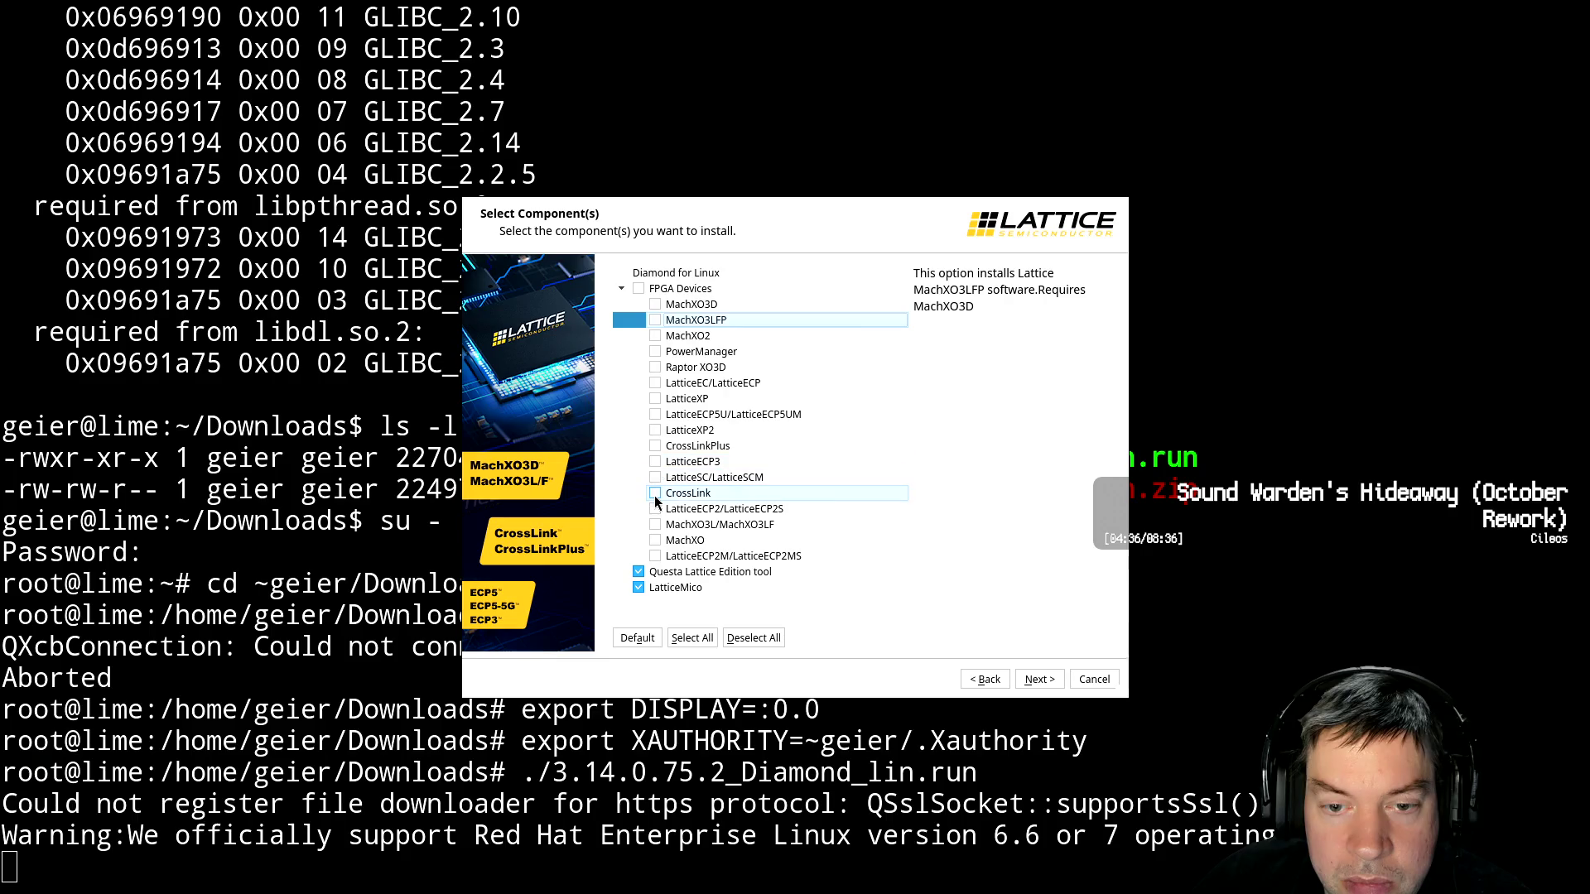
click(655, 414)
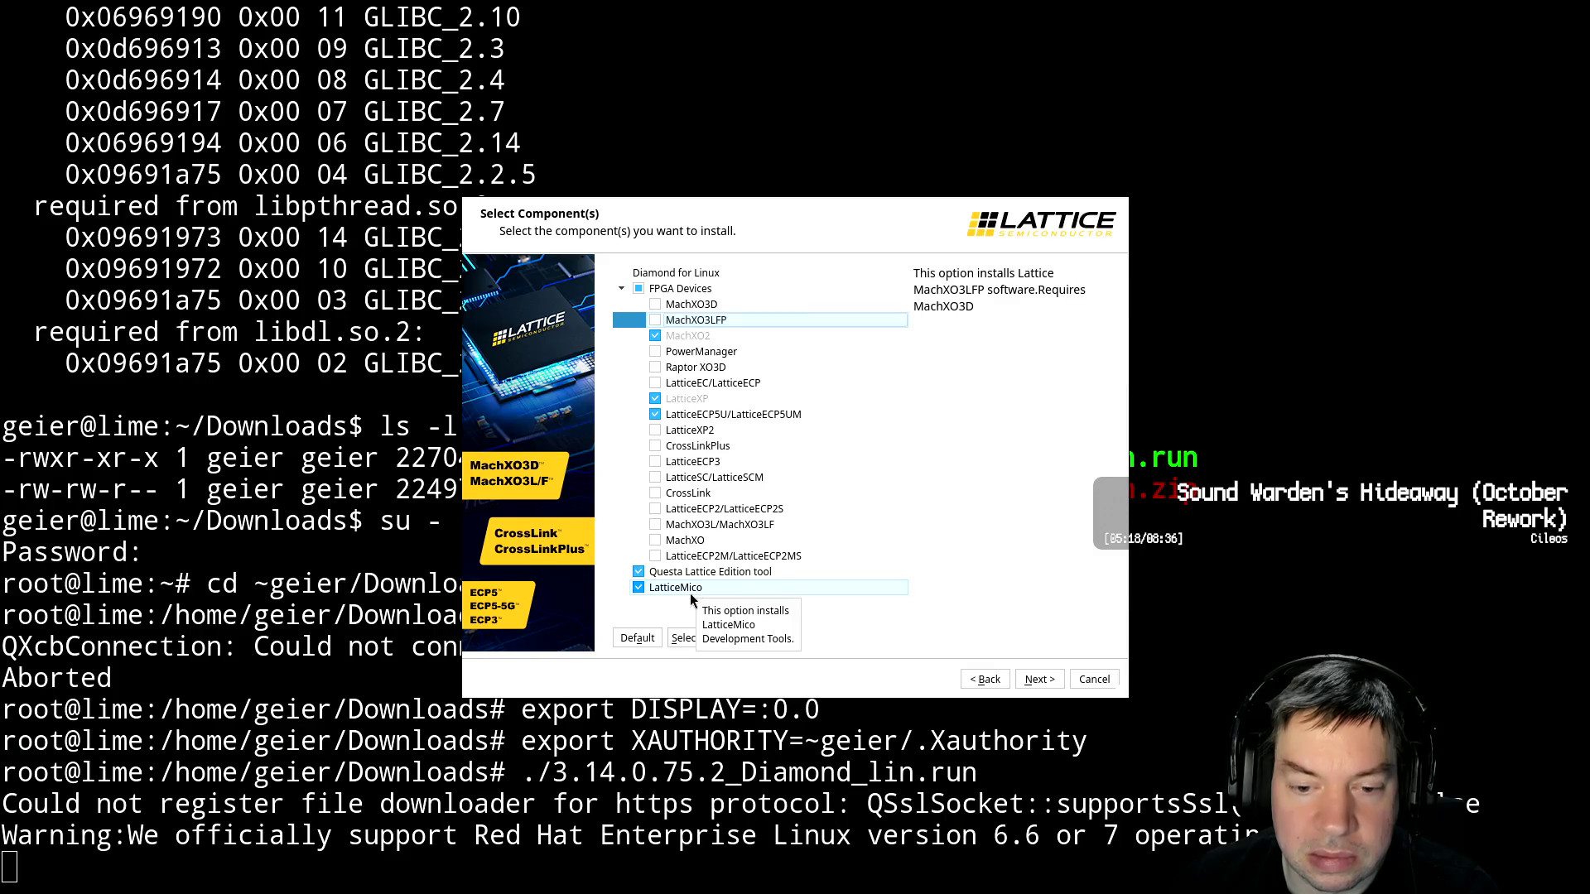
Exclude the LatticeMico and Questa Lattice Edition tools and continue to the license agreement.
click(690, 587)
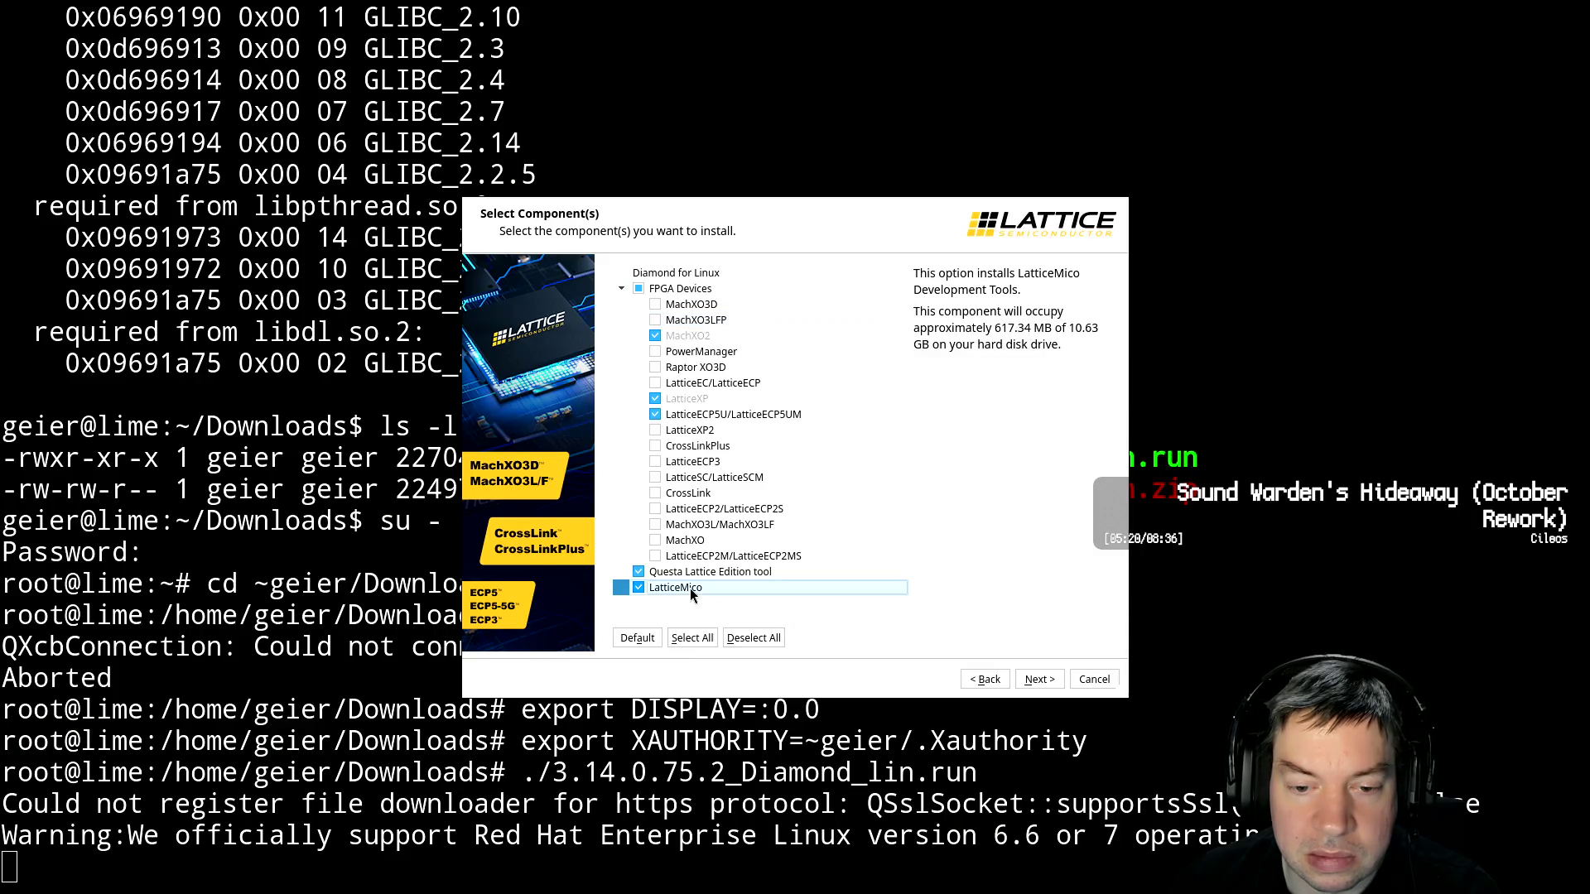
click(640, 588)
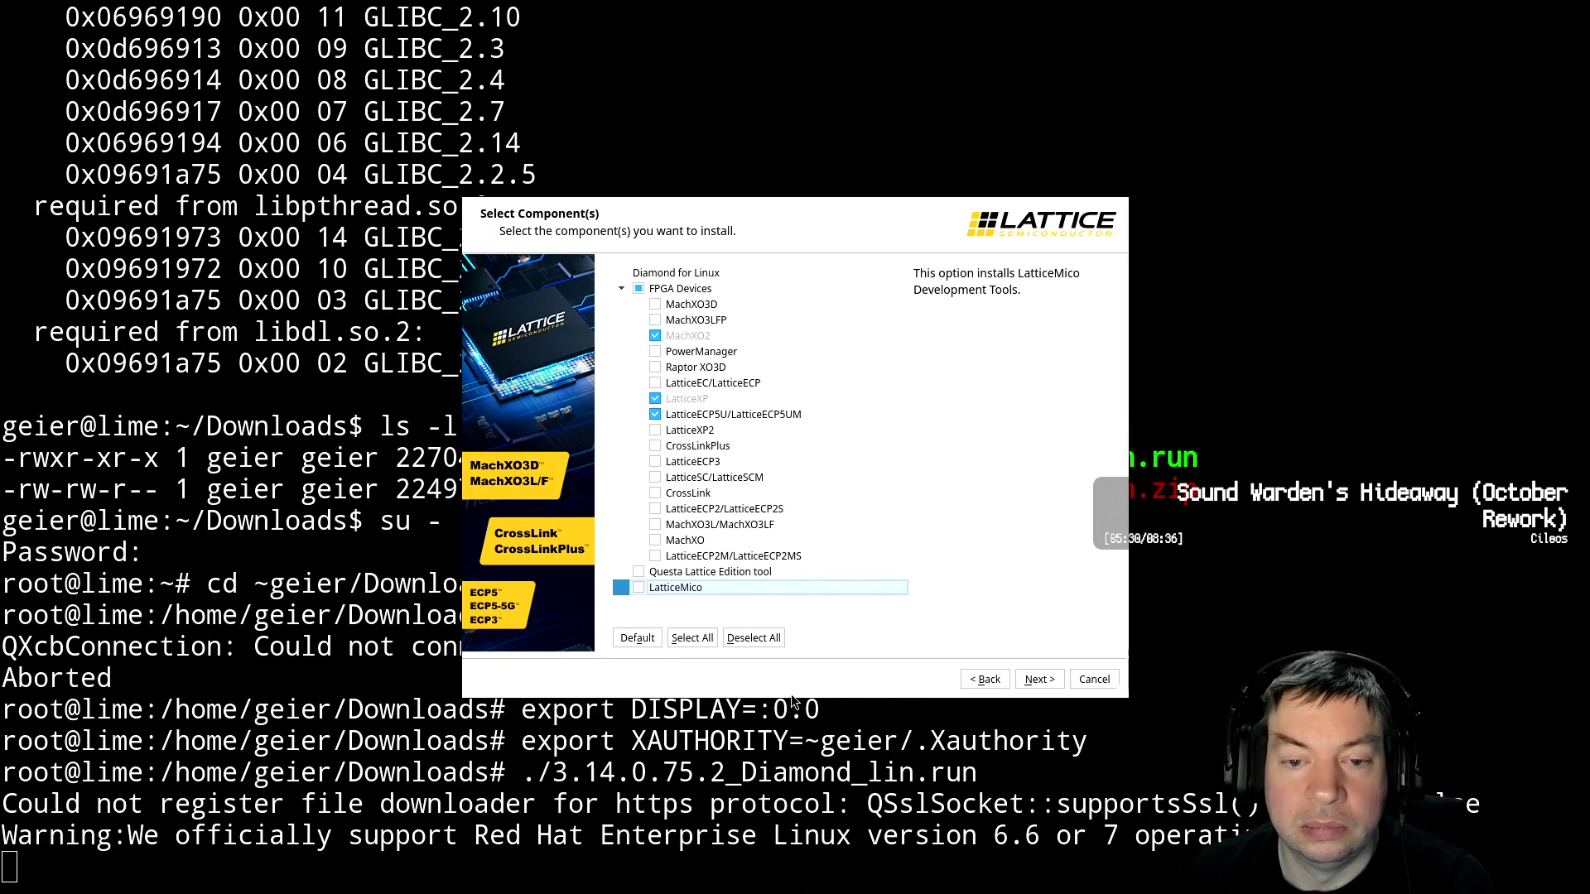
click(1038, 680)
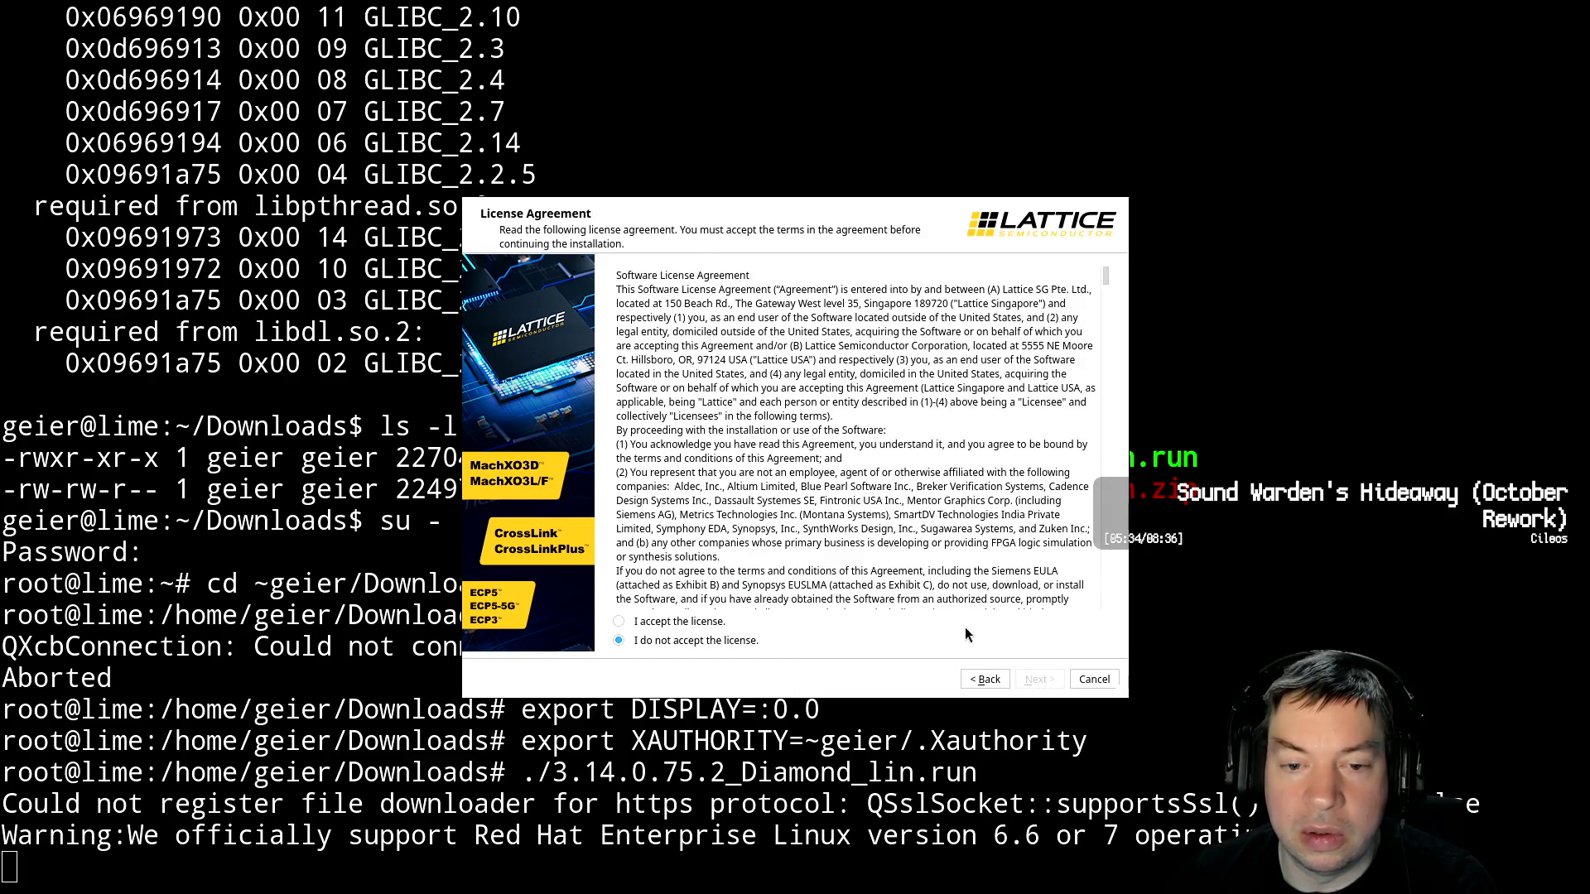
Accept the license and start installing Diamond 3.14 into /opt/lscc/diamond/3.14.
click(640, 625)
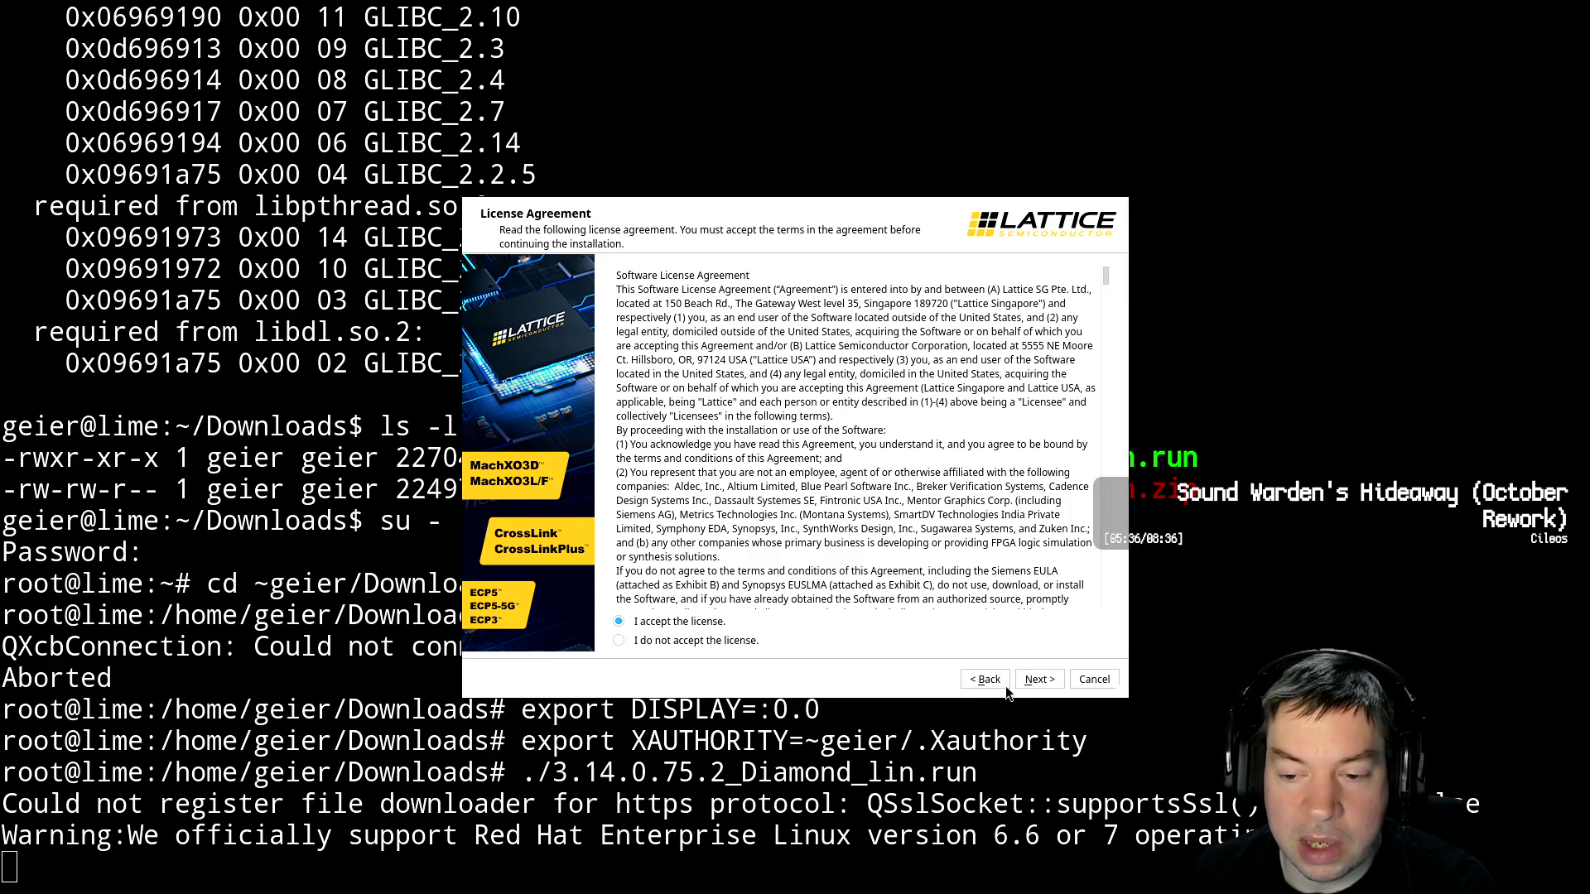
click(1039, 679)
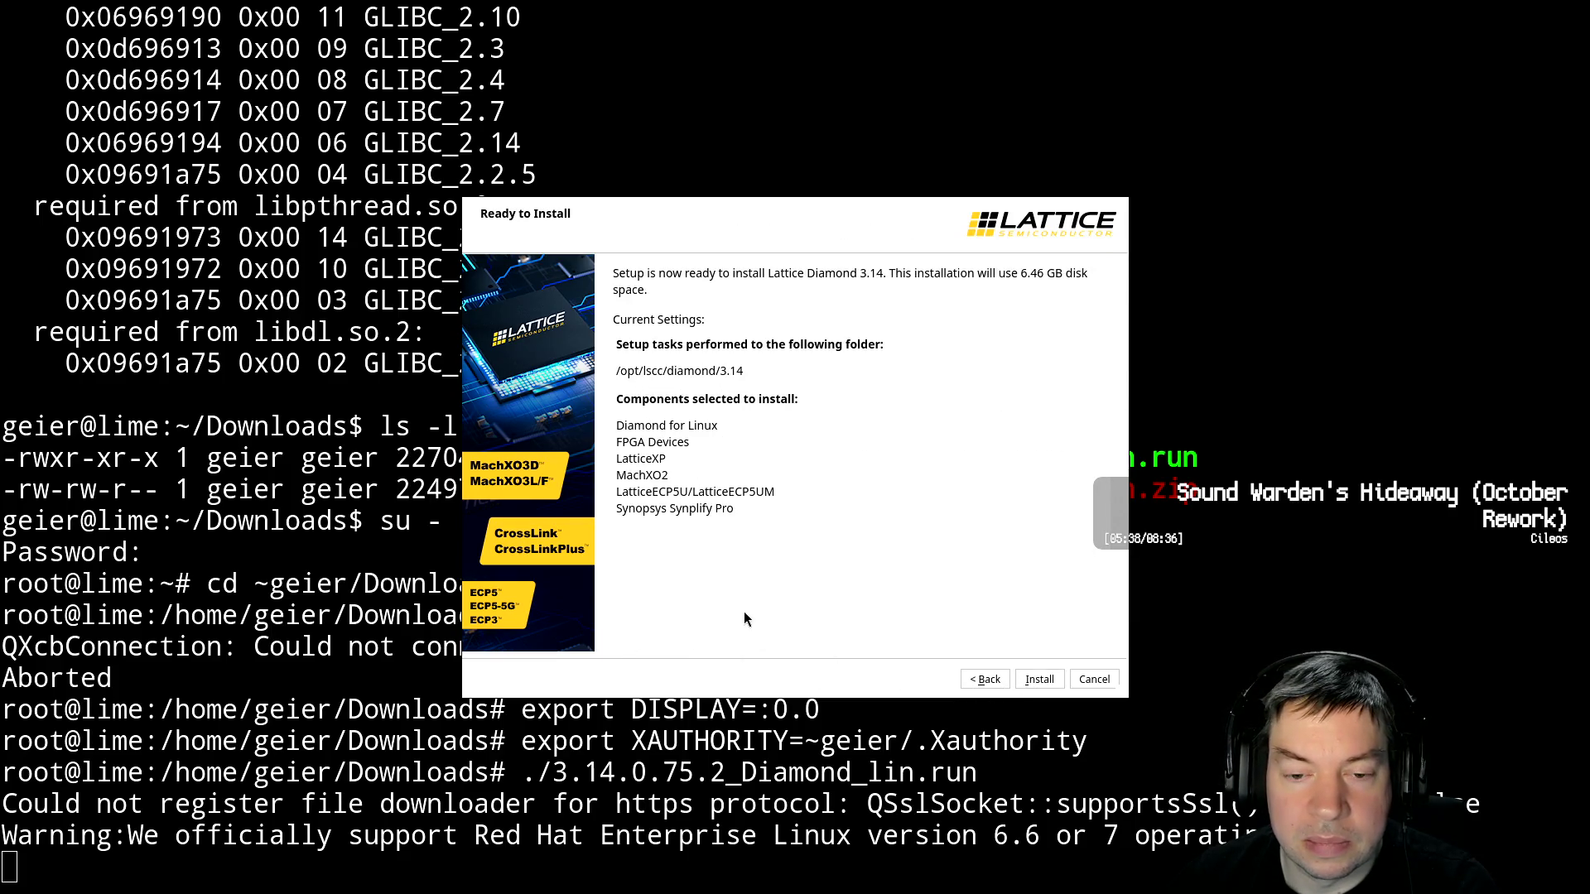
click(1039, 680)
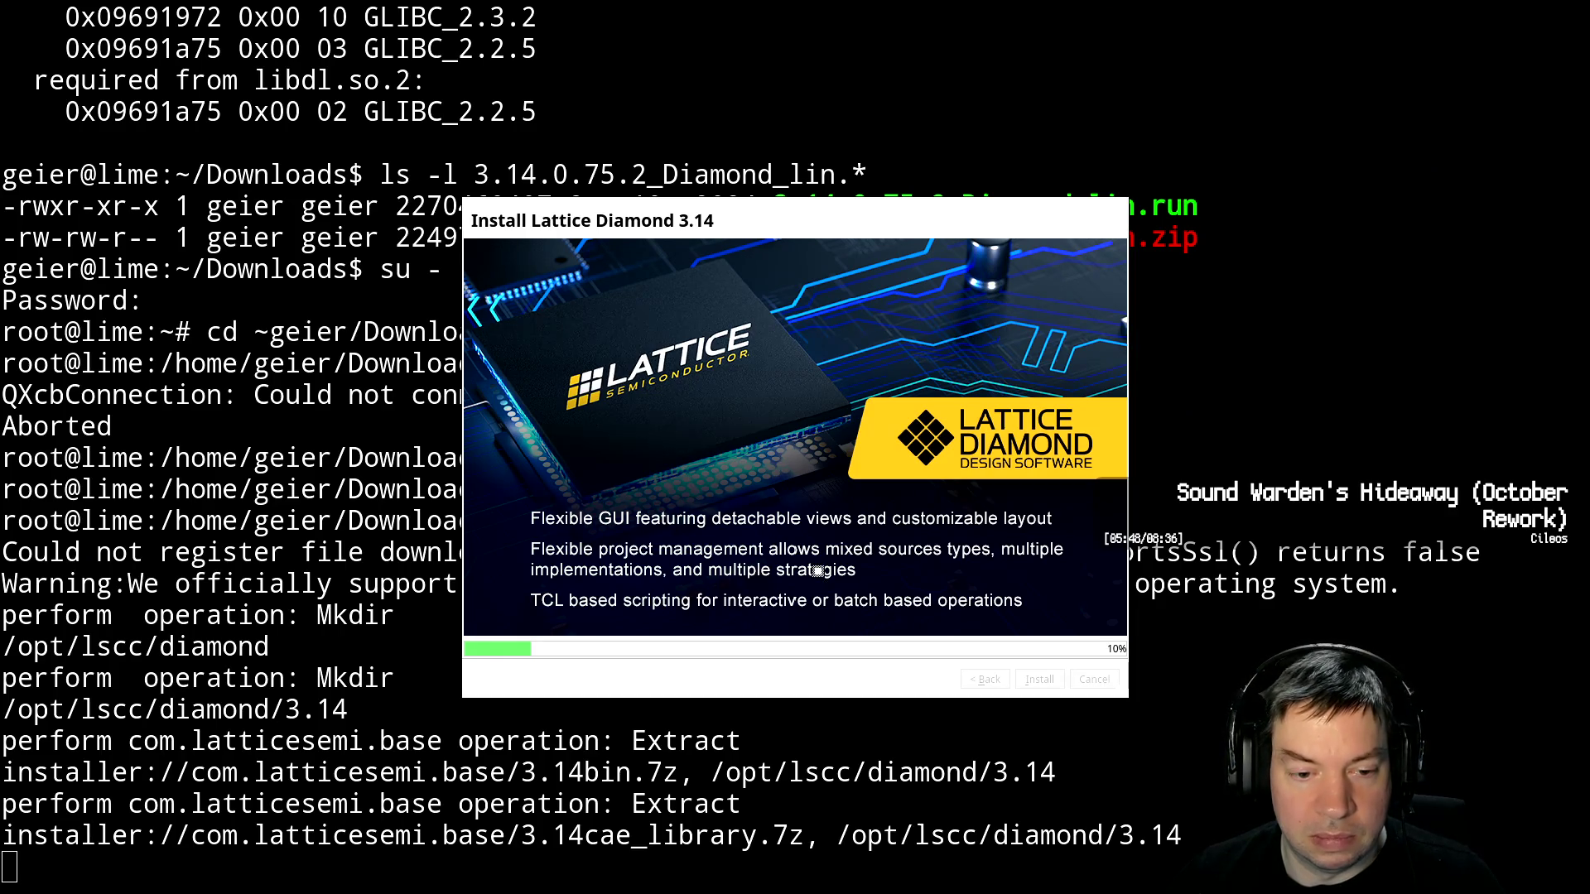
Bring the terminal output forward while the Diamond installation progresses.
key(alt+Tab)
key(alt+Tab)
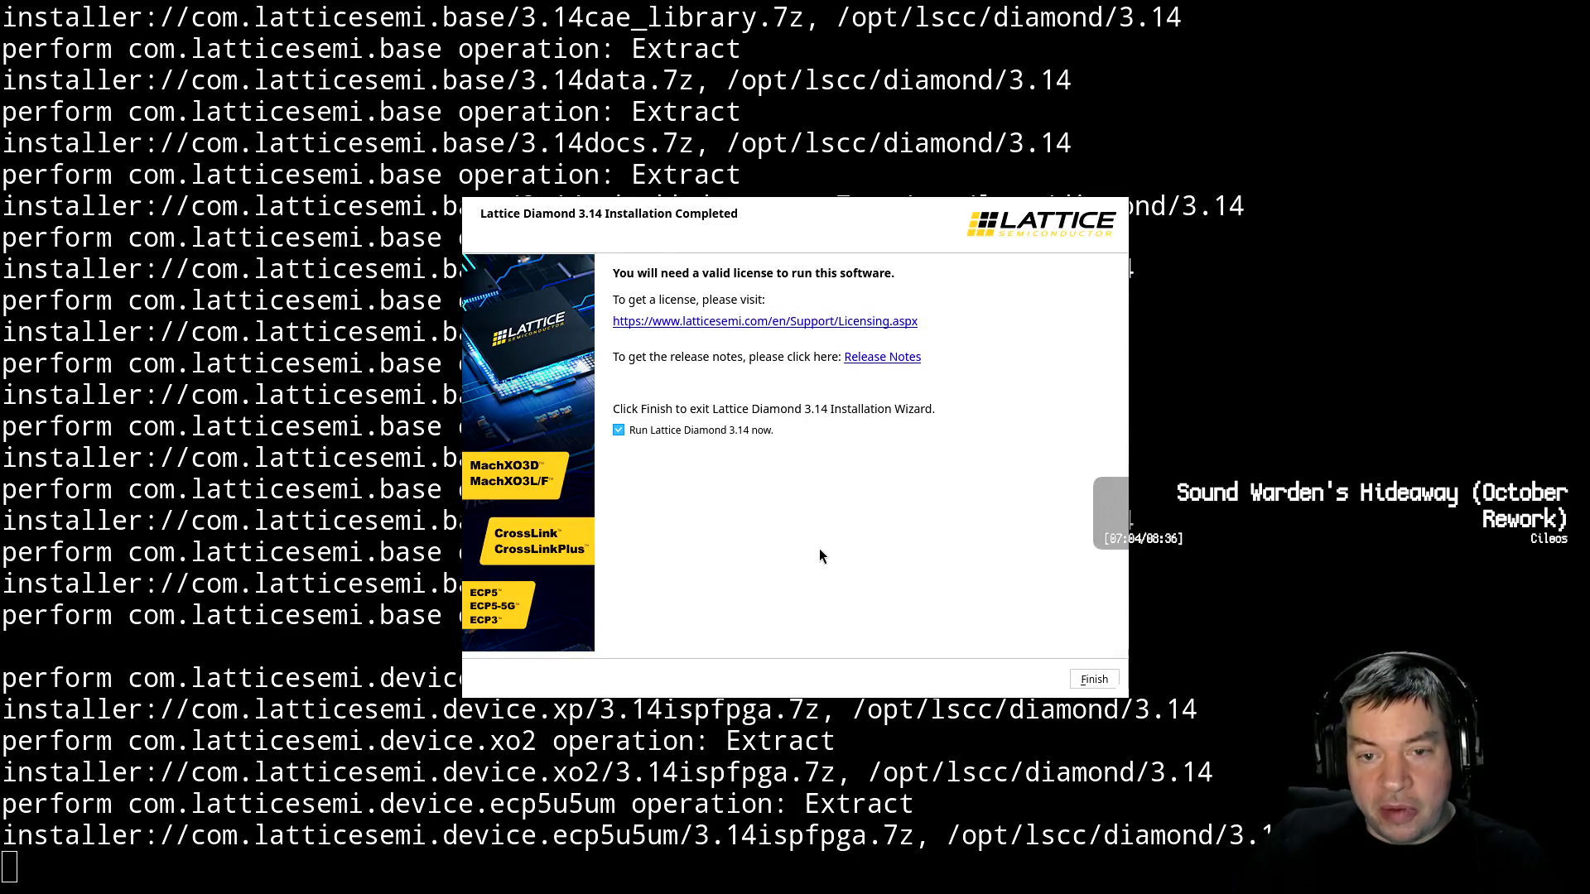
Finish the installer without launching Diamond 3.14 and return to the terminal.
click(751, 433)
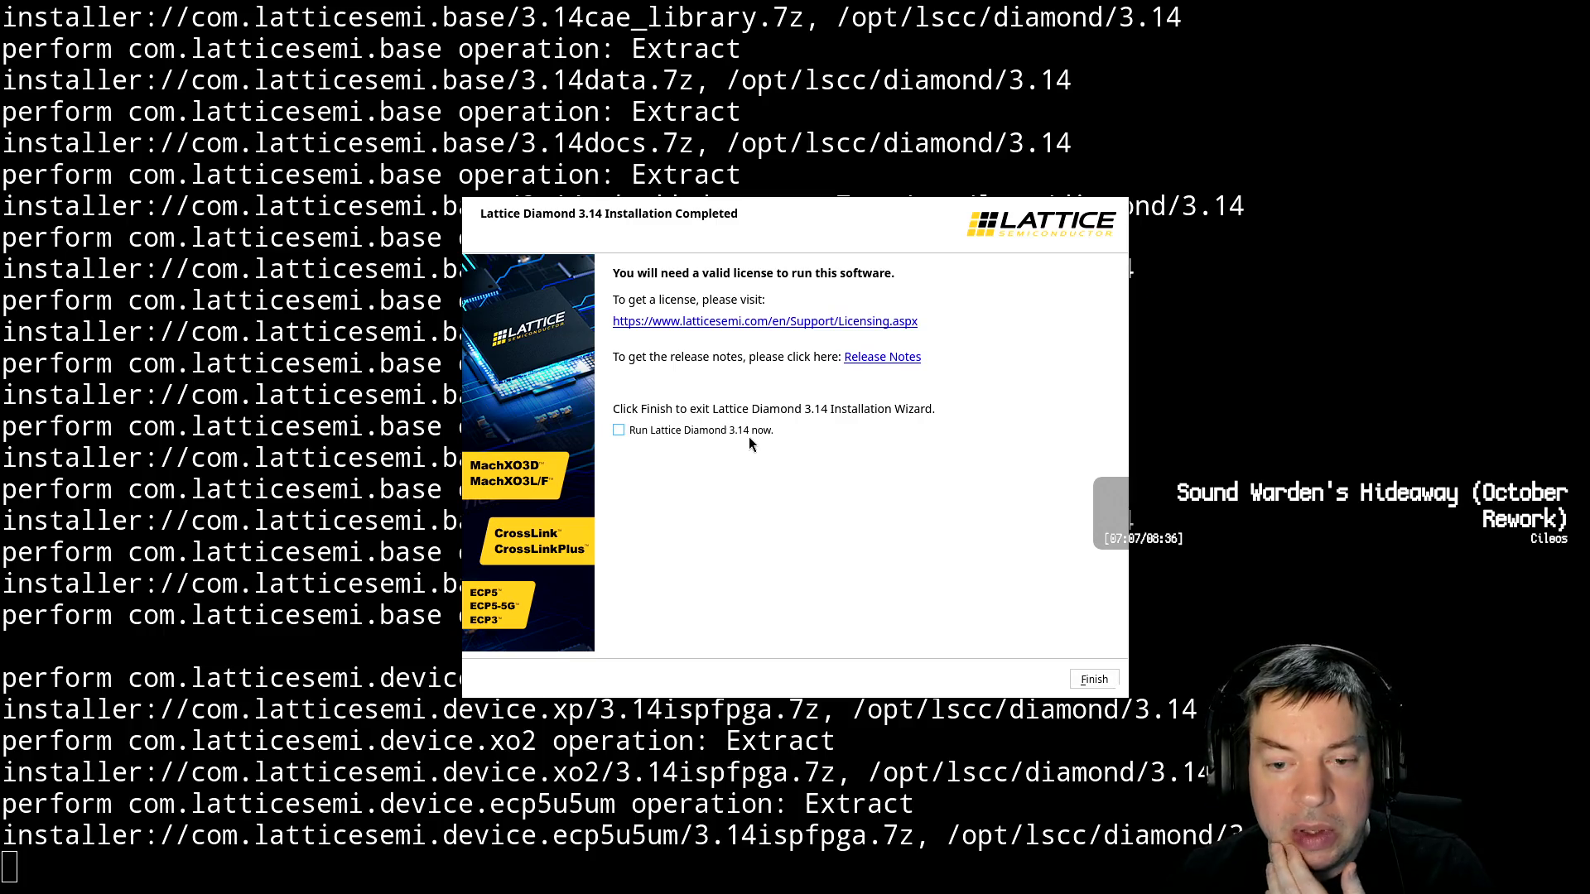
click(1085, 681)
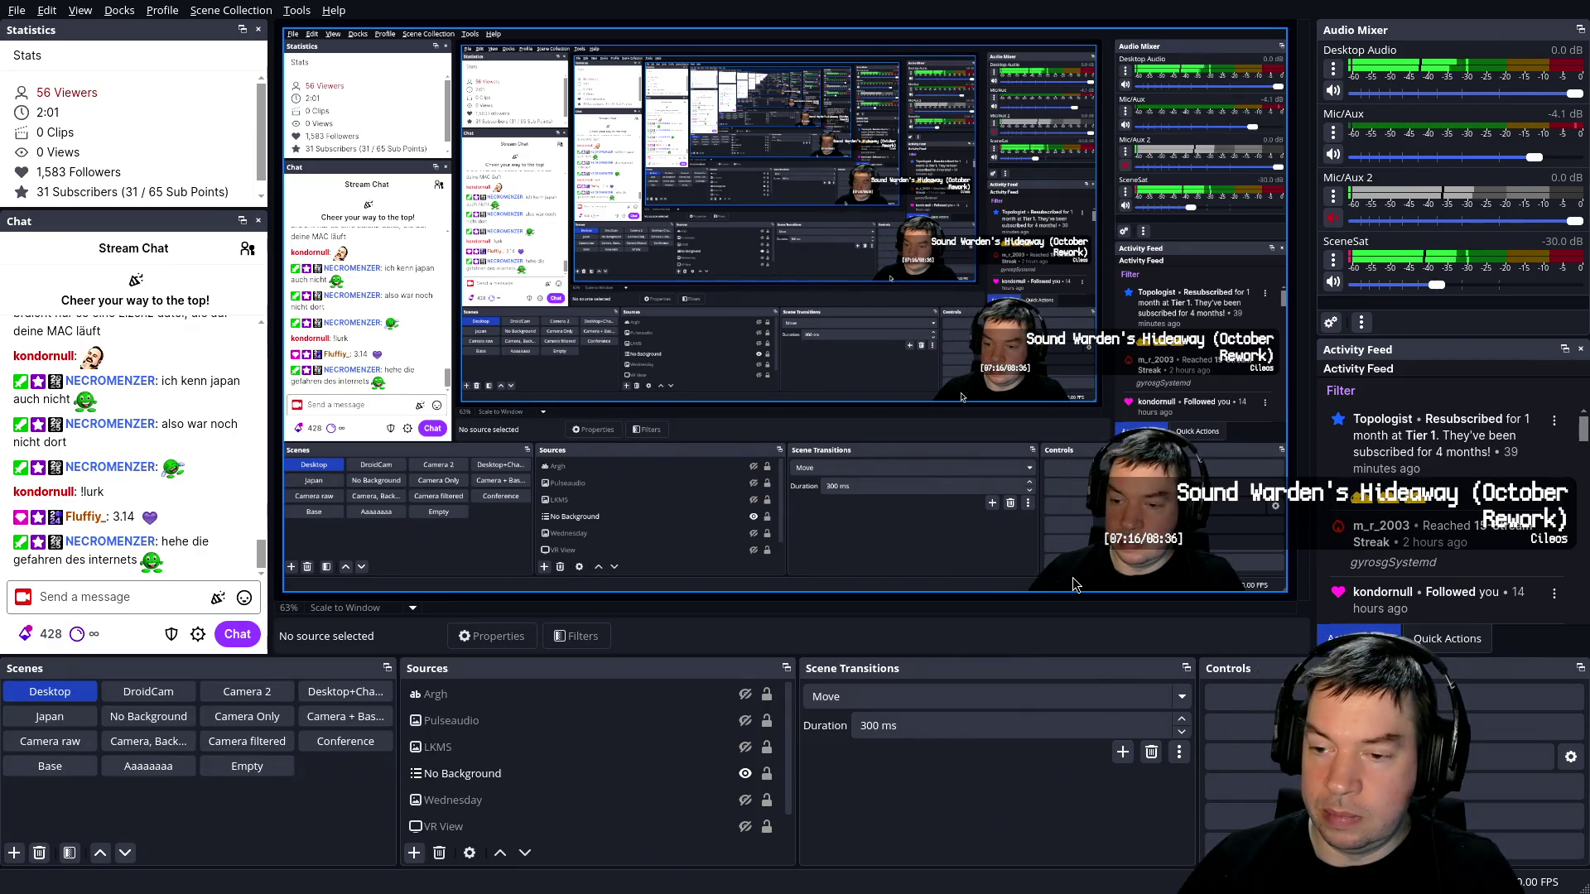
key(alt+Tab)
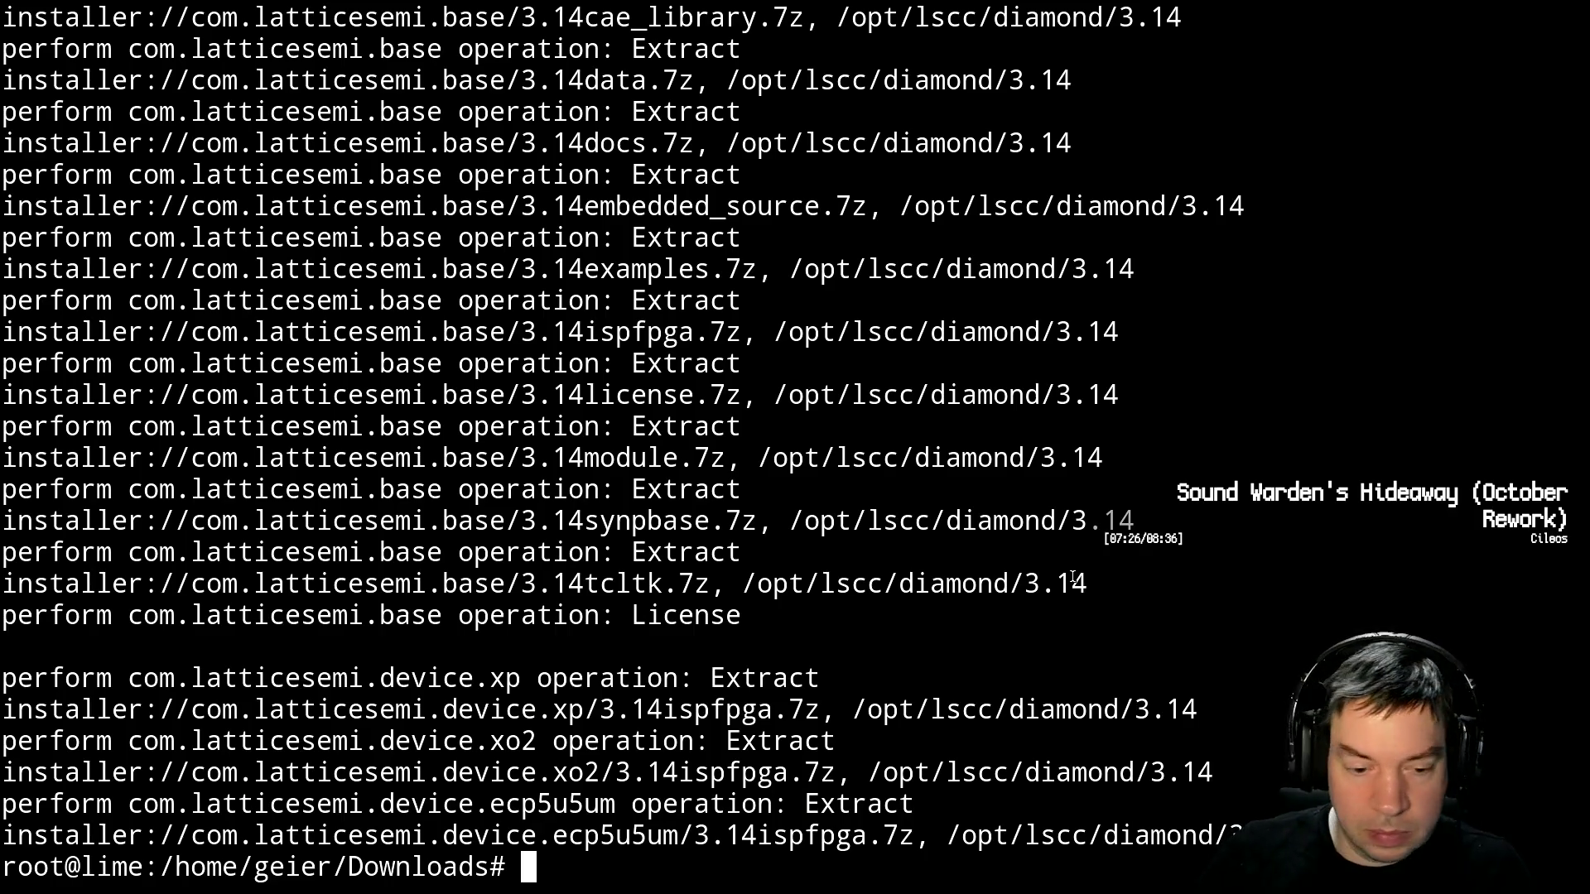
Leave the root shell and launch /opt/lscc/diamond/3.14/bin/lin64/diamond, which fails its license checkout.
key(ctrl+d)
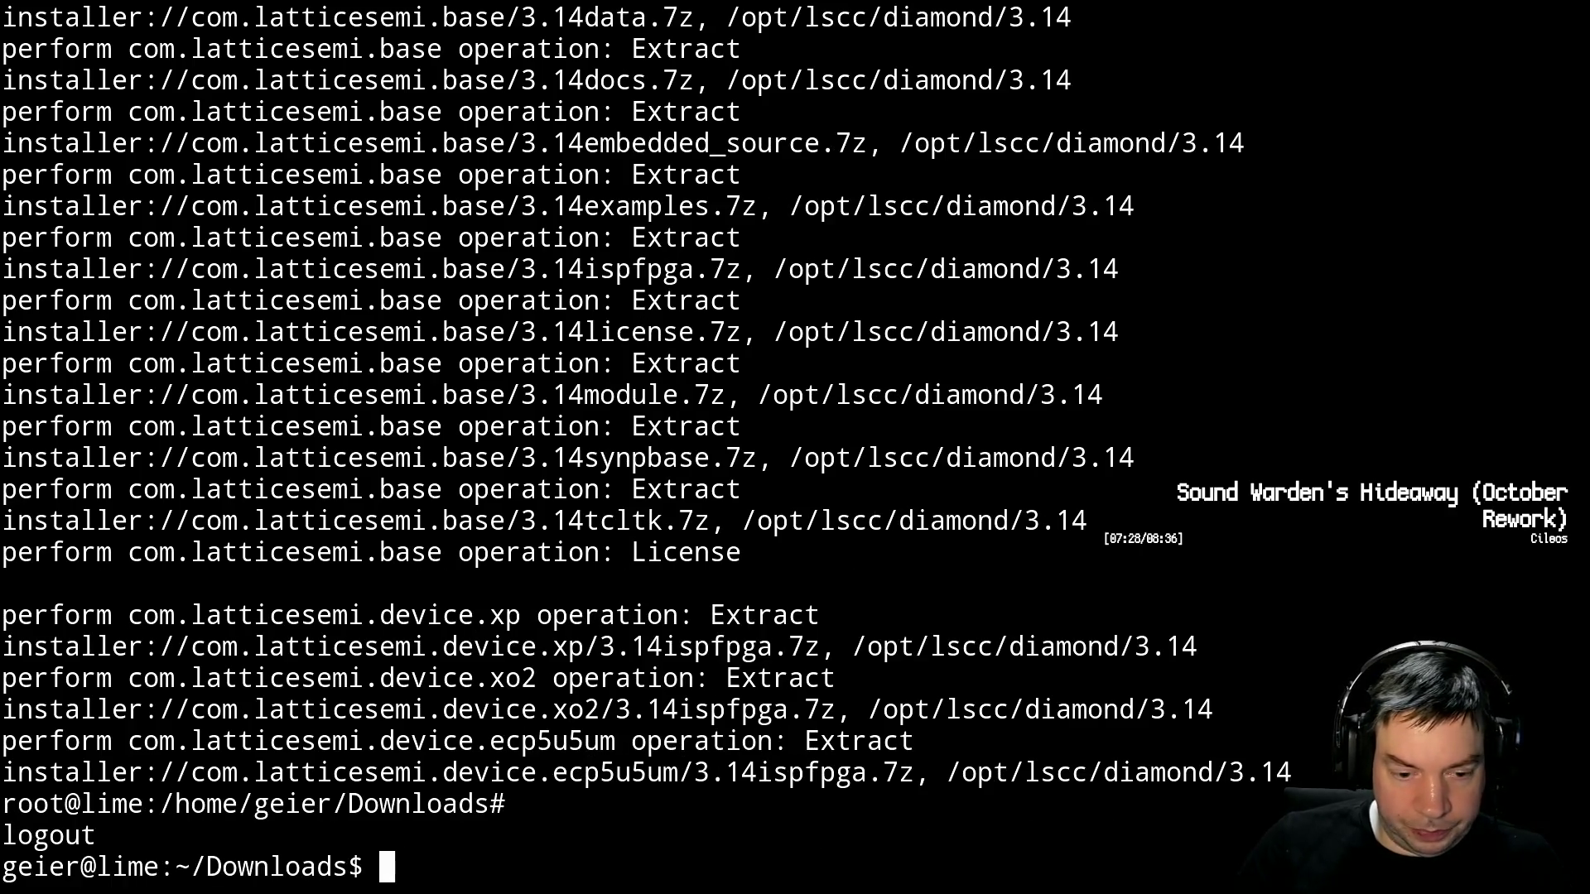
text(cd)
key(Return)
text(/opt/l)
key(Tab)
key(Tab)
text(s)
key(Tab)
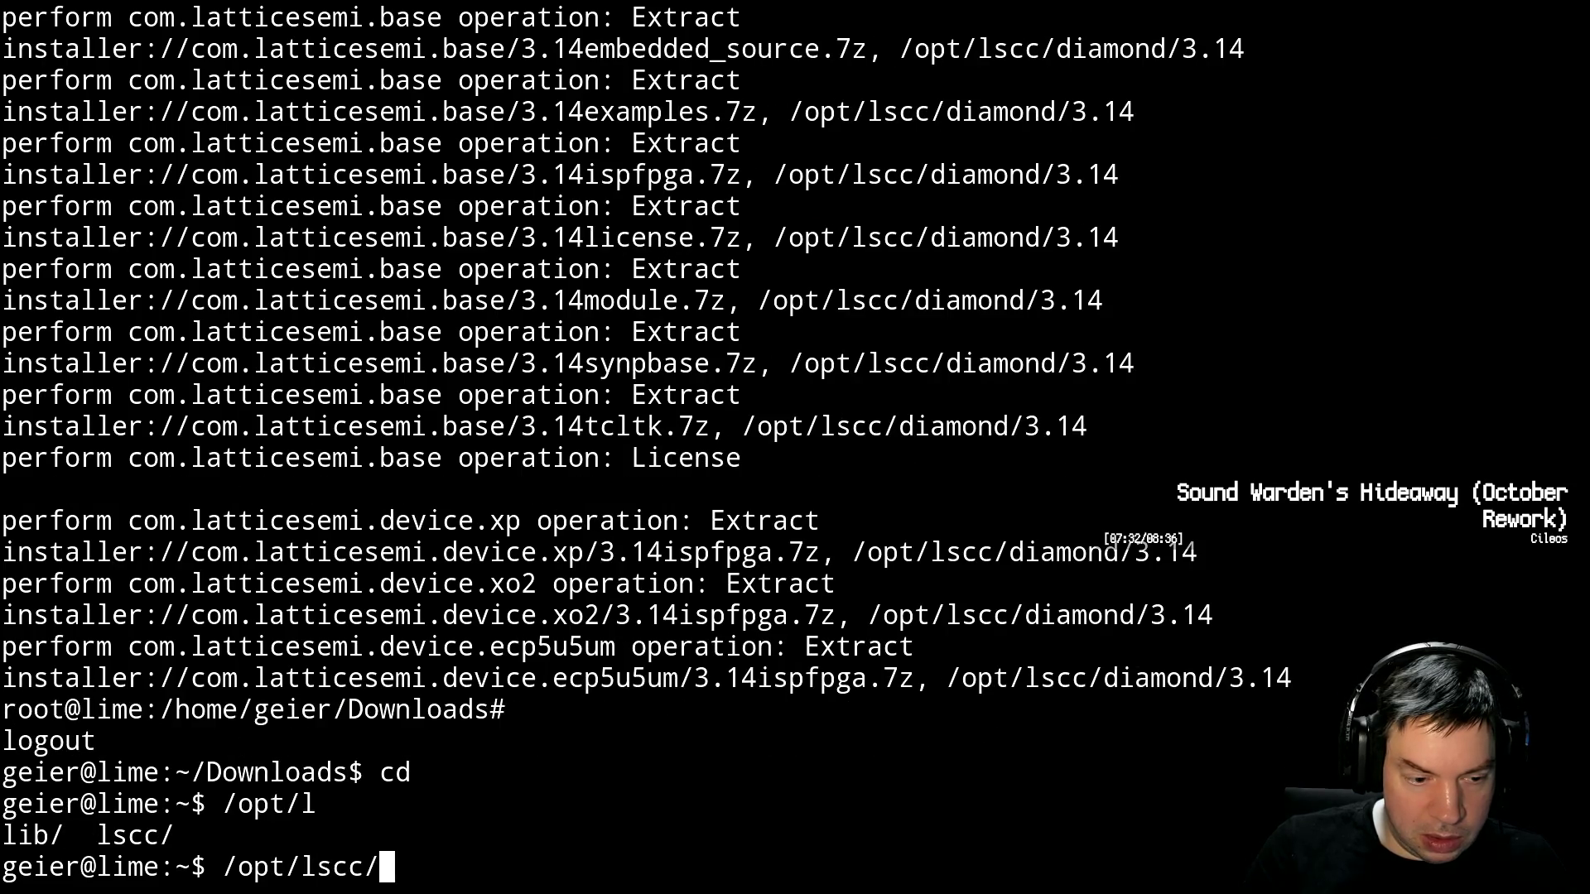
key(Tab)
key(Tab)
key(Tab)
key(Tab)
text(b)
key(Tab)
text(l)
key(Tab)
key(Tab)
key(Tab)
text(nd)
key(Tab)
key(Tab)
text(iamond)
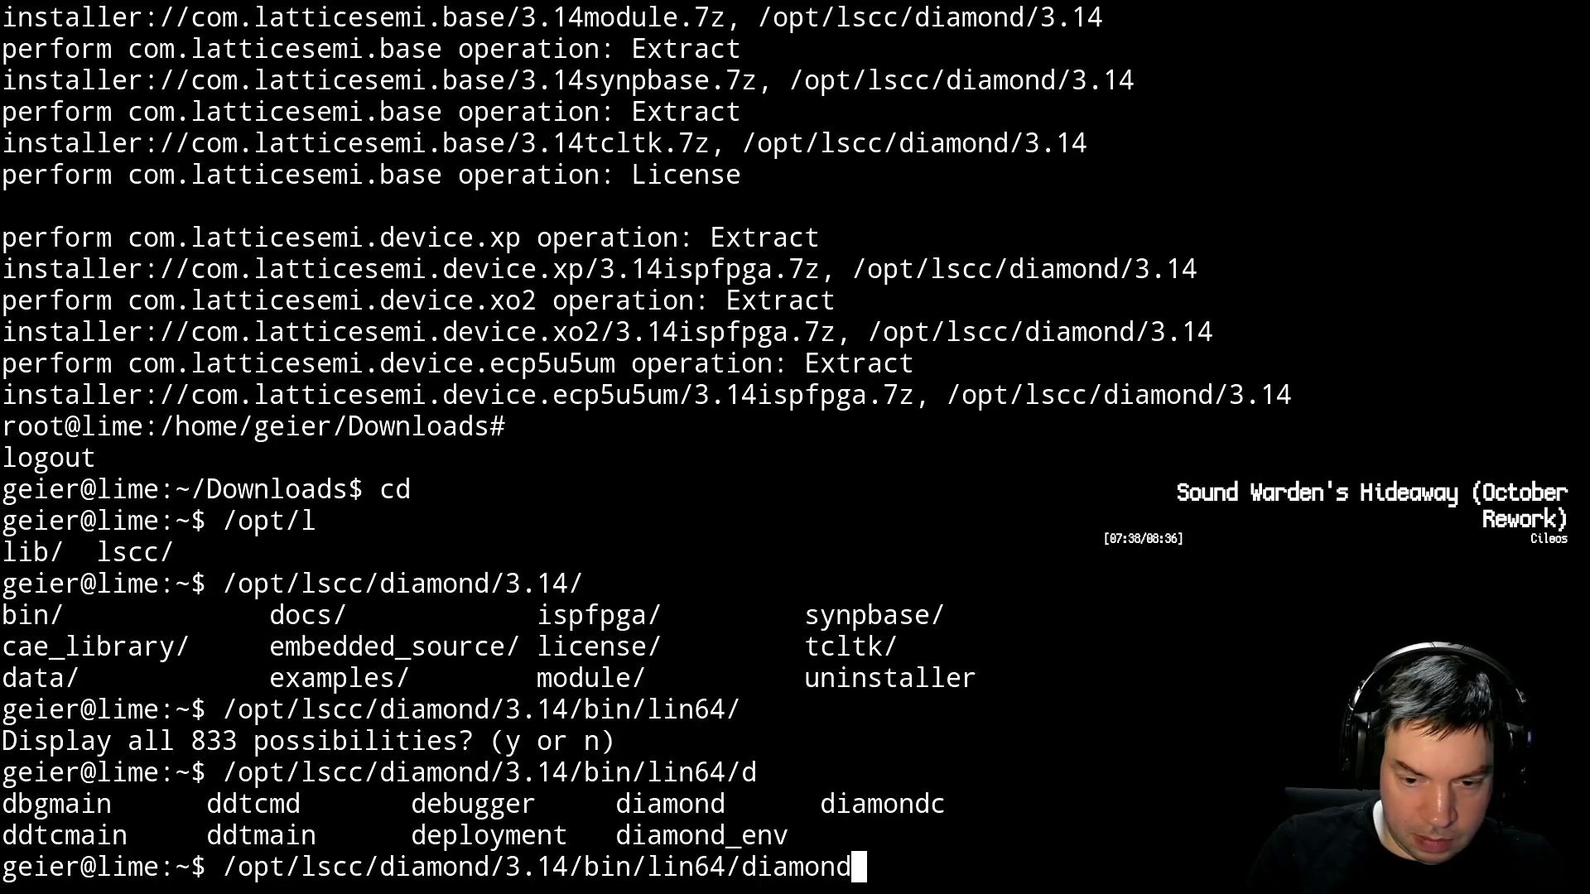
key(Return)
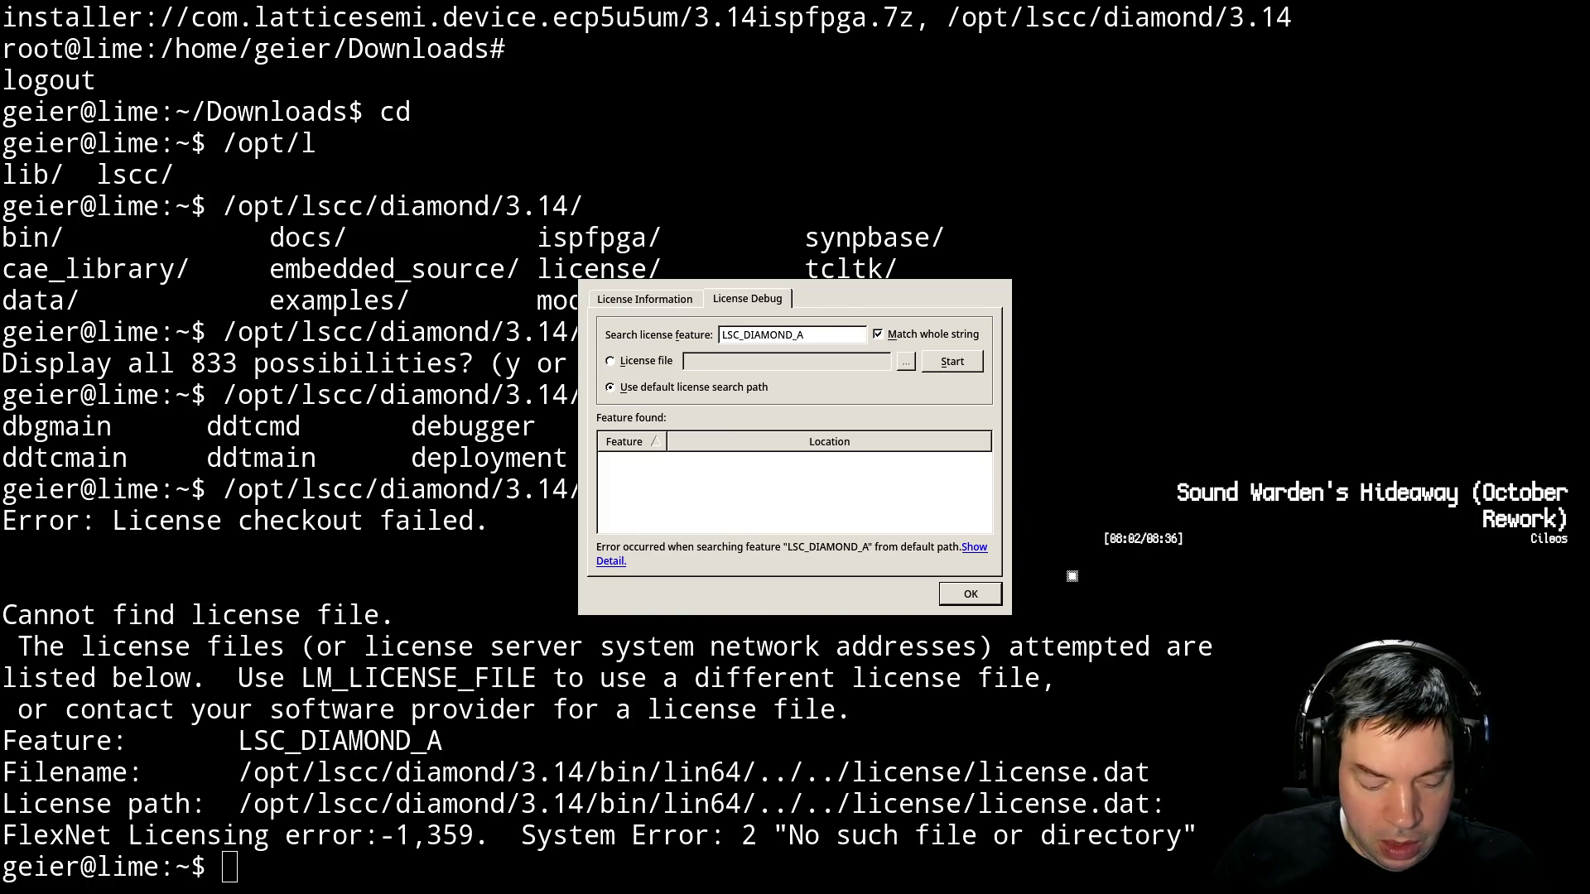
Switch from the terminal to the Firefox window showing the ECP5 datasheet.
key(ctrl+t)
key(w)
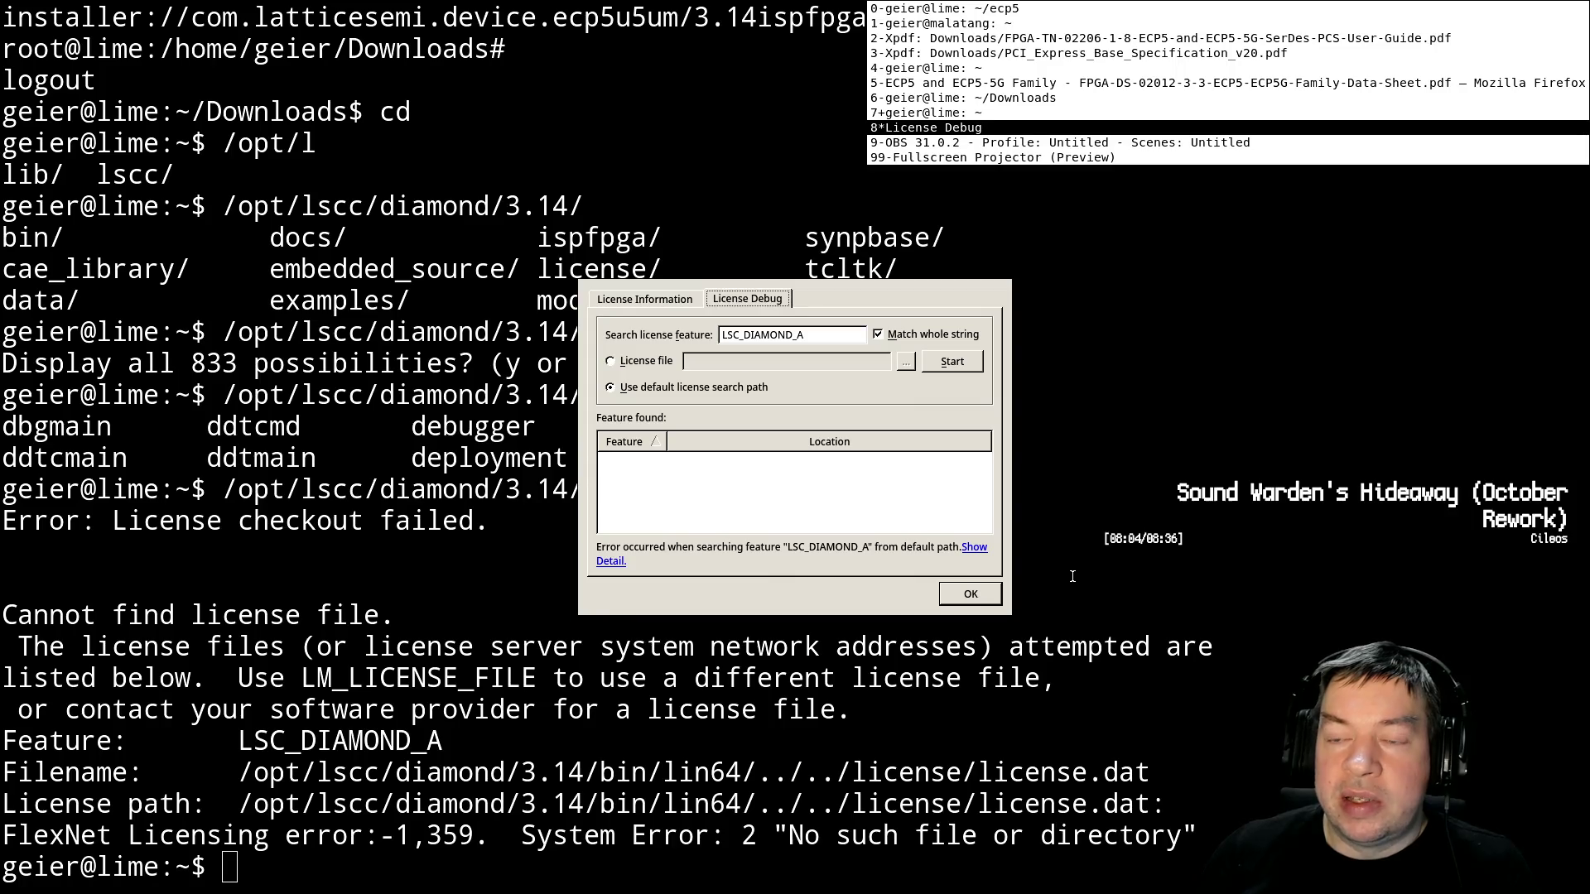
key(ctrl+t)
key(5)
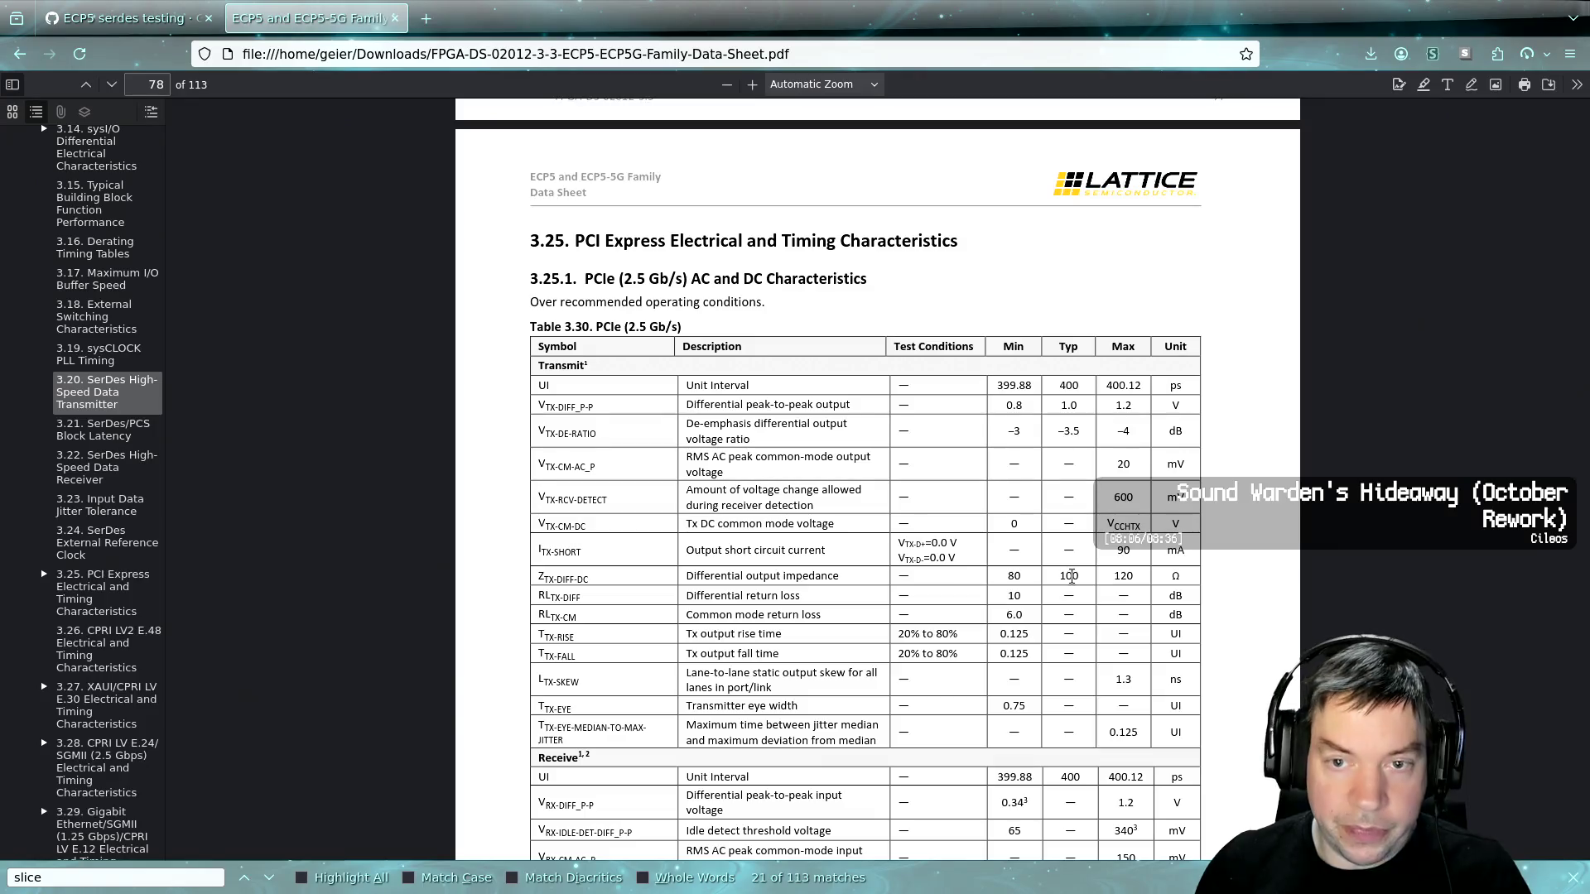
Open the Lattice Diamond product page in a new tab and go to its Licensing page.
key(ctrl+t)
text(latt)
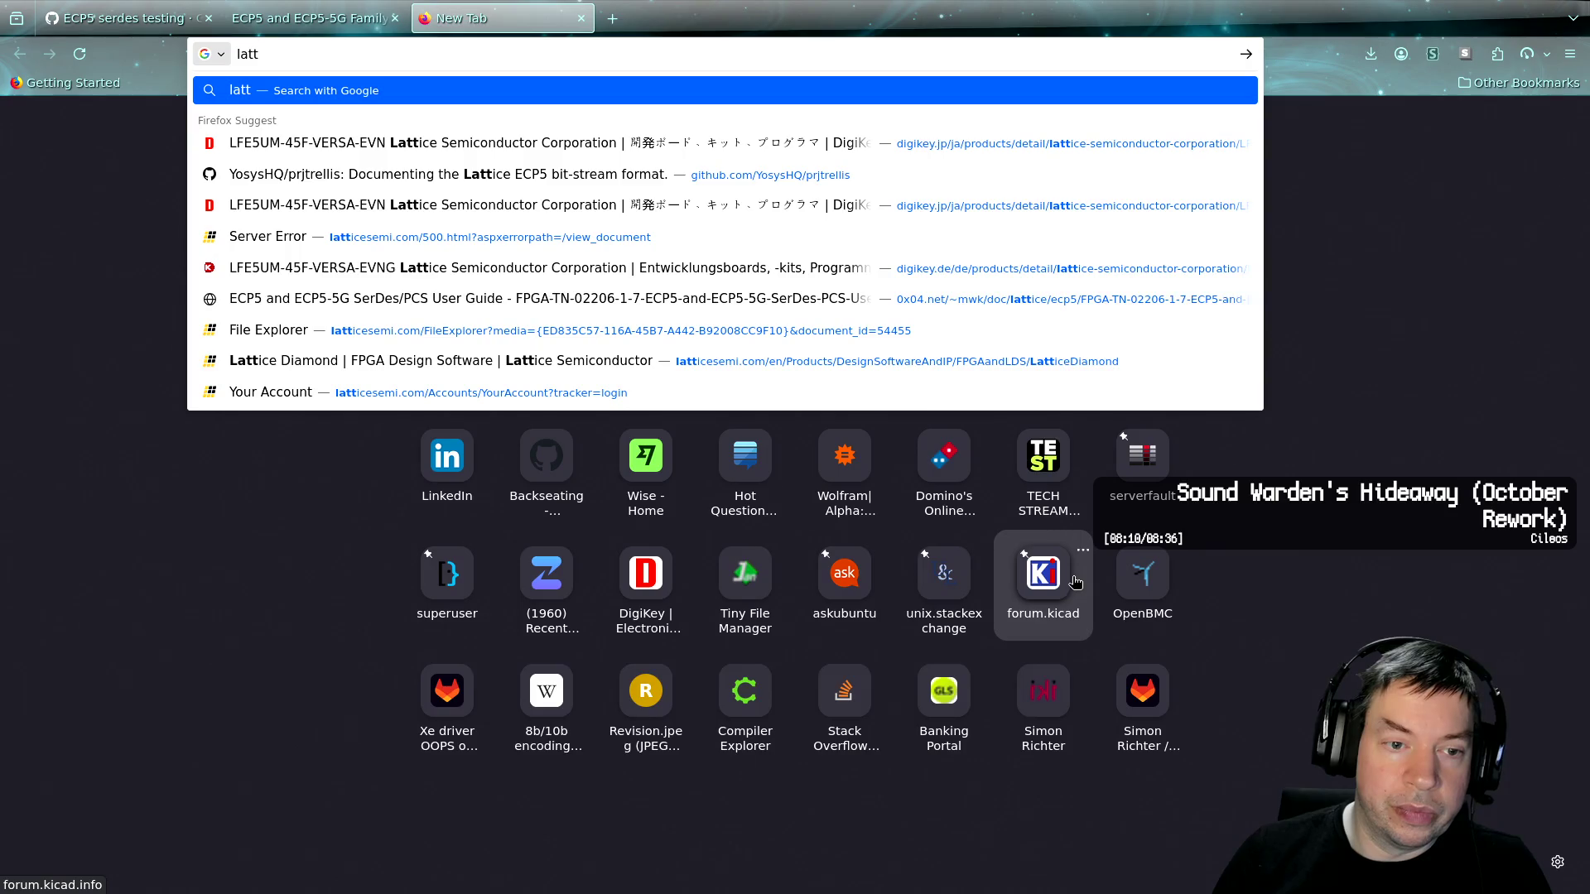
key(Down)
key(Down)
key(Down)
key(Down)
key(Down)
key(Down)
key(Down)
key(Down)
key(Return)
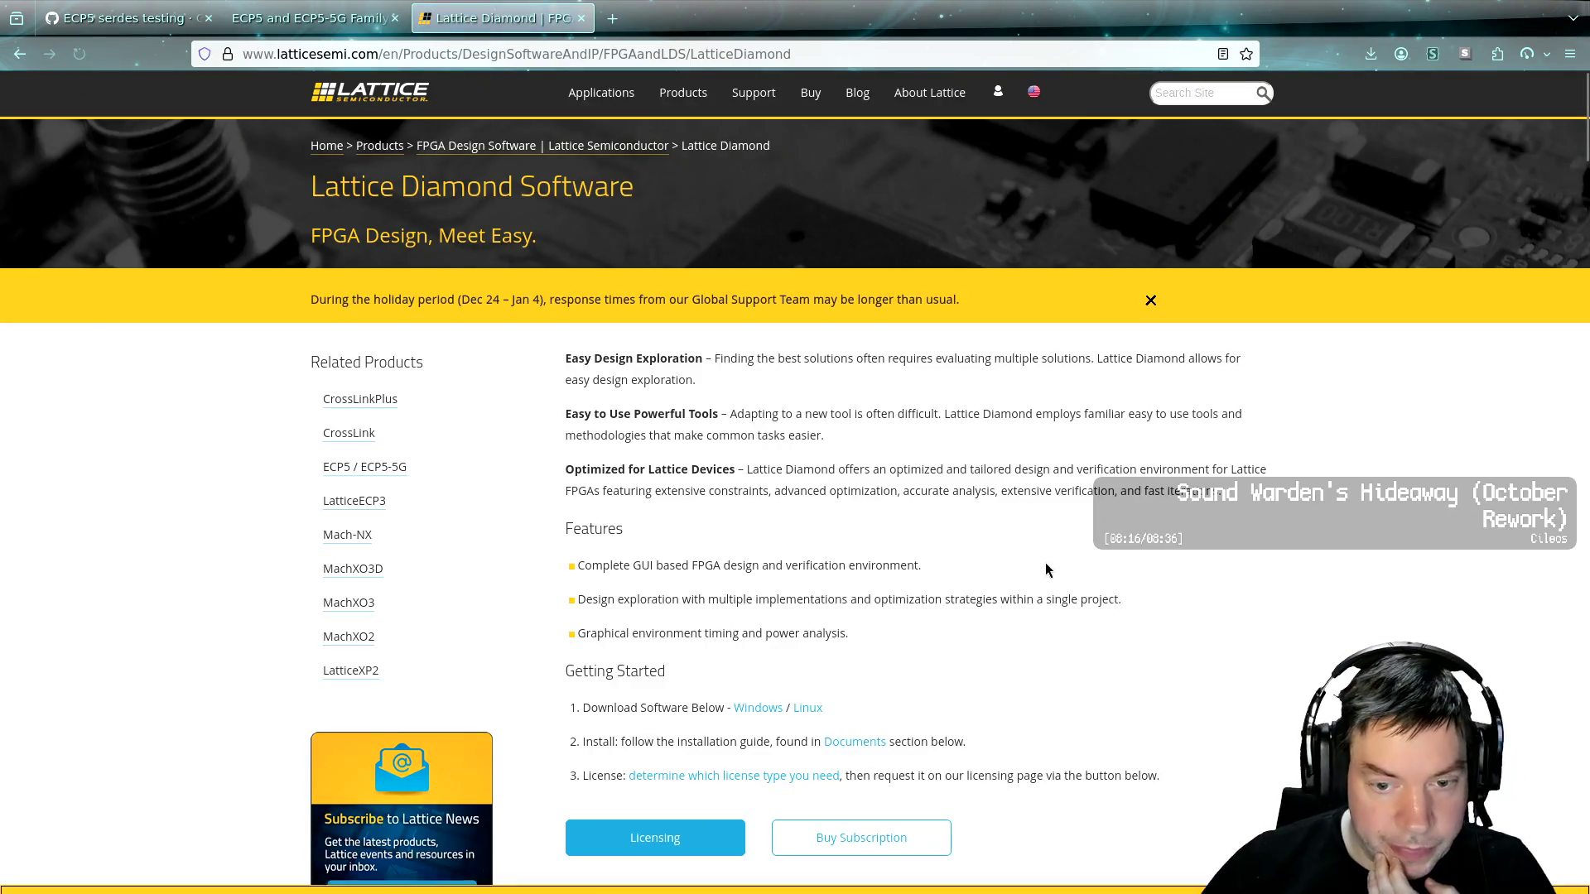
scroll(923, 598, down, 2)
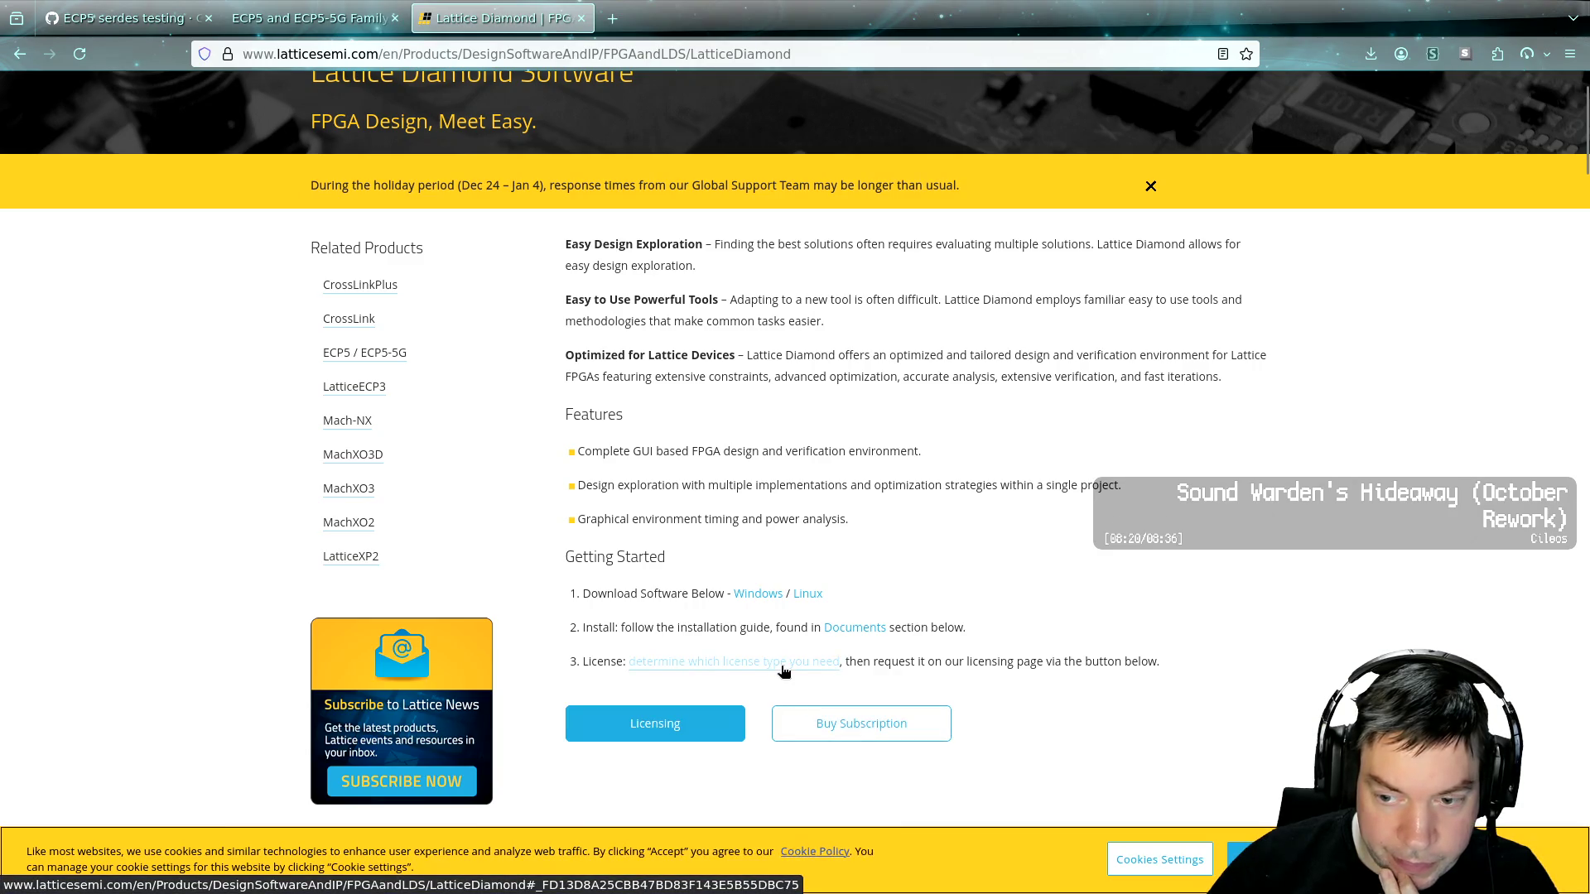
click(739, 720)
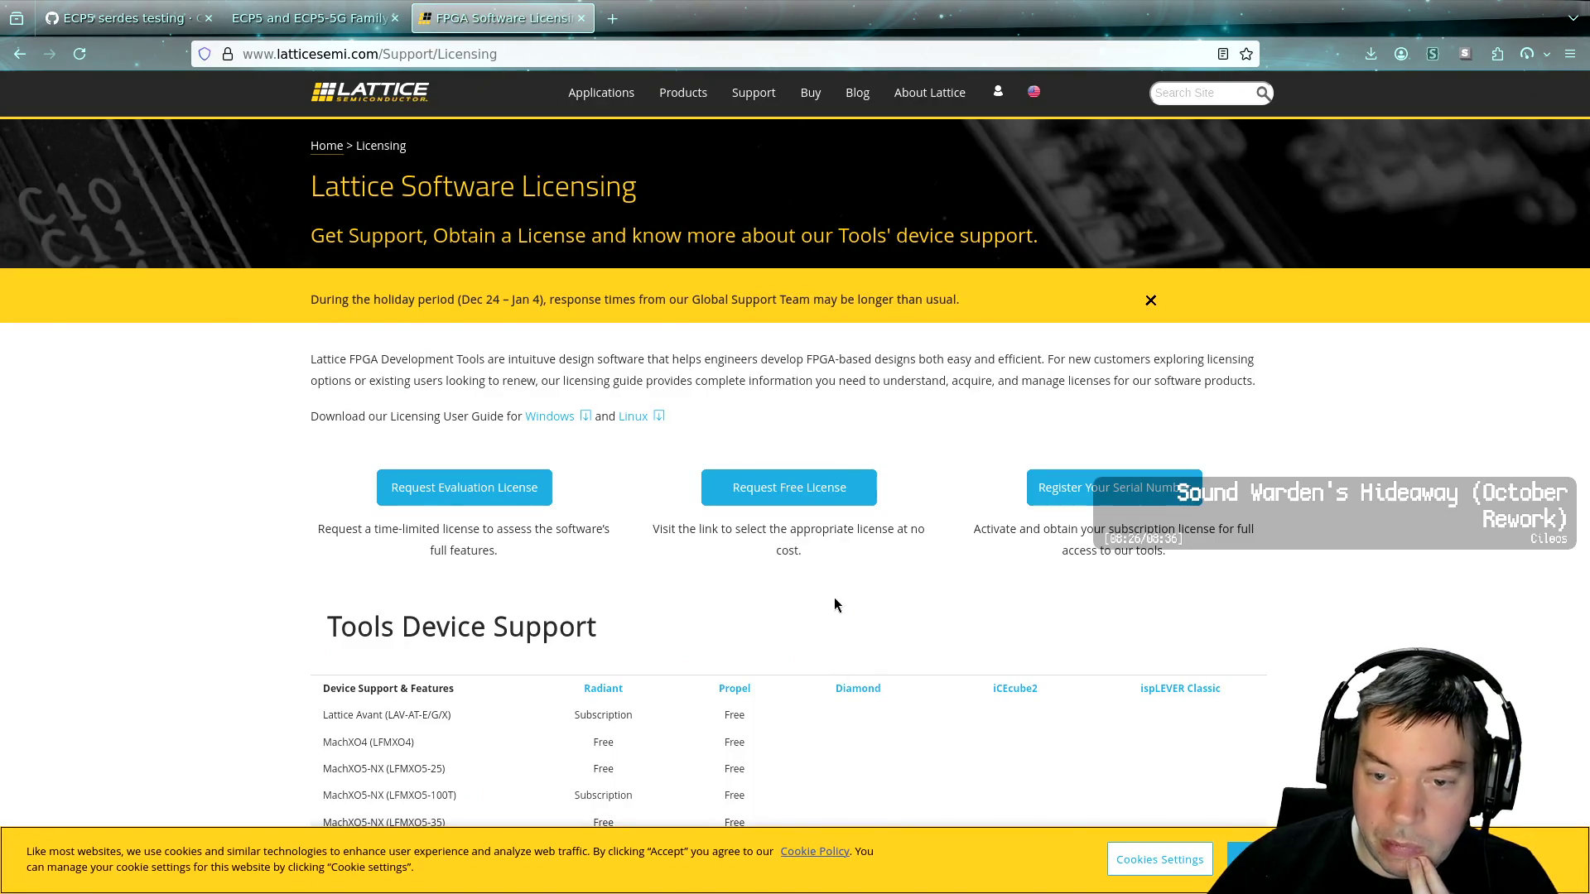
scroll(834, 605, down, 3)
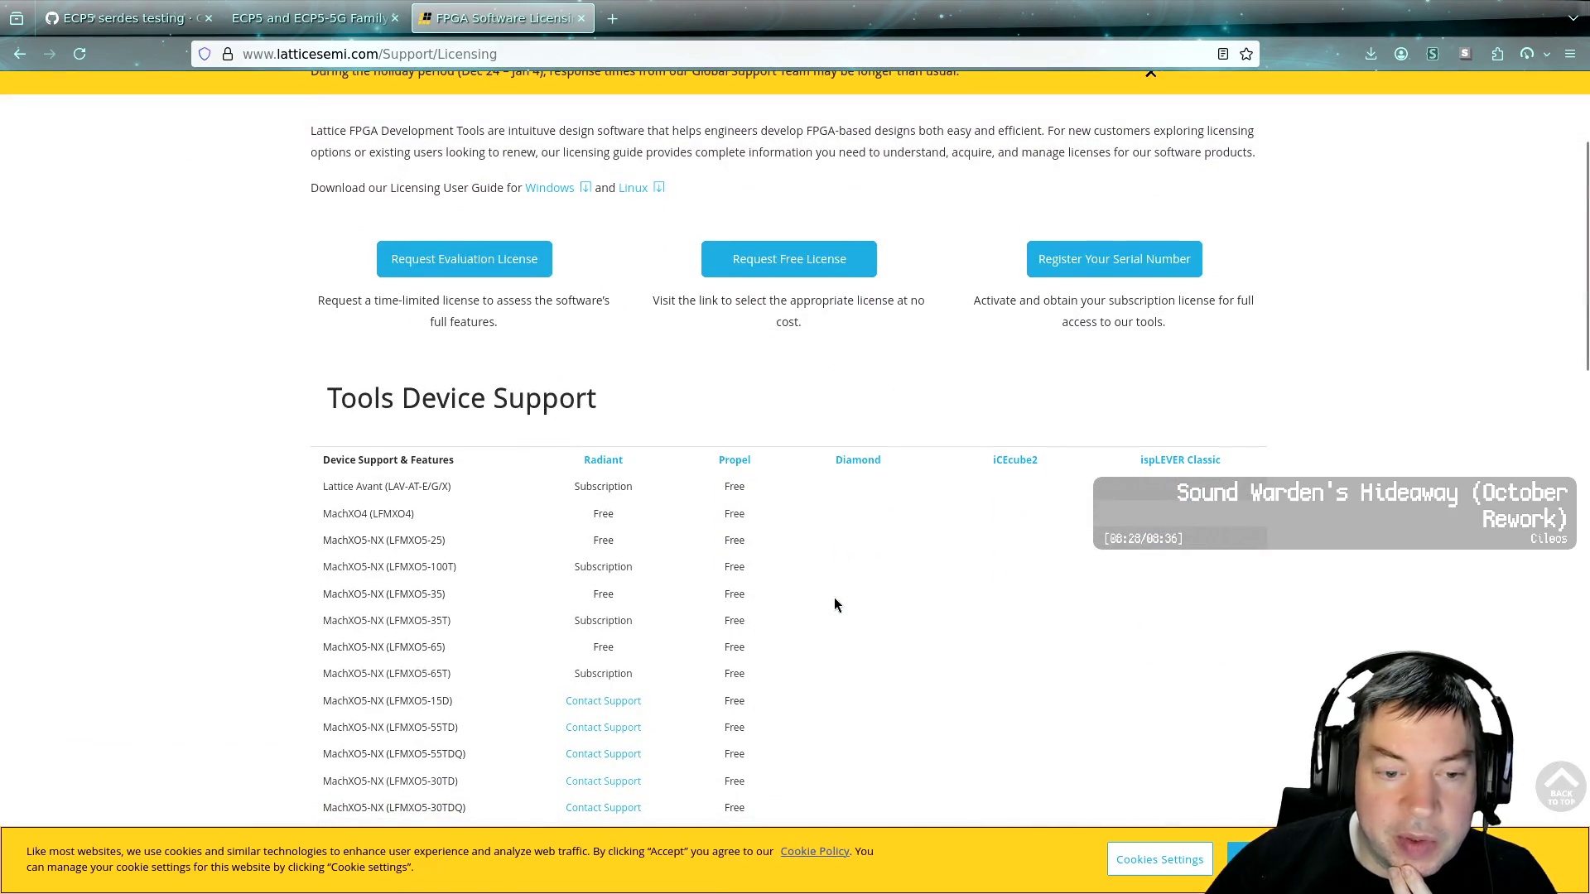
scroll(770, 634, down, 3)
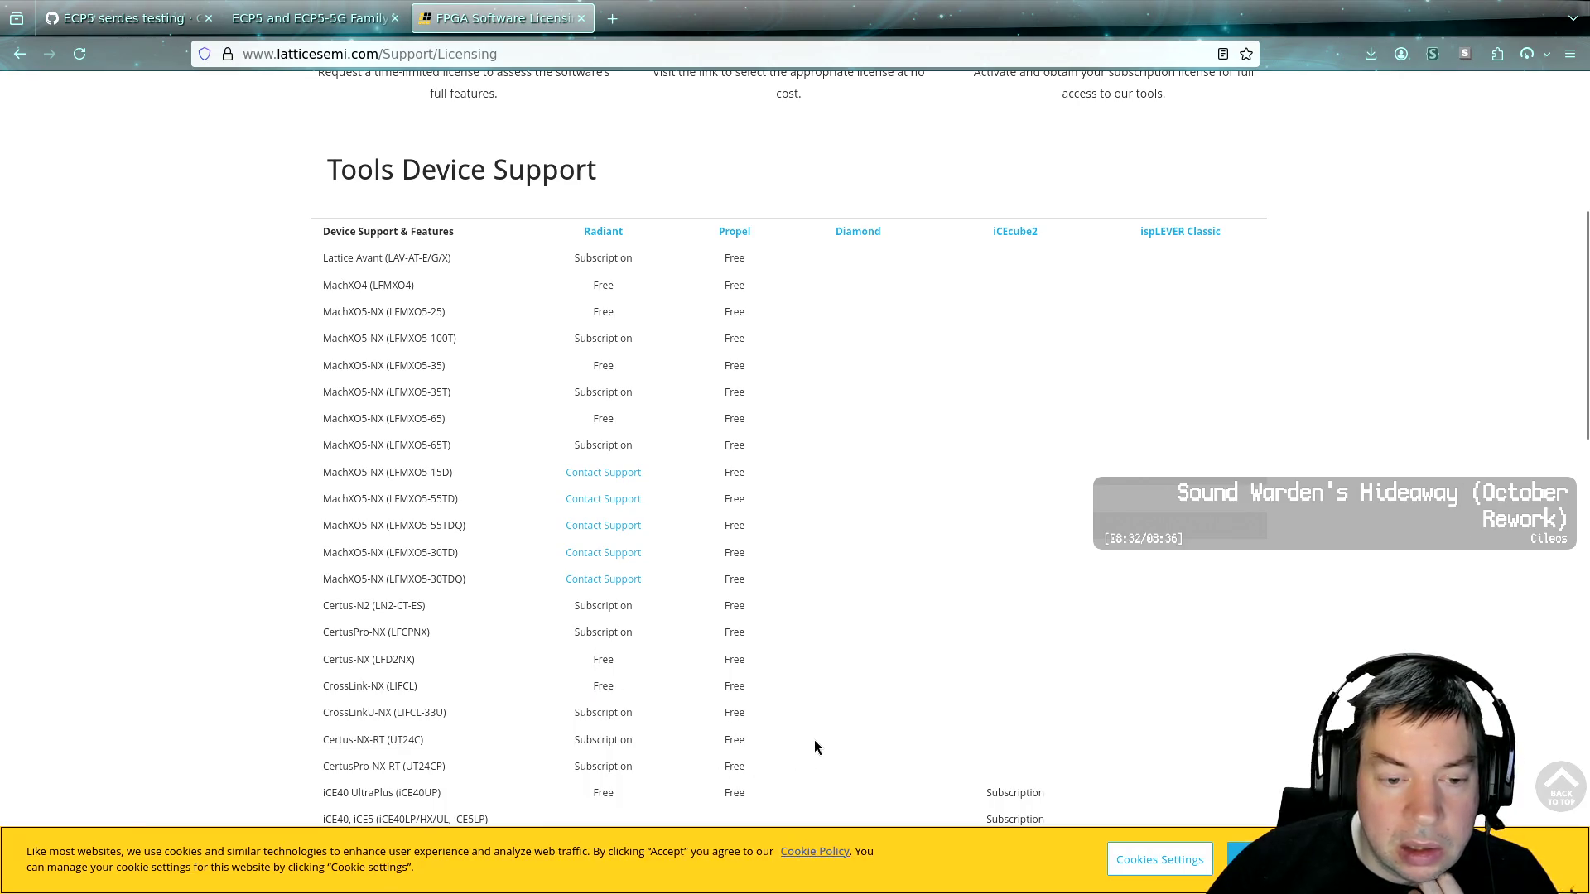
scroll(814, 747, down, 6)
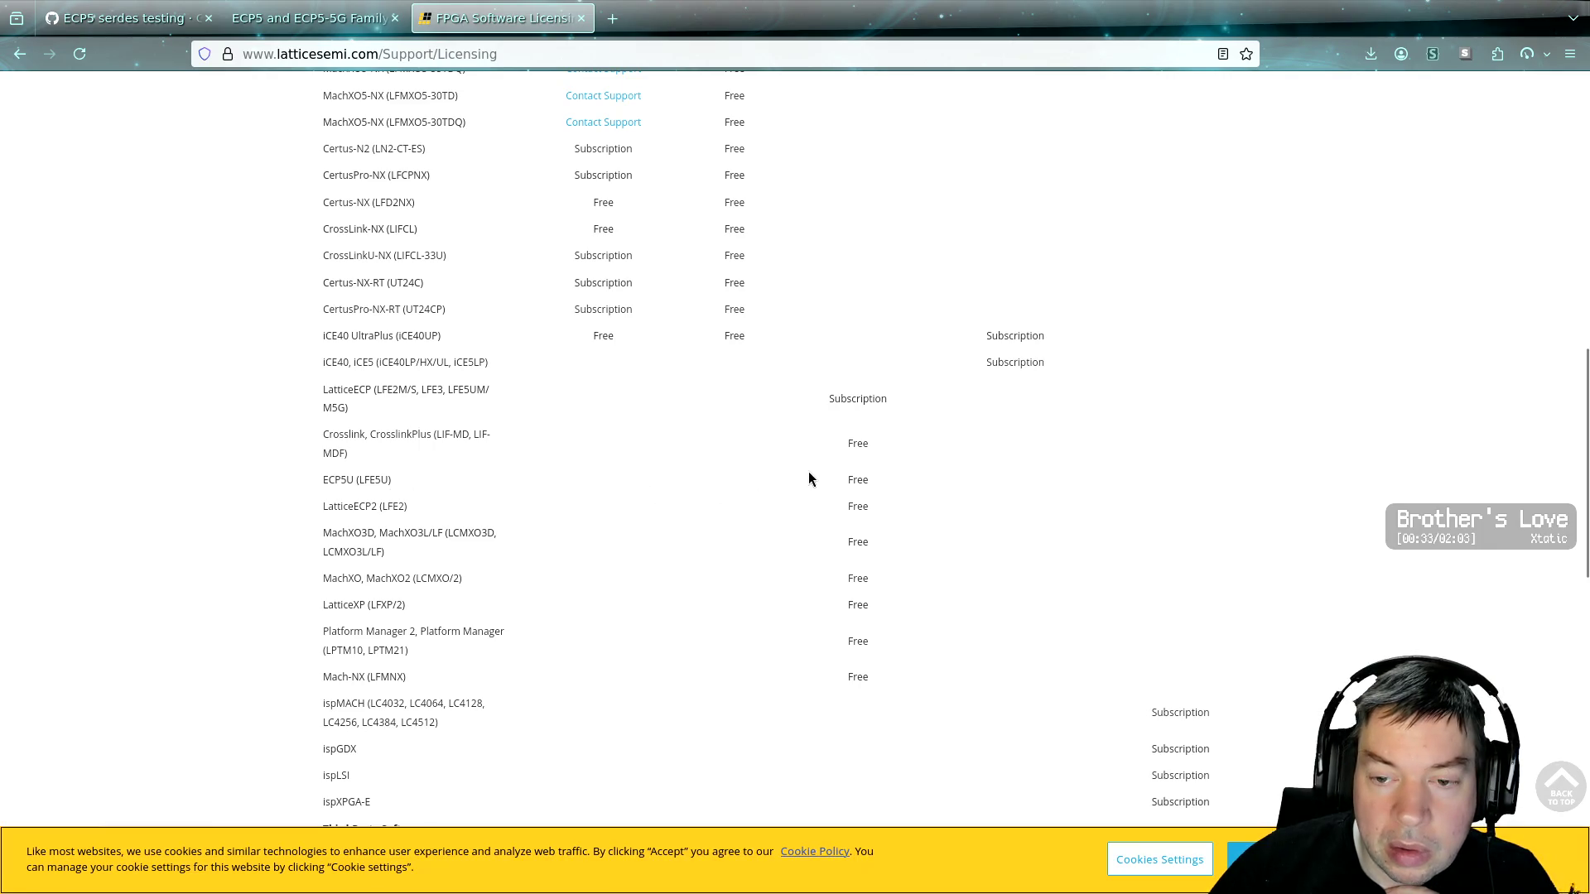
scroll(830, 483, up, 5)
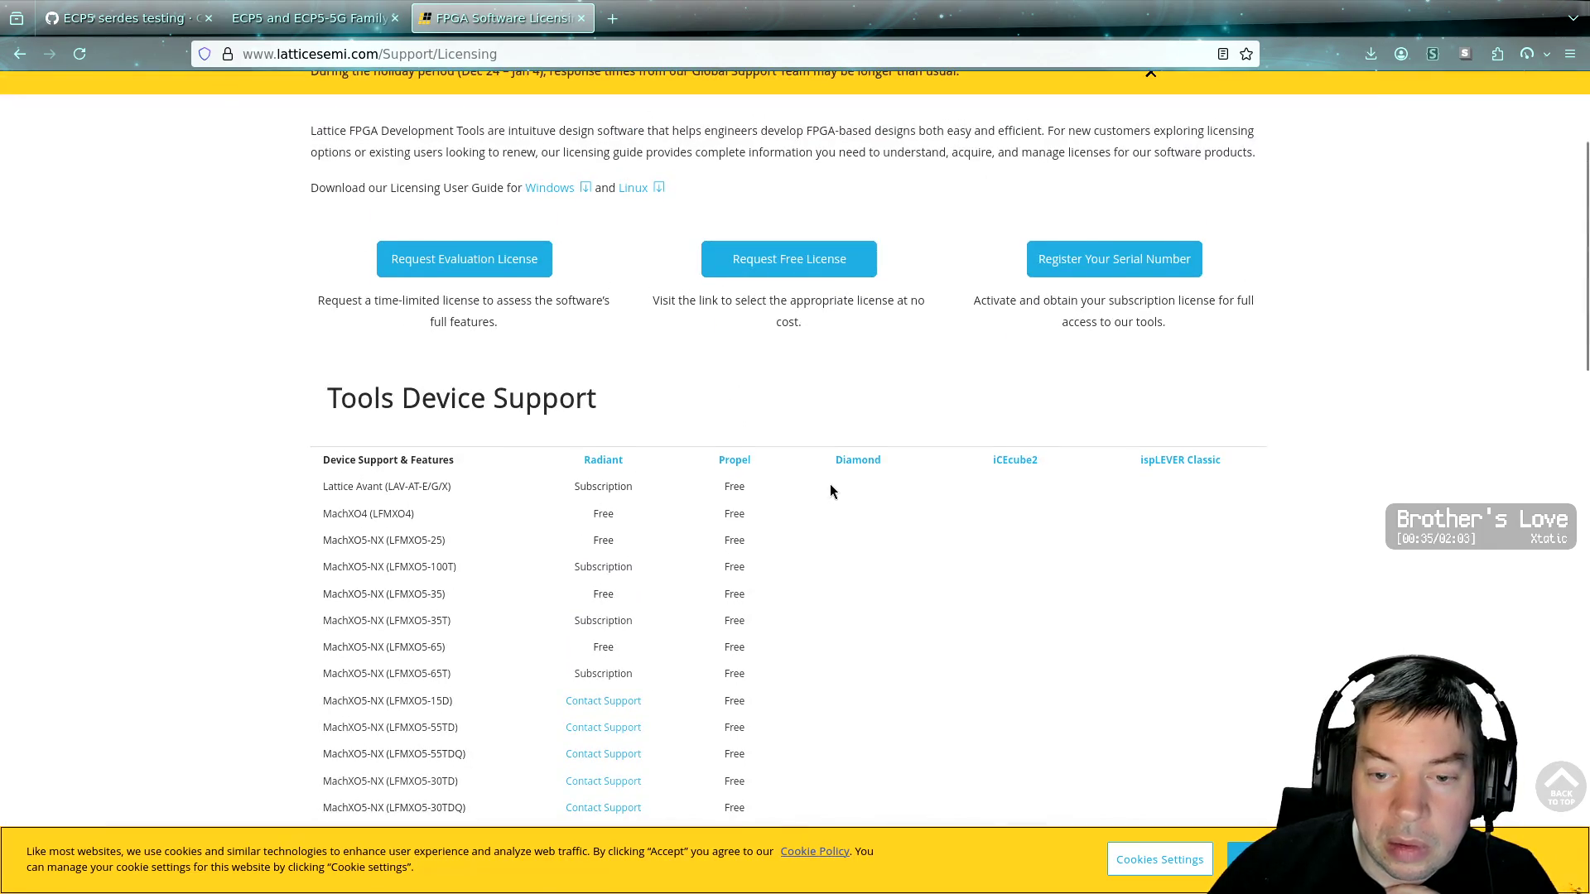
scroll(830, 487, down, 5)
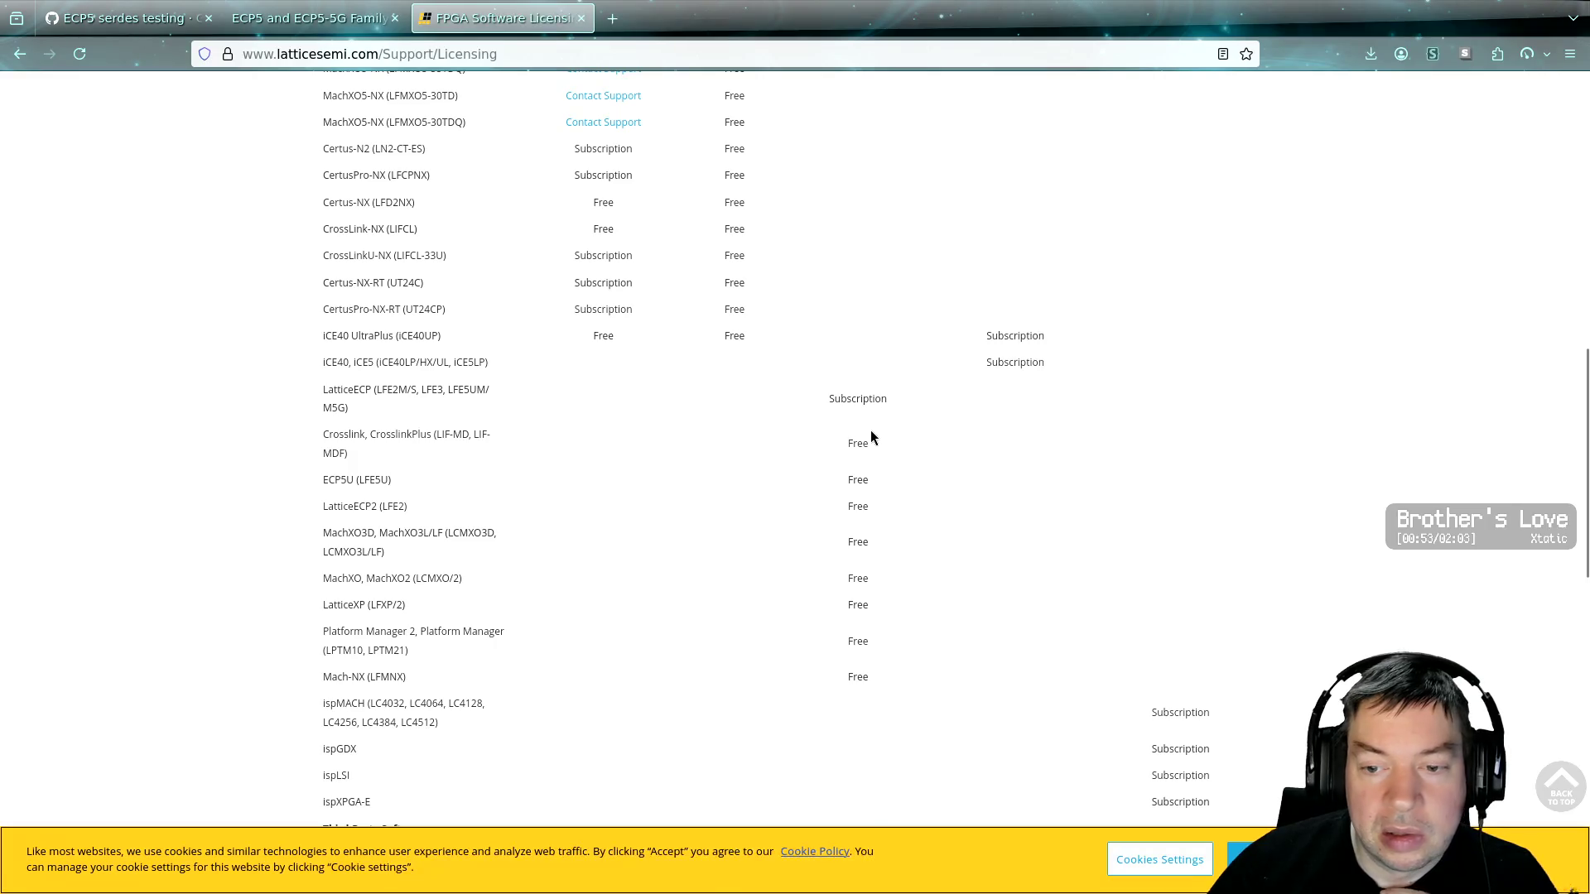
scroll(868, 537, down, 3)
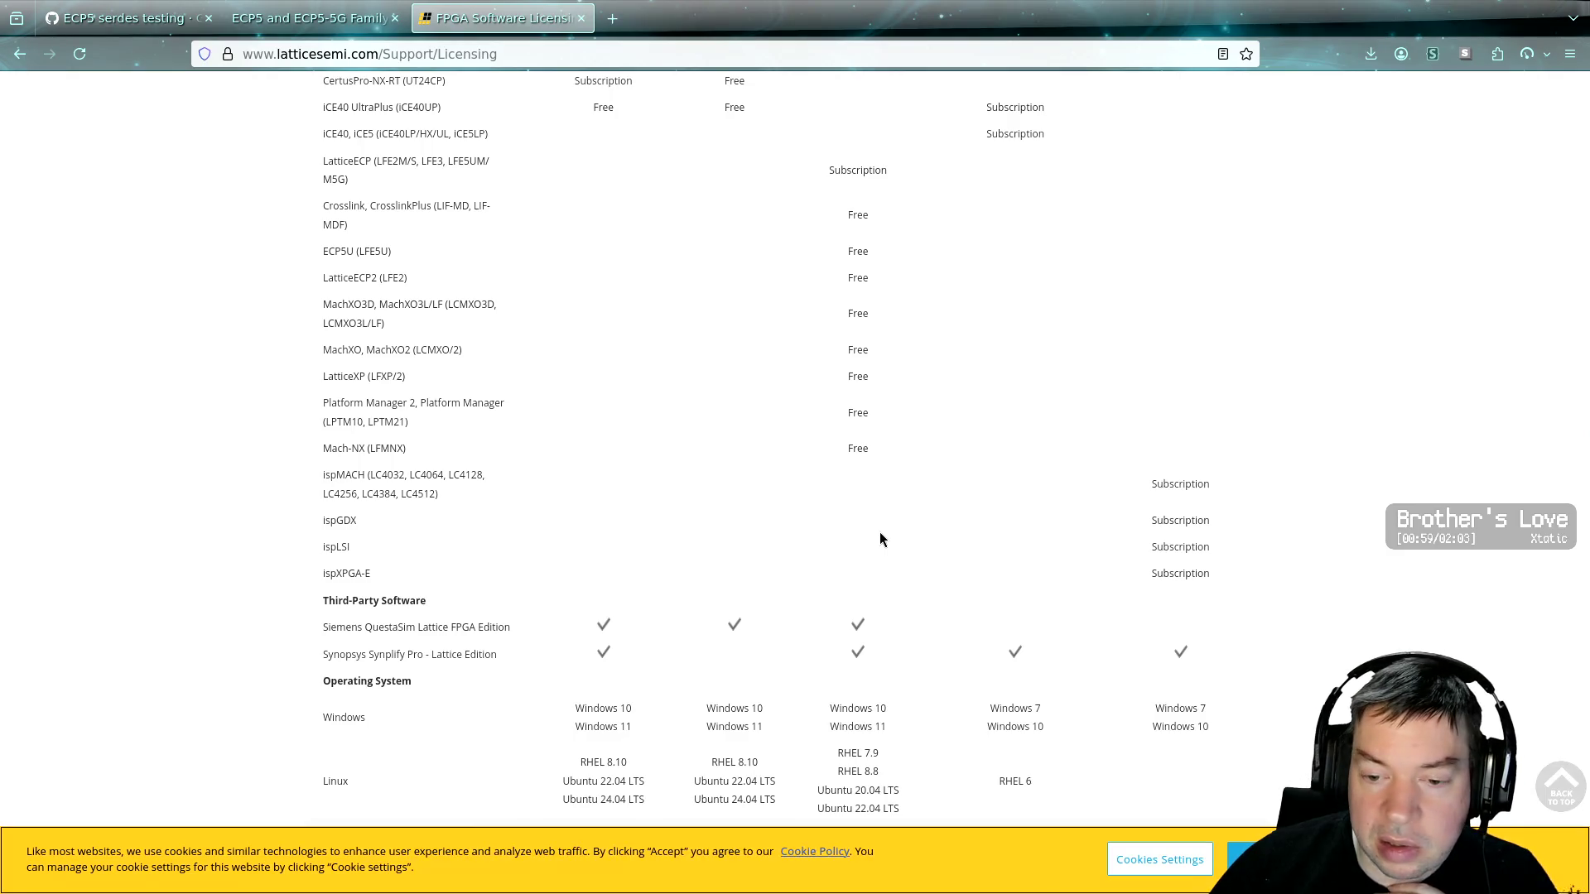
scroll(880, 533, down, 3)
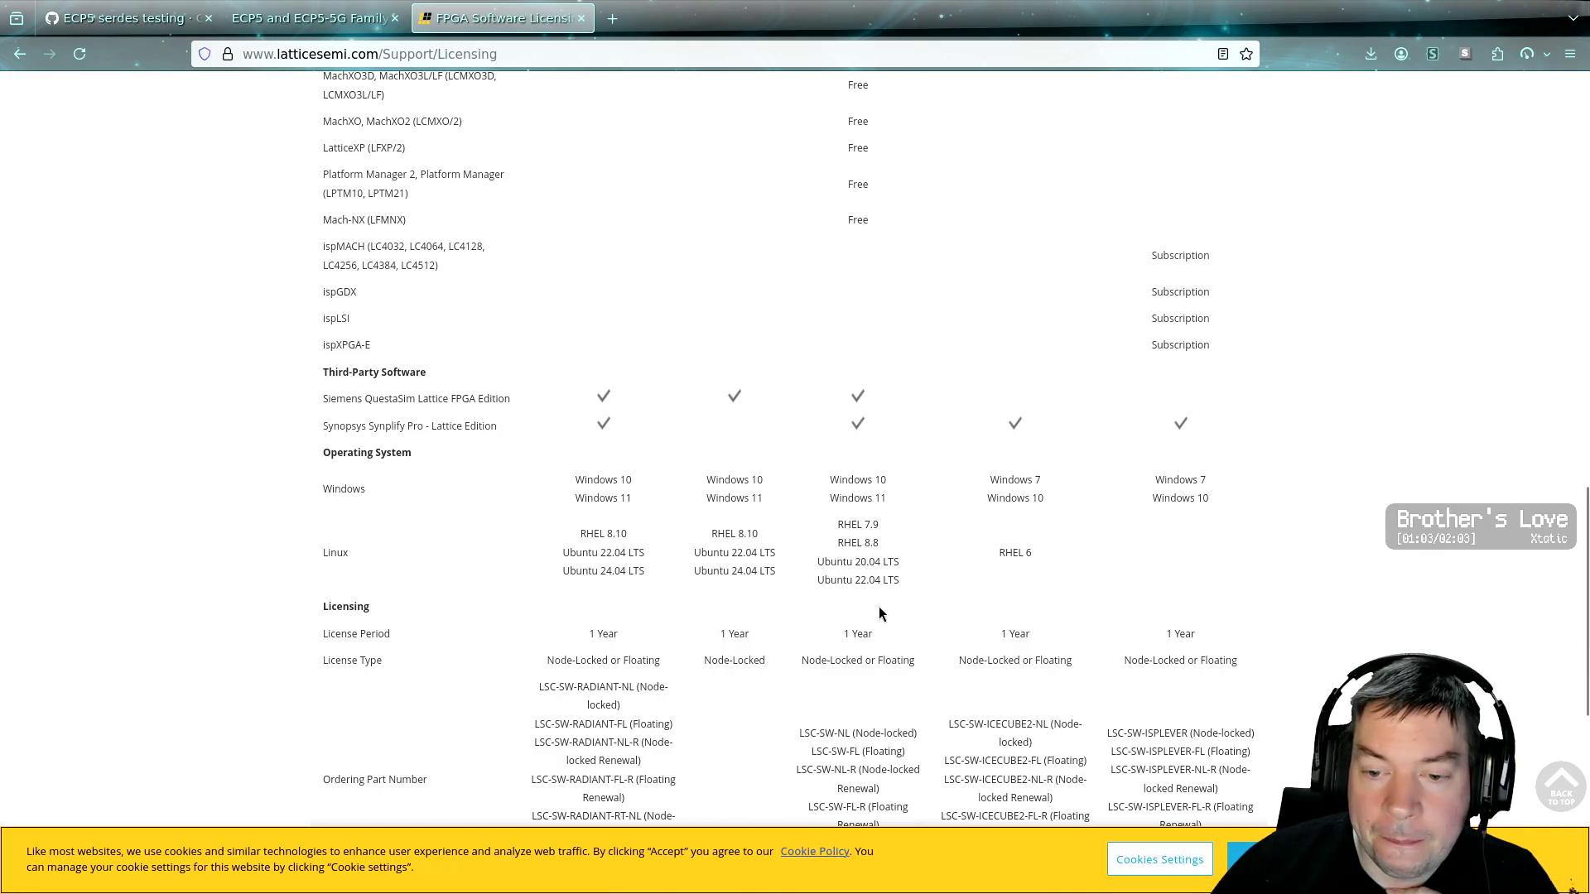
scroll(881, 611, down, 3)
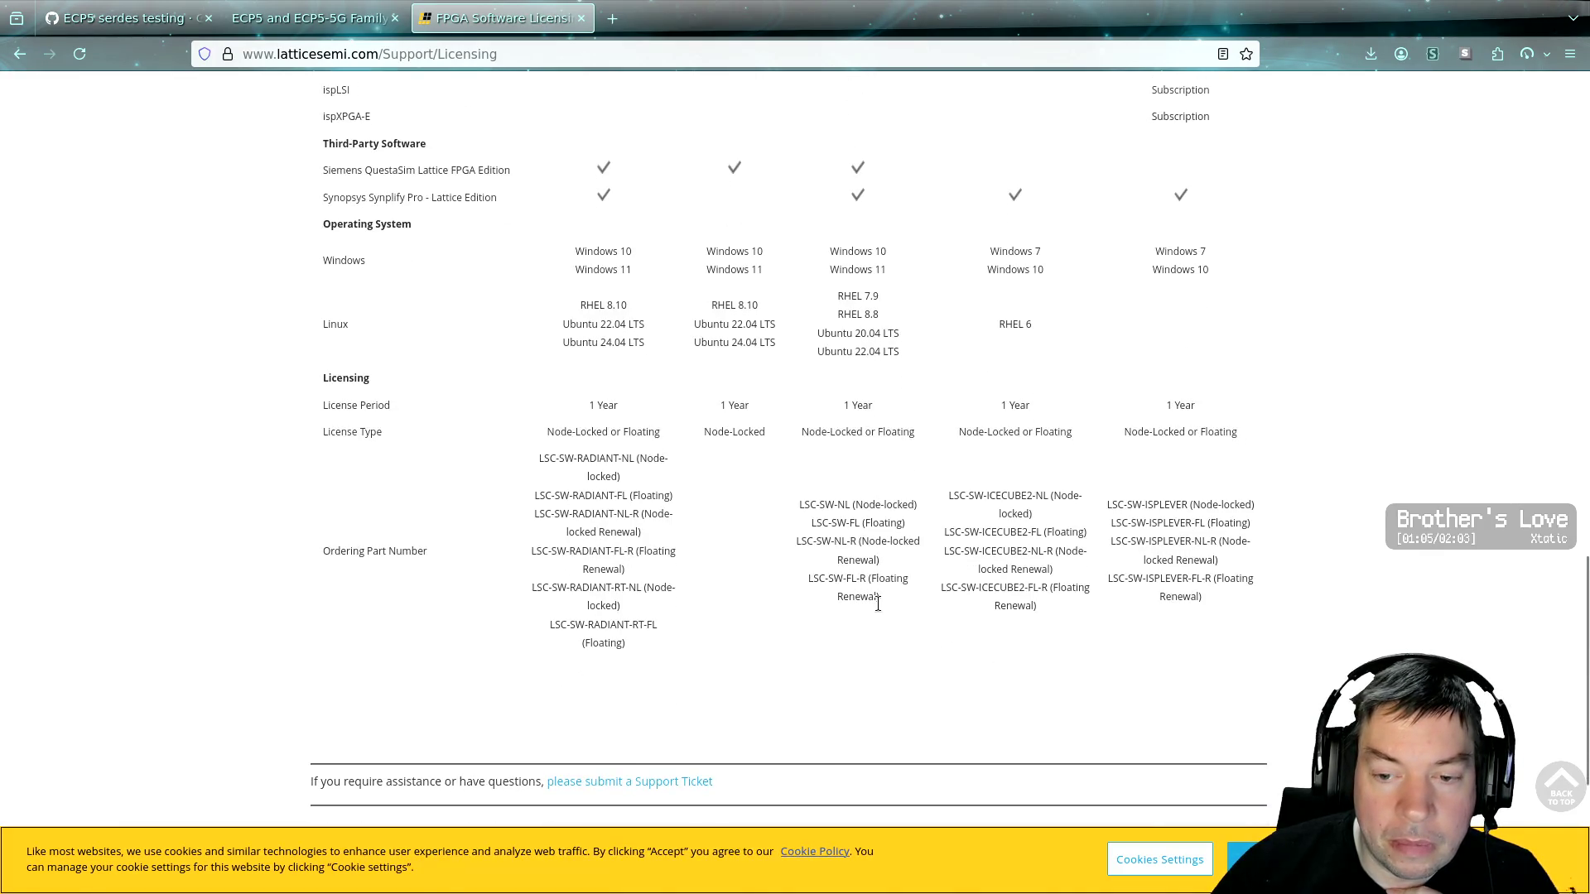
scroll(902, 625, up, 5)
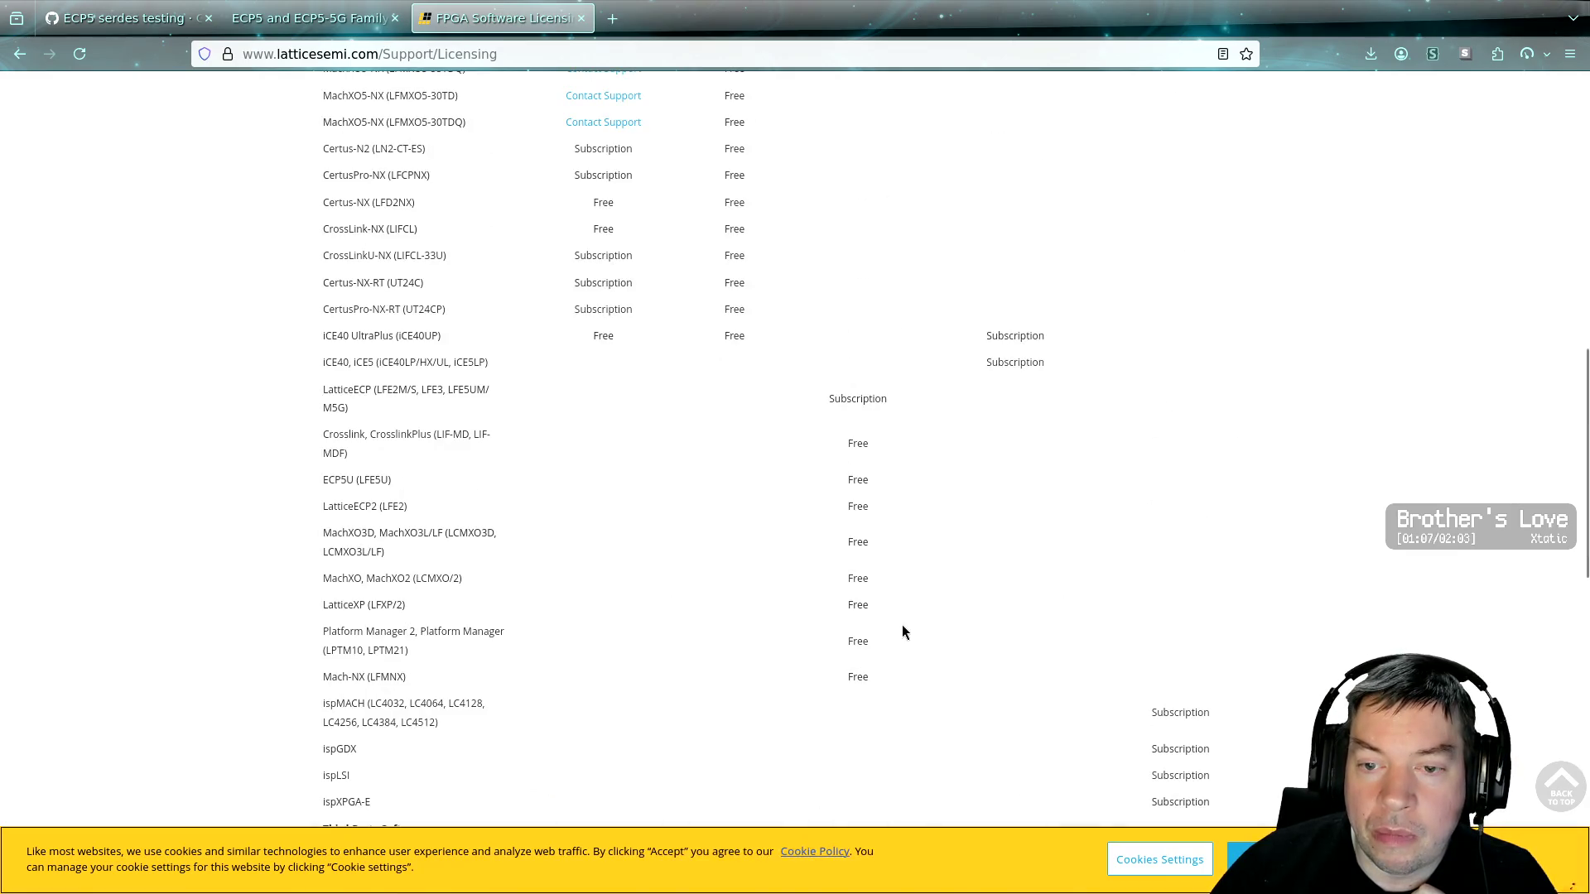
scroll(902, 625, up, 3)
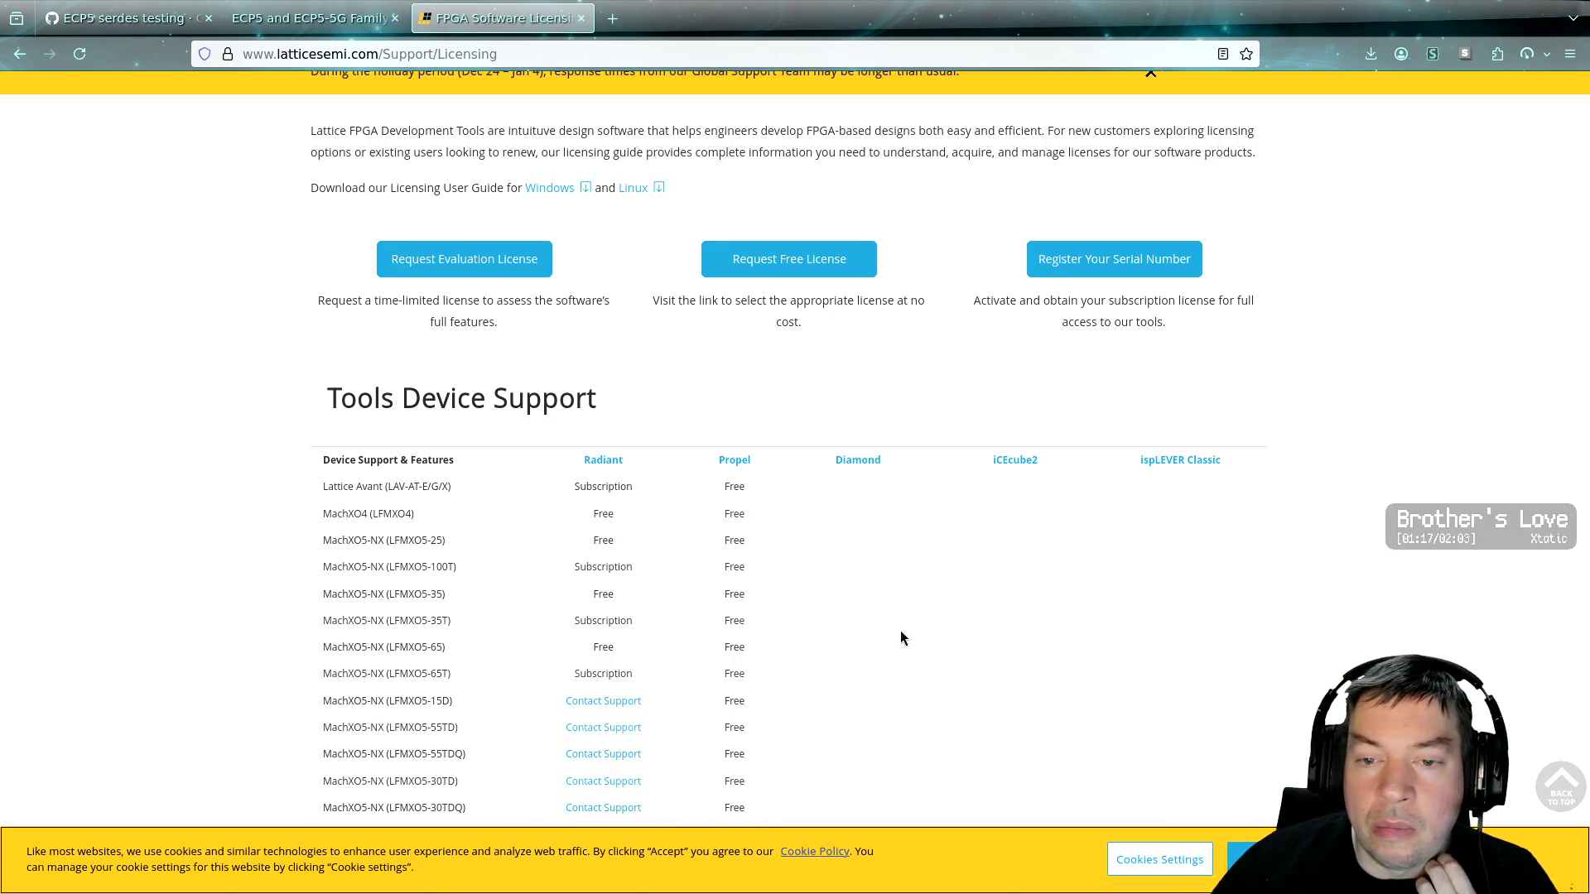
scroll(901, 631, down, 3)
scroll(901, 638, down, 1)
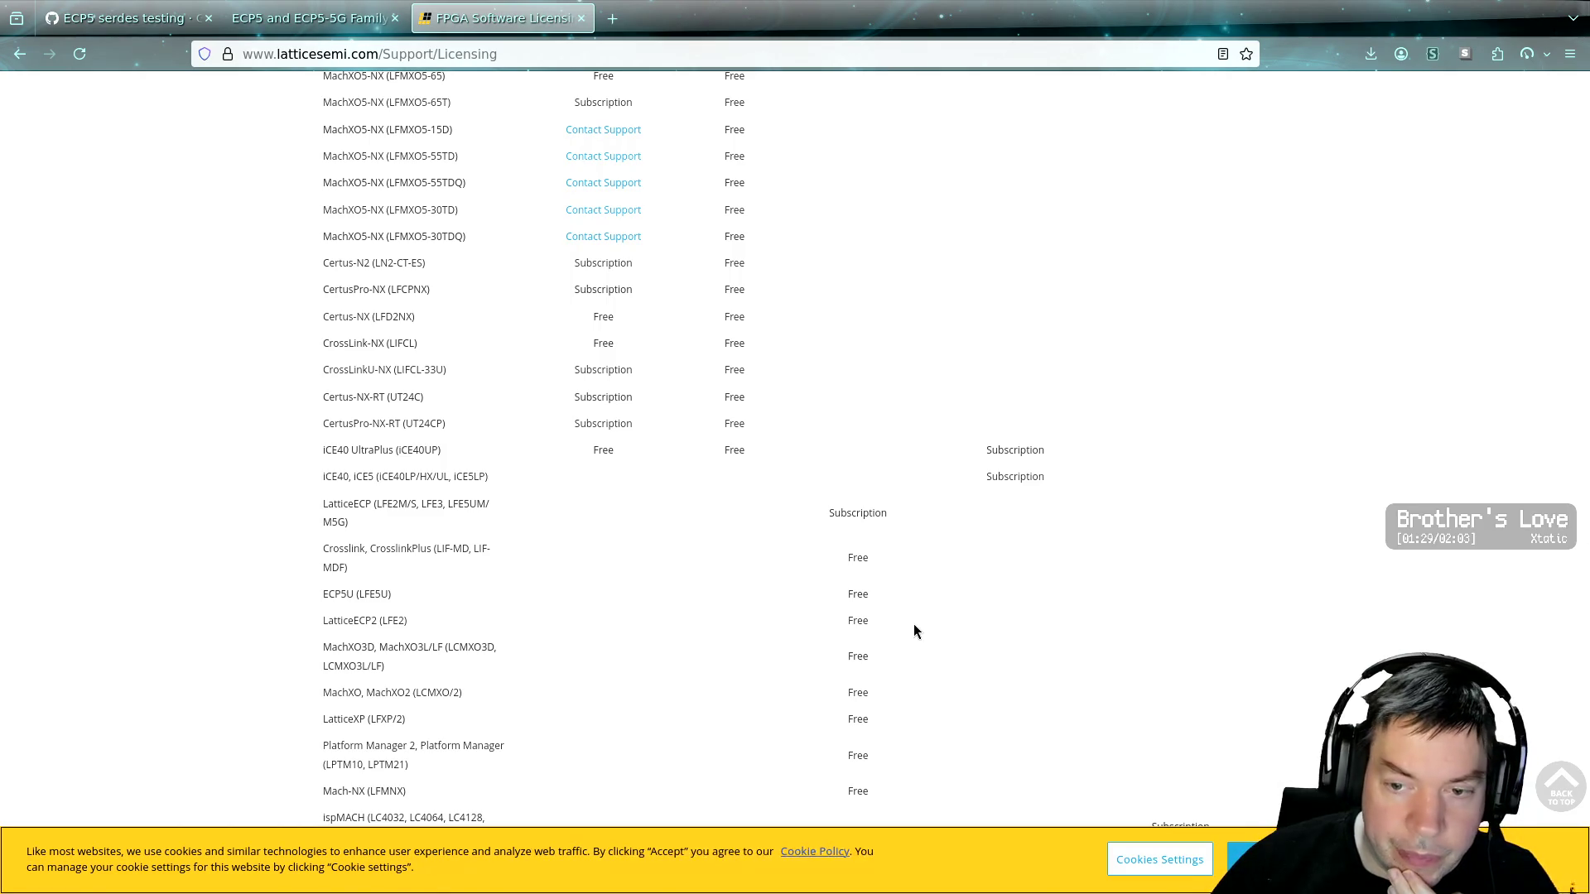
scroll(914, 627, down, 5)
scroll(913, 623, up, 10)
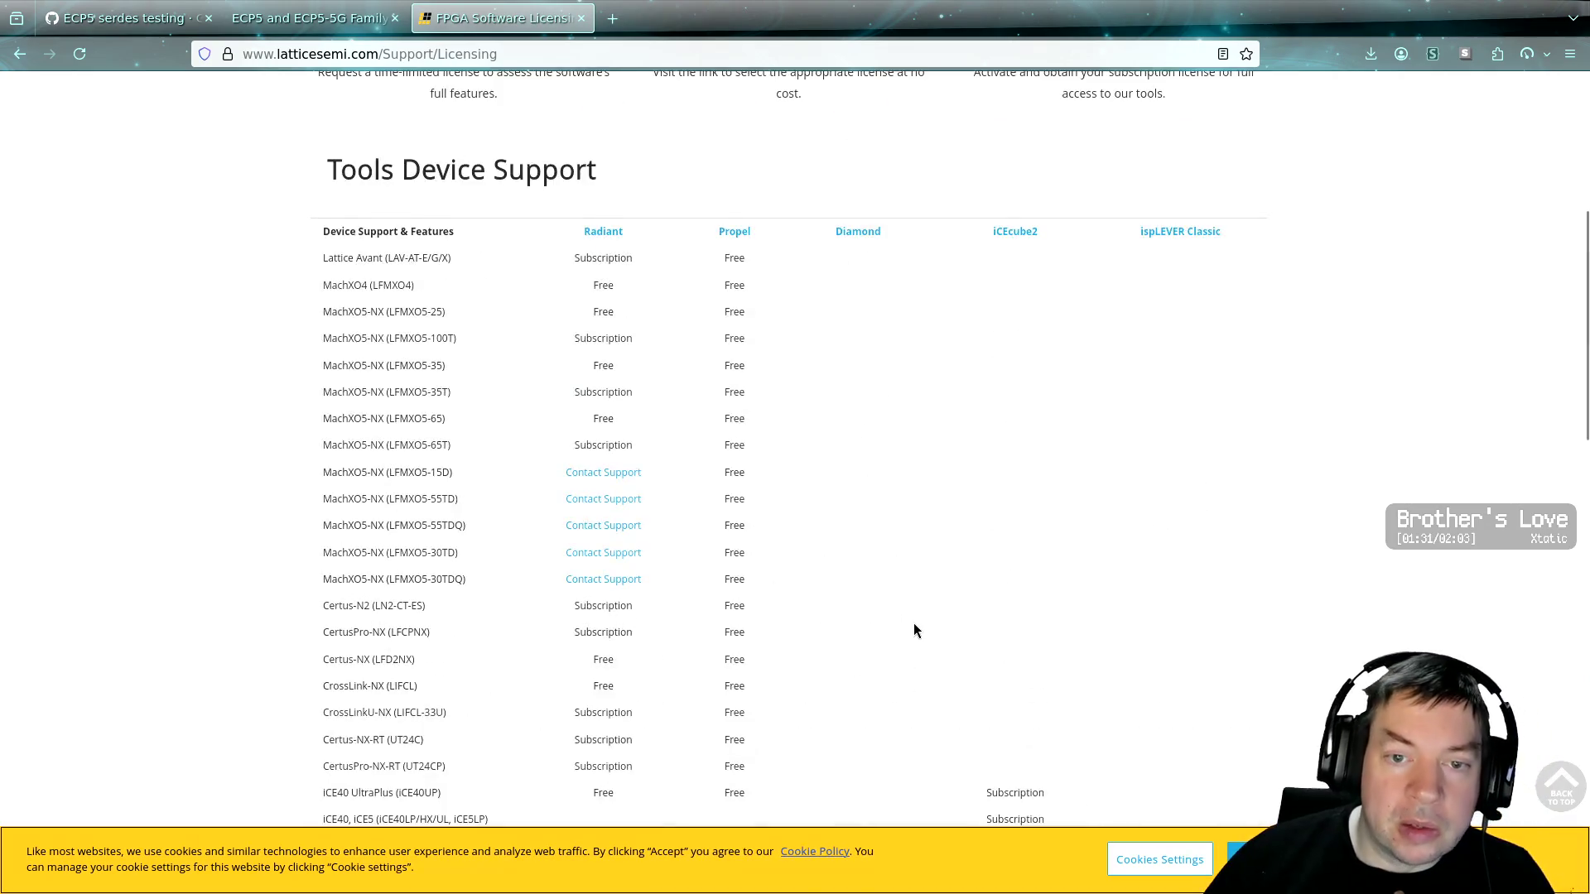
scroll(894, 618, up, 5)
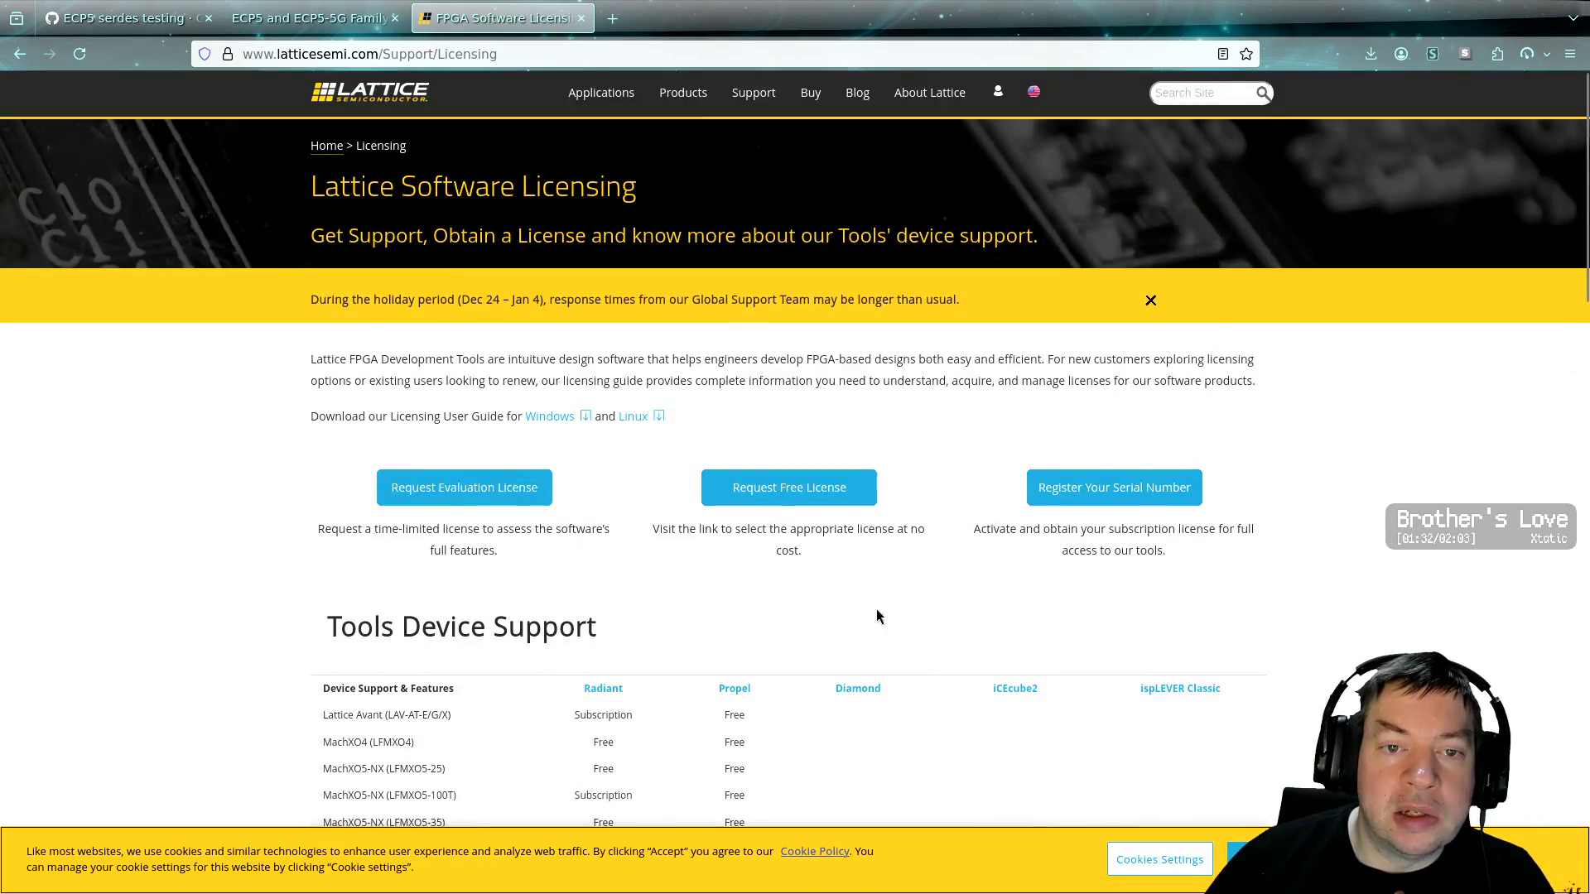
click(485, 498)
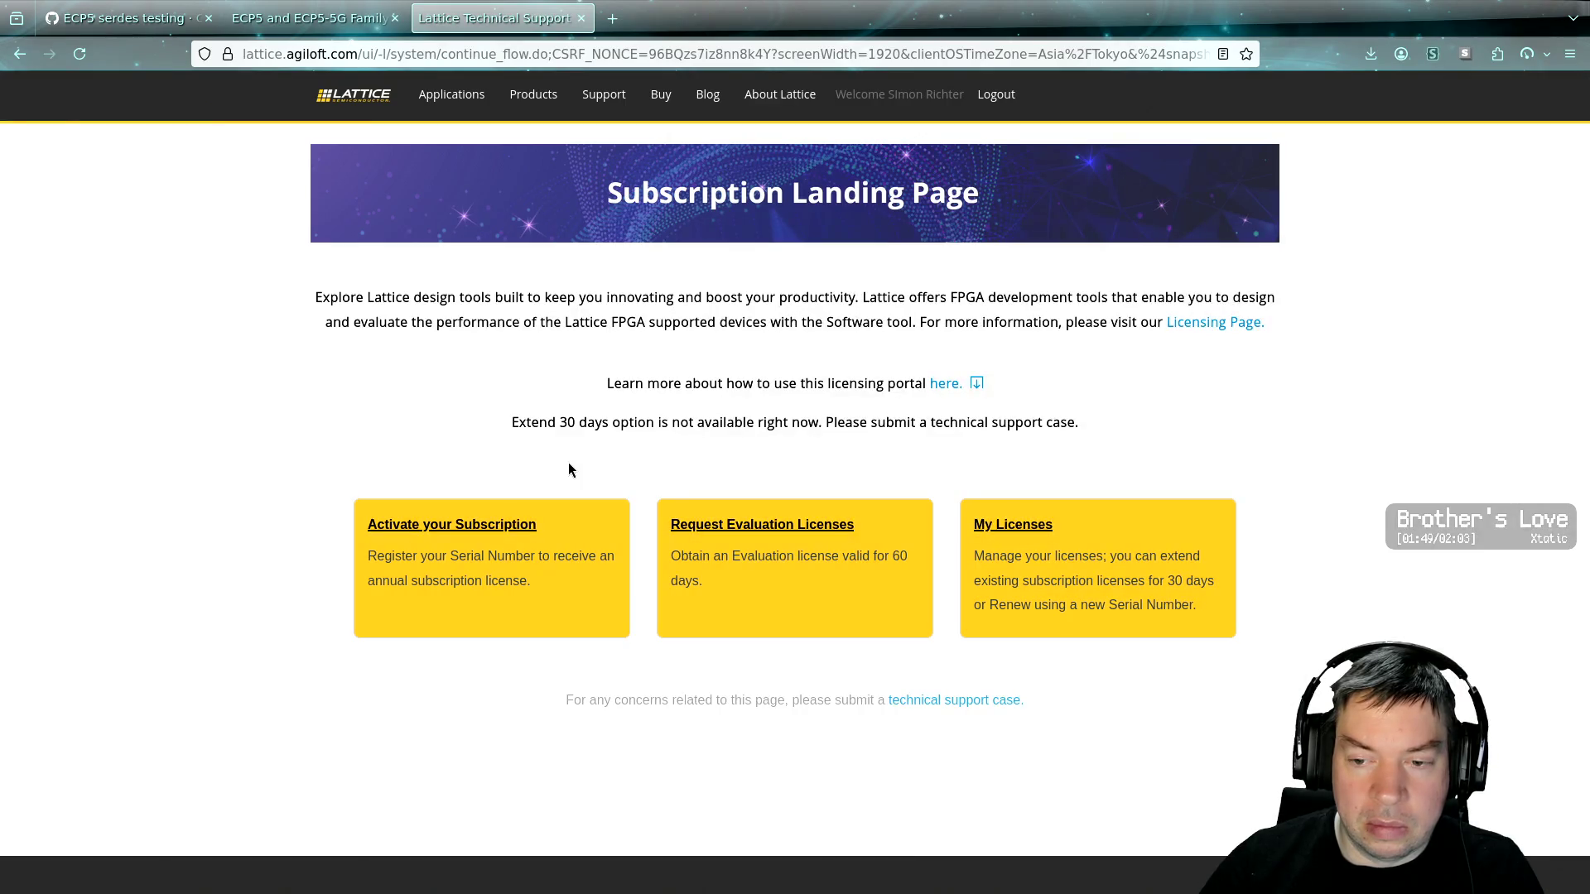
Go back to the Licensing page and open the Request Free License page.
right_click(567, 462)
click(582, 478)
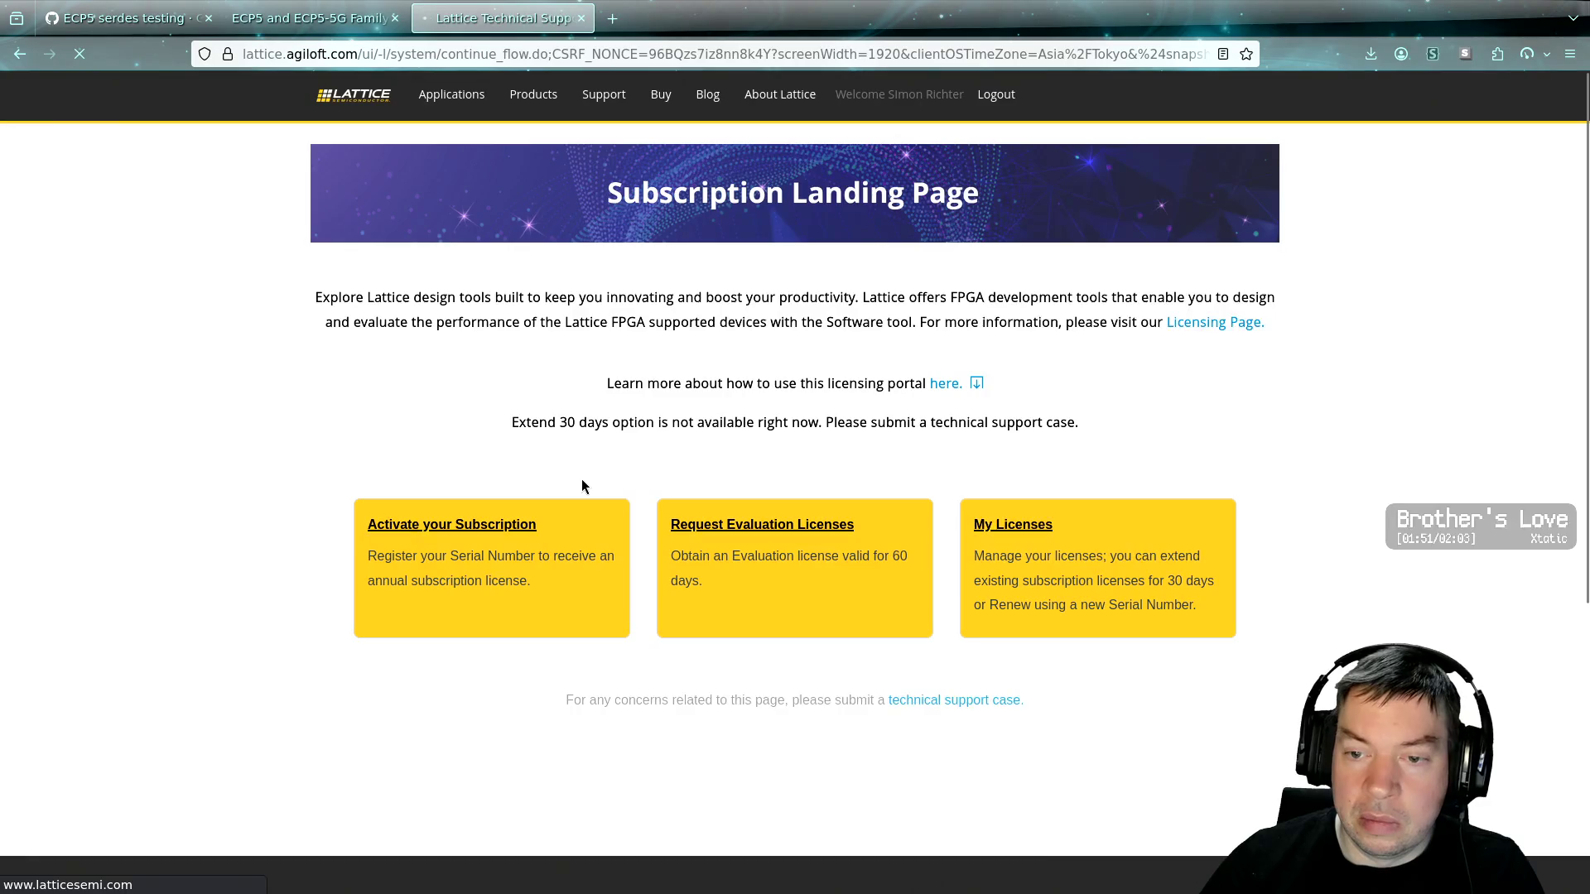
click(828, 494)
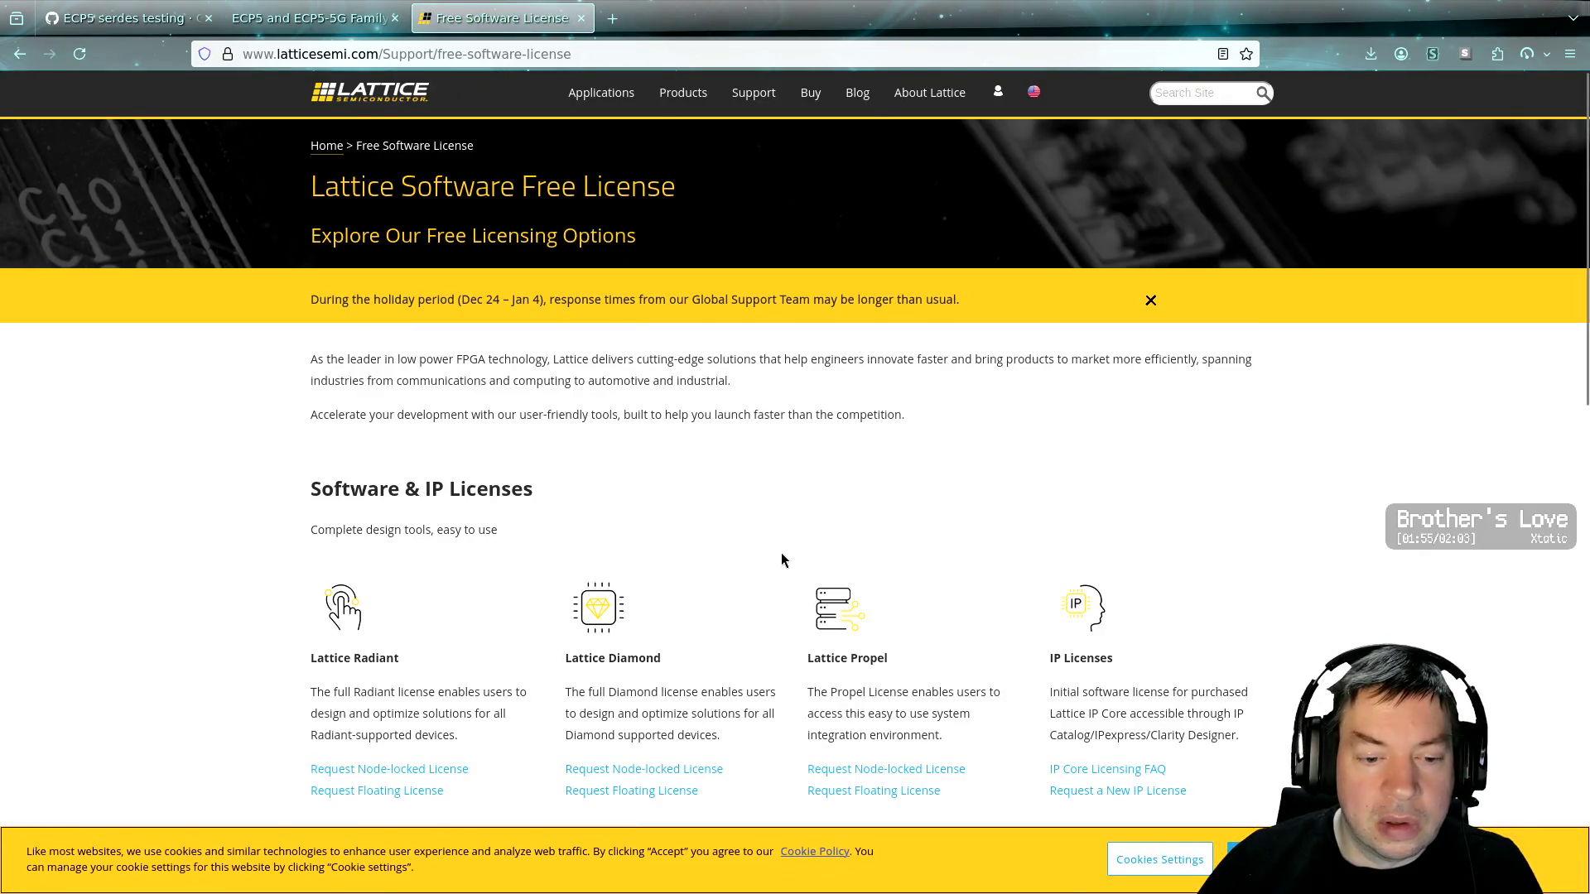
scroll(781, 559, down, 1)
scroll(781, 559, down, 1)
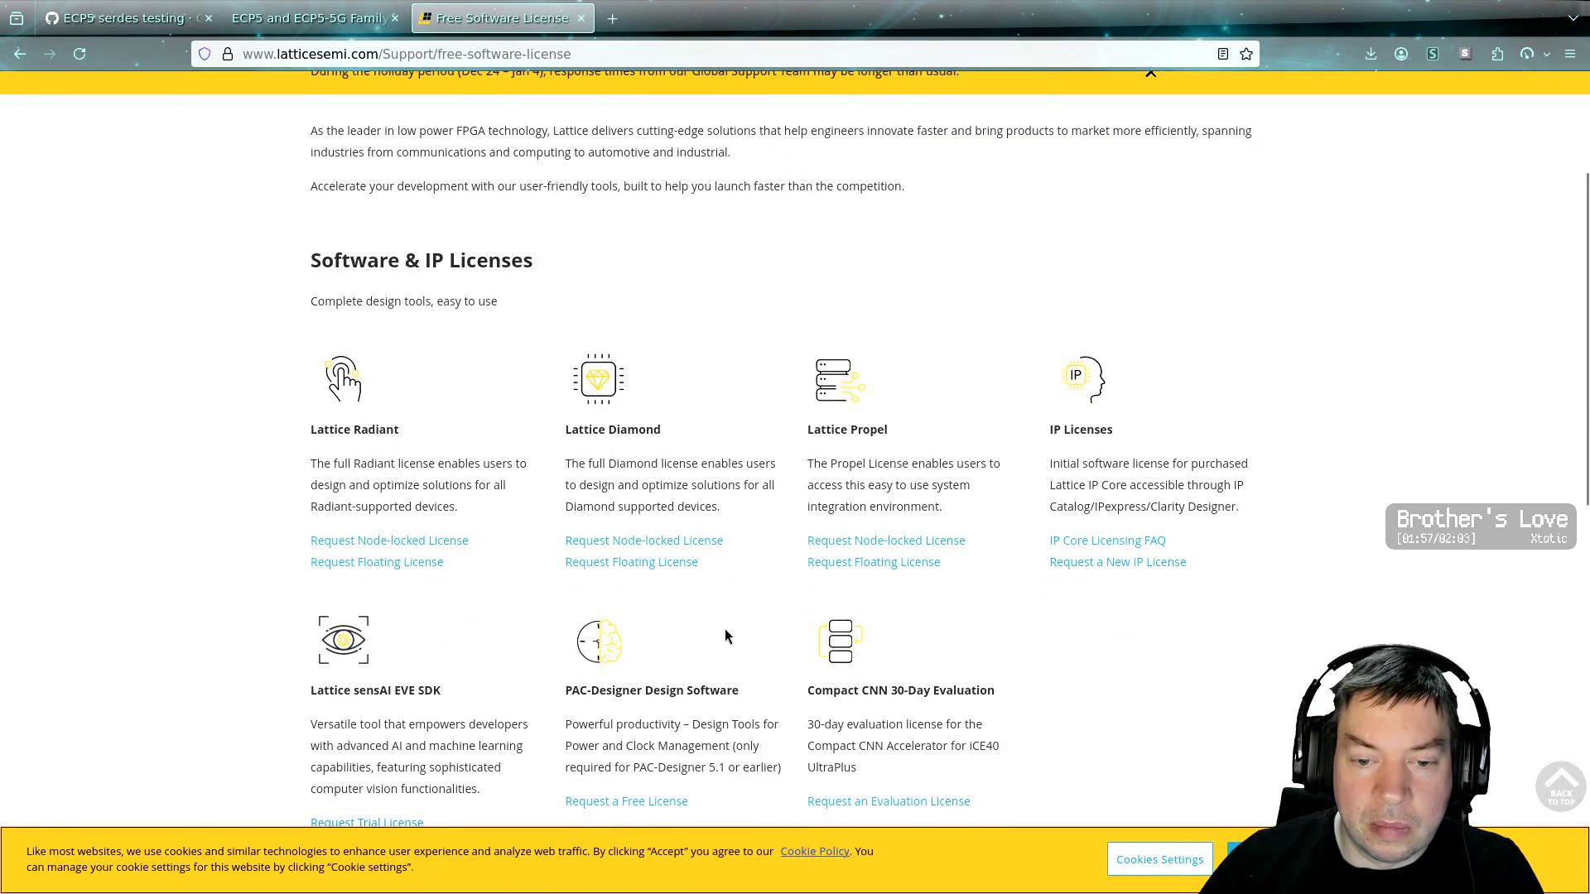
Open Diamond's free node-locked license request form and dismiss the License Debug window.
click(700, 546)
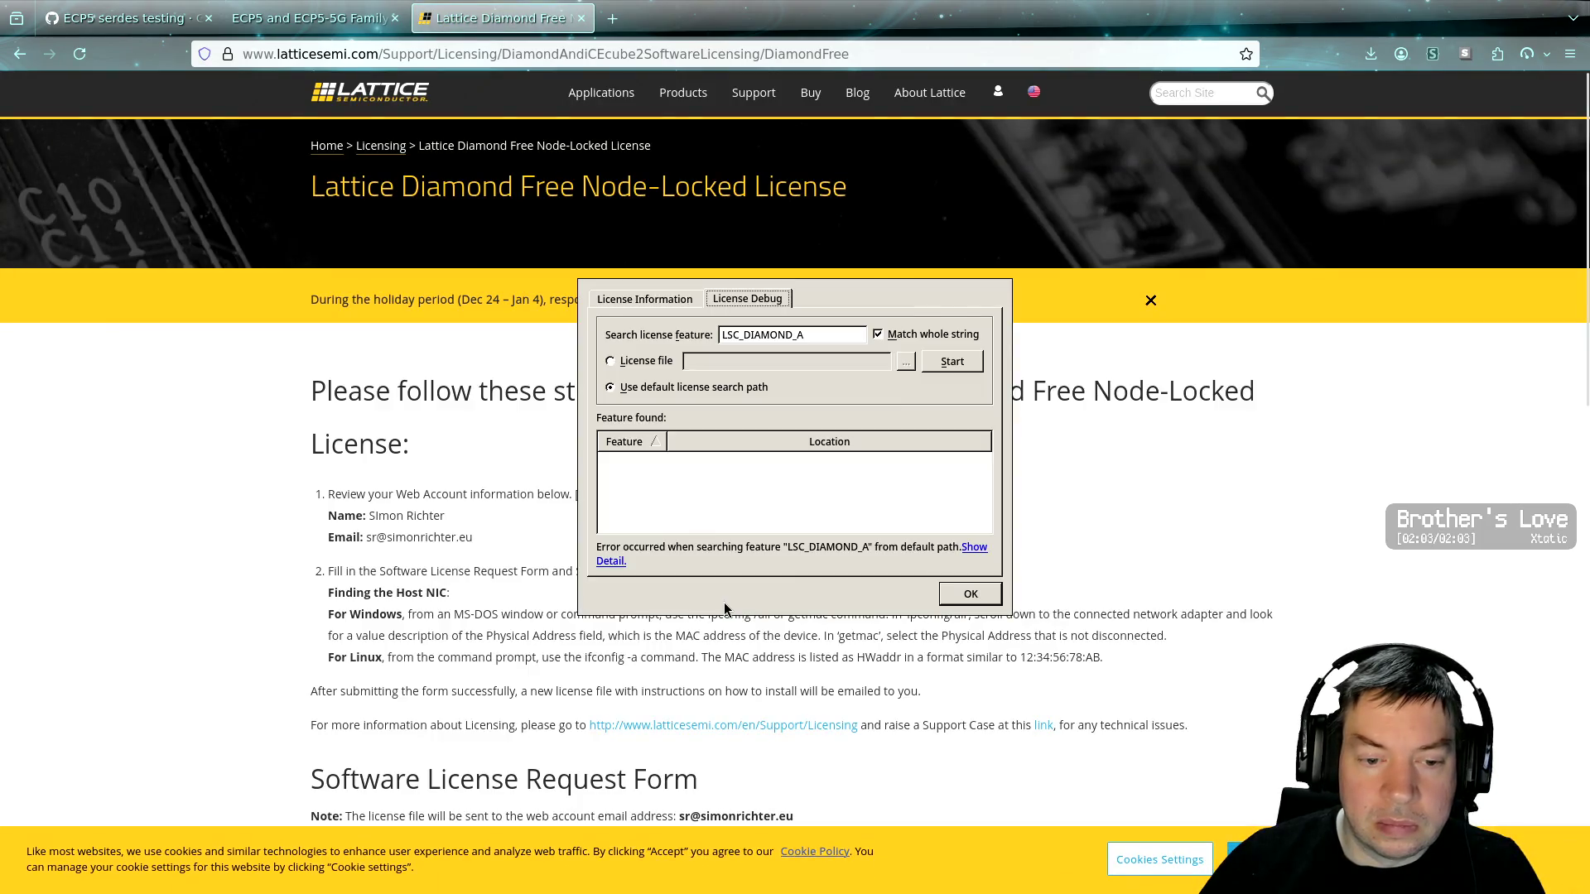
click(724, 605)
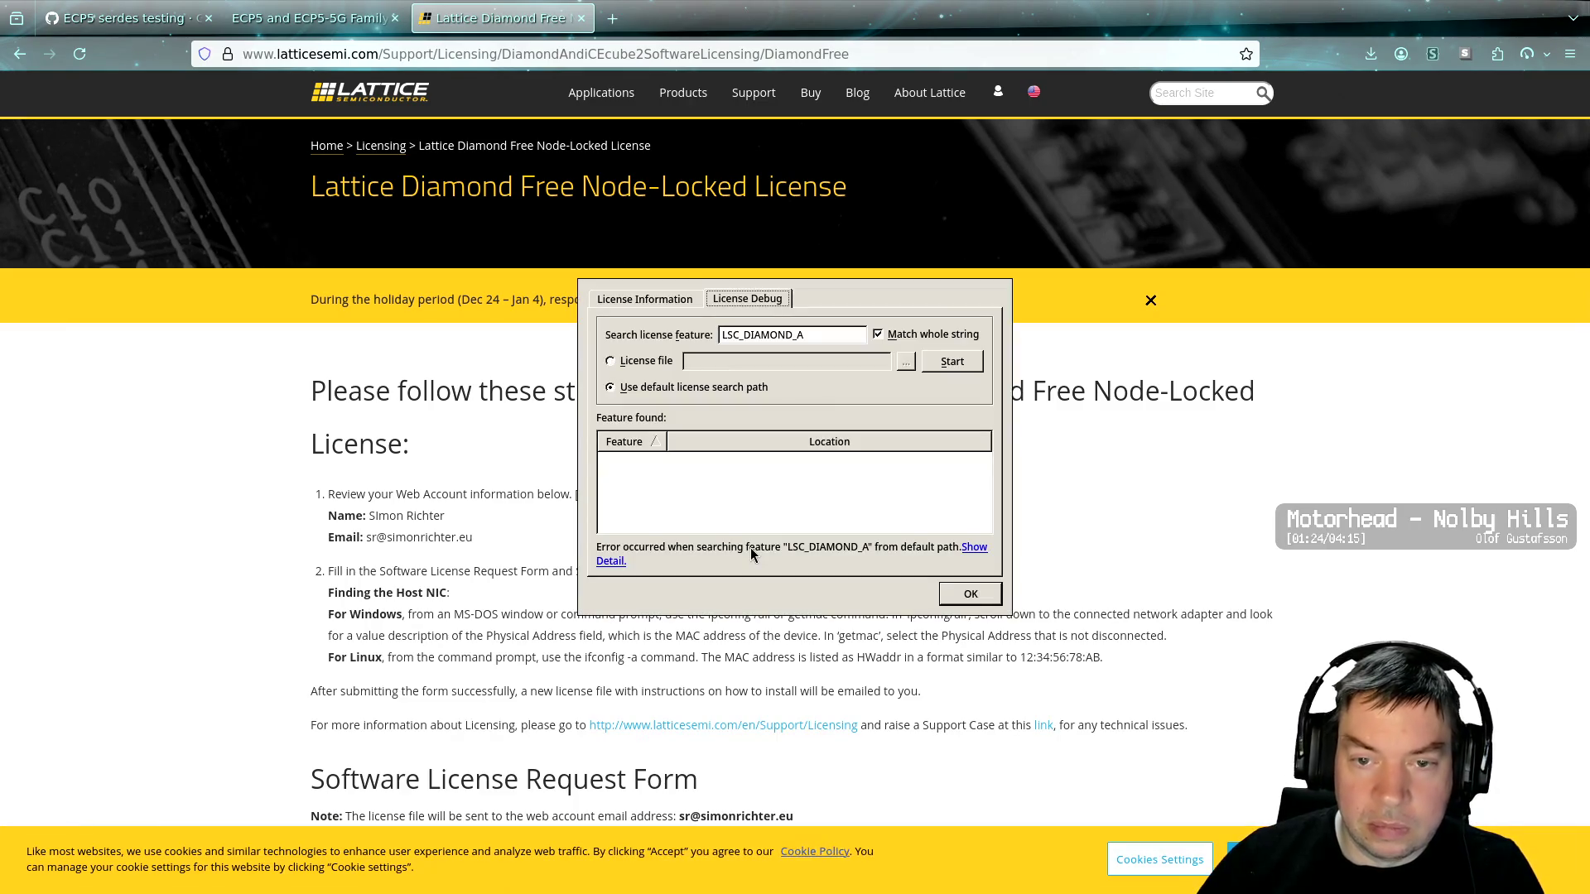
key(Return)
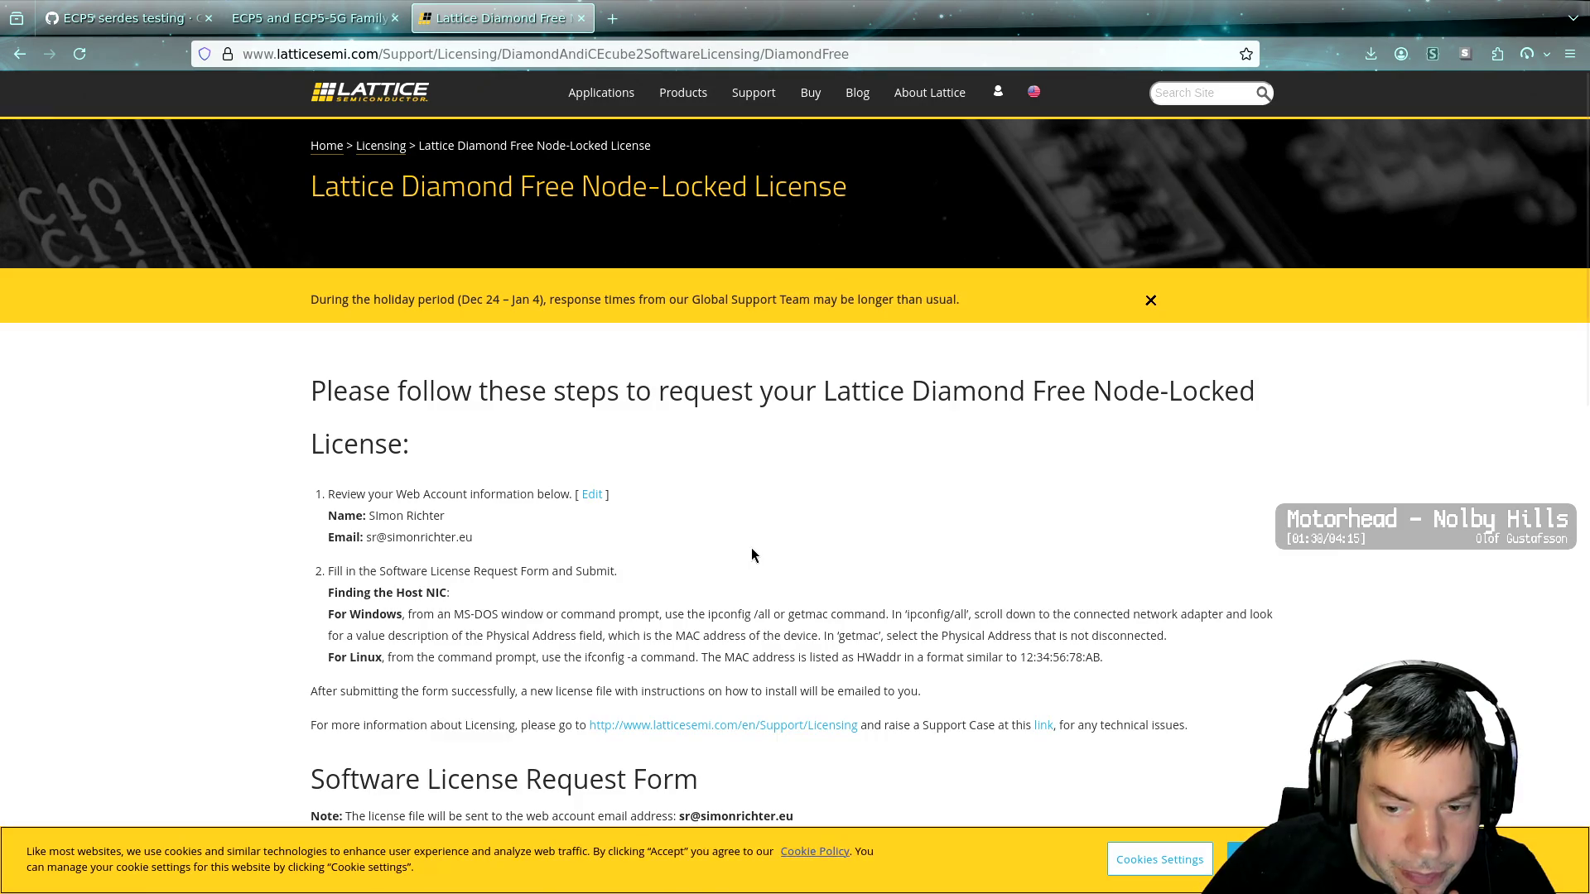
scroll(752, 556, down, 3)
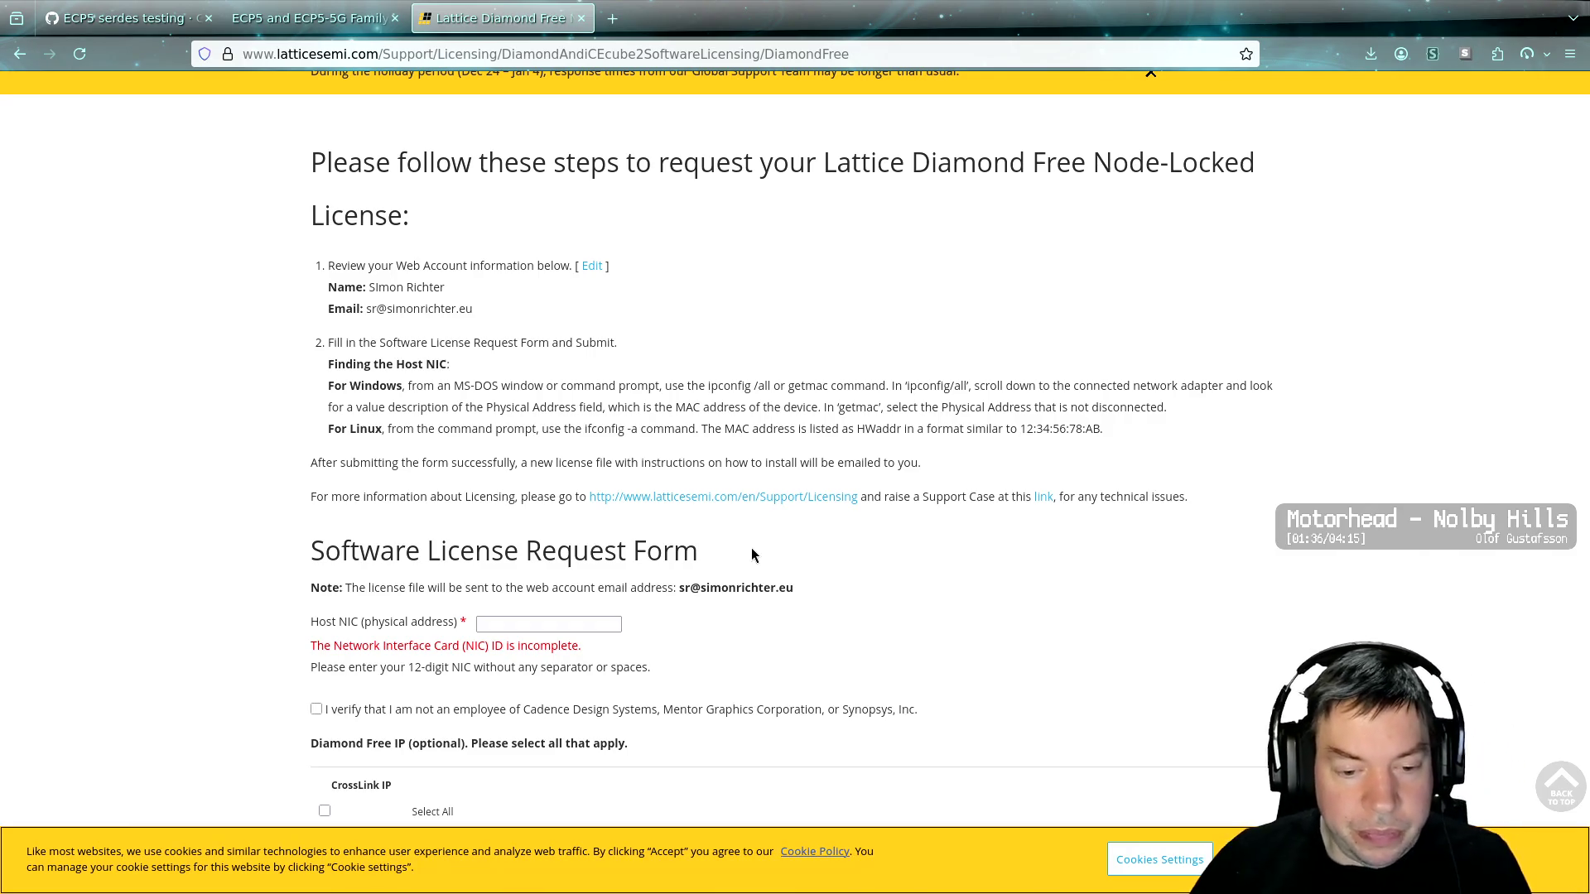
Run ip a in the terminal, copy the enp0s31f6 MAC address, and return to the Host NIC field.
key(d)
key(ctrl+t)
text(c)
text(ip a)
key(Return)
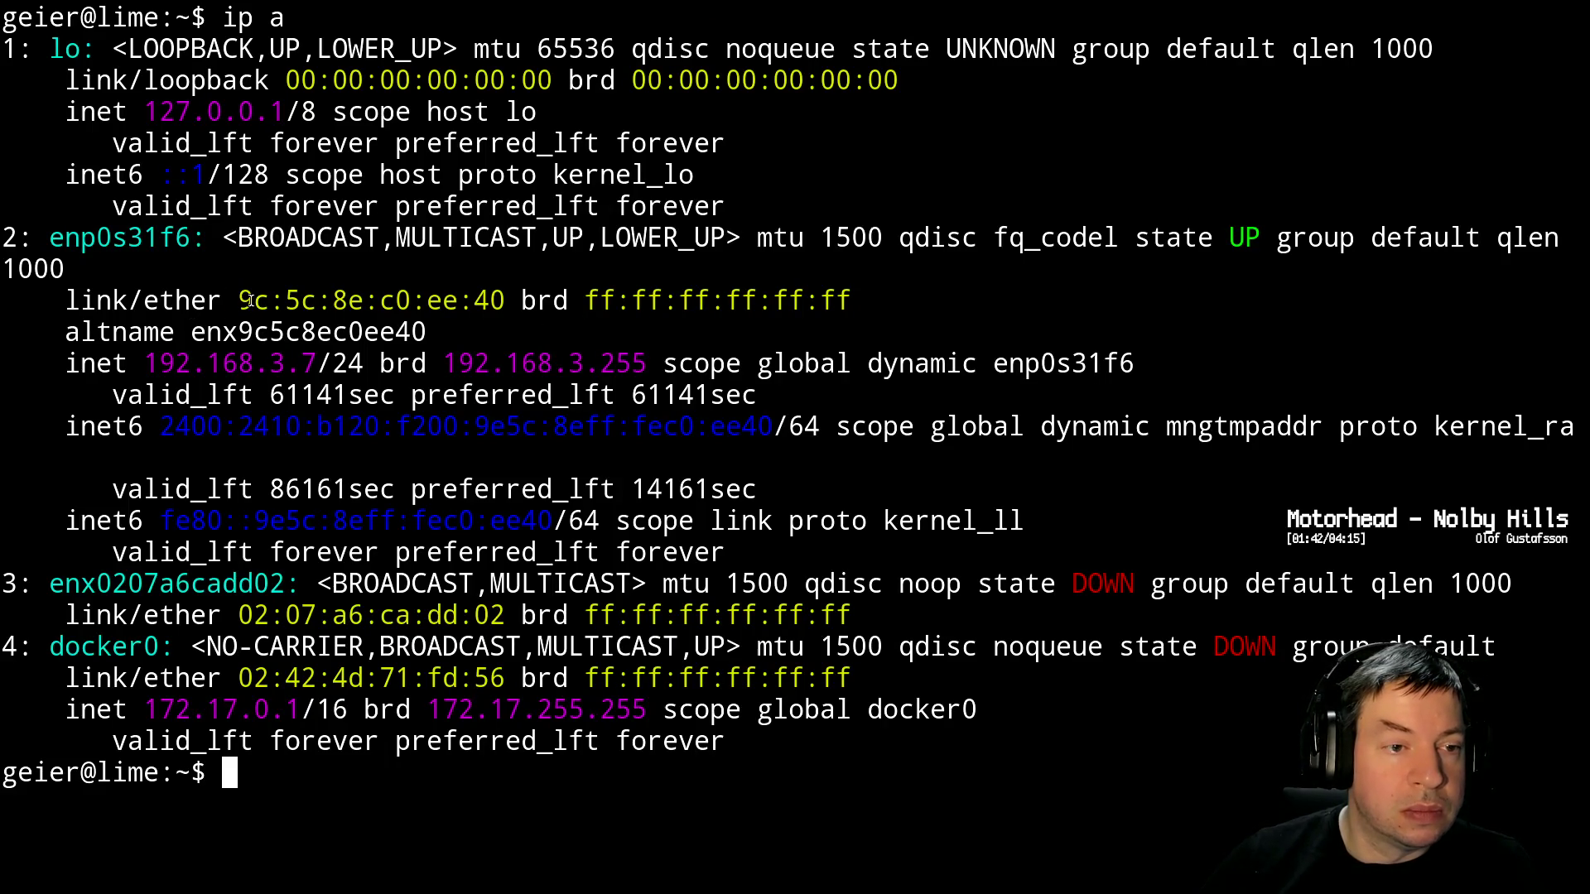
drag(243, 302, 505, 302)
key(ctrl+c)
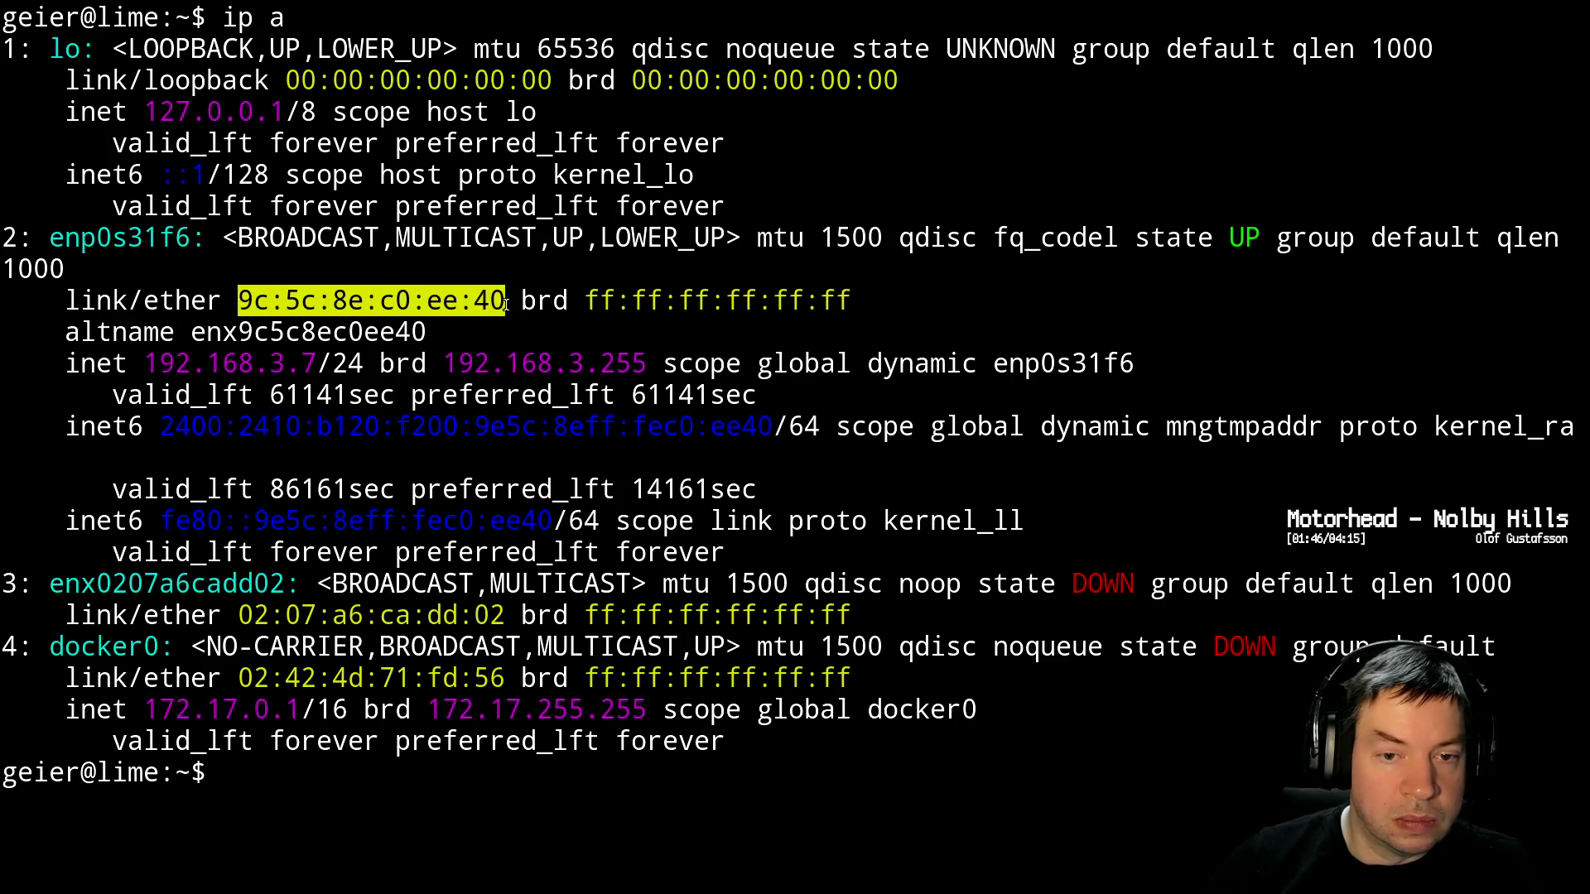
key(alt+Tab)
click(547, 624)
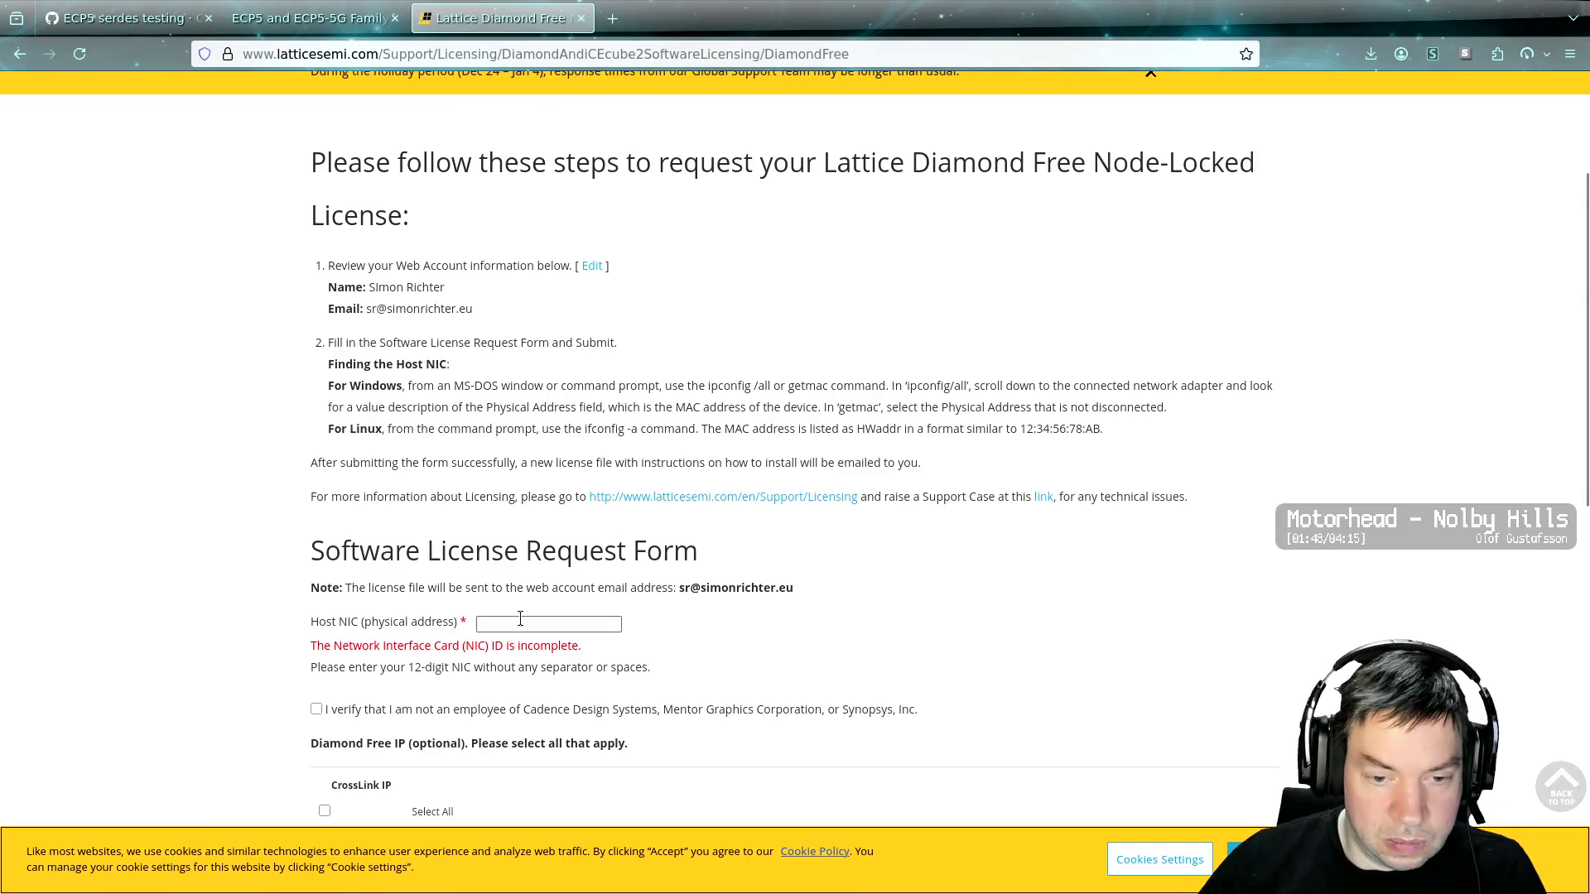
Paste the MAC into the Host NIC field and retype its letters in uppercase.
key(ctrl+v)
click(718, 639)
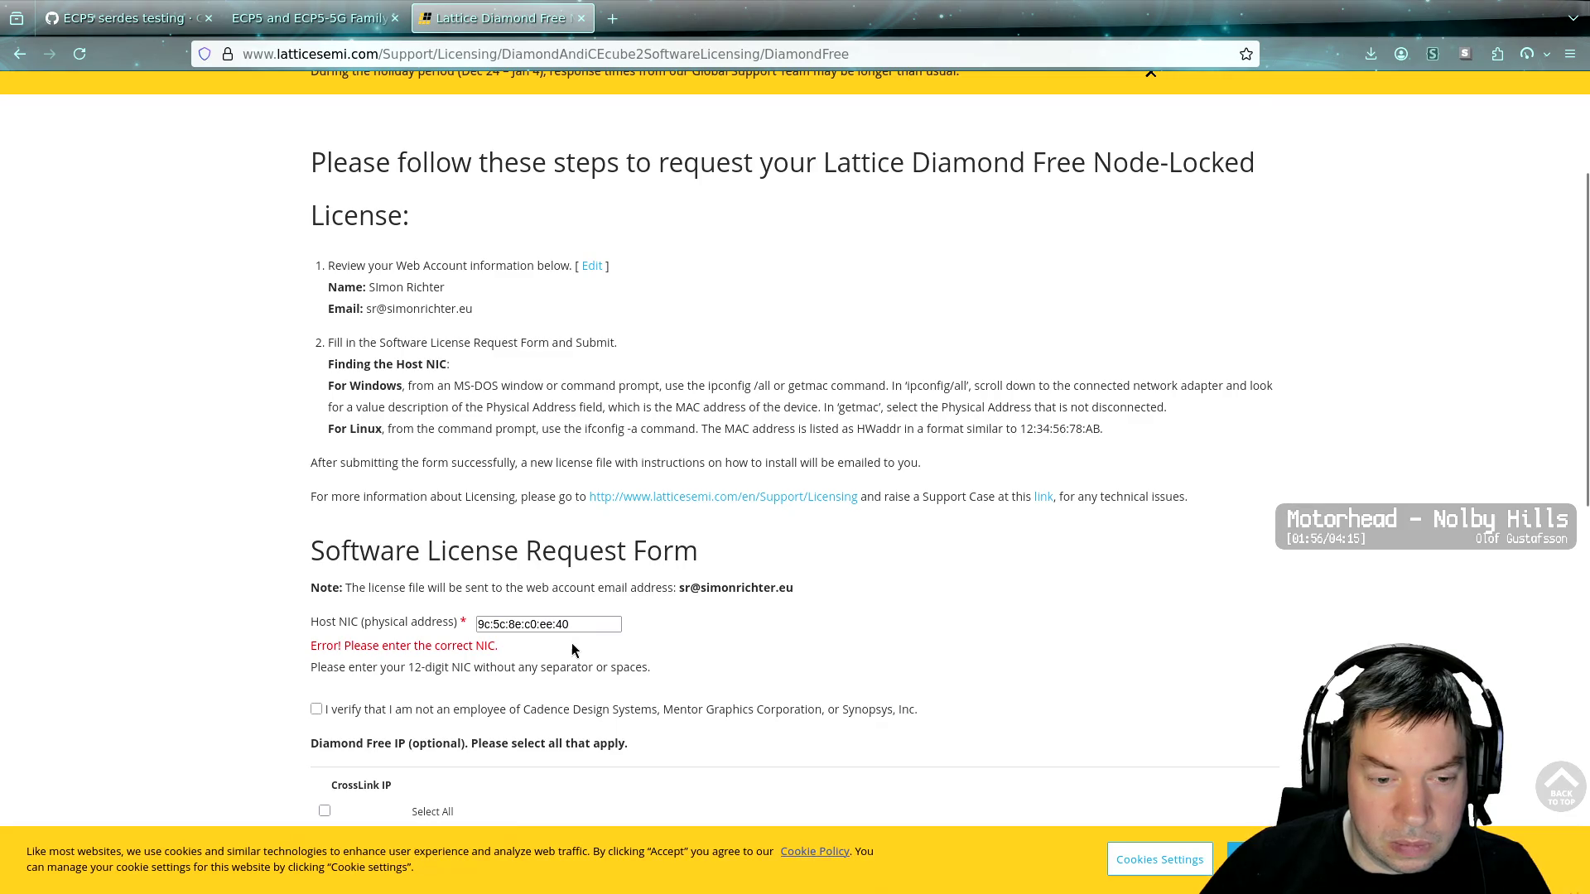
click(490, 626)
key(BackSpace)
key(BackSpace)
text(C:)
key(Delete)
key(Delete)
key(Delete)
text(5C:)
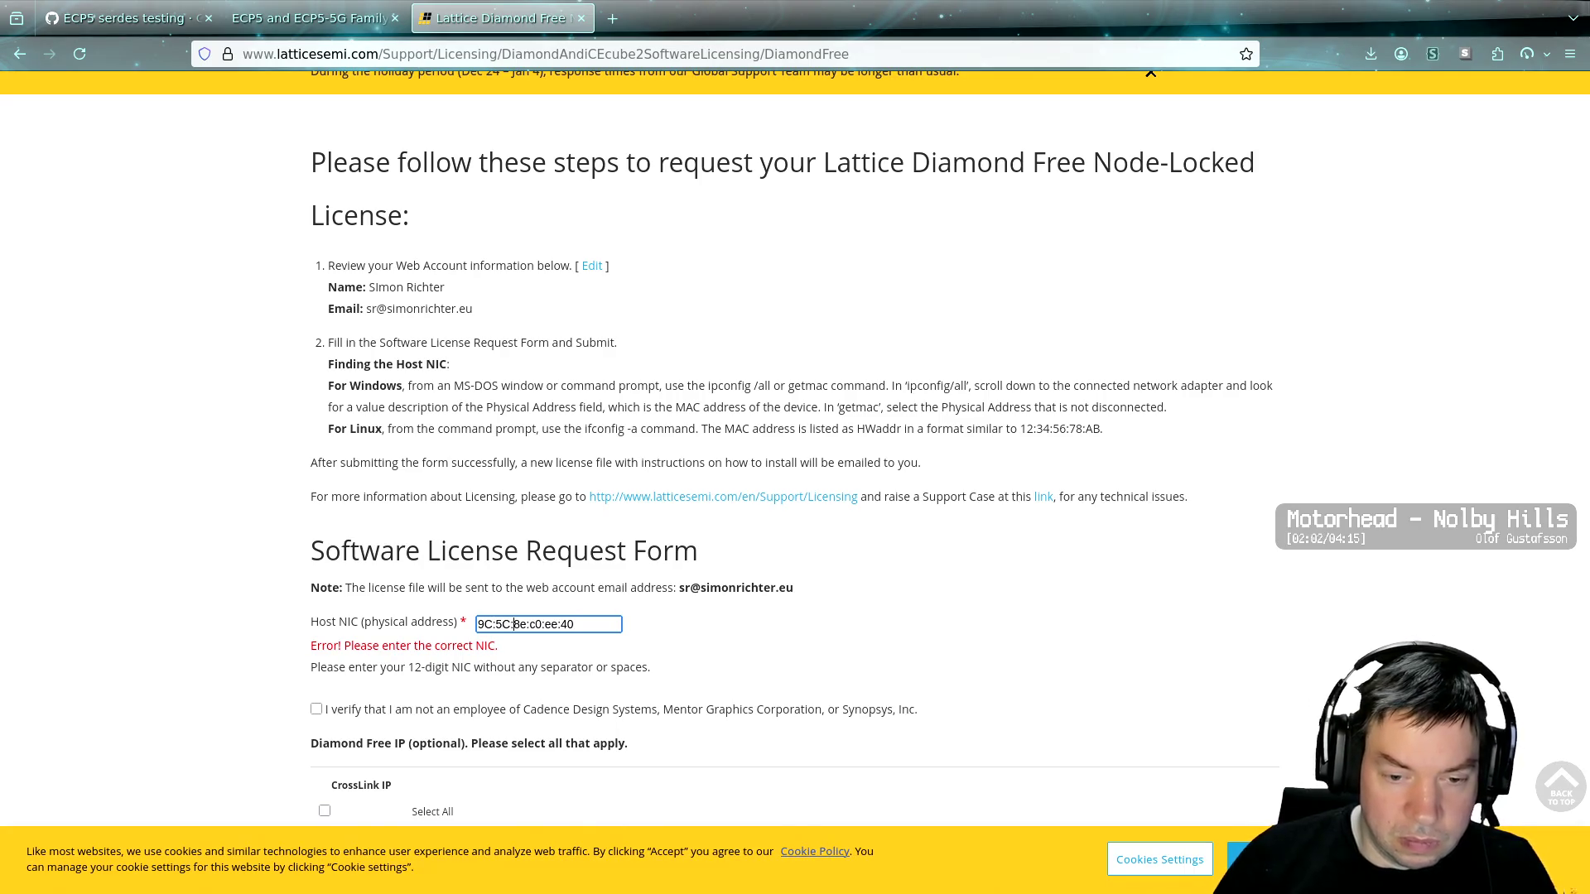
key(Delete)
key(Delete)
key(Delete)
text(8E:C)
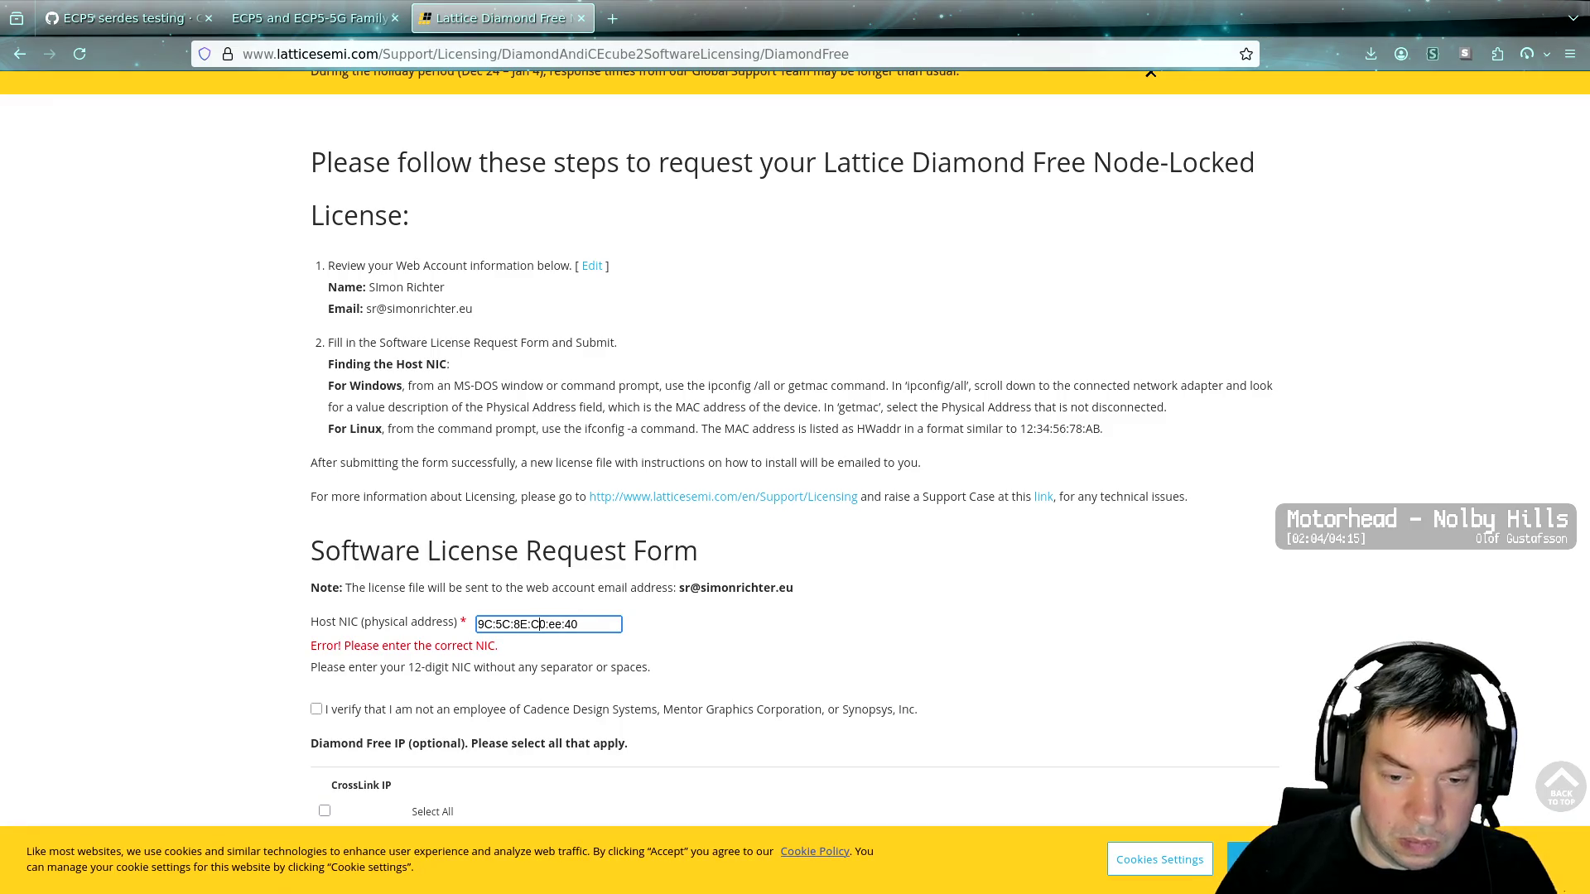
key(Delete)
key(Delete)
key(Delete)
text(0:EE)
key(Tab)
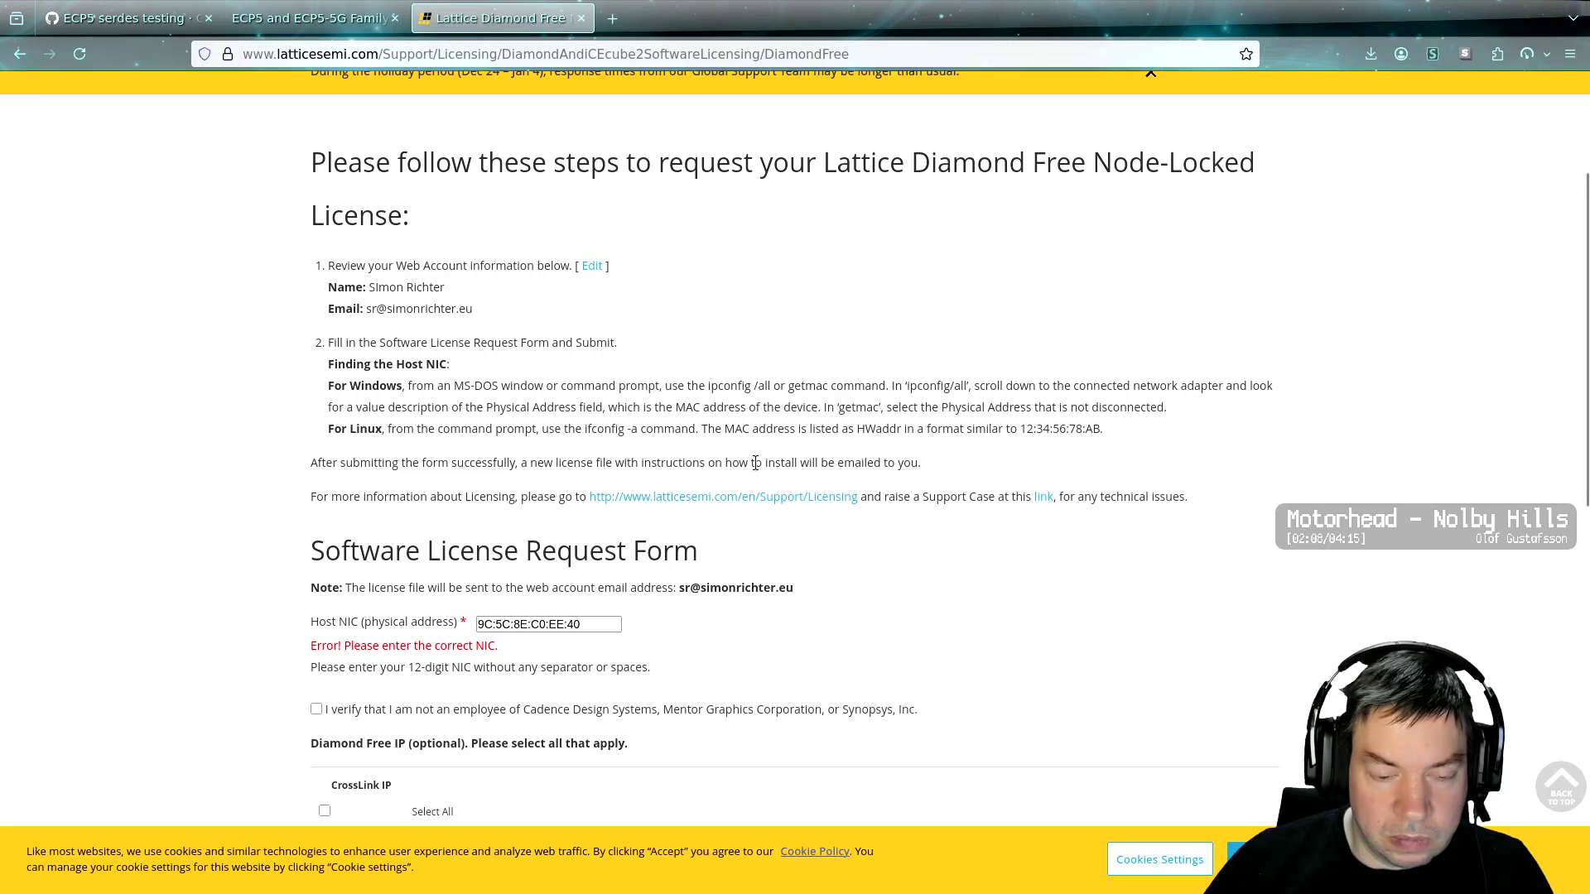
Remove the colons so the Host NIC reads 9C5C8EC0EE40 and revalidate the field.
click(535, 625)
click(499, 625)
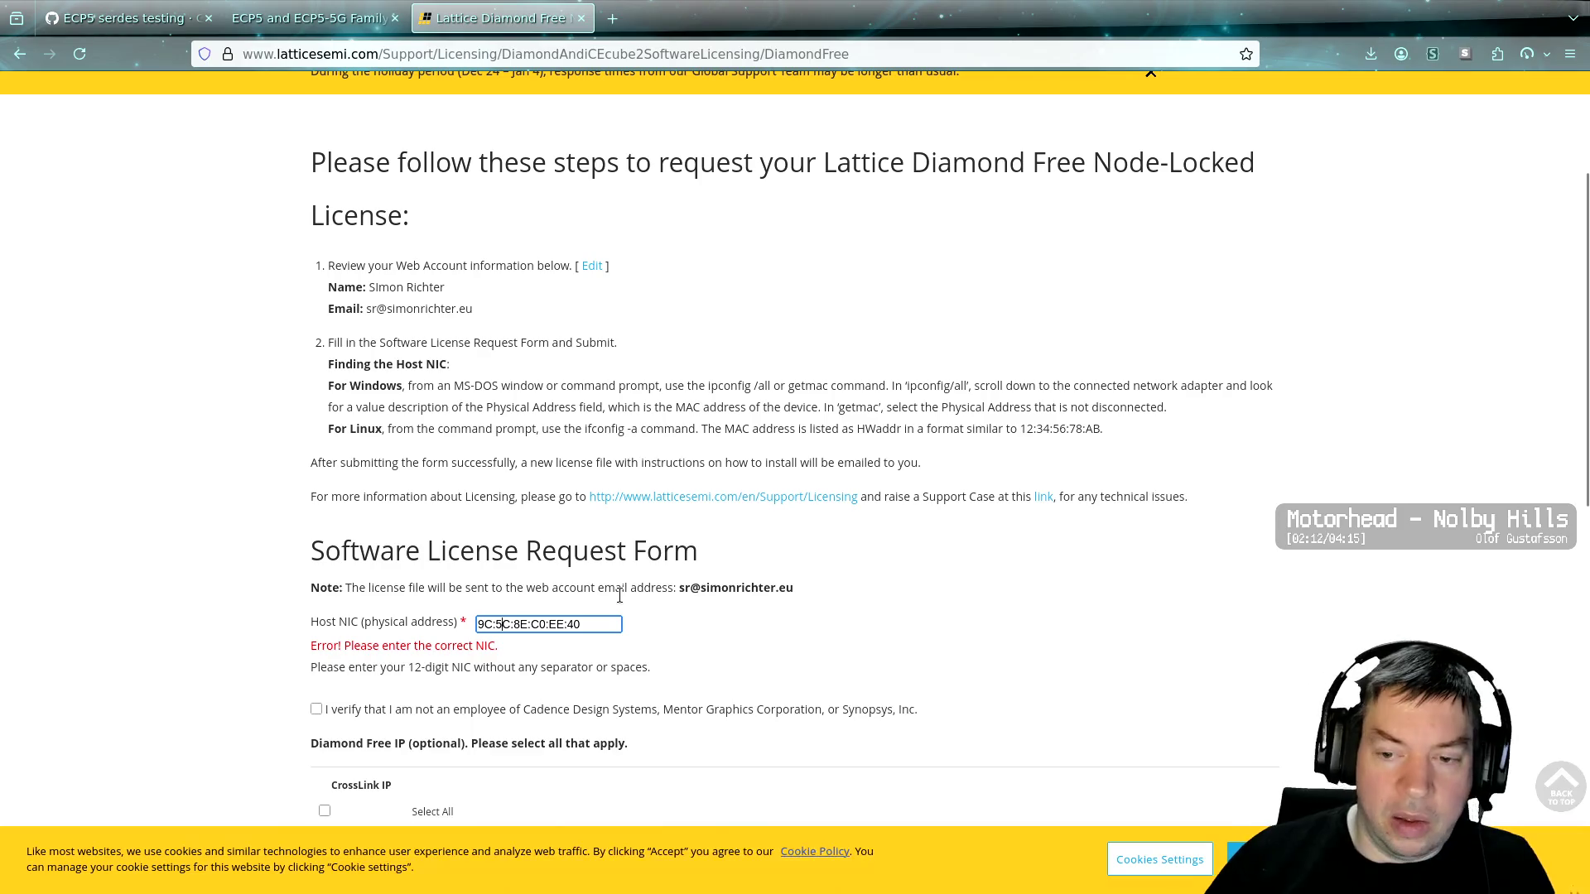
key(BackSpace)
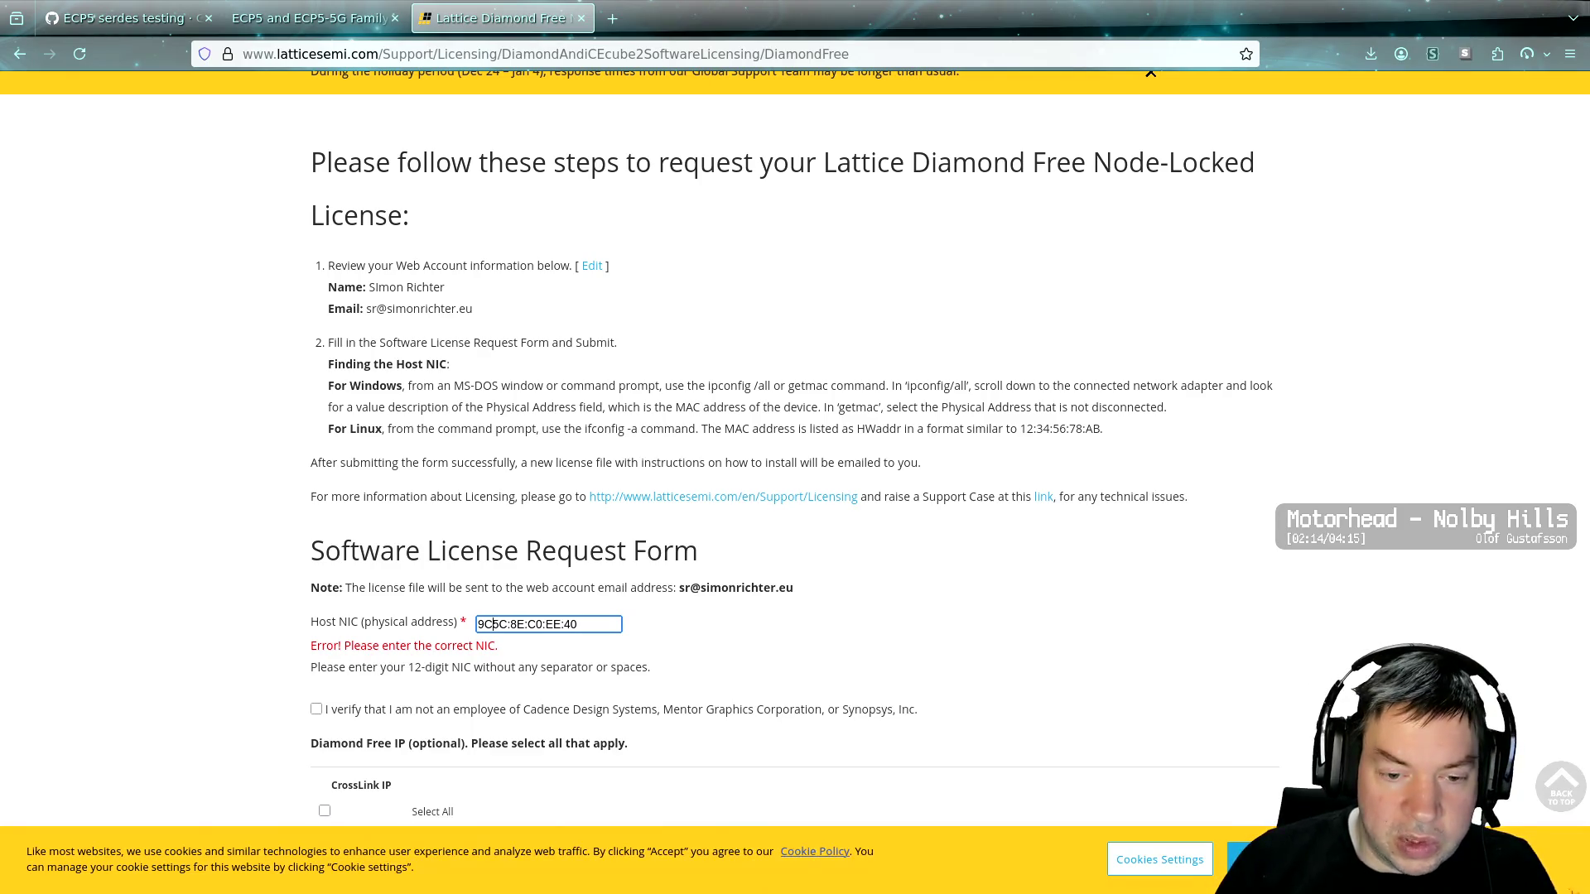
key(Right)
key(Right)
key(Right)
key(BackSpace)
key(Right)
key(Right)
key(Right)
key(BackSpace)
key(Right)
key(Right)
key(Right)
key(BackSpace)
key(Right)
key(Right)
key(Right)
key(BackSpace)
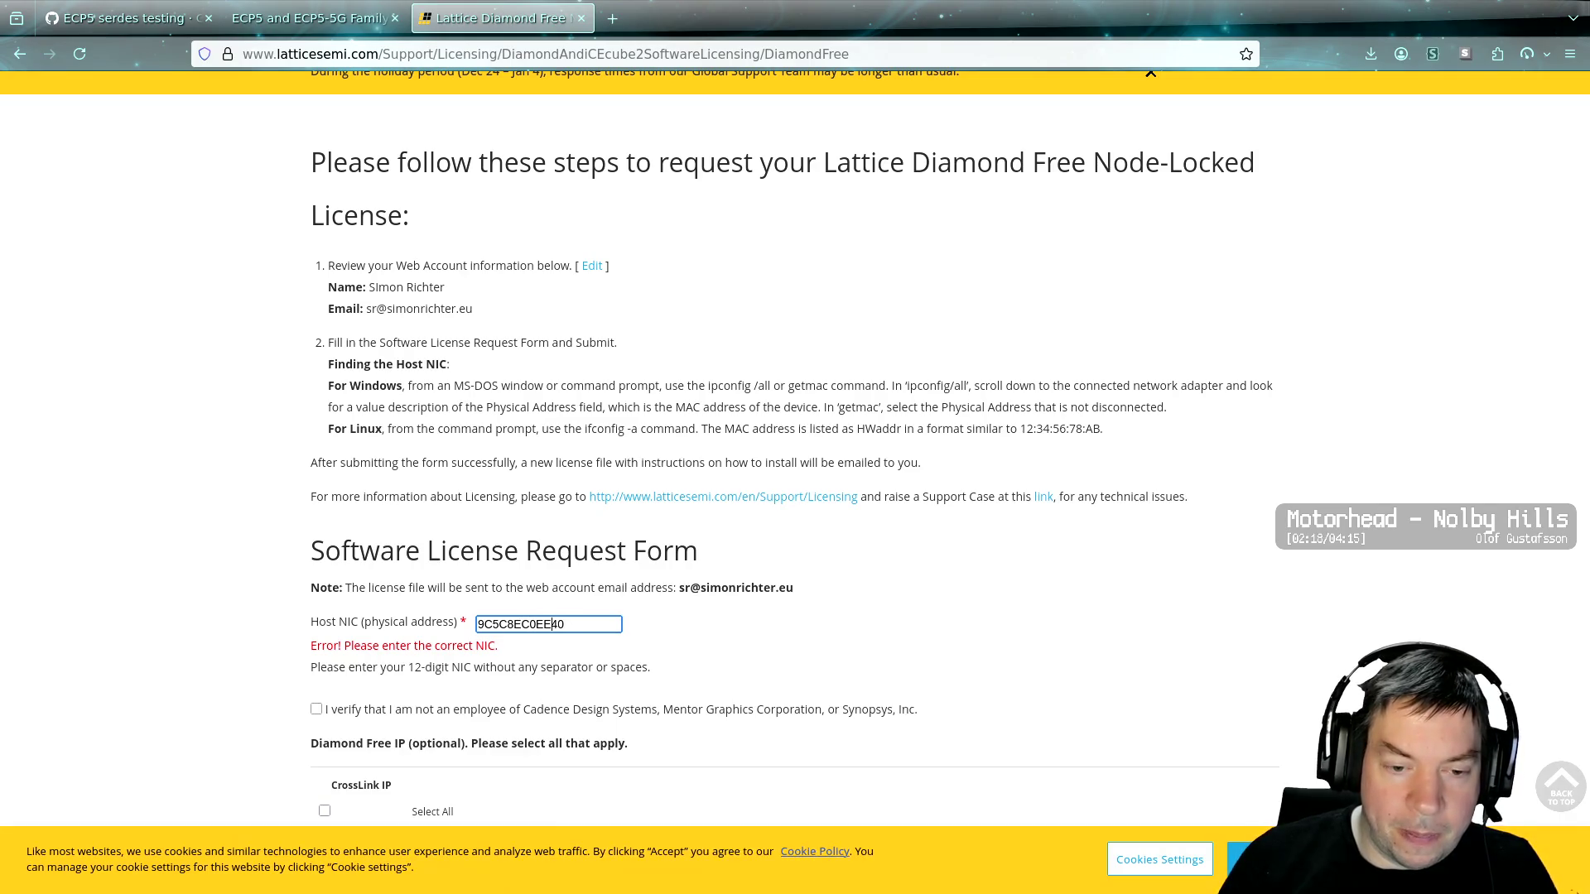
key(Tab)
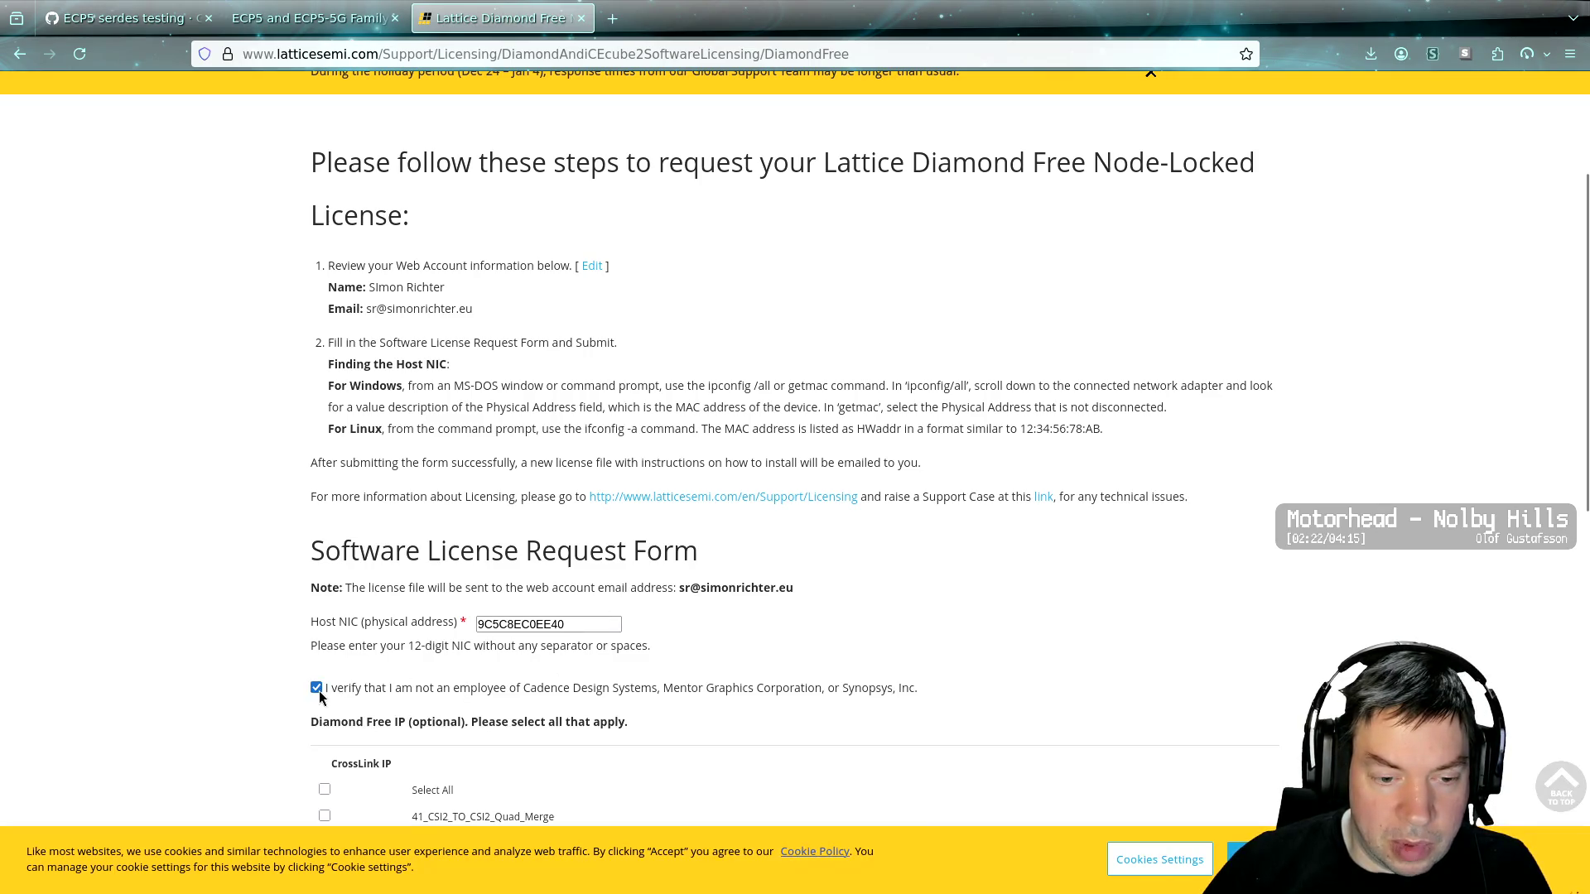
scroll(296, 589, down, 2)
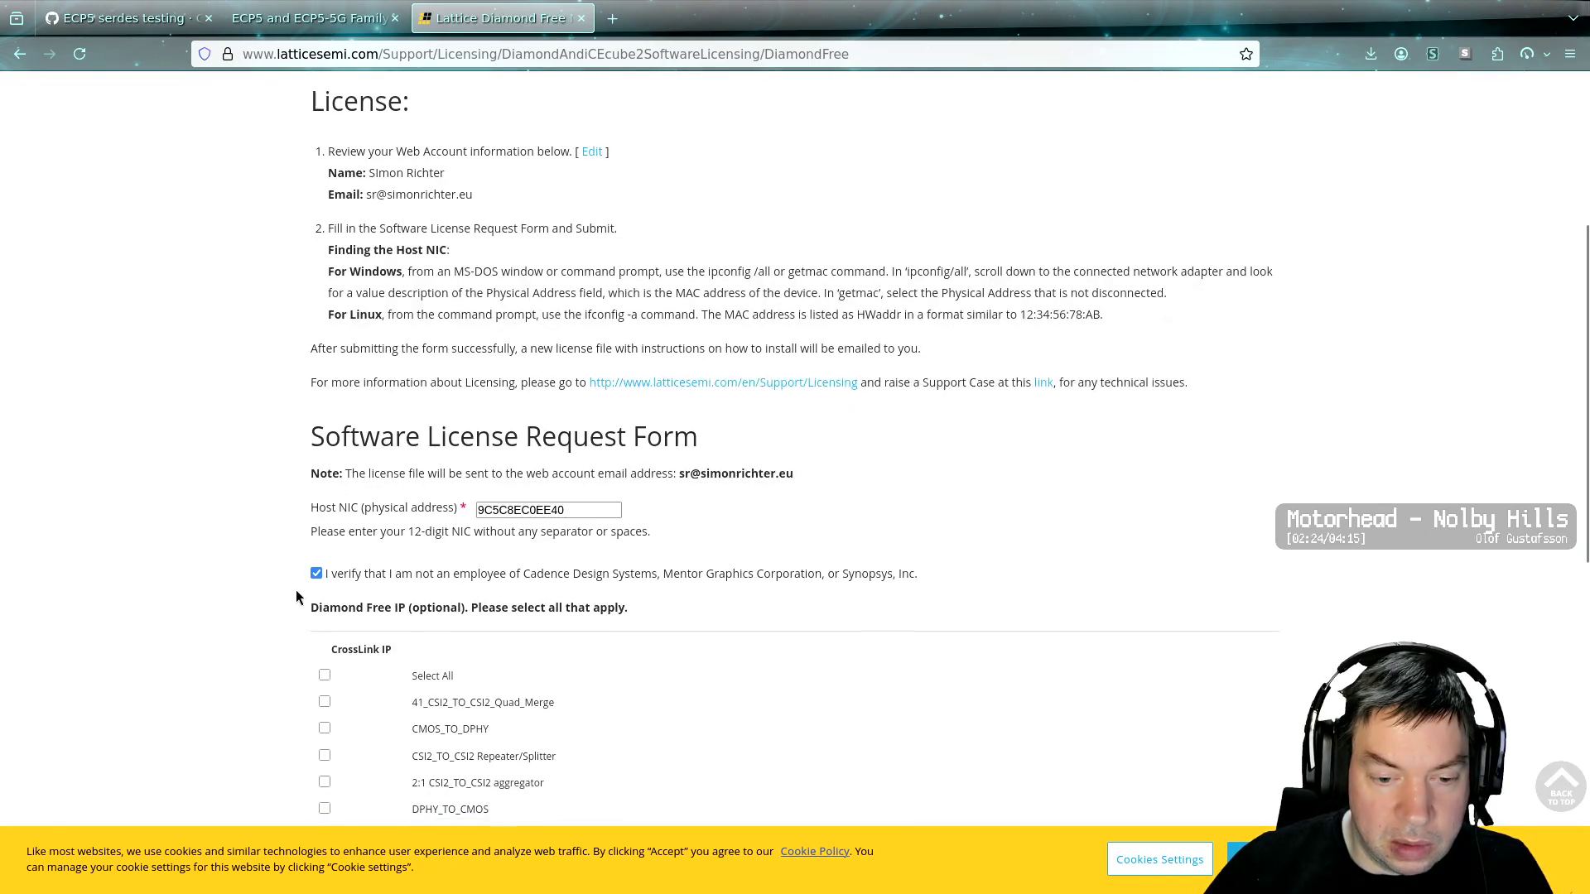
scroll(265, 592, down, 4)
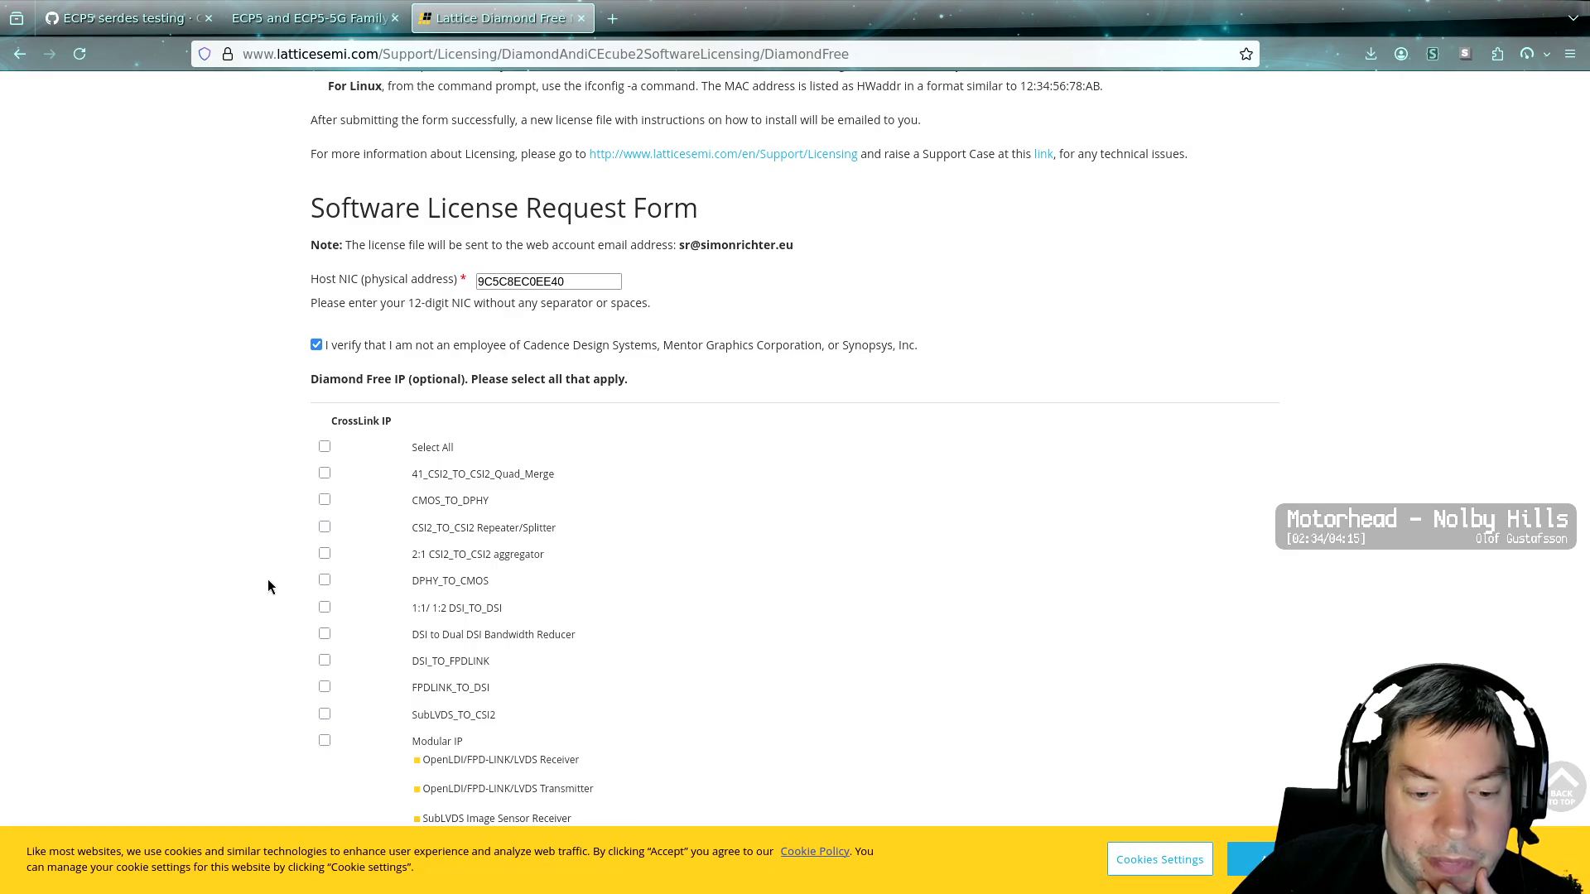
scroll(266, 578, down, 3)
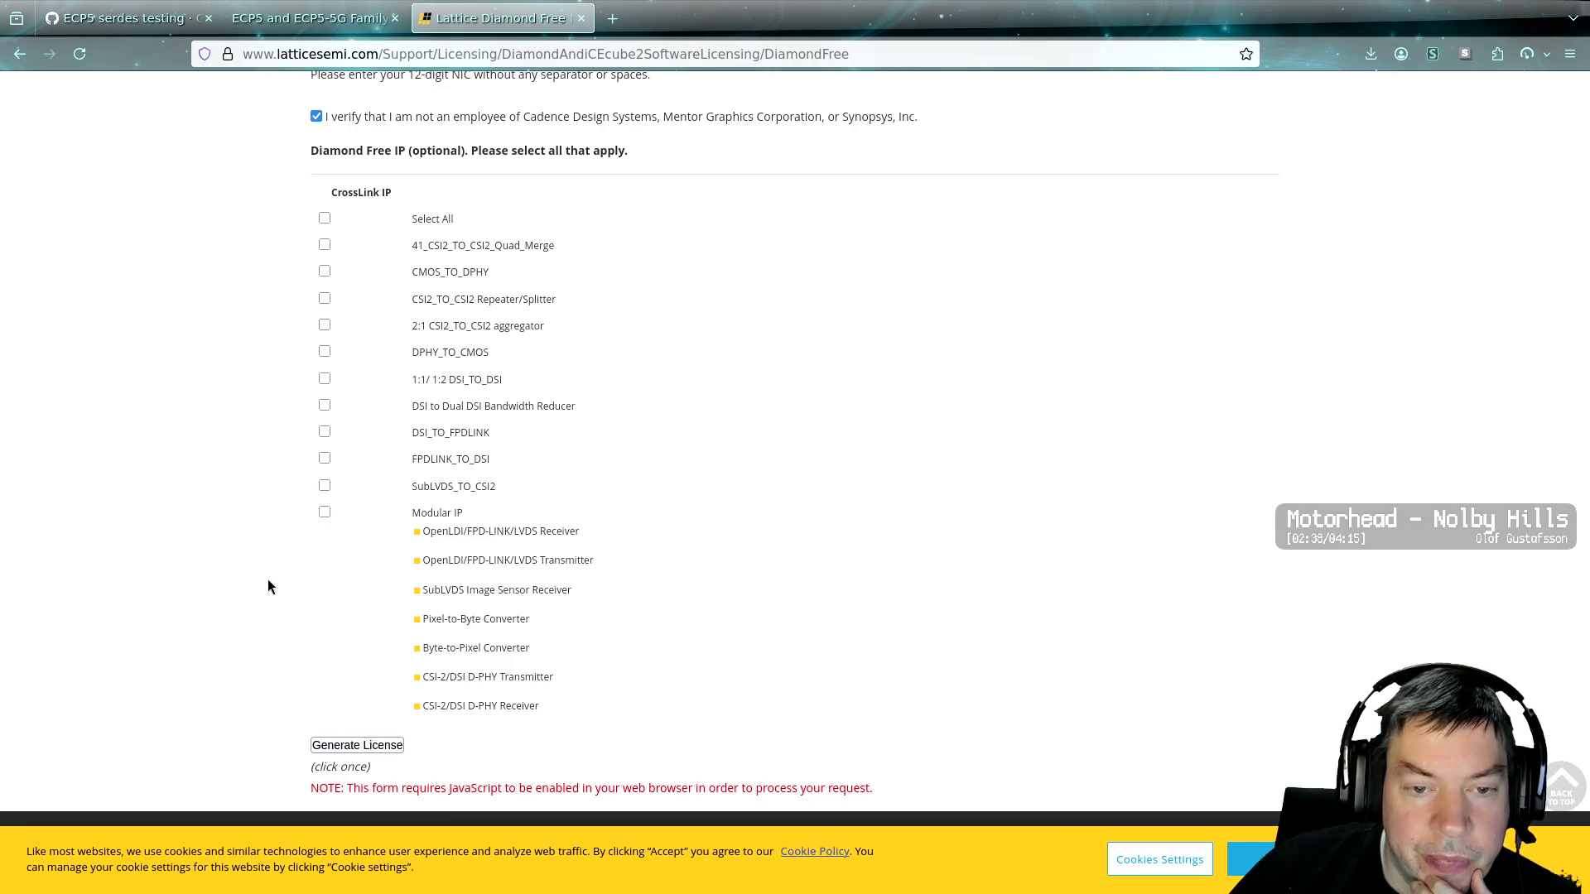
scroll(268, 579, up, 3)
scroll(269, 580, up, 5)
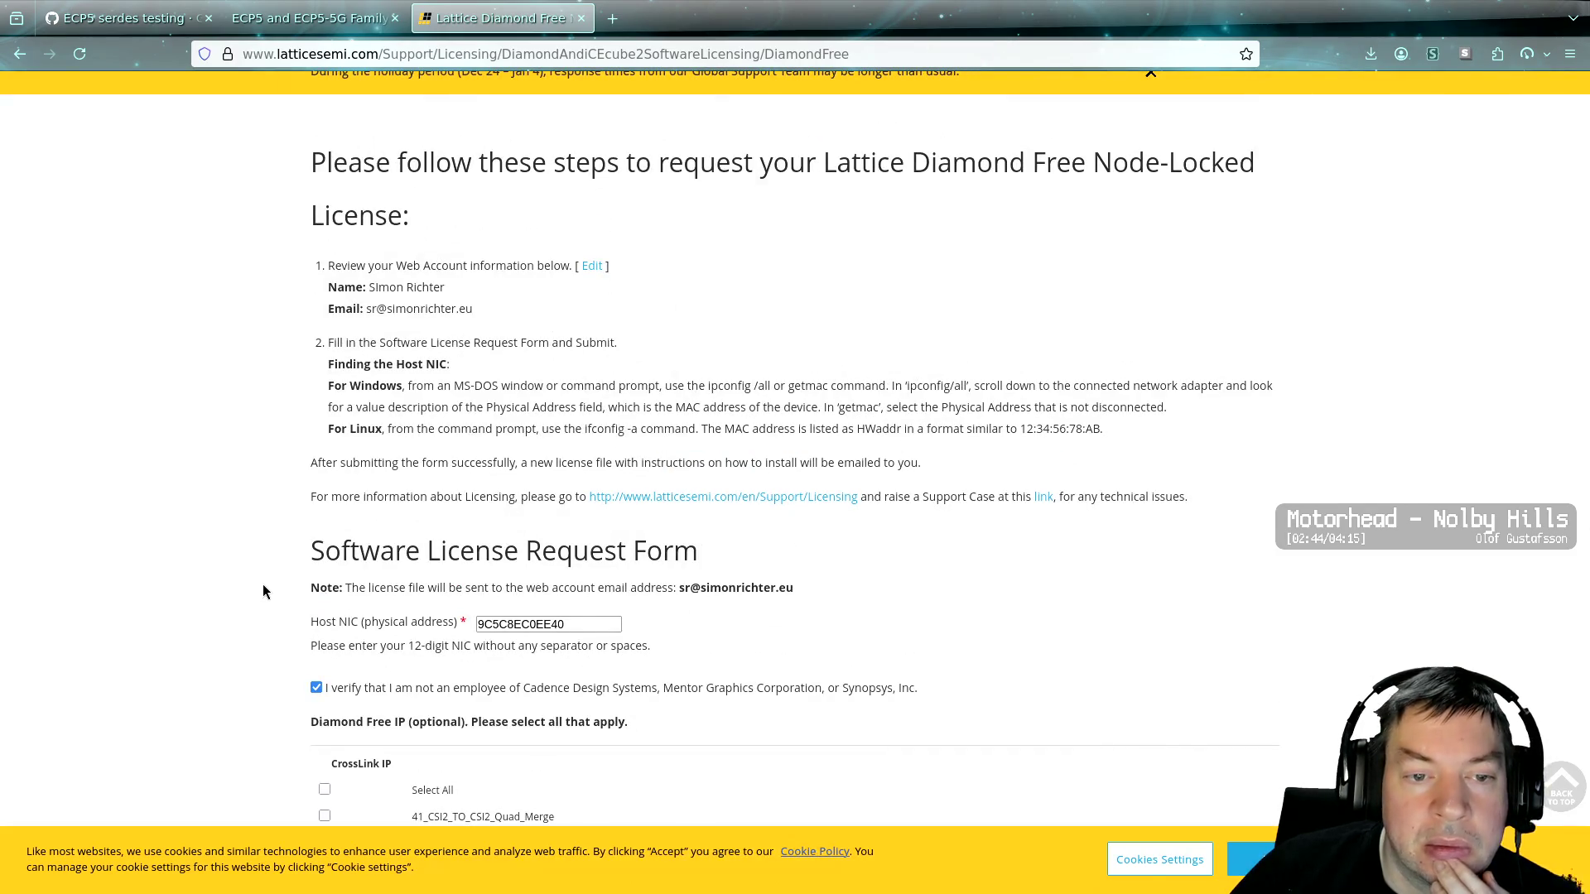
scroll(263, 589, down, 8)
scroll(264, 589, down, 4)
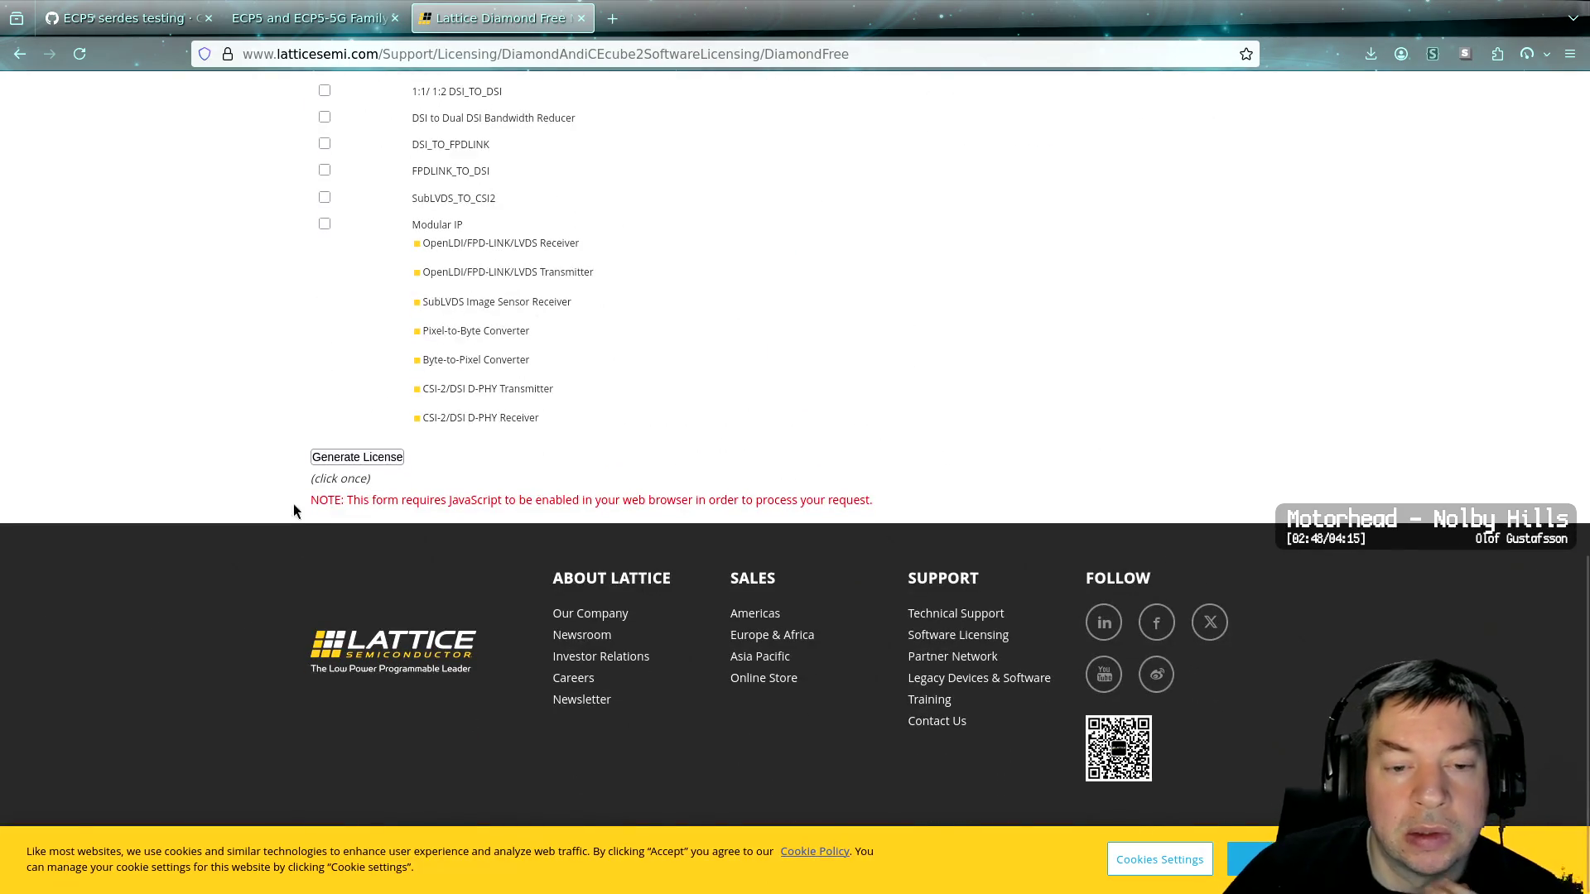
Switch from the license request form to the terminal's ip a listing.
key(alt+Tab)
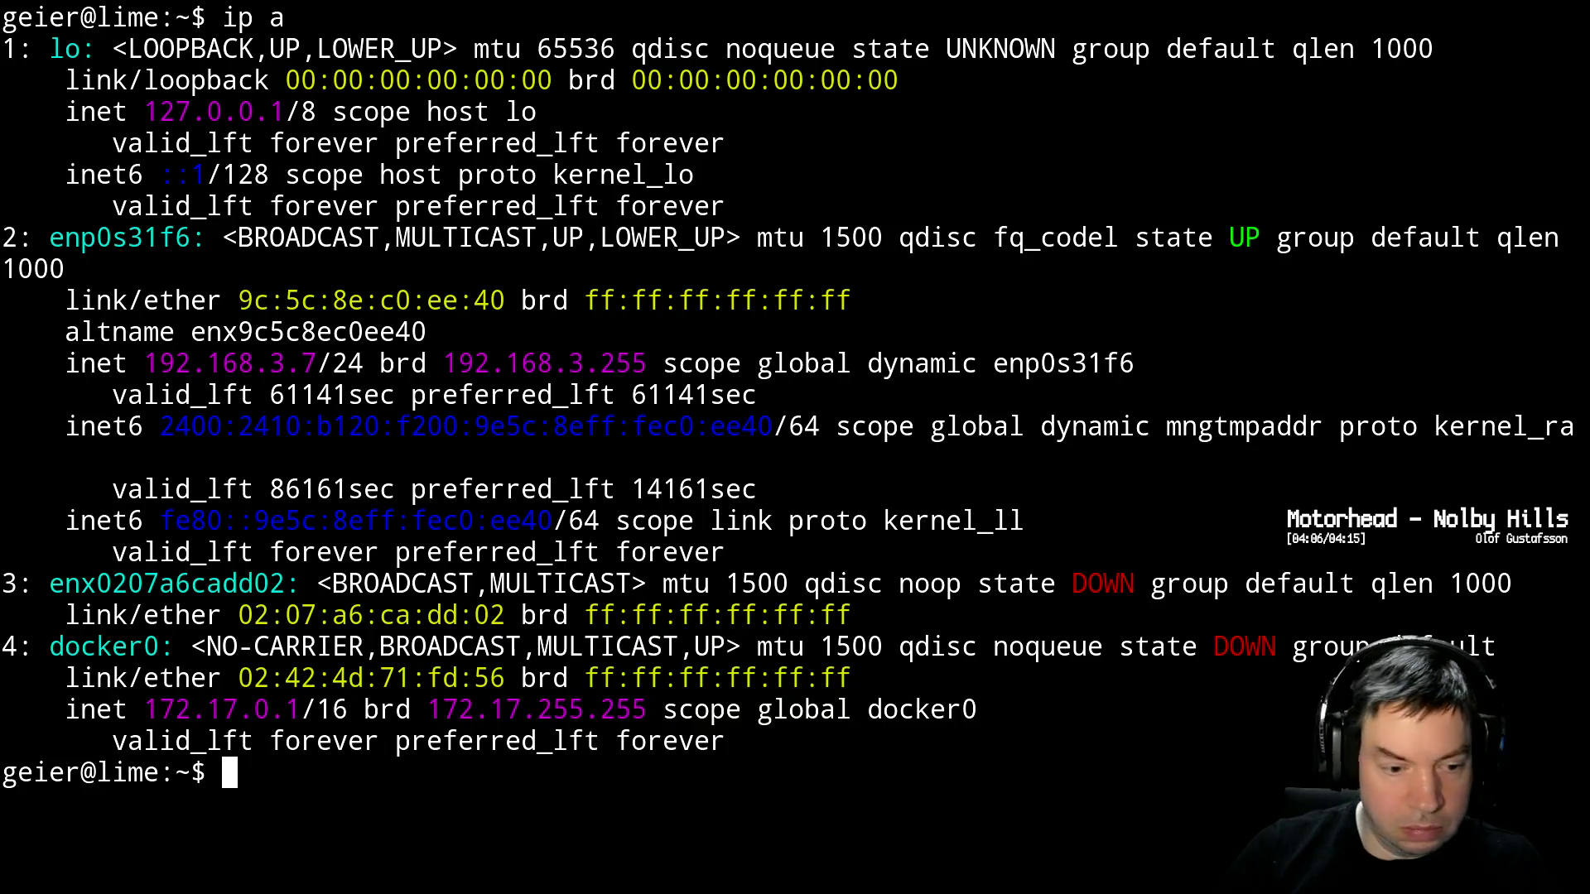
Glance at the generated-license confirmation page, then return to a cleared terminal prompt.
key(alt+Tab)
key(alt+Tab)
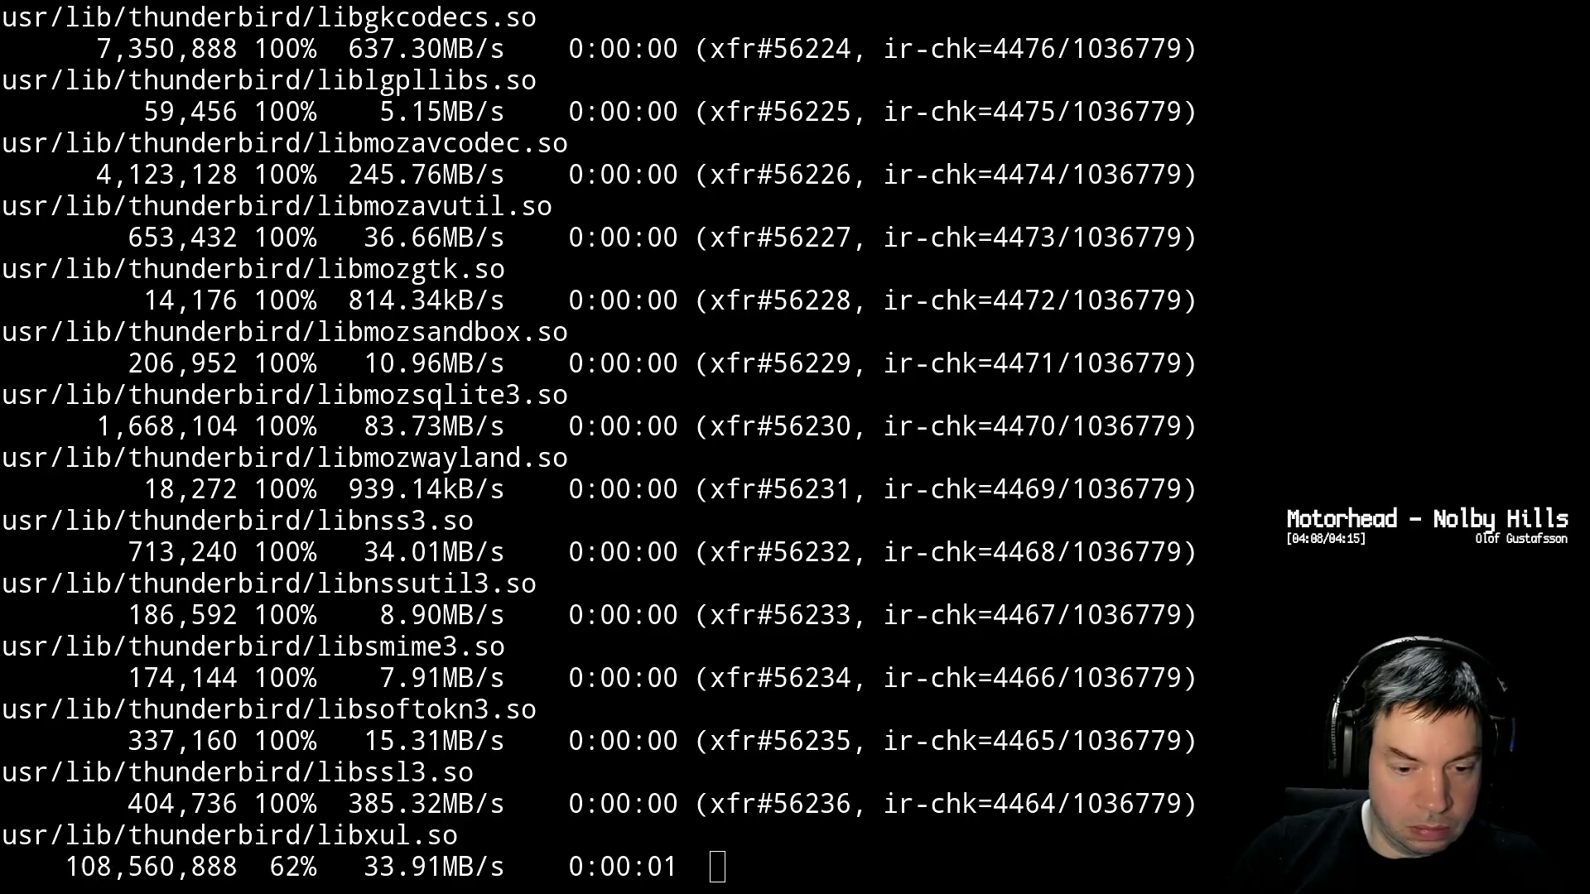
key(alt+Tab)
key(alt+Tab)
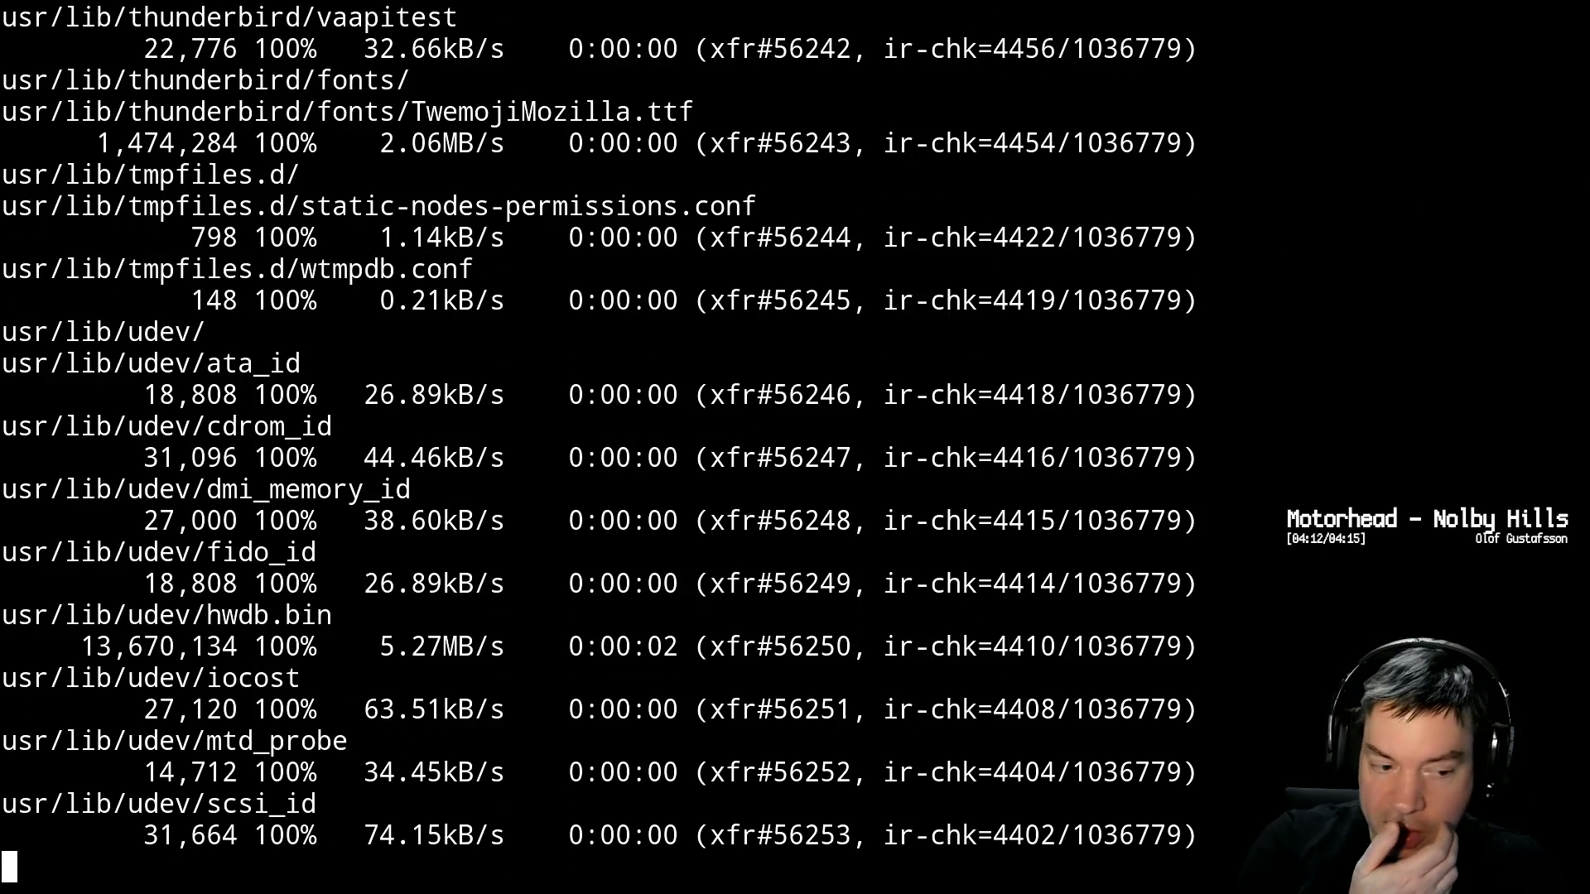
key(alt+Tab)
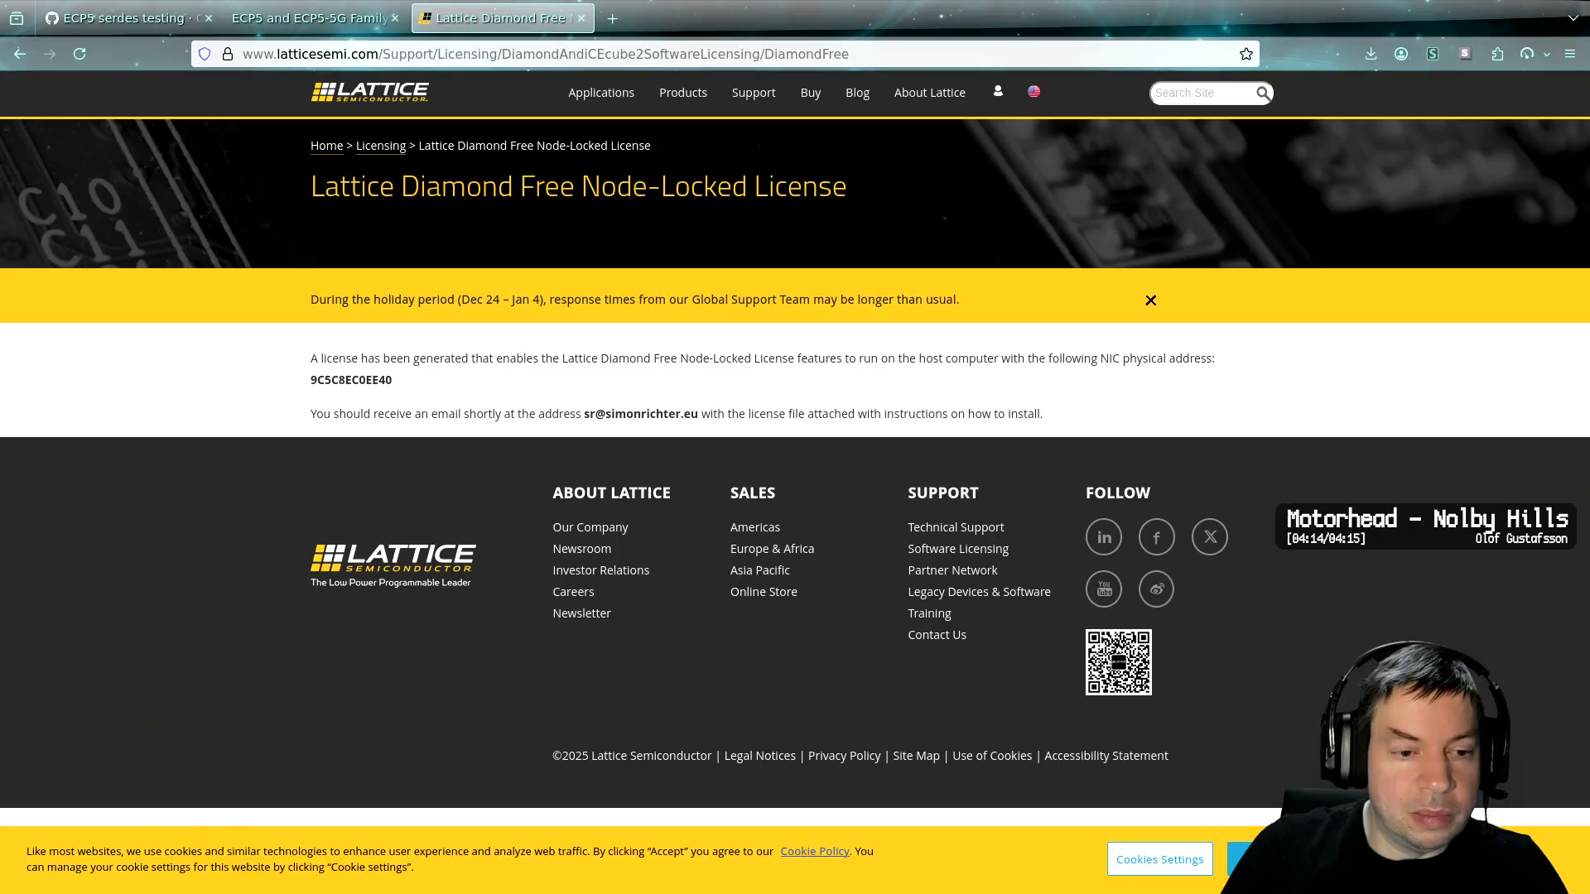
key(ctrl+alt+t)
text(su -)
Become root with su -, retrying after a mistyped password.
key(Return)
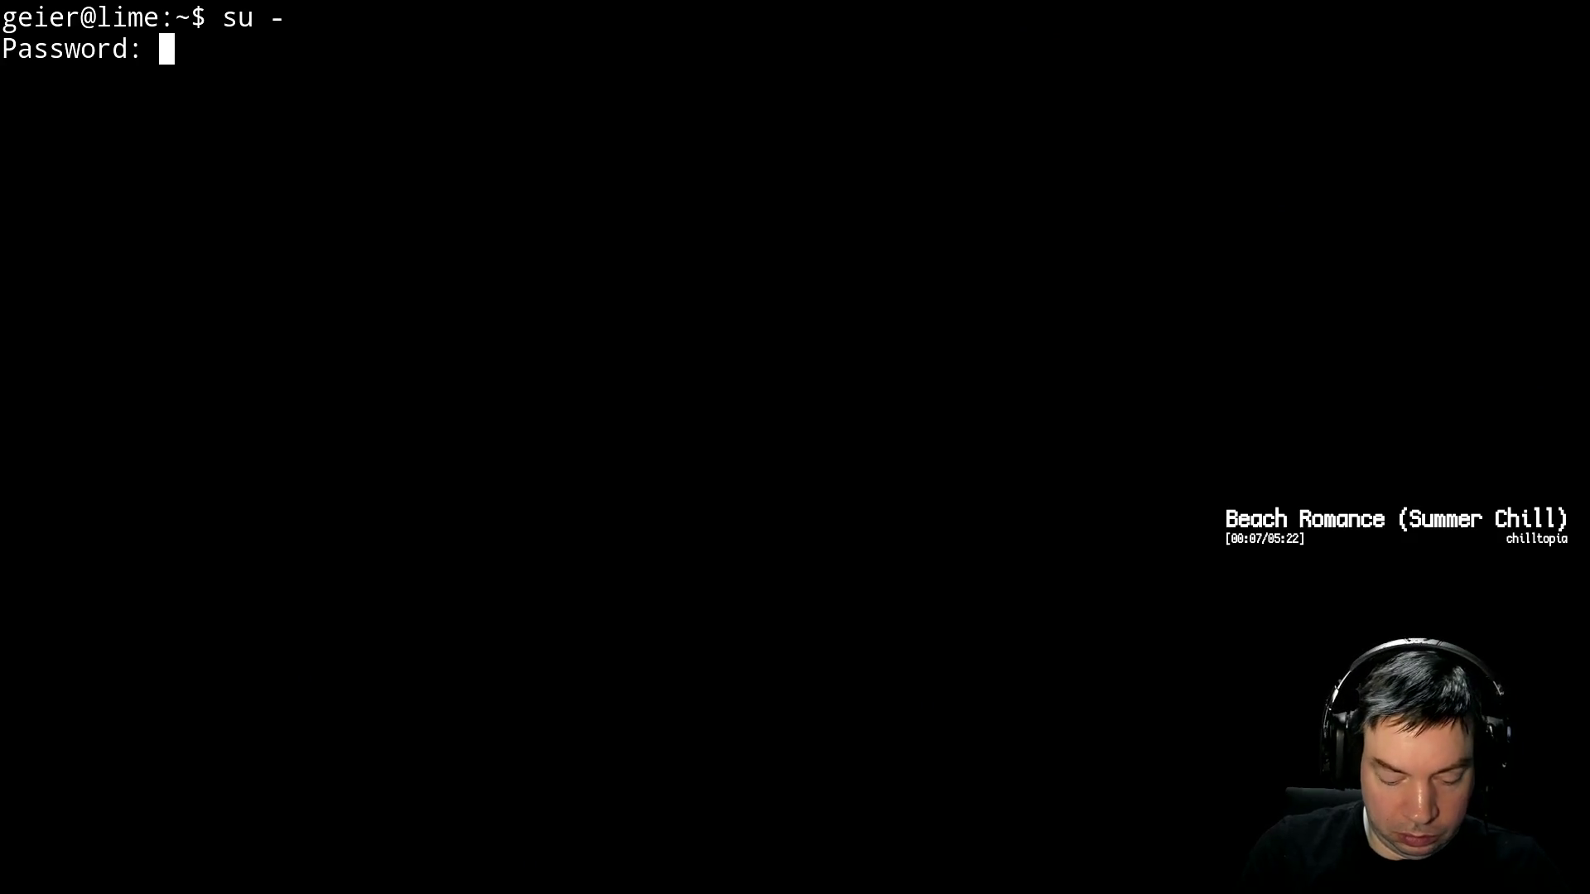
key(Return)
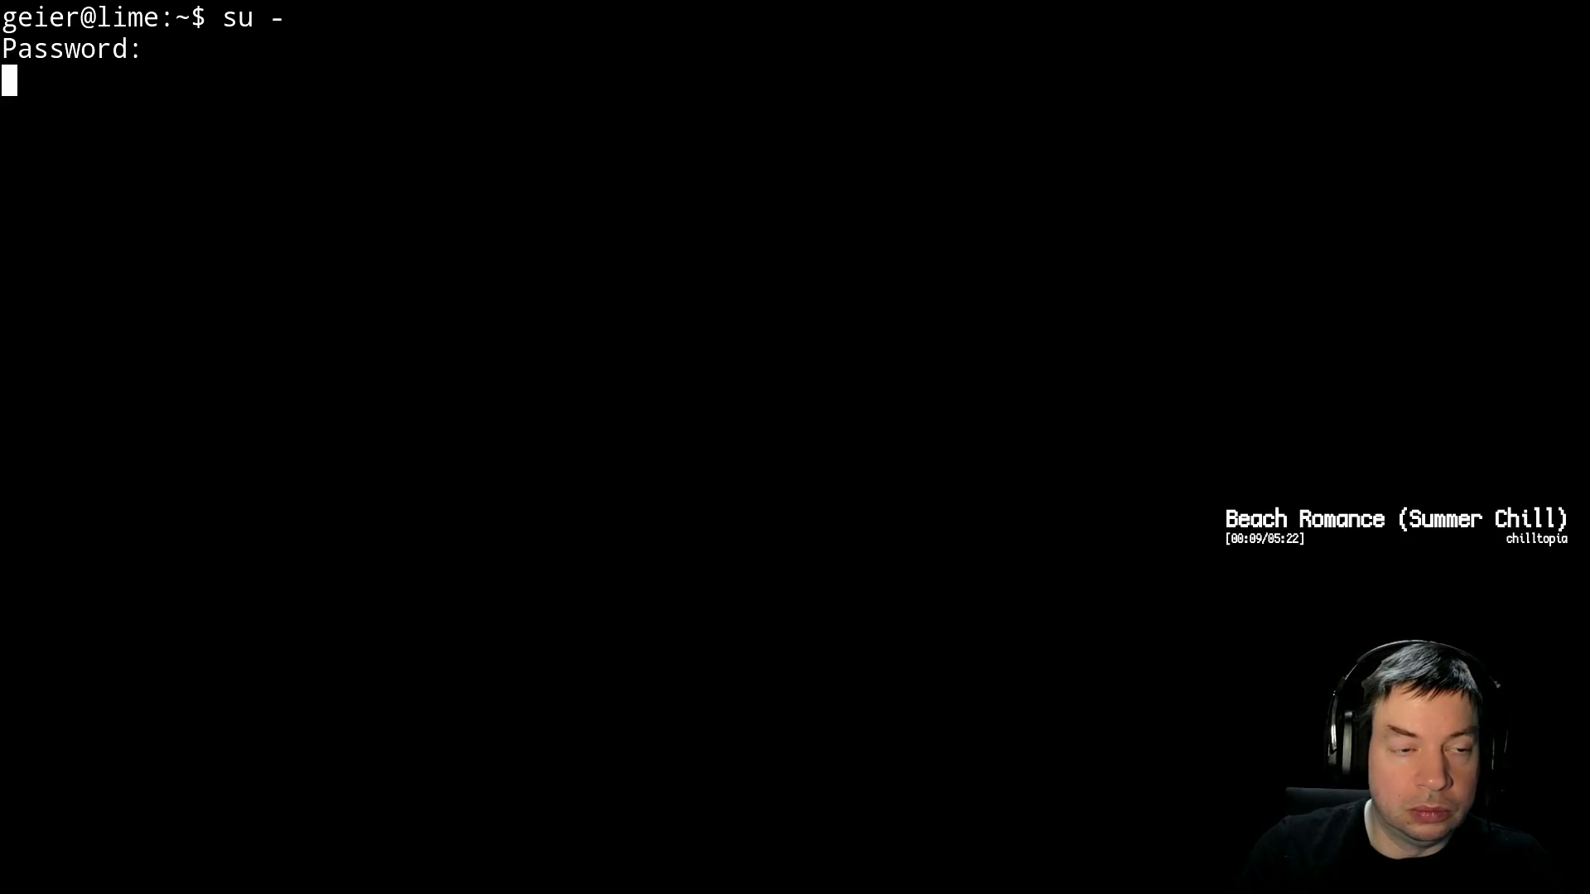
key(Up)
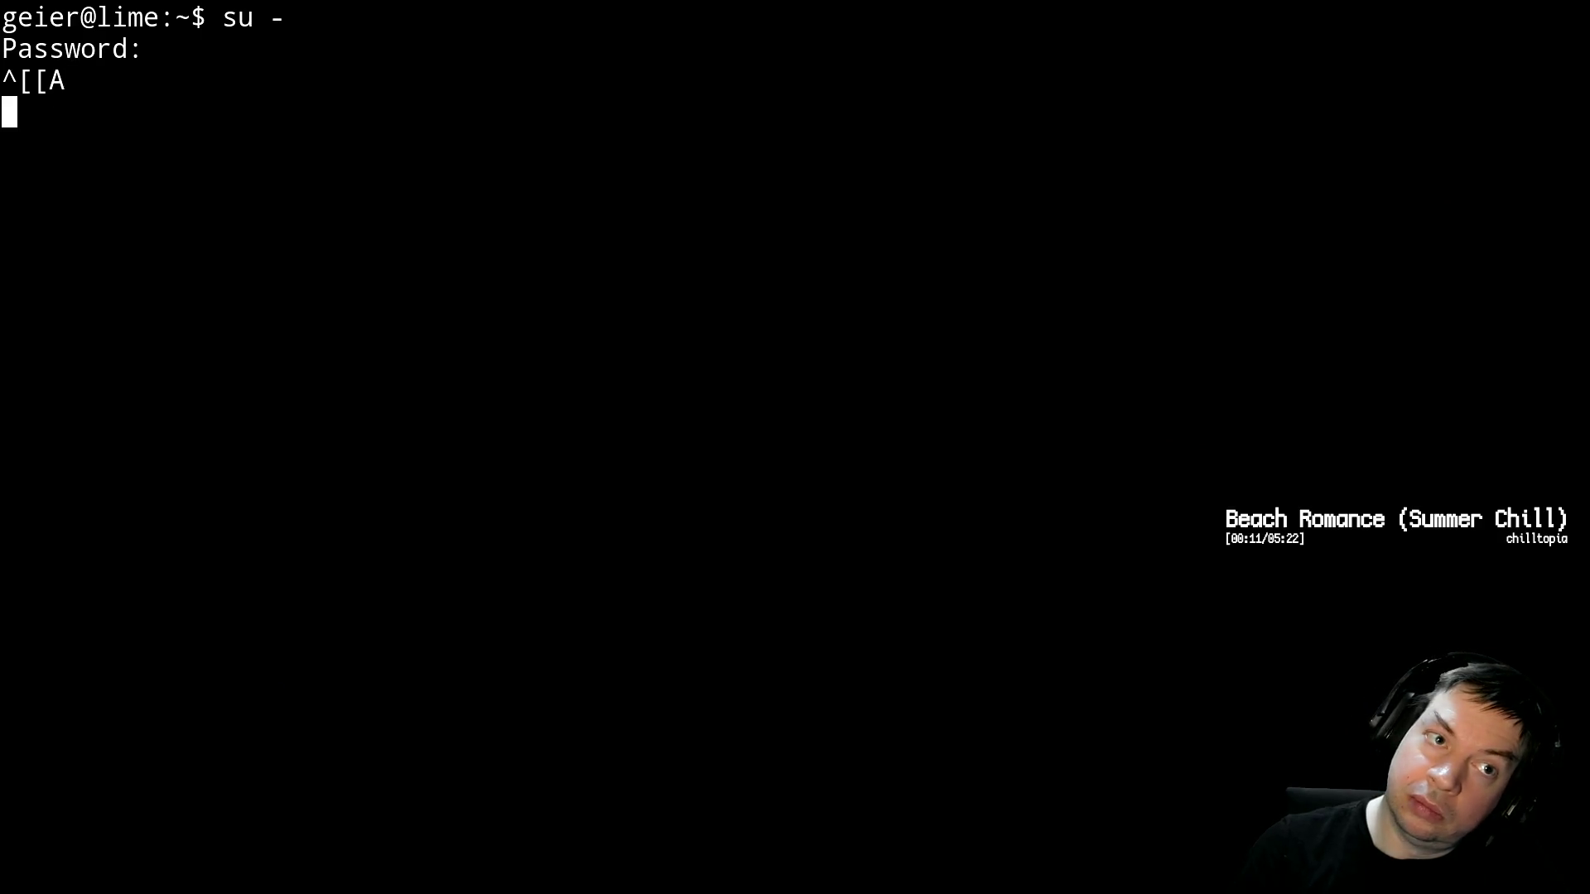
key(Return)
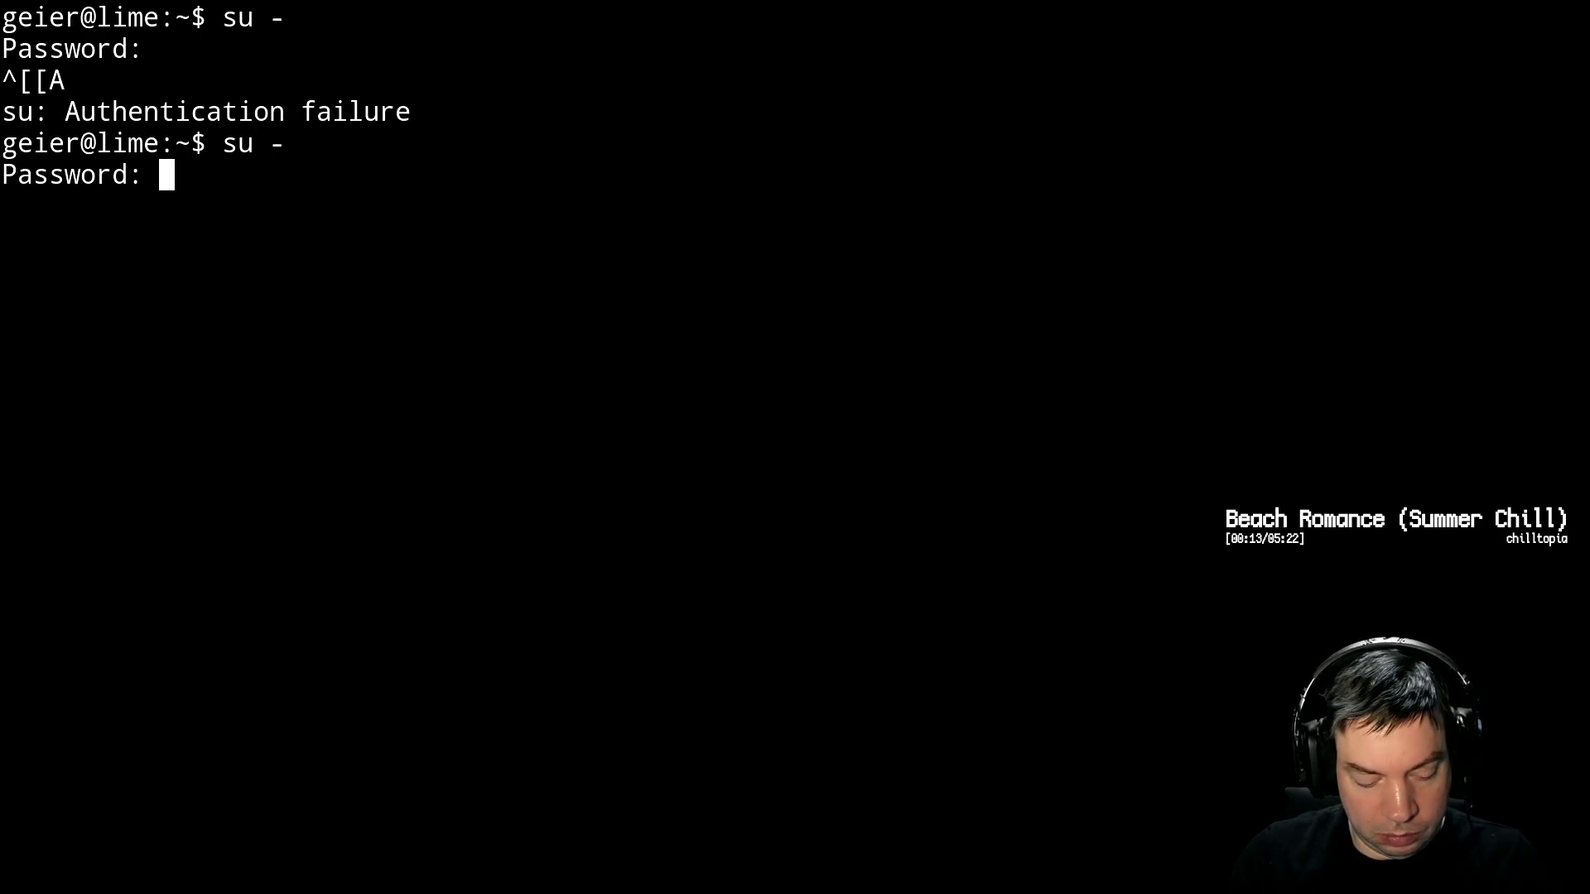
key(Return)
text(ls)
List /opt/lscc down through diamond/3.14 to the license folder.
key(BackSpace)
key(BackSpace)
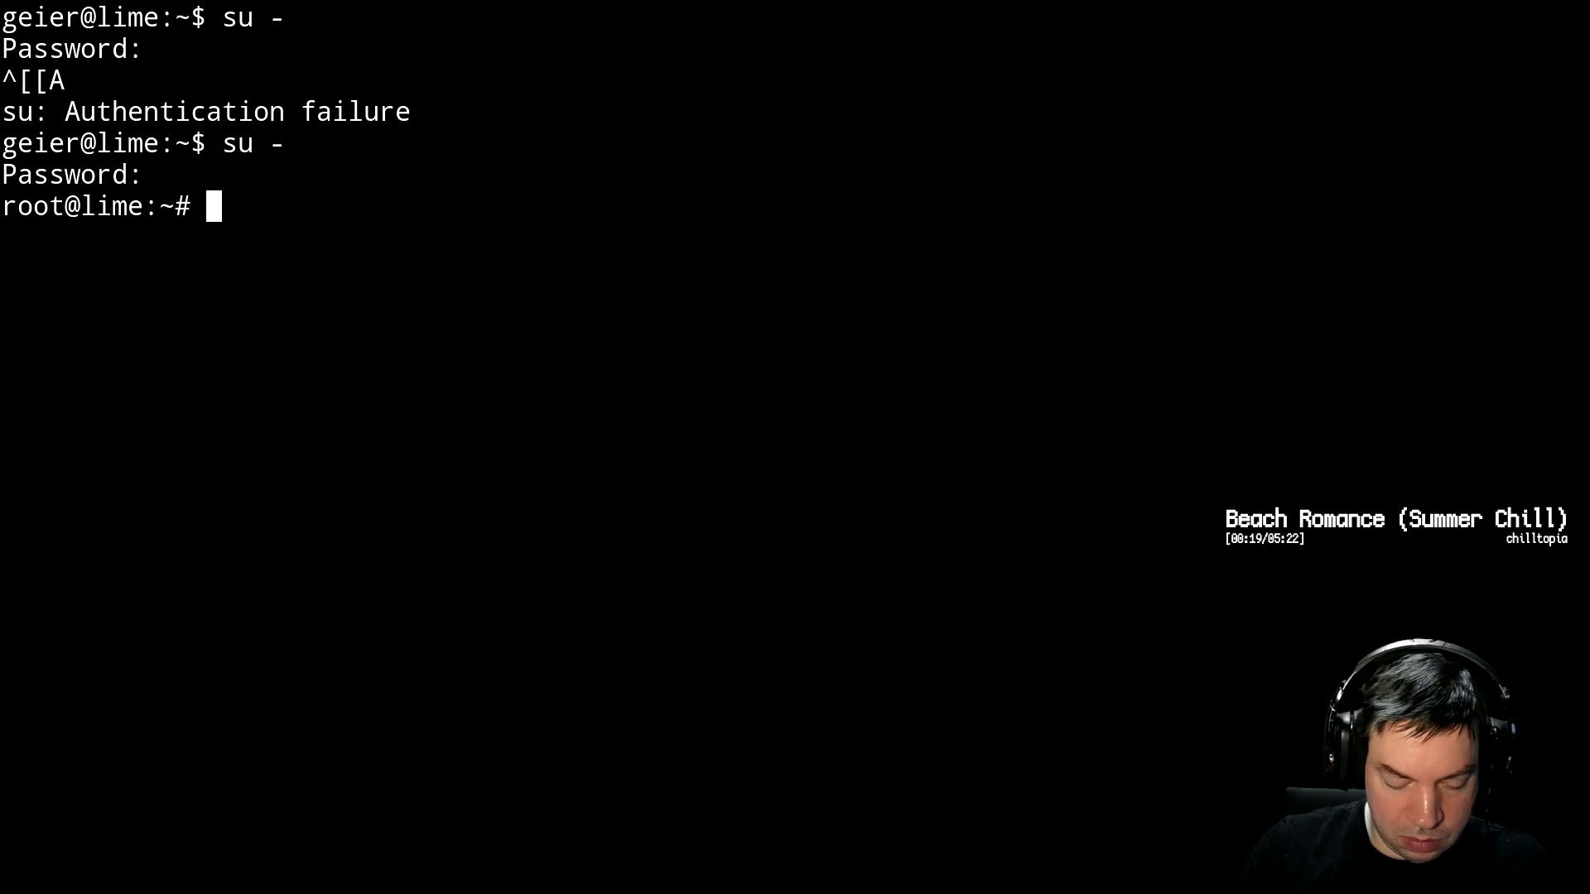
text(ls /opt/l)
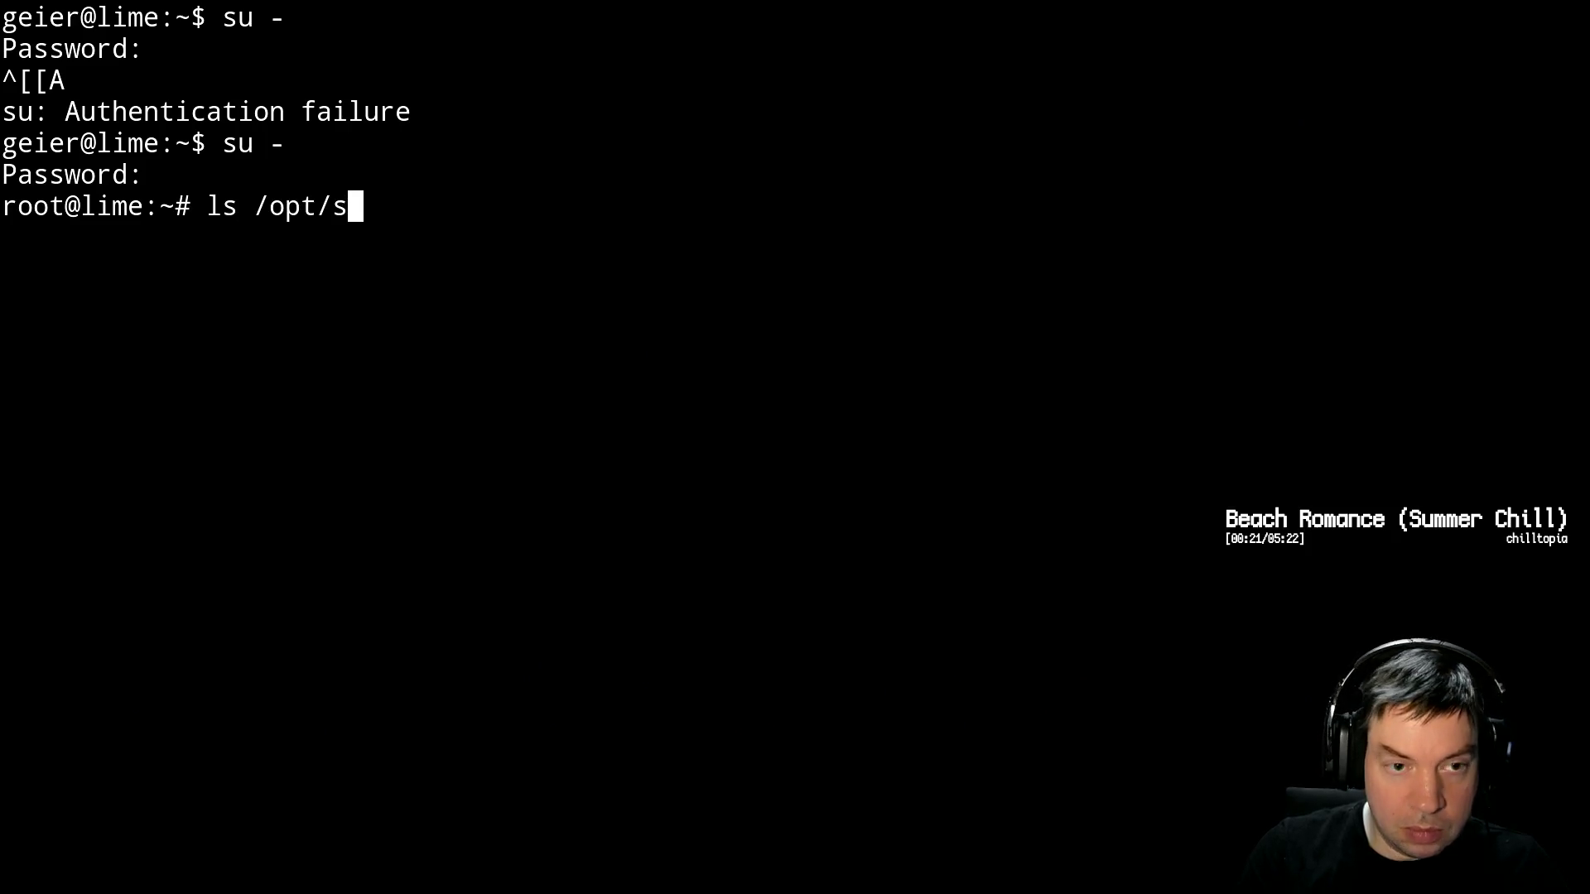
key(Tab)
key(Tab)
text(s)
key(Tab)
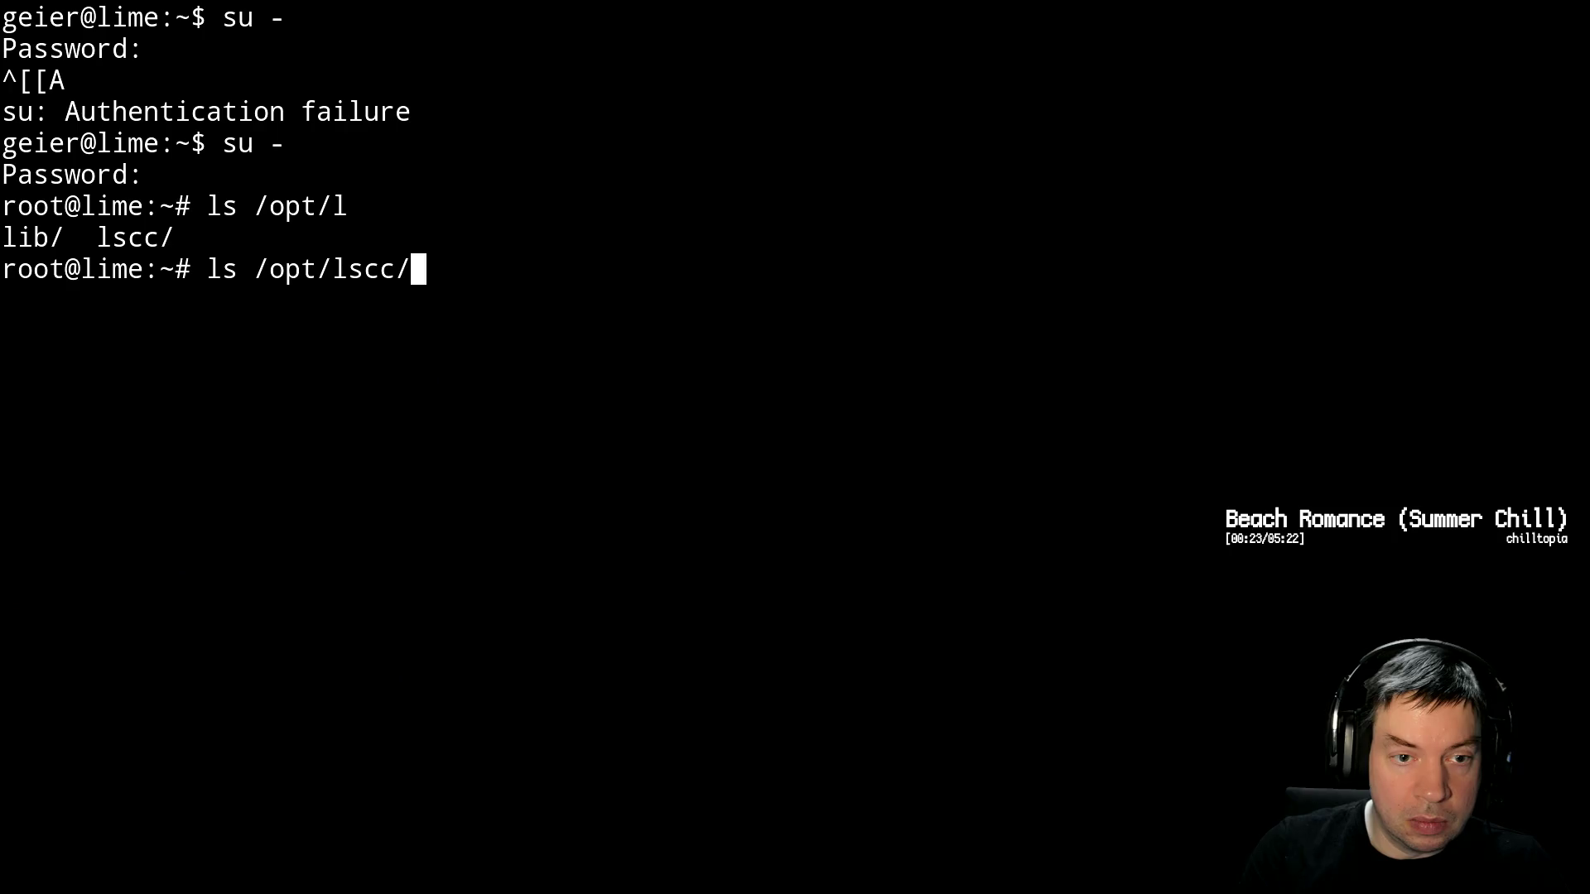
key(Return)
key(Up)
text(d)
key(Tab)
key(Return)
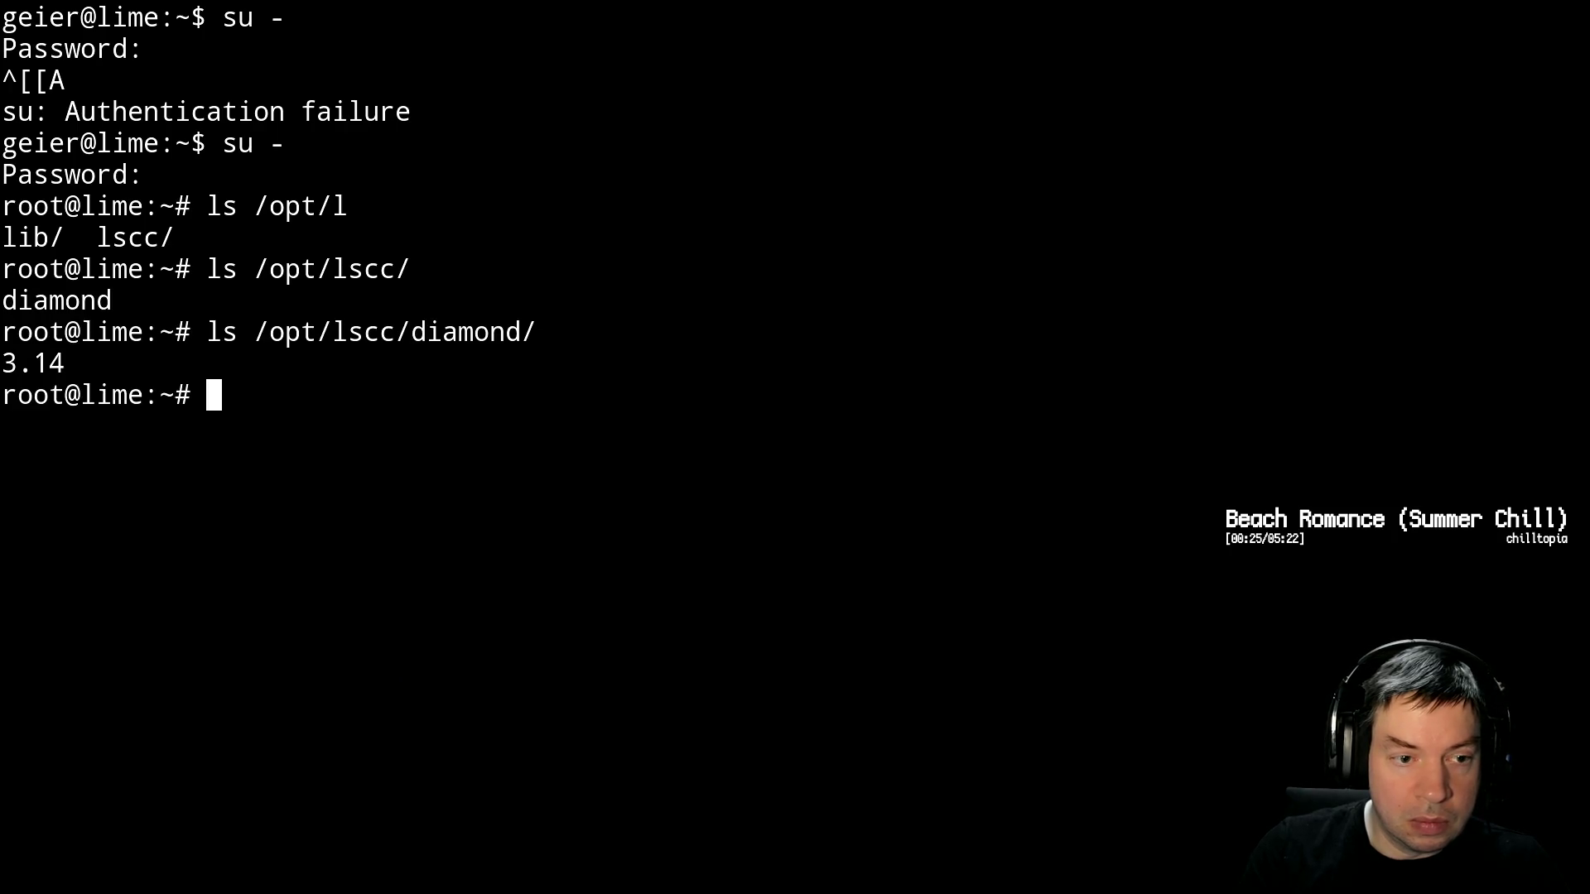
key(Up)
key(Tab)
key(Return)
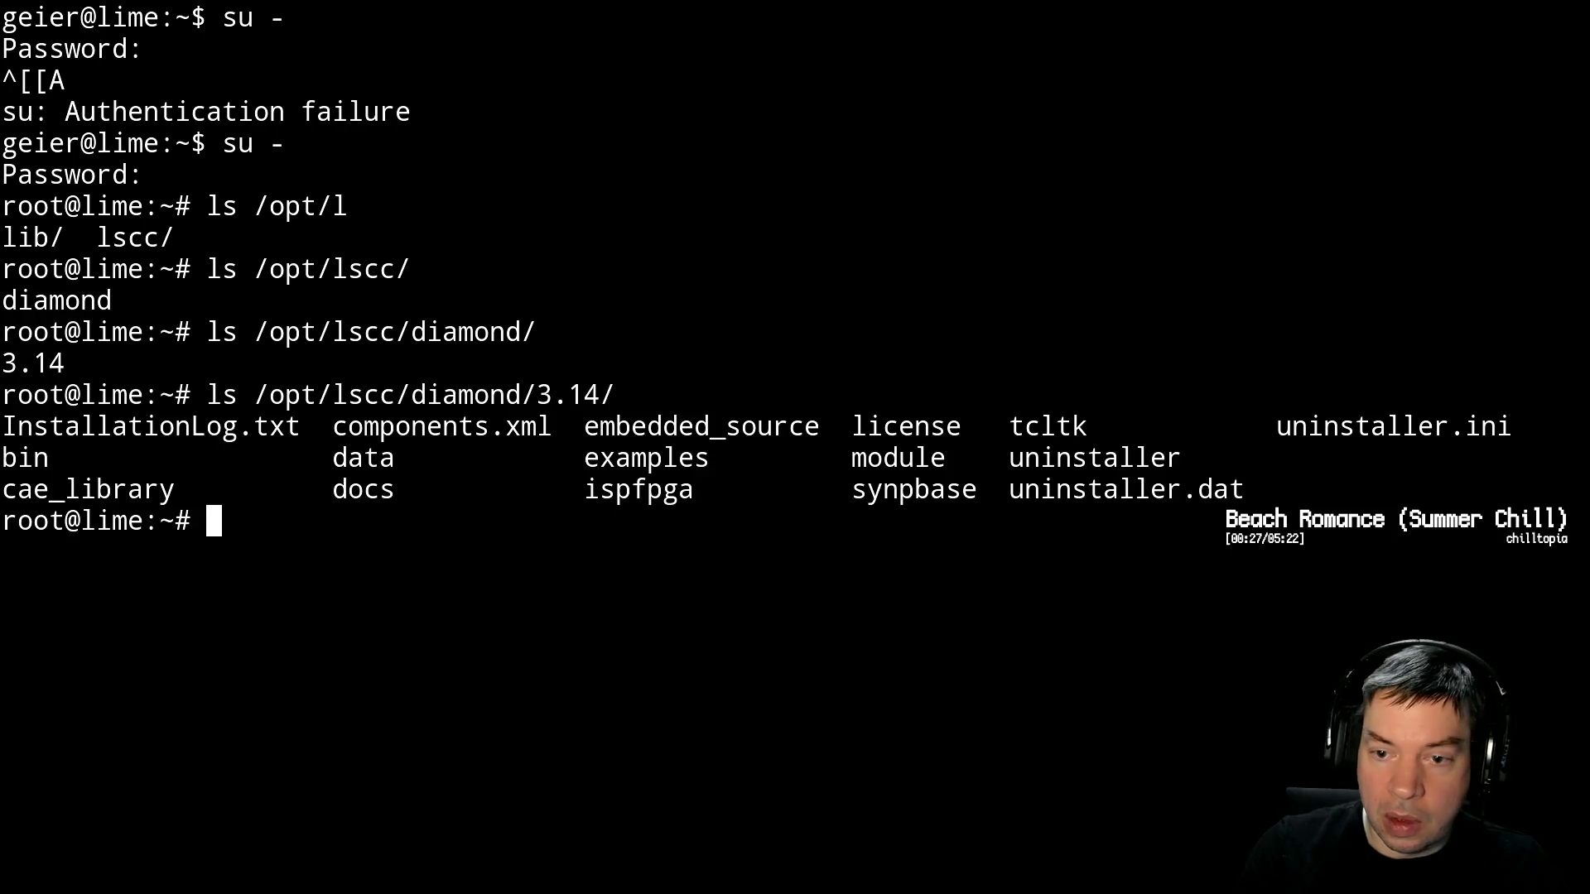
key(Up)
text(l)
key(Tab)
key(Return)
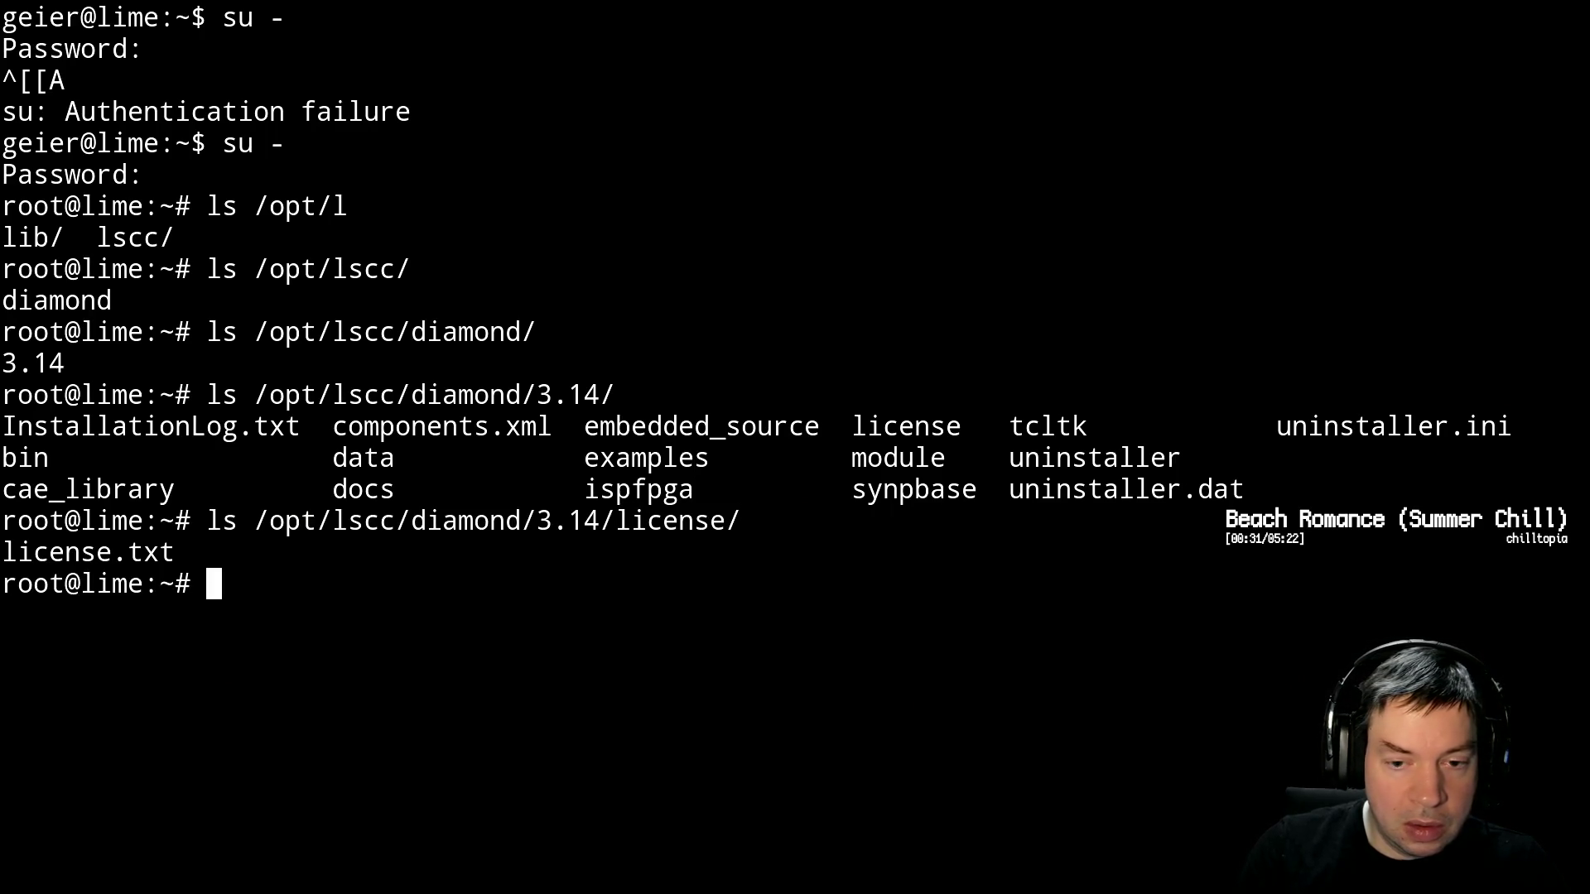
text(mv /tmp/l)
Move /tmp/license.dat into /opt/lscc/diamond/3.14/license.
key(Tab)
text(/opt/ls)
key(Tab)
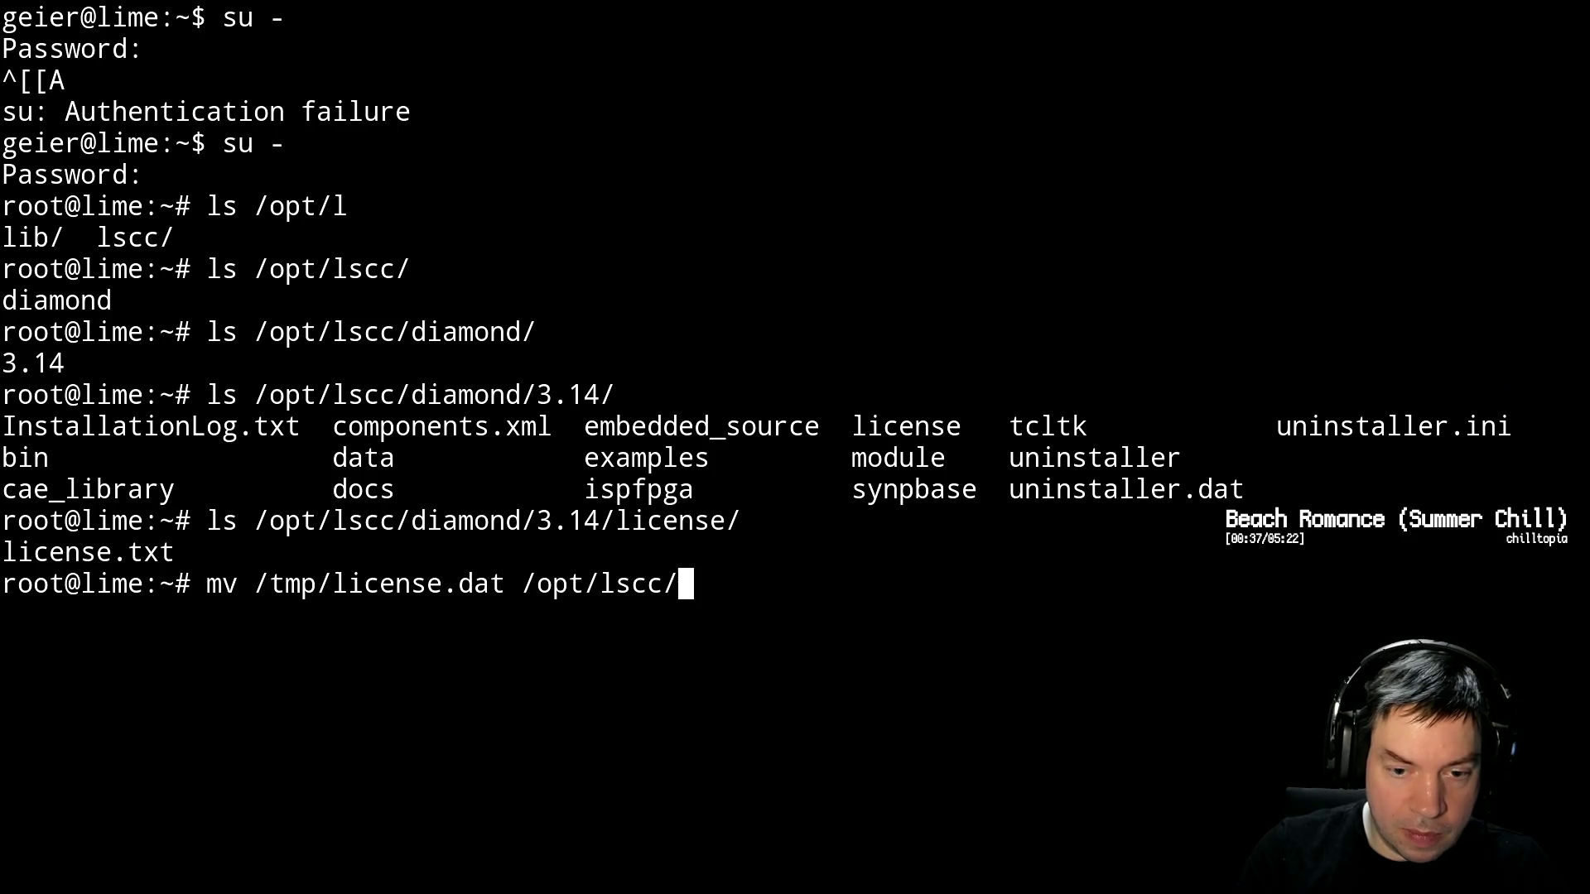
text(d)
key(Tab)
key(Tab)
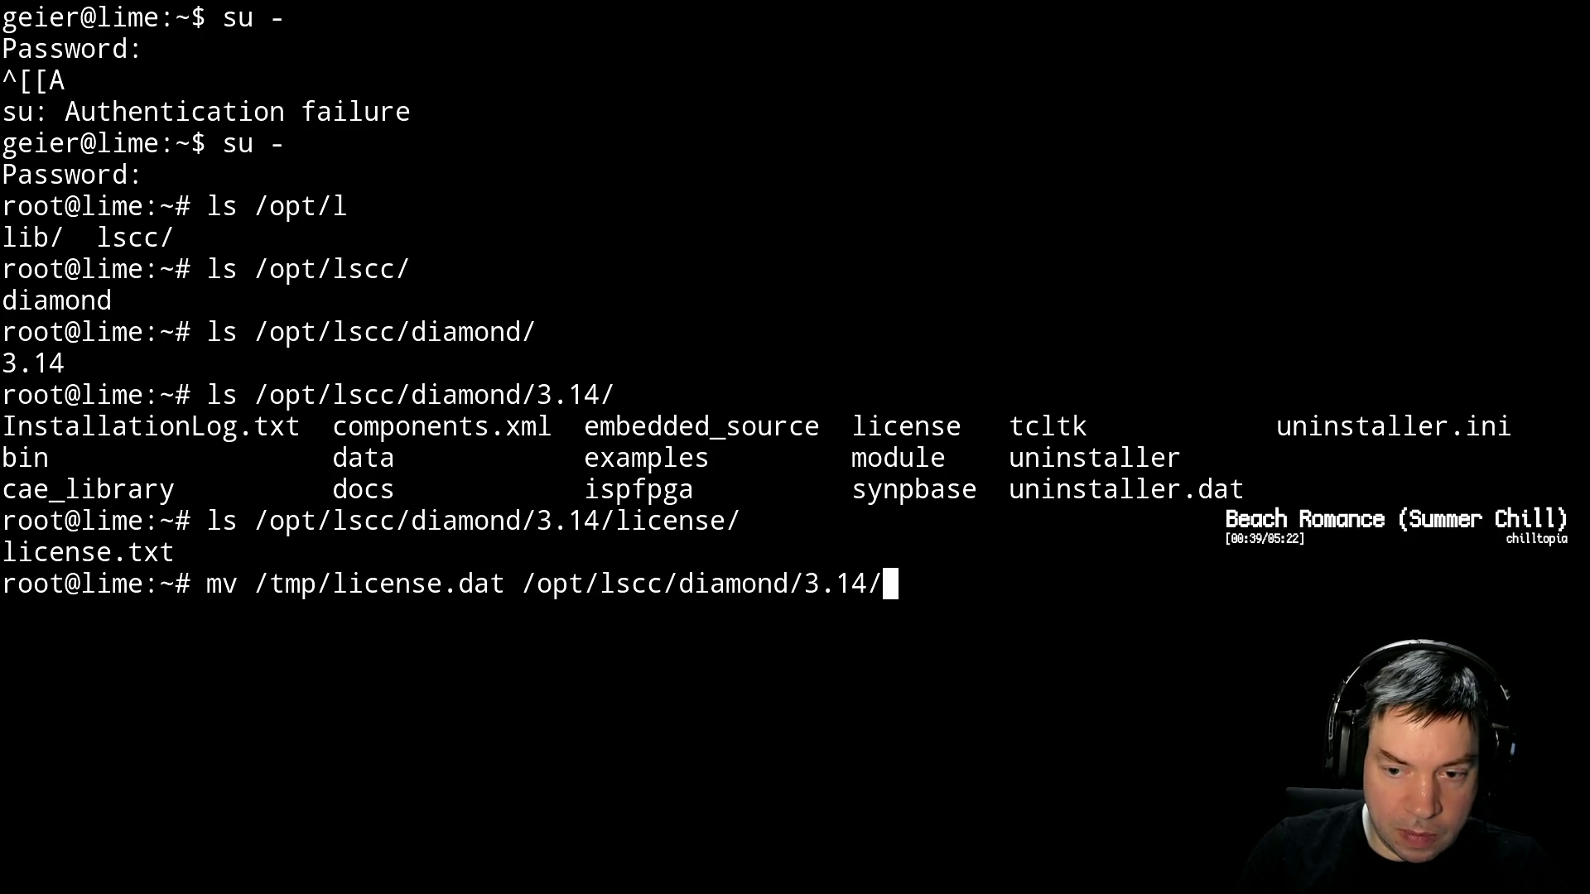
text(l)
key(Tab)
key(Return)
text(chown root:root /opt/)
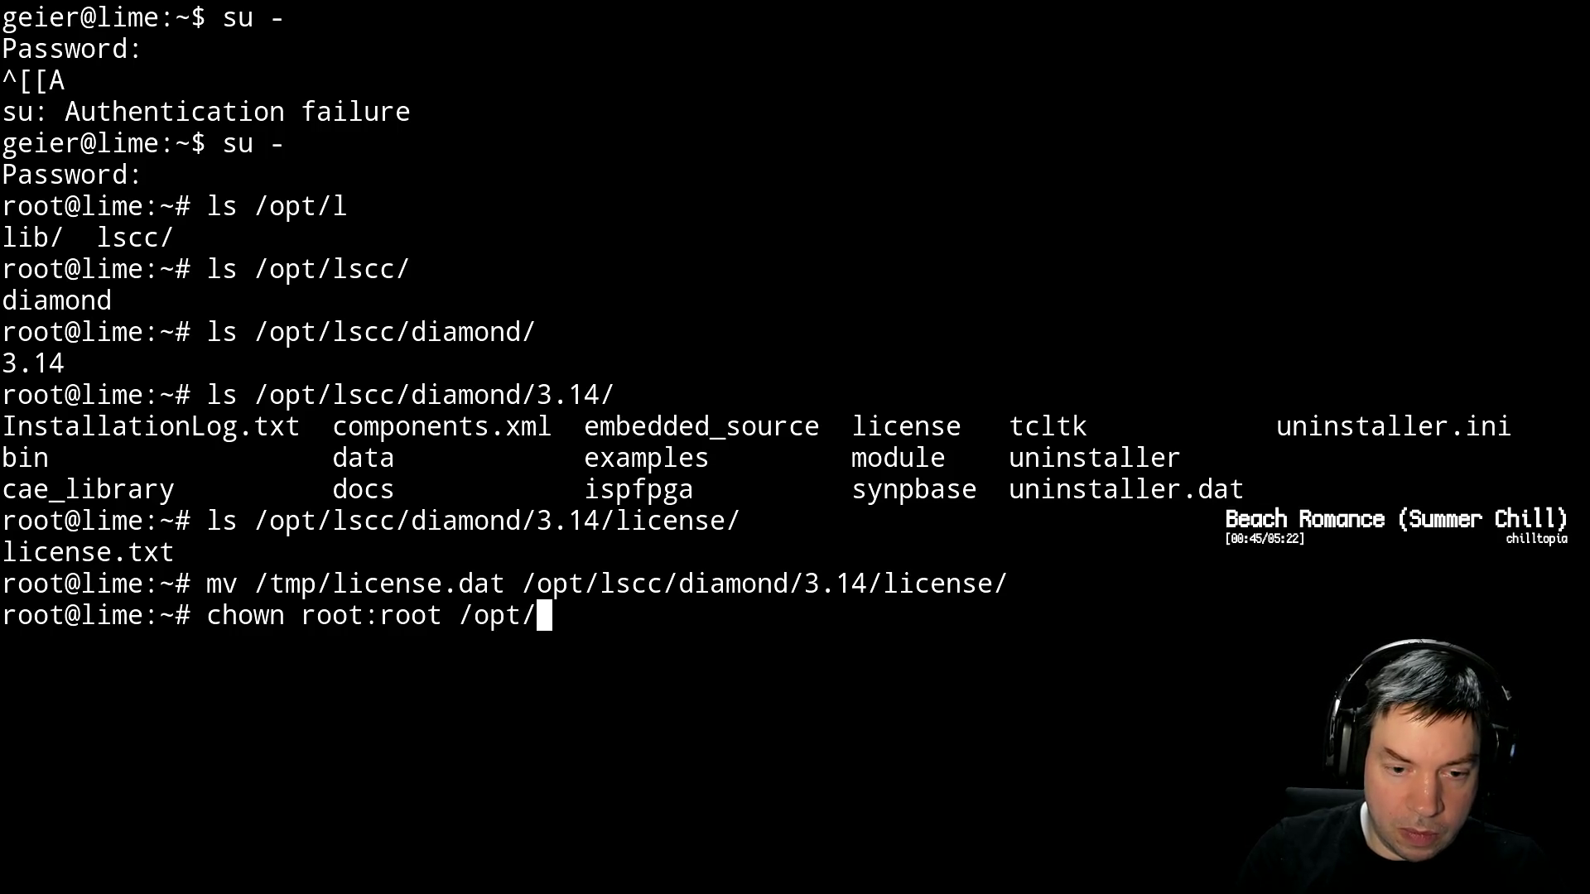
text(ls)
Set license.dat's owner to root:root, exit the root shell, and check the browser.
key(Tab)
key(Tab)
key(Tab)
text(li)
key(Tab)
text(l)
key(Tab)
text(d)
key(Tab)
key(Return)
key(ctrl+d)
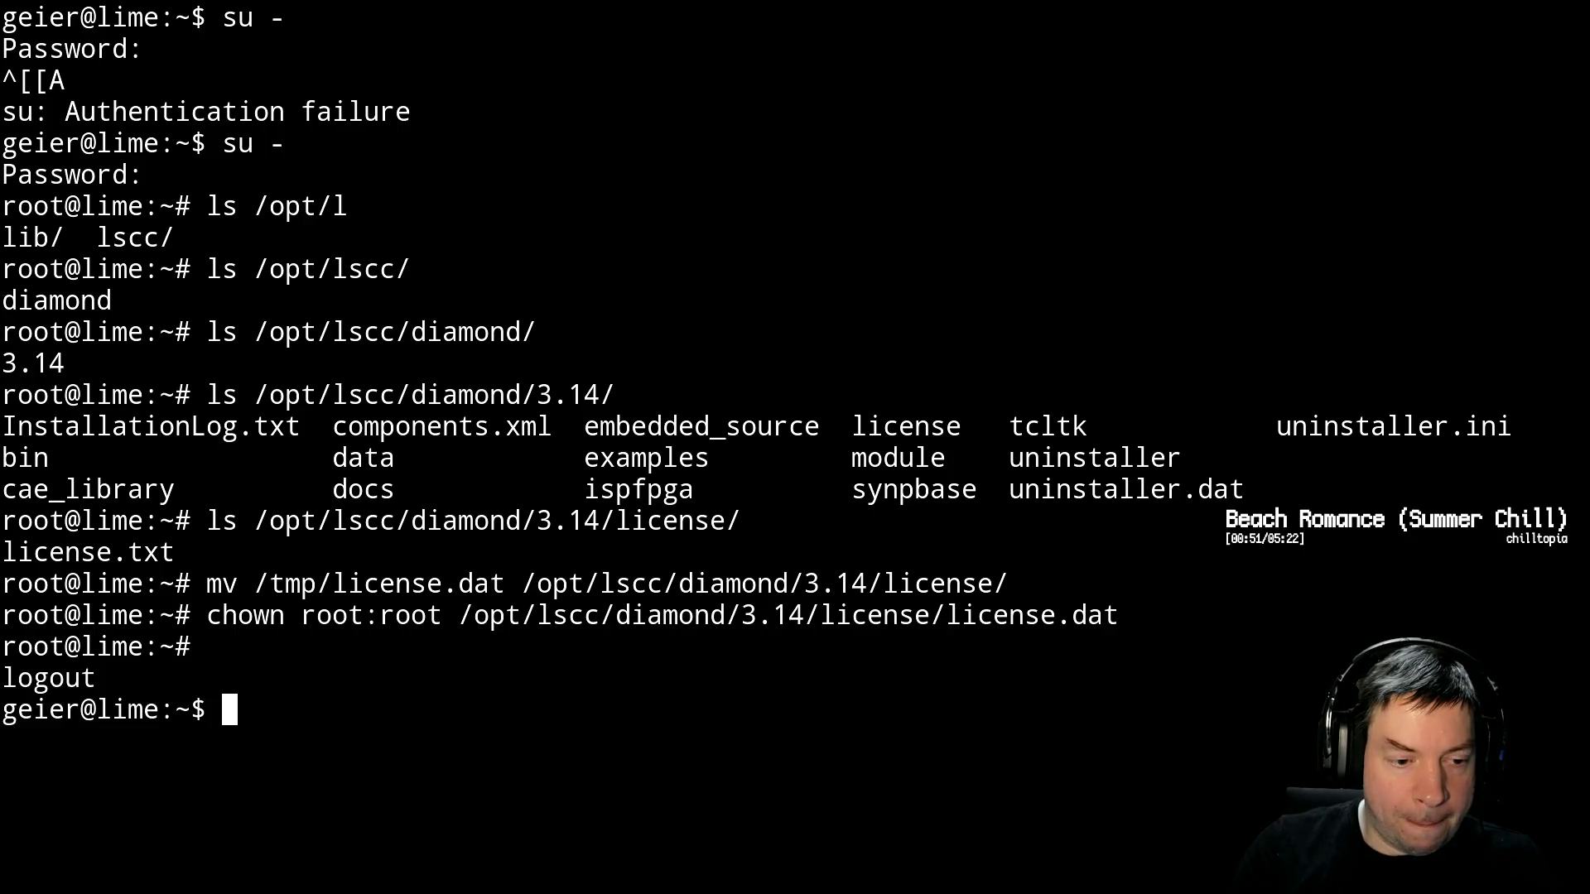
key(alt+Tab)
key(alt+Tab)
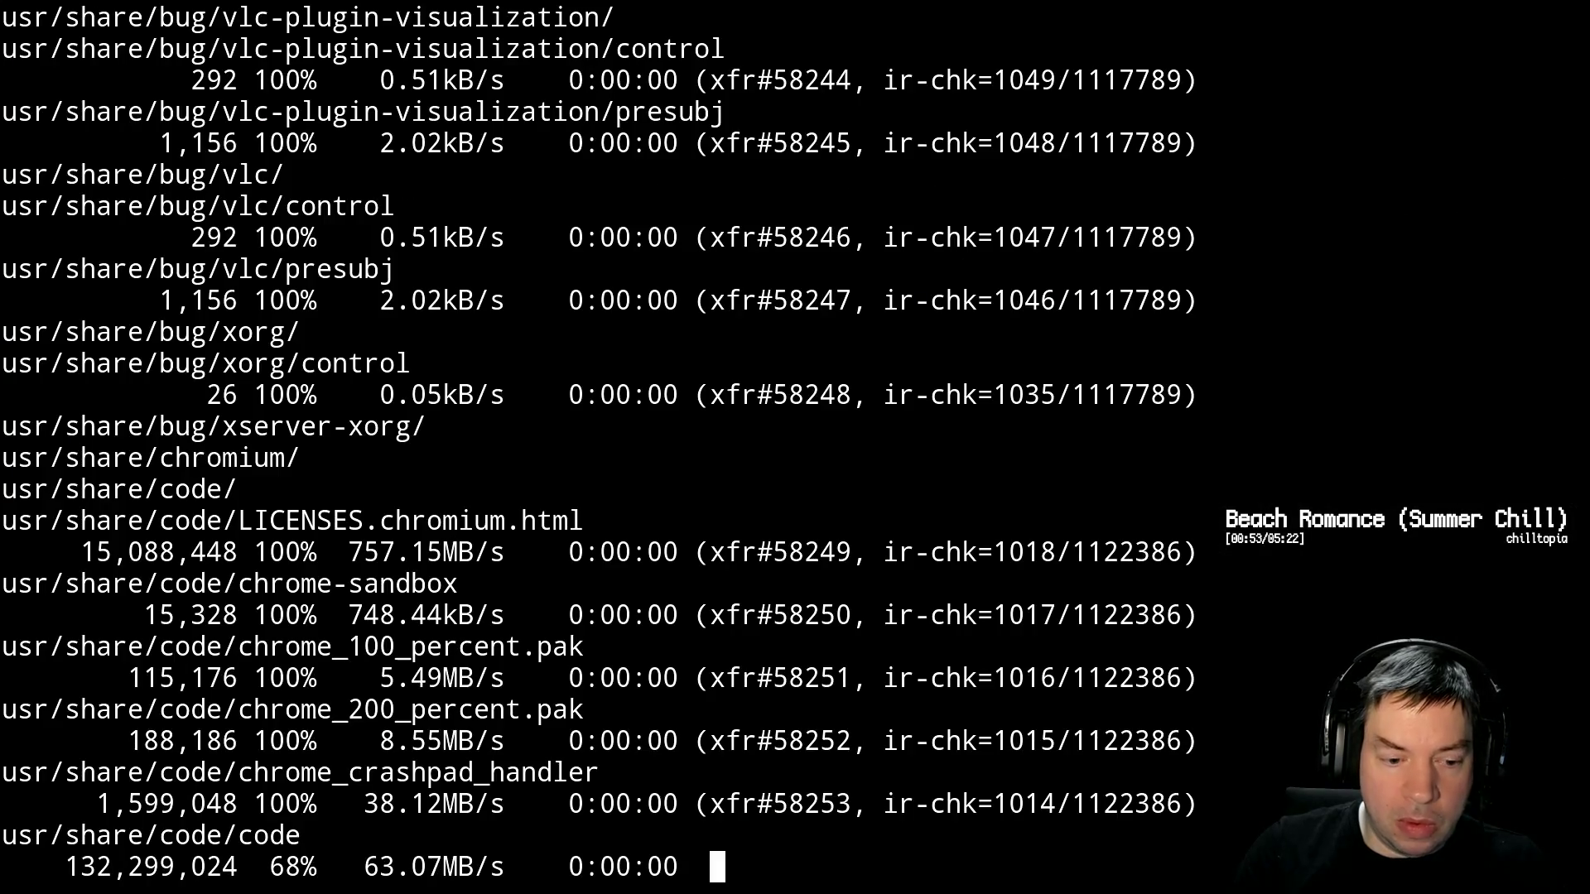
key(alt+Tab)
Bring the License Debug window forward and dismiss the LSC_DIAMOND_A search error with OK.
key(ctrl+t)
key(w)
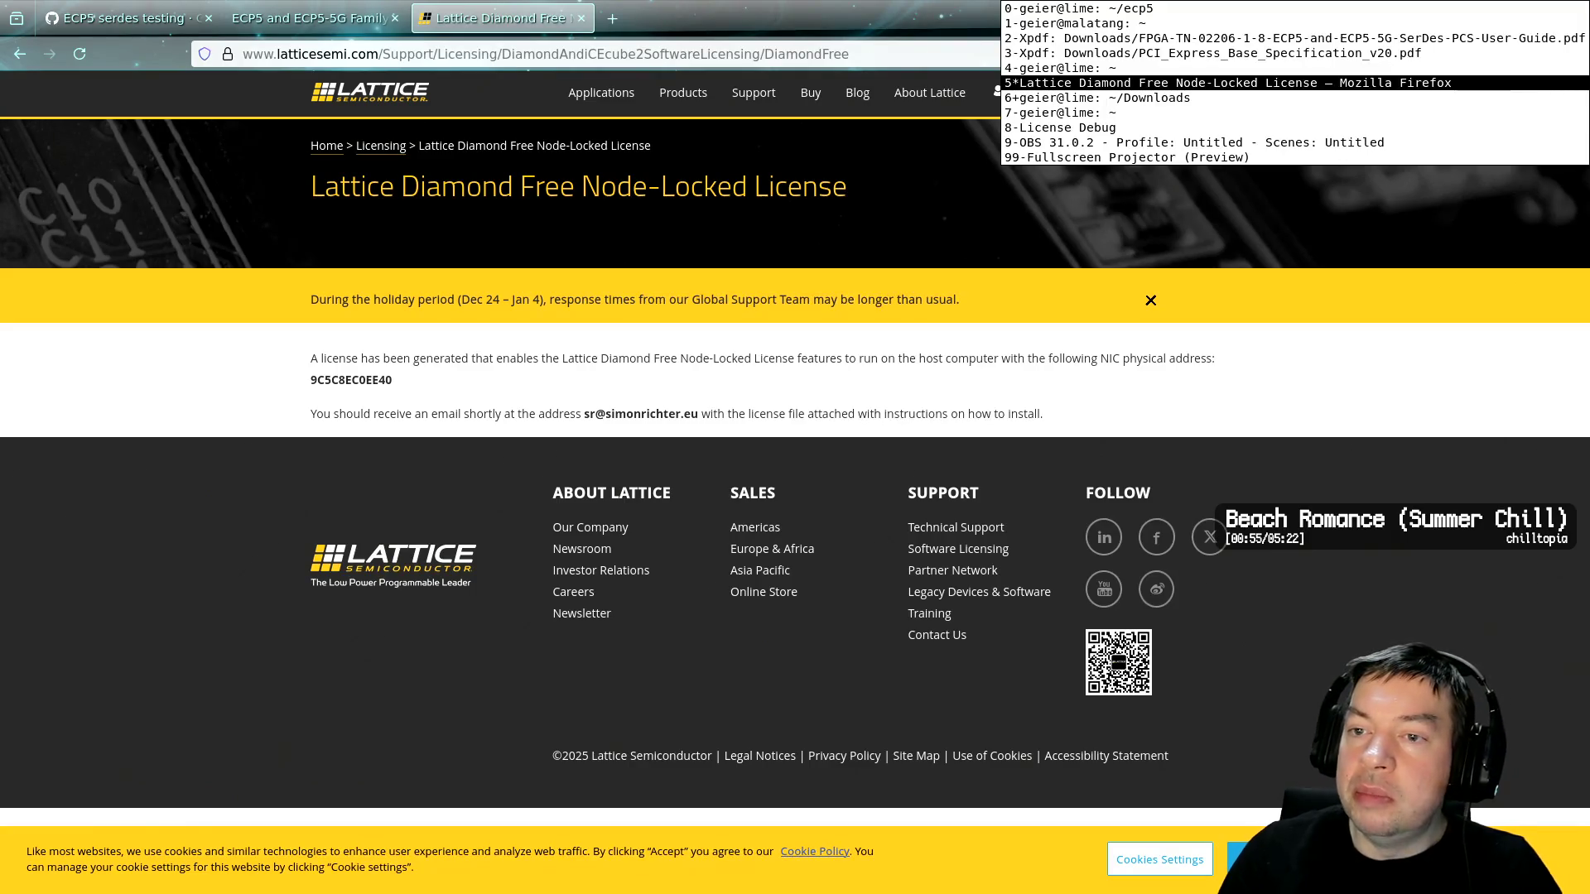
key(ctrl+t)
key(8)
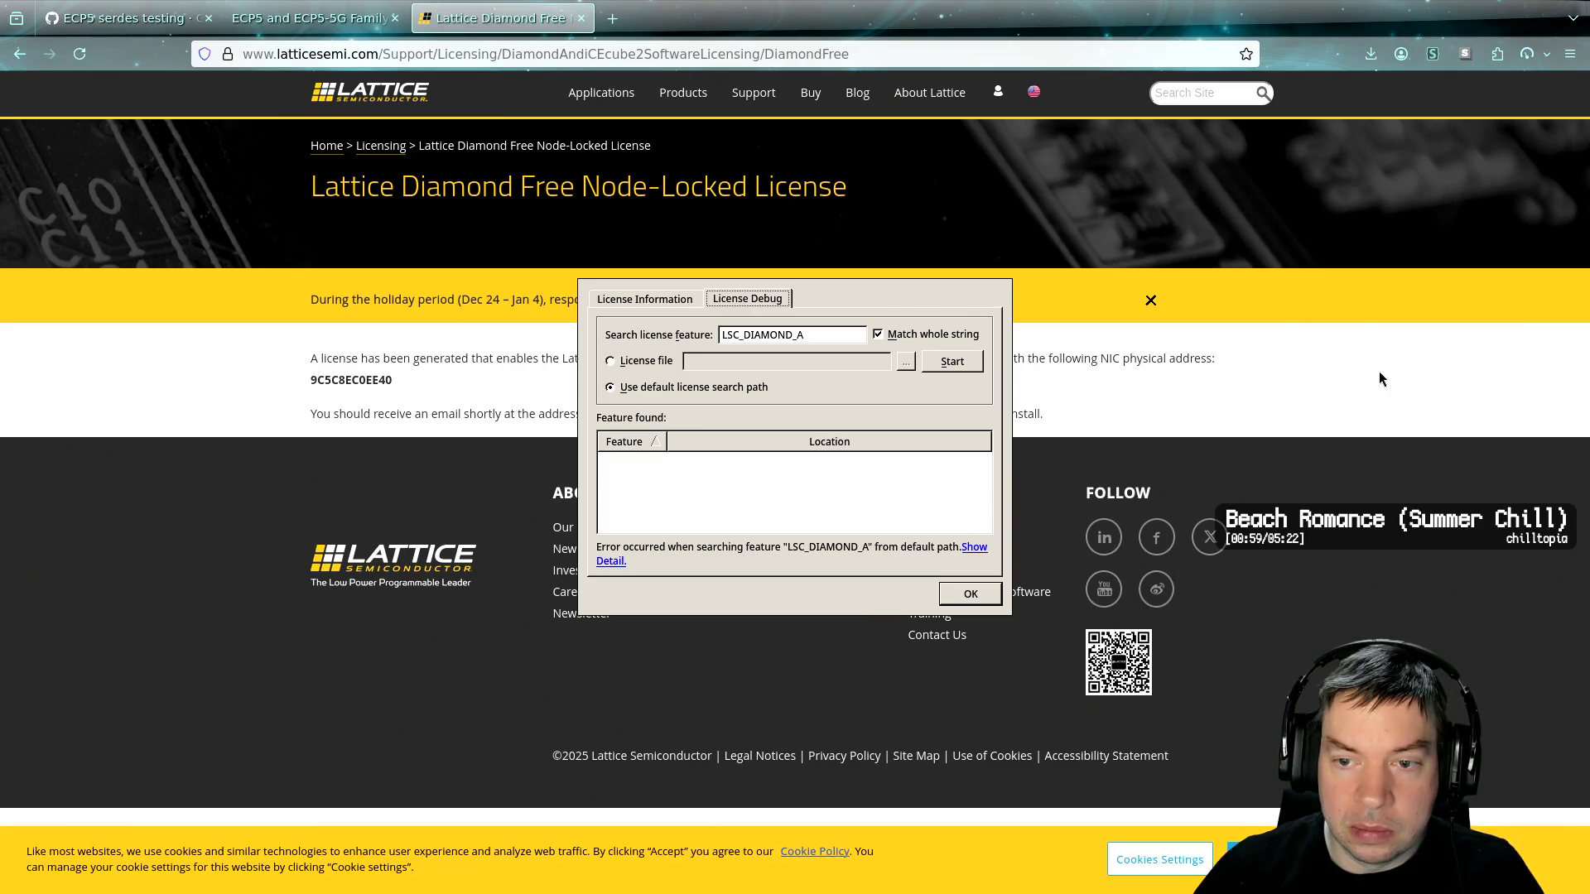
click(970, 594)
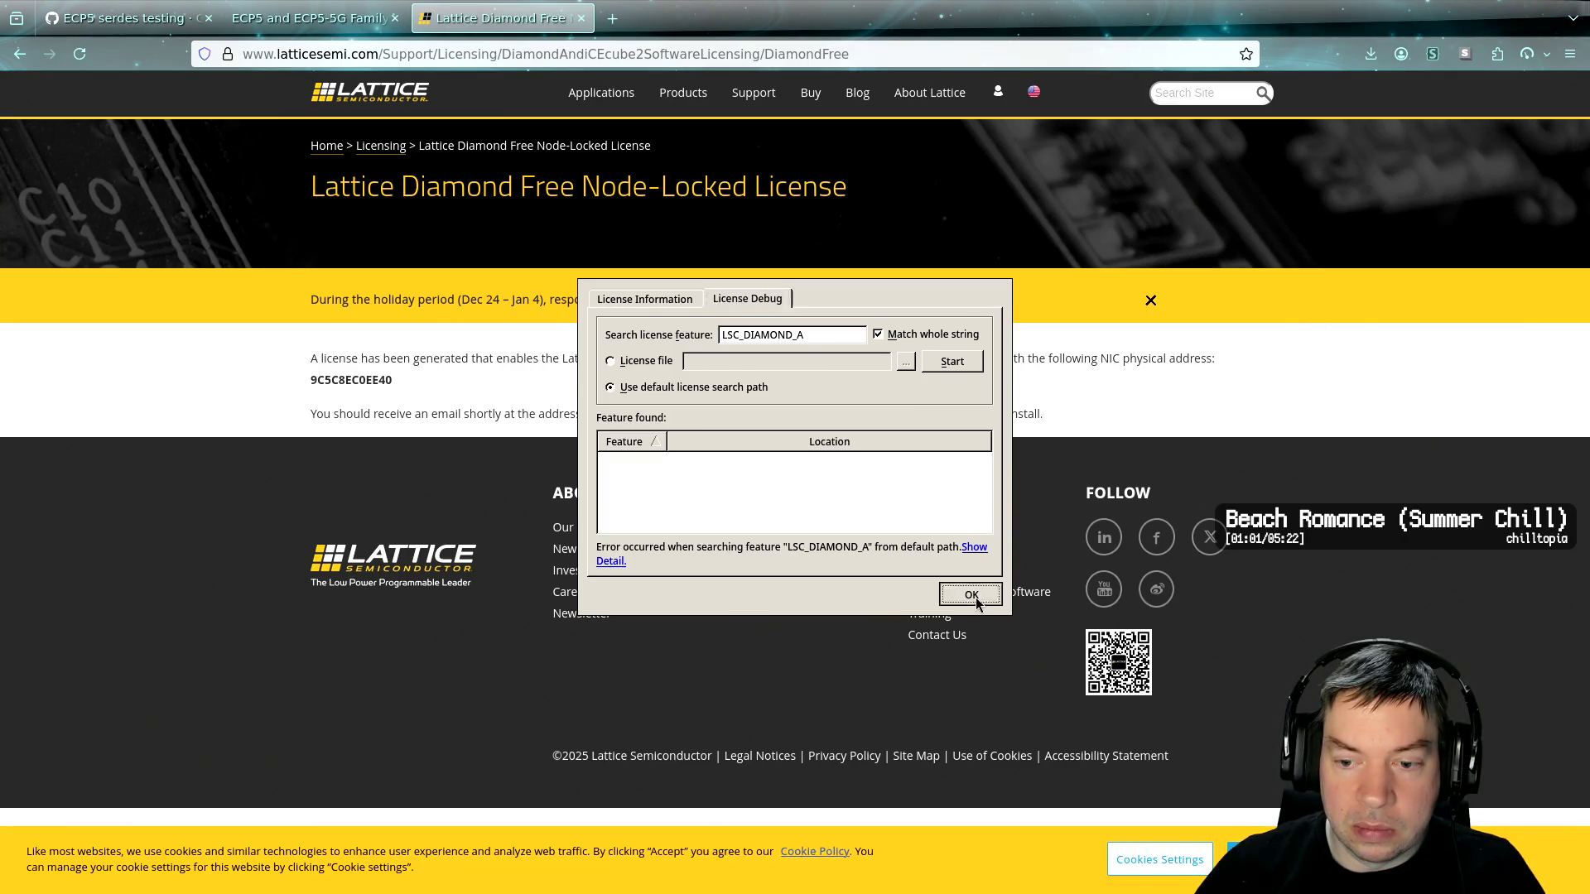
Switch to the terminal showing the license error and rerun the diamond launch command.
key(ctrl+t)
key(ctrl+t)
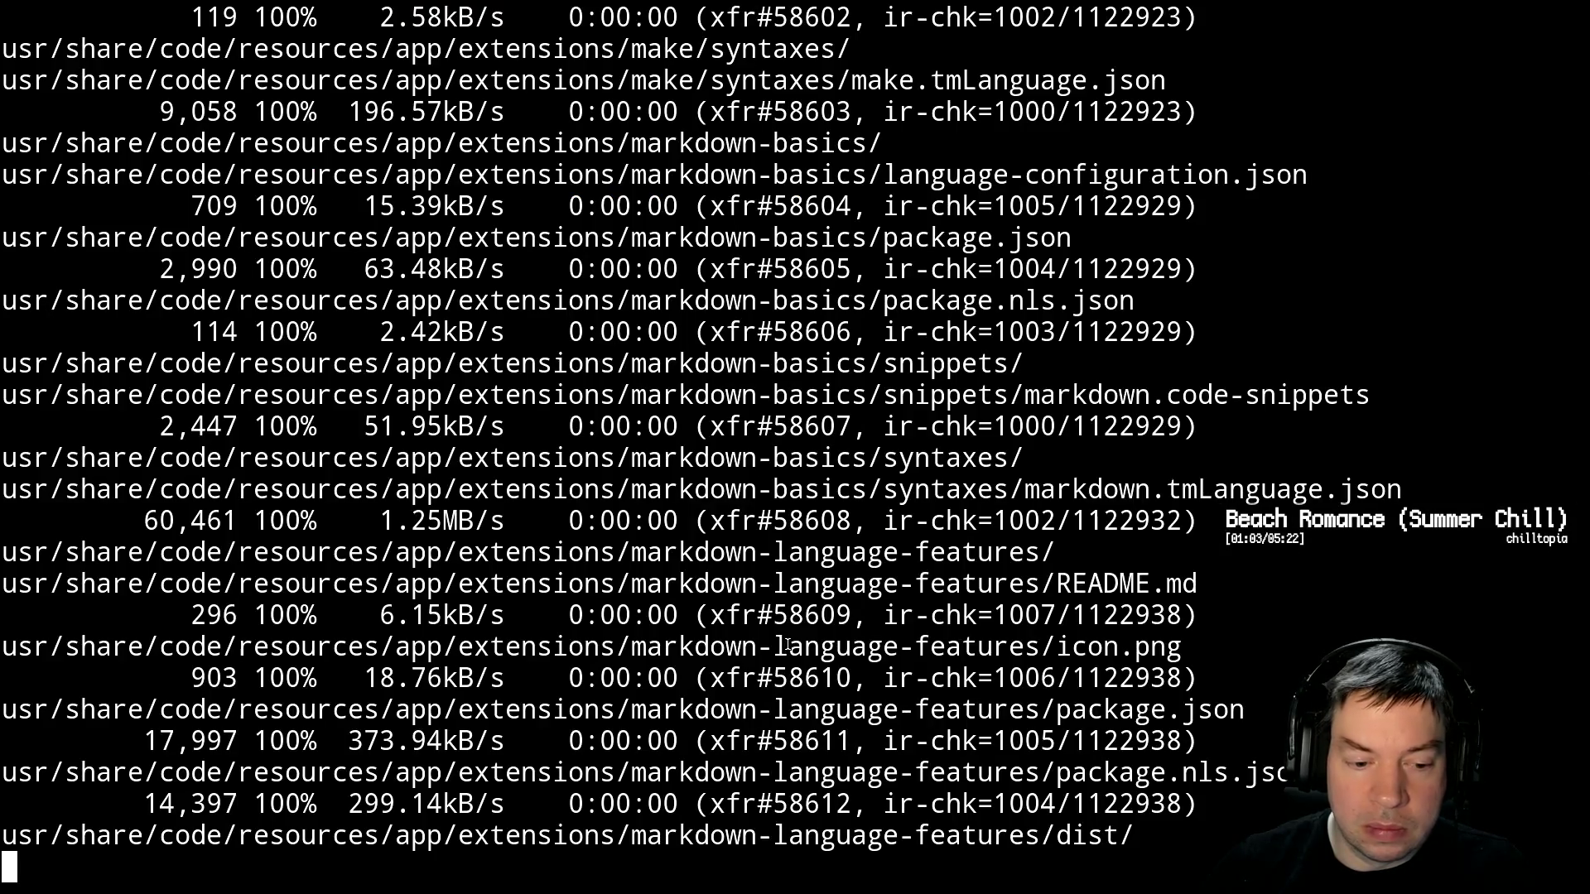
key(alt+Tab)
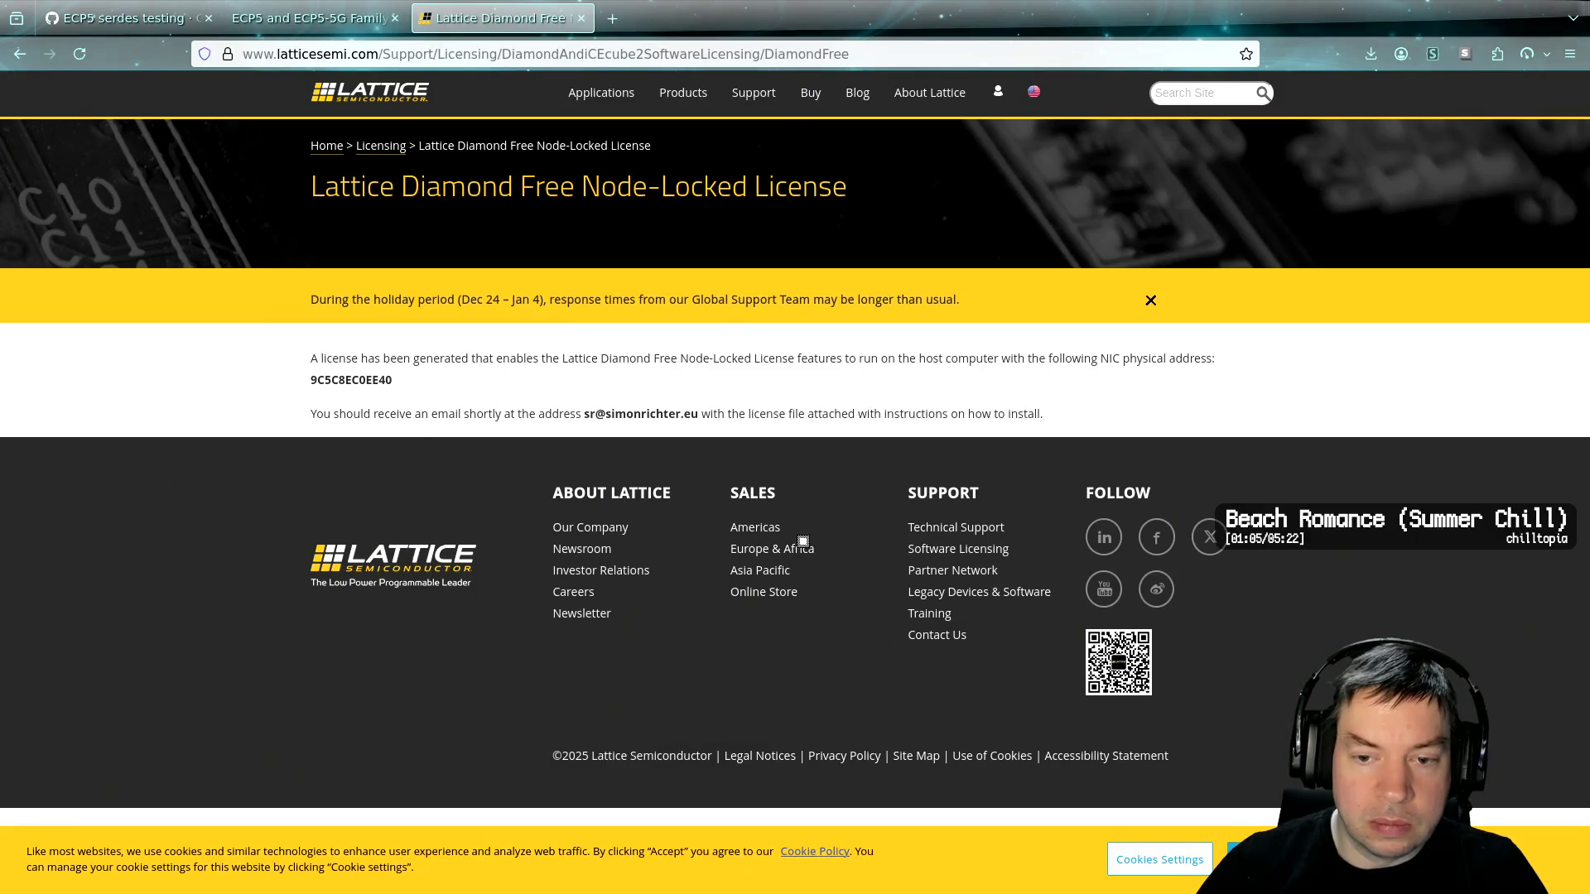
key(ctrl+t)
key(w)
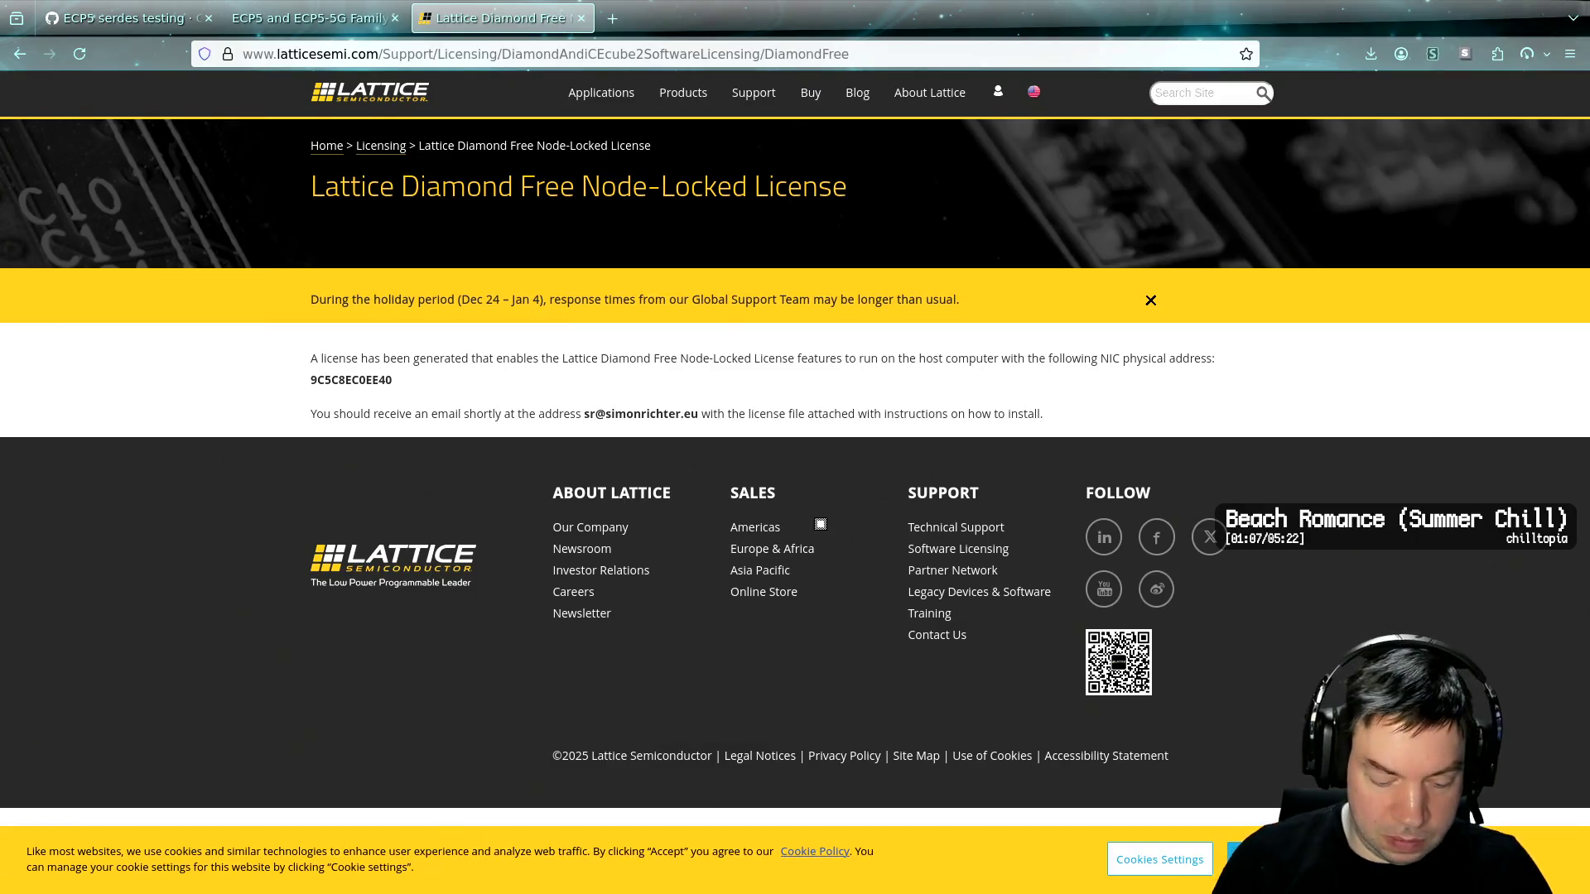
key(ctrl+t)
key(7)
key(Up)
key(Return)
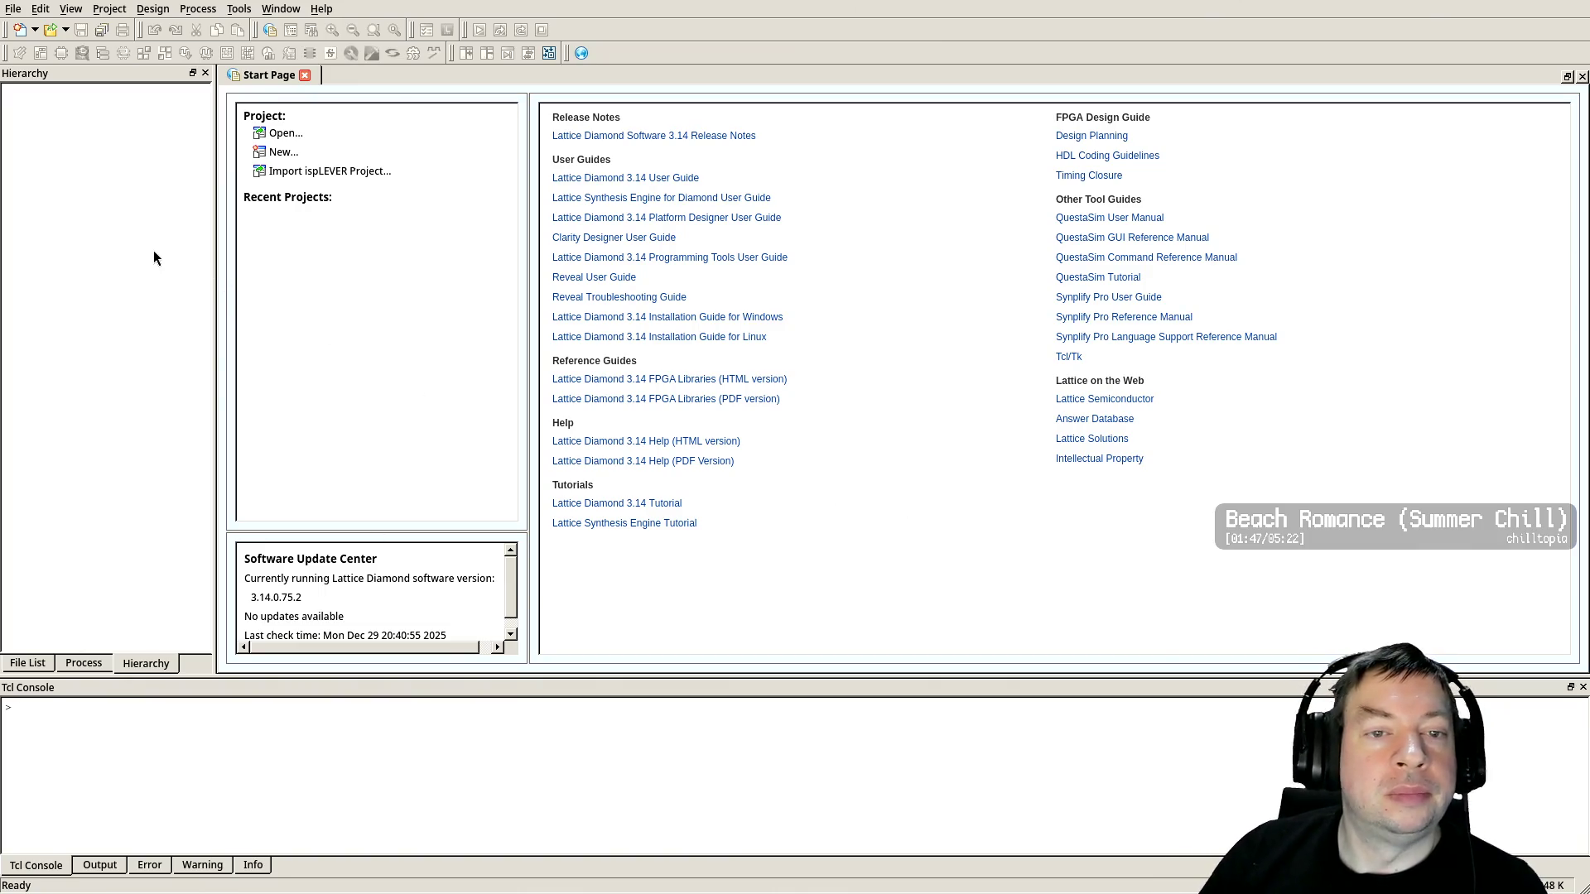
Start creating a new project from the Start Page.
click(281, 152)
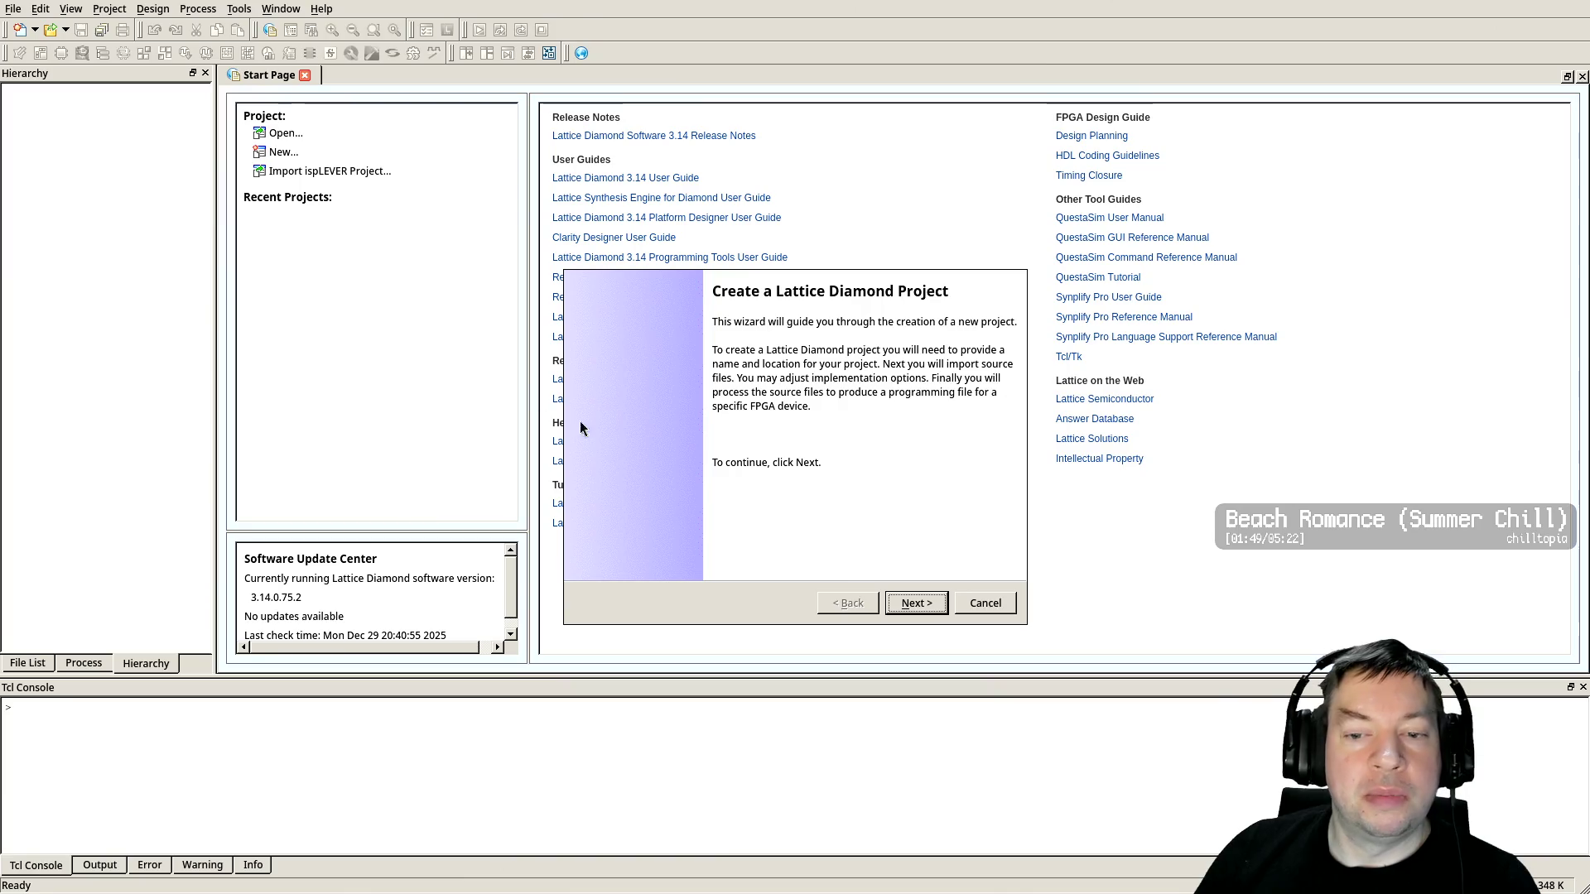
Name the project pcie and place it in a newly created pcie folder in the home directory.
click(933, 608)
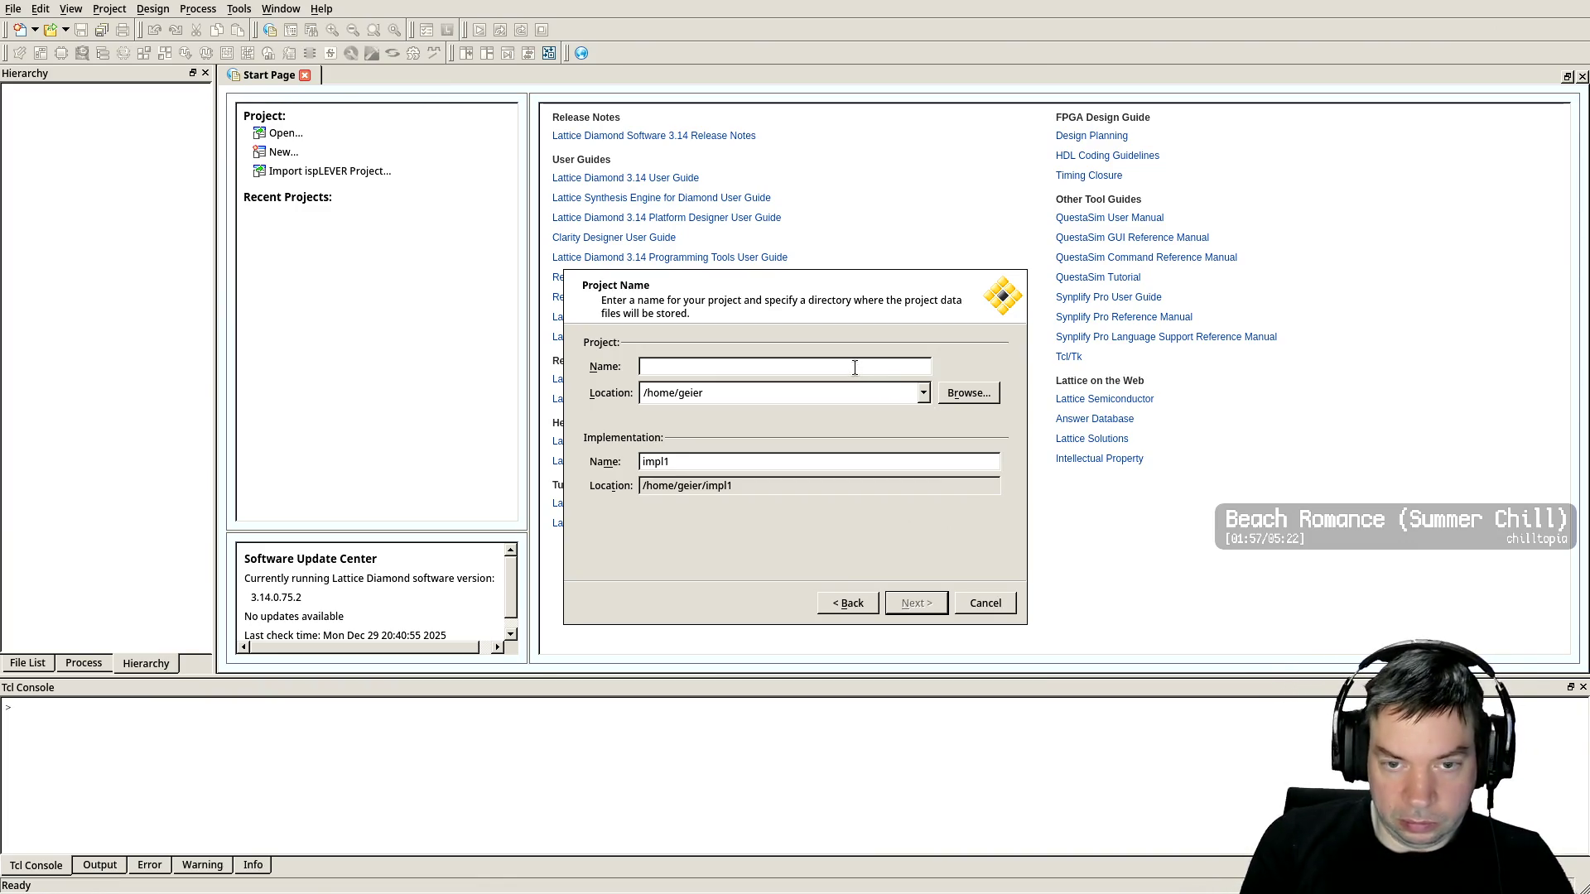
text(pcie)
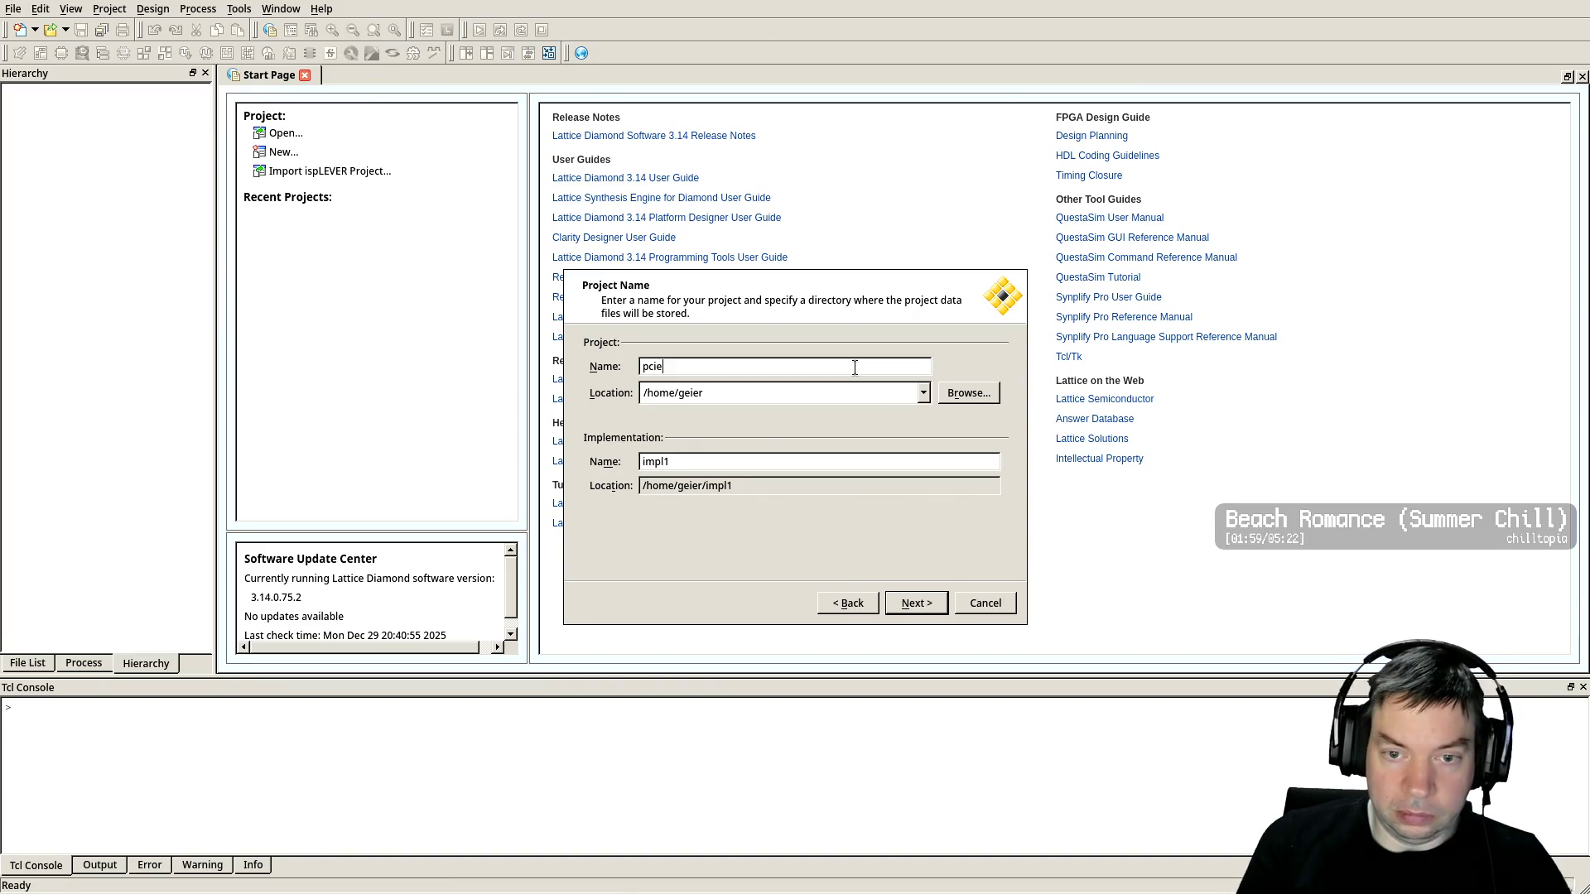
key(Tab)
key(End)
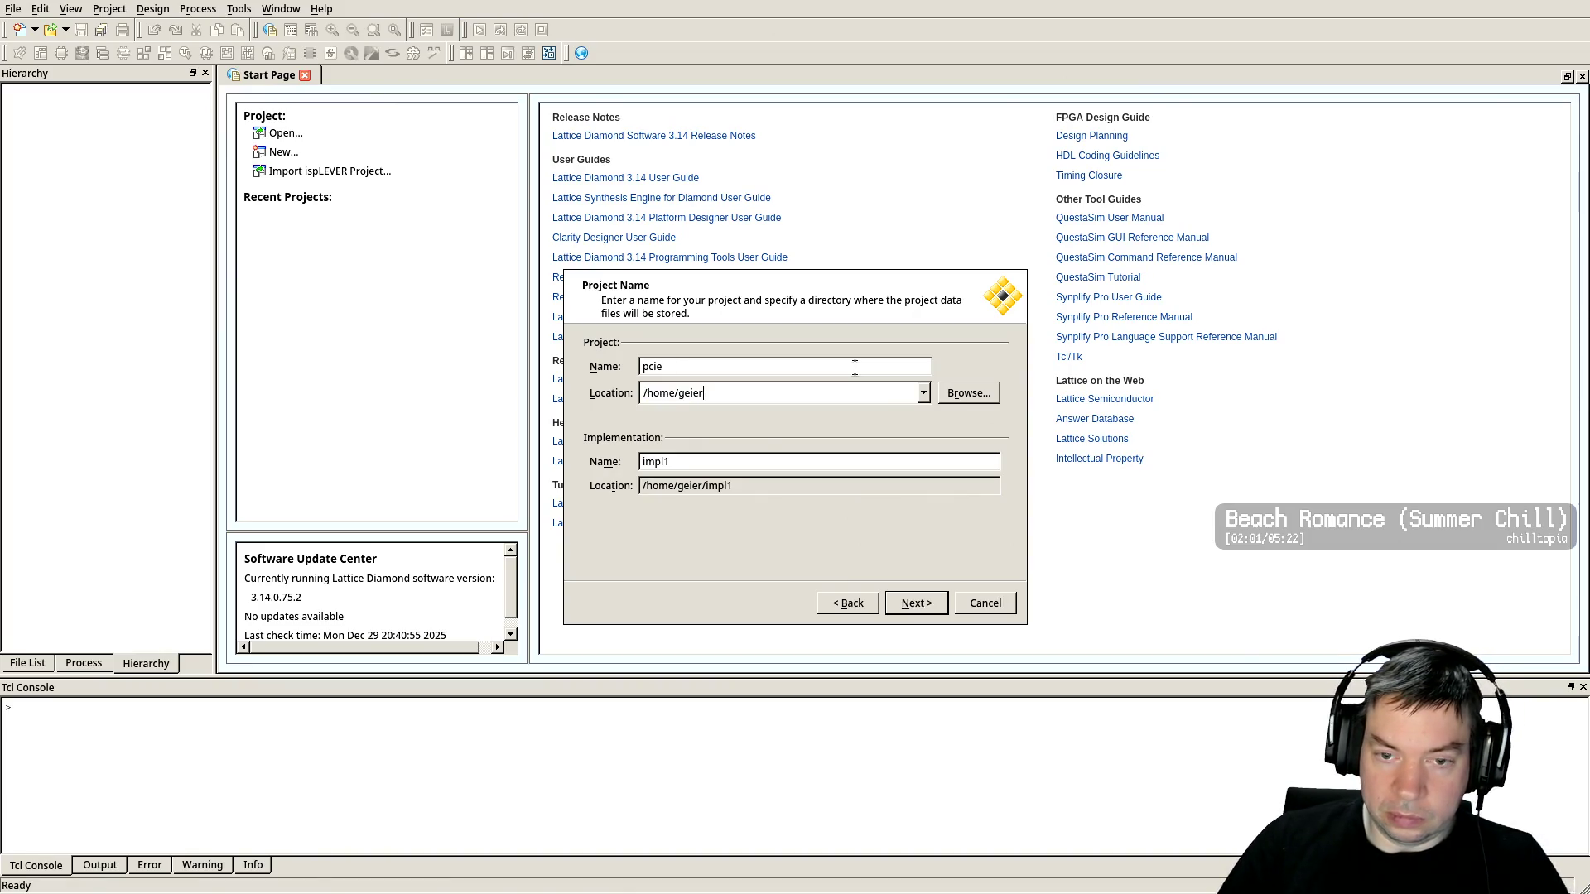
click(968, 394)
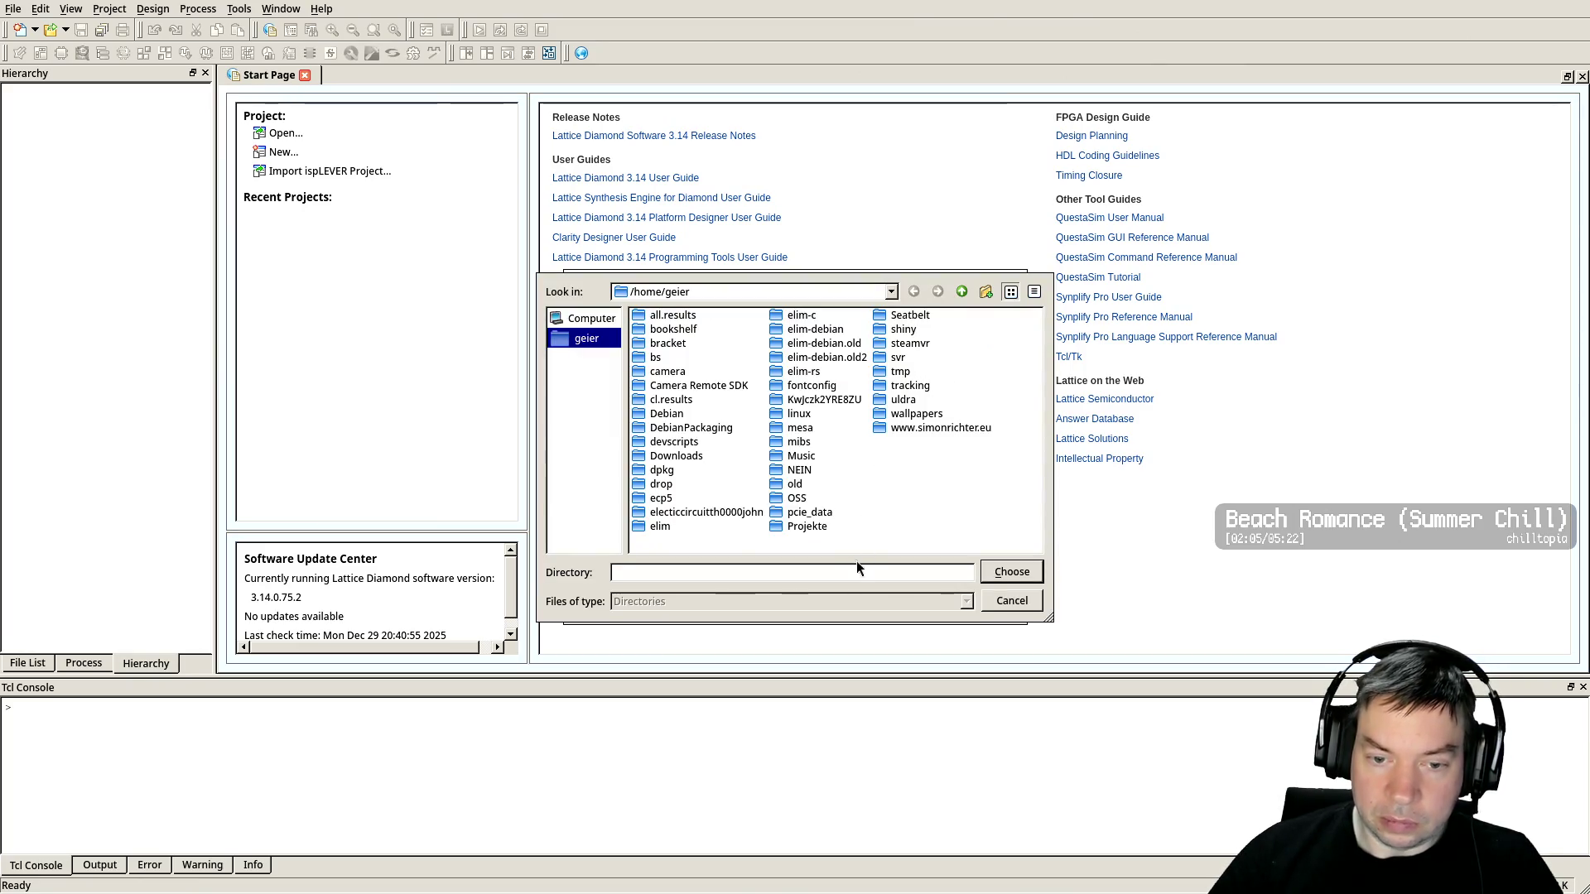
click(983, 294)
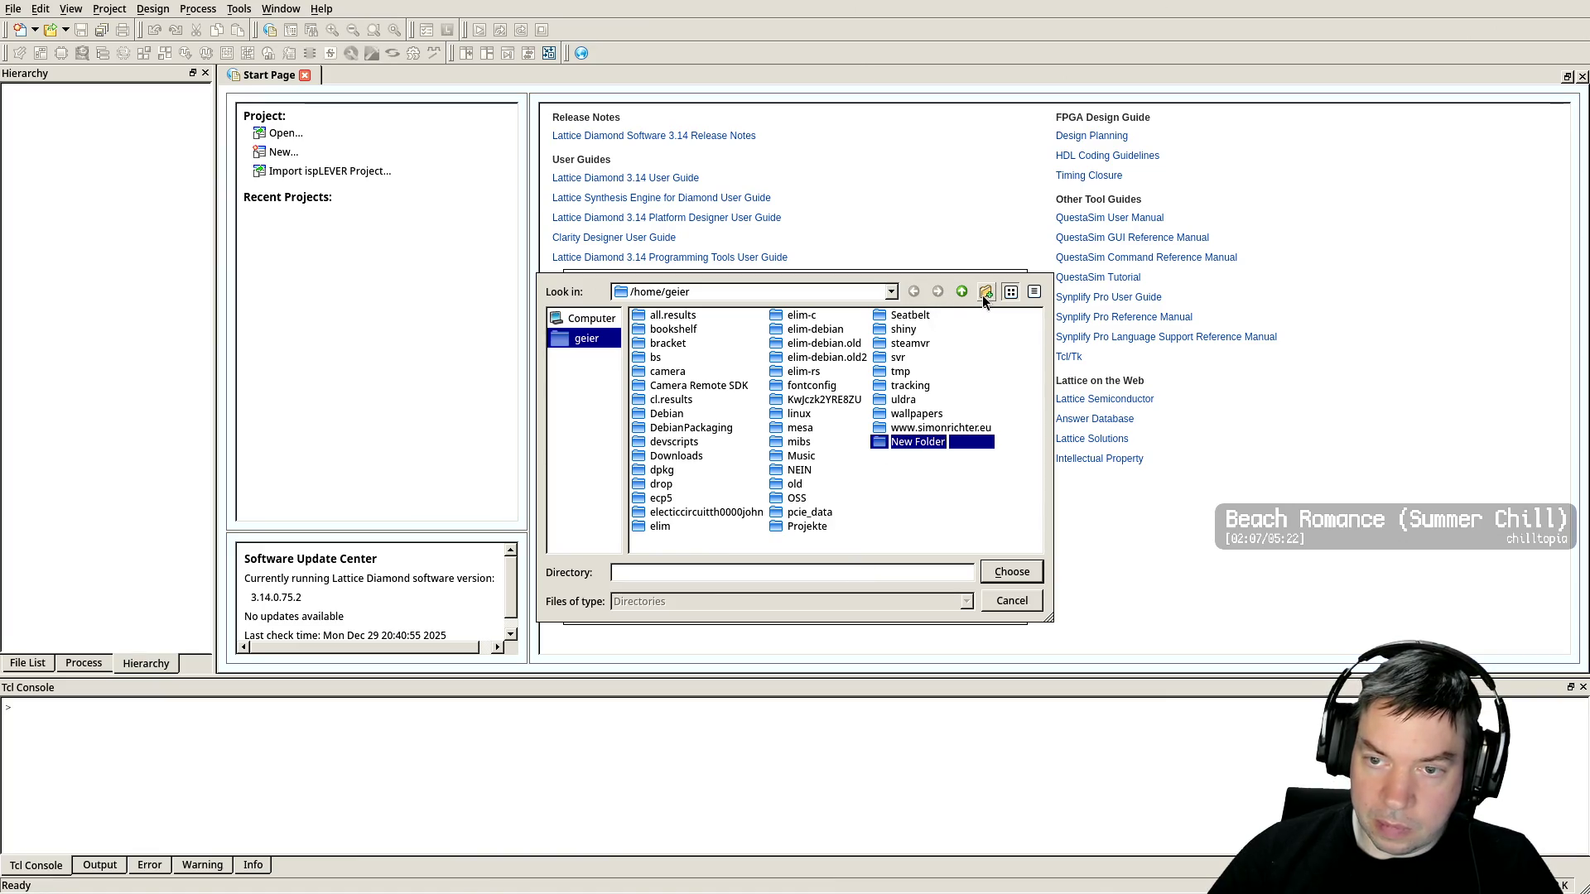
key(BackSpace)
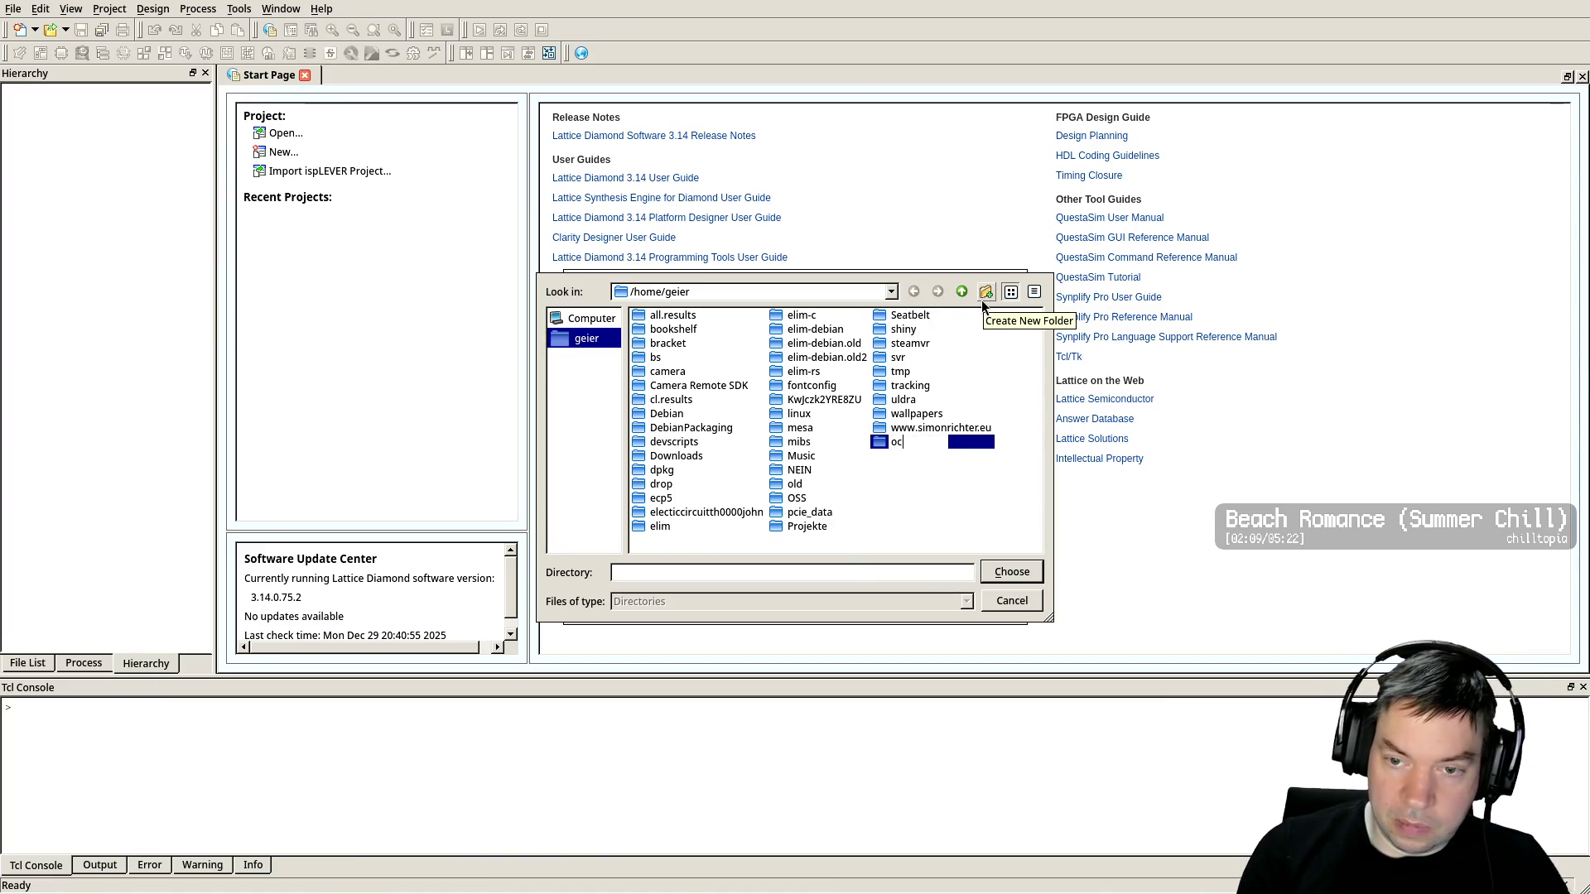
text(pcie)
key(Return)
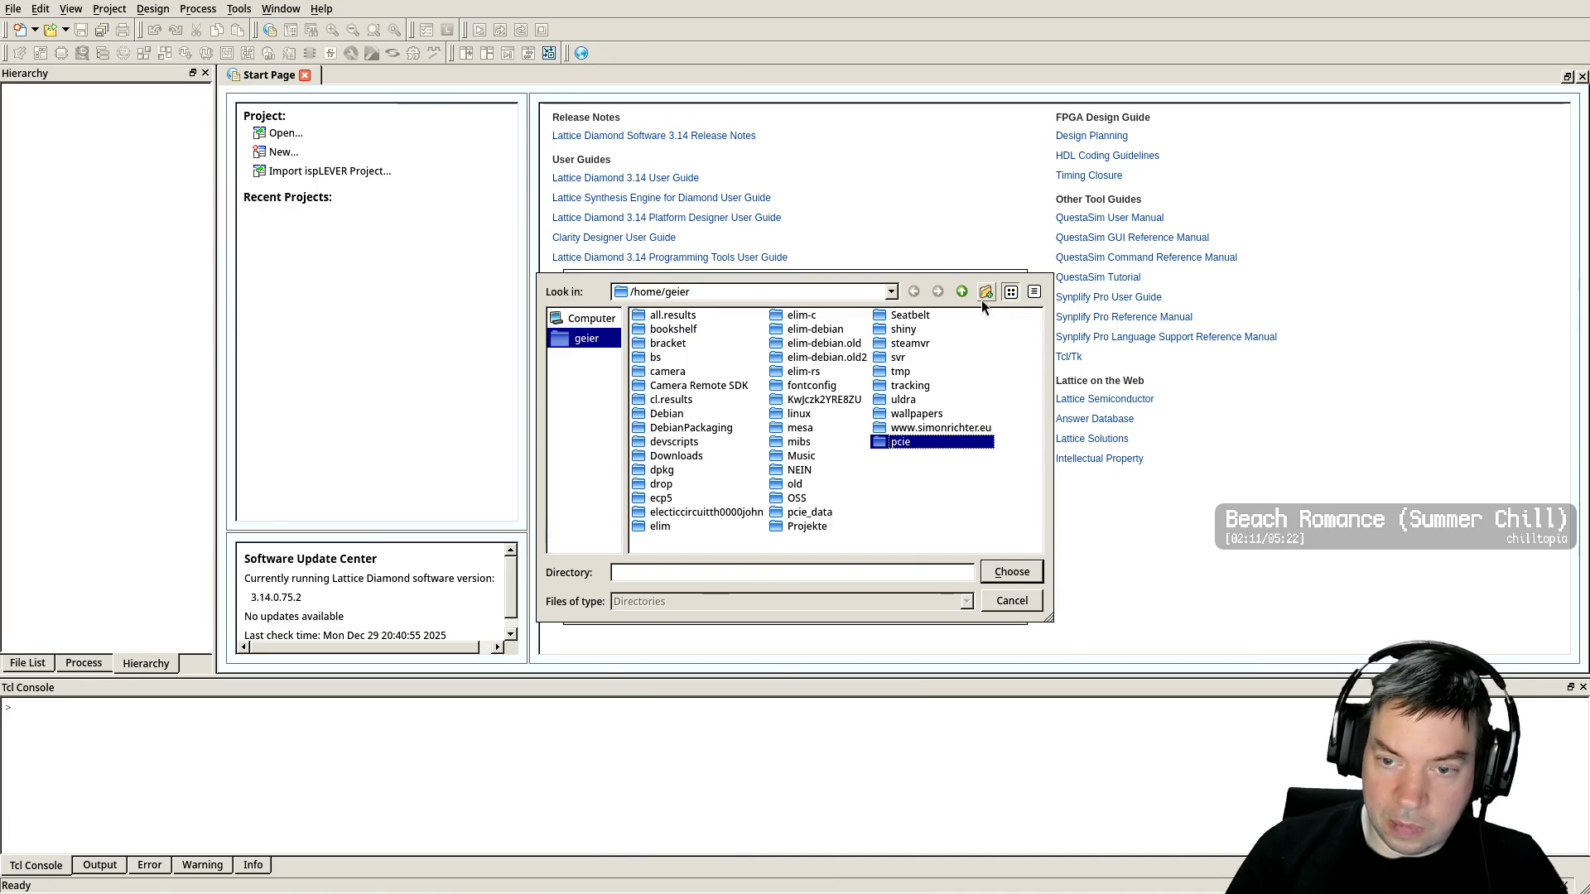
key(Return)
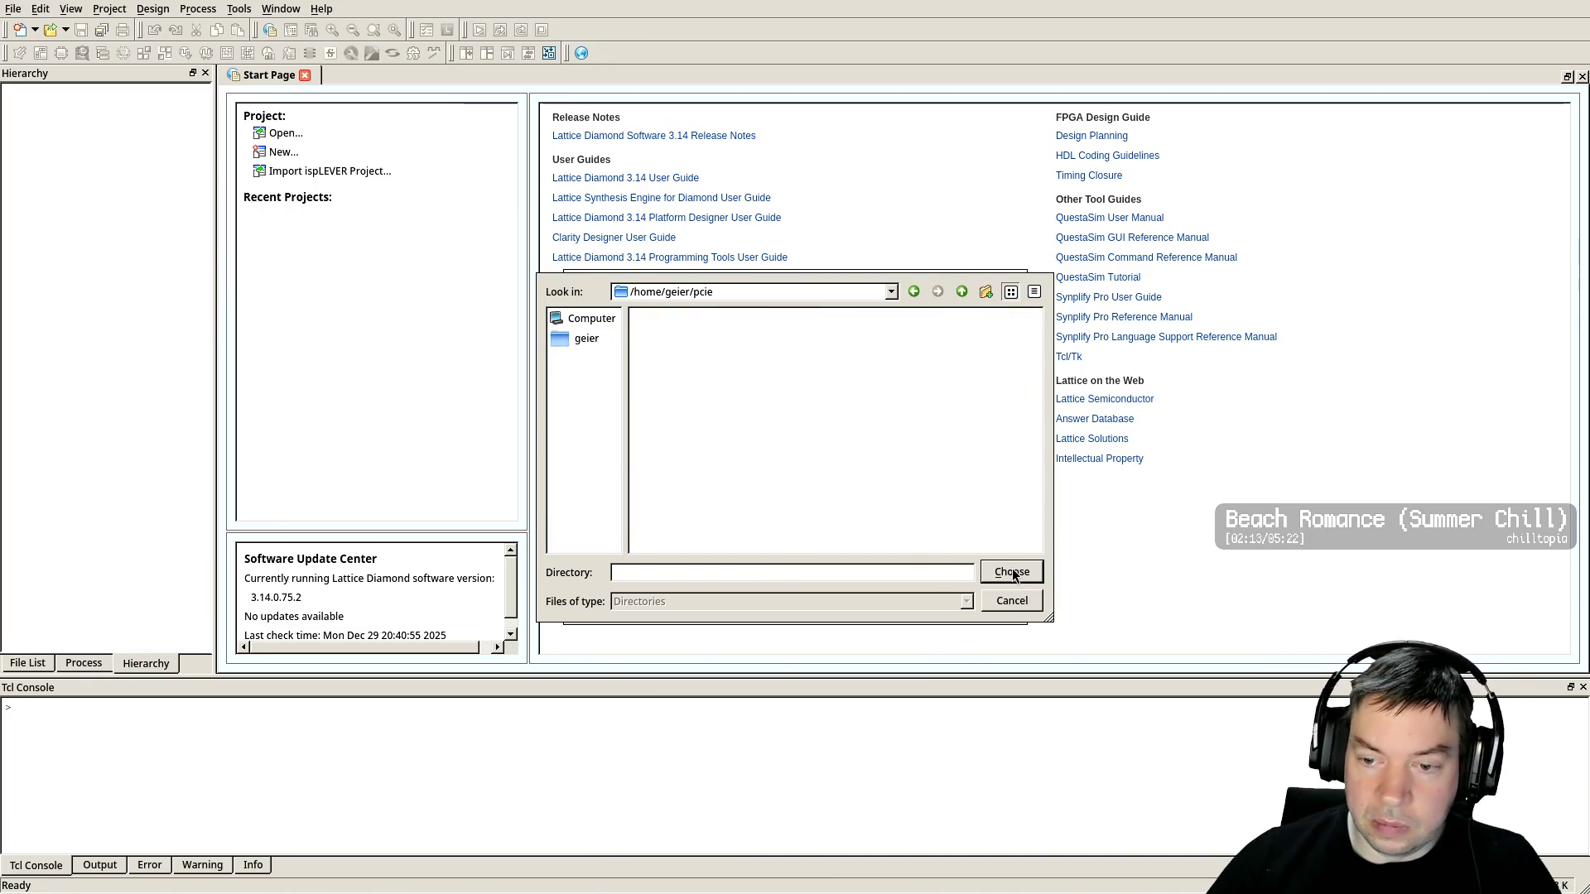
click(1011, 573)
Rename the implementation to pcie_to and continue to the Add Source page.
click(756, 462)
key(BackSpace)
key(BackSpace)
key(BackSpace)
text(pcie_top)
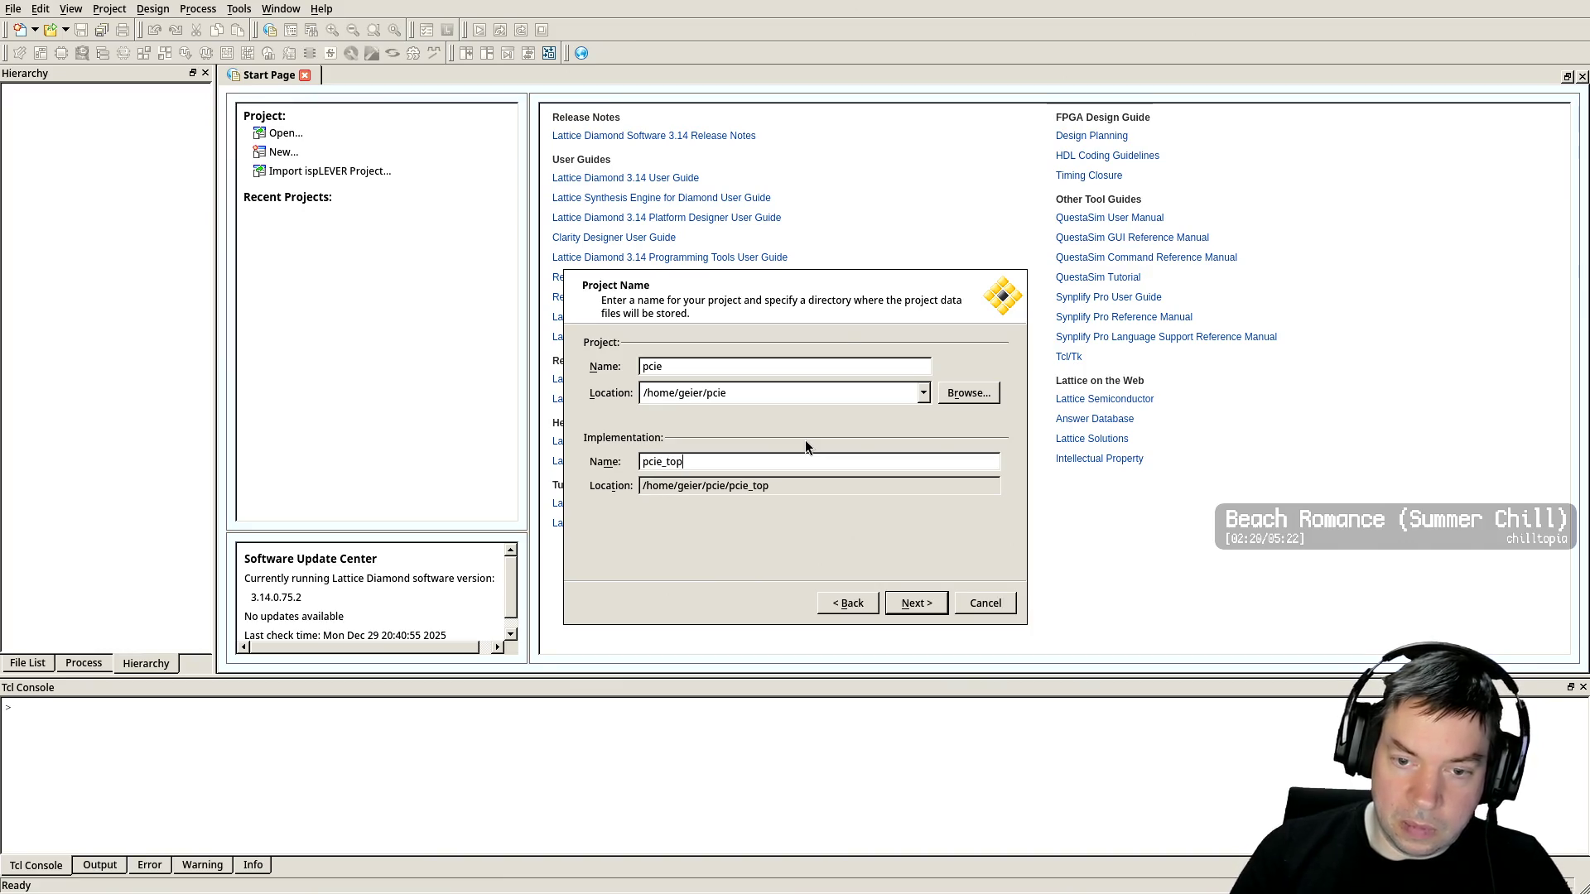
key(Return)
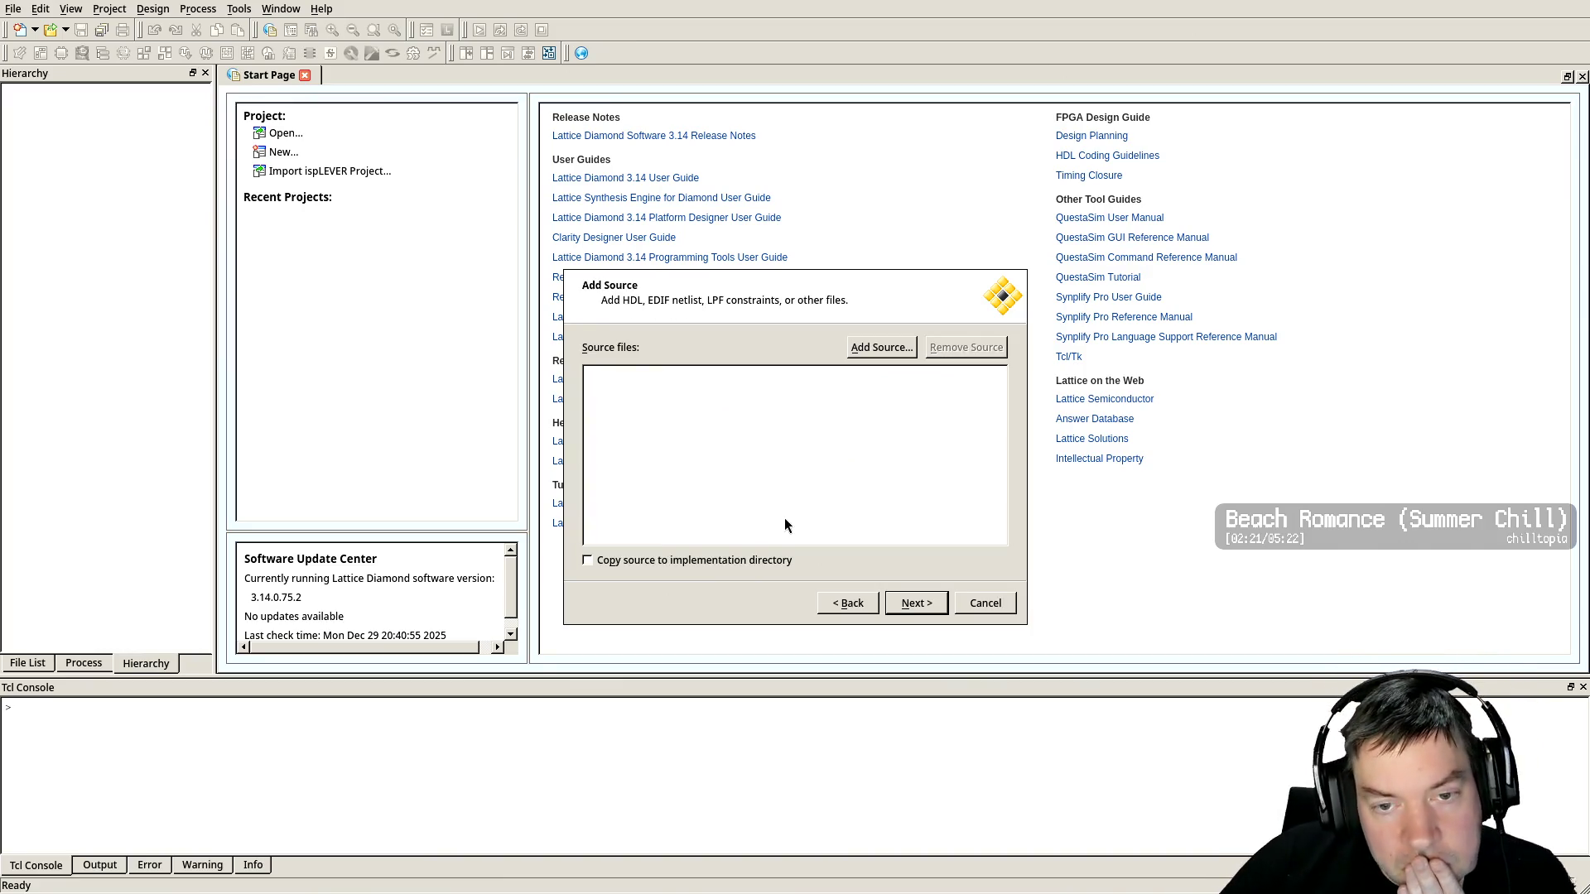
Skip adding sources and browse ECP5U devices and their part names without choosing any.
click(915, 603)
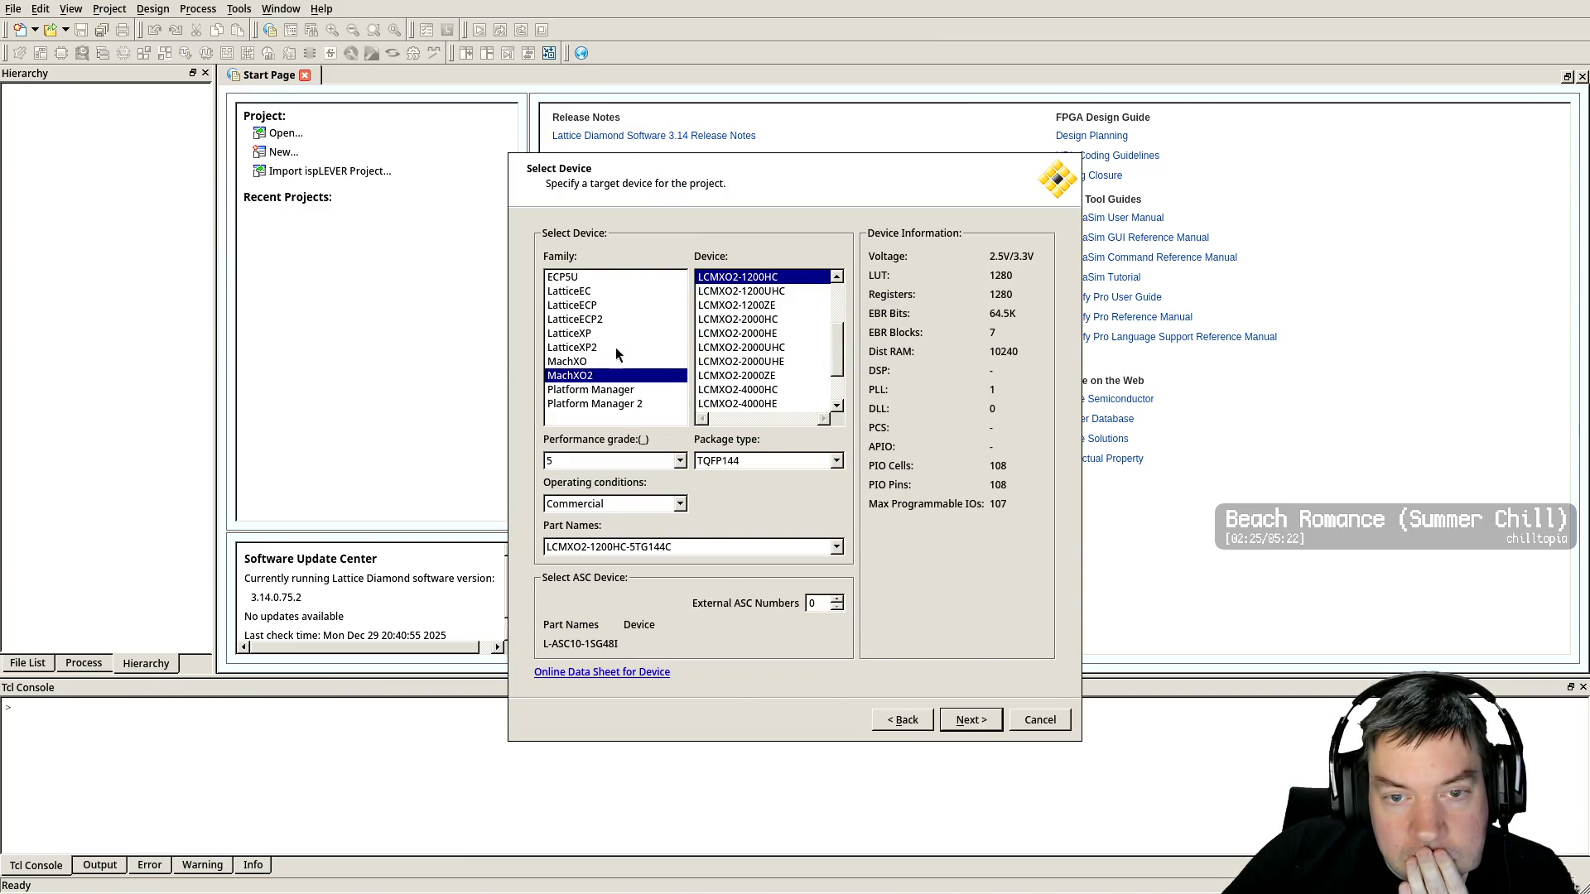
click(591, 278)
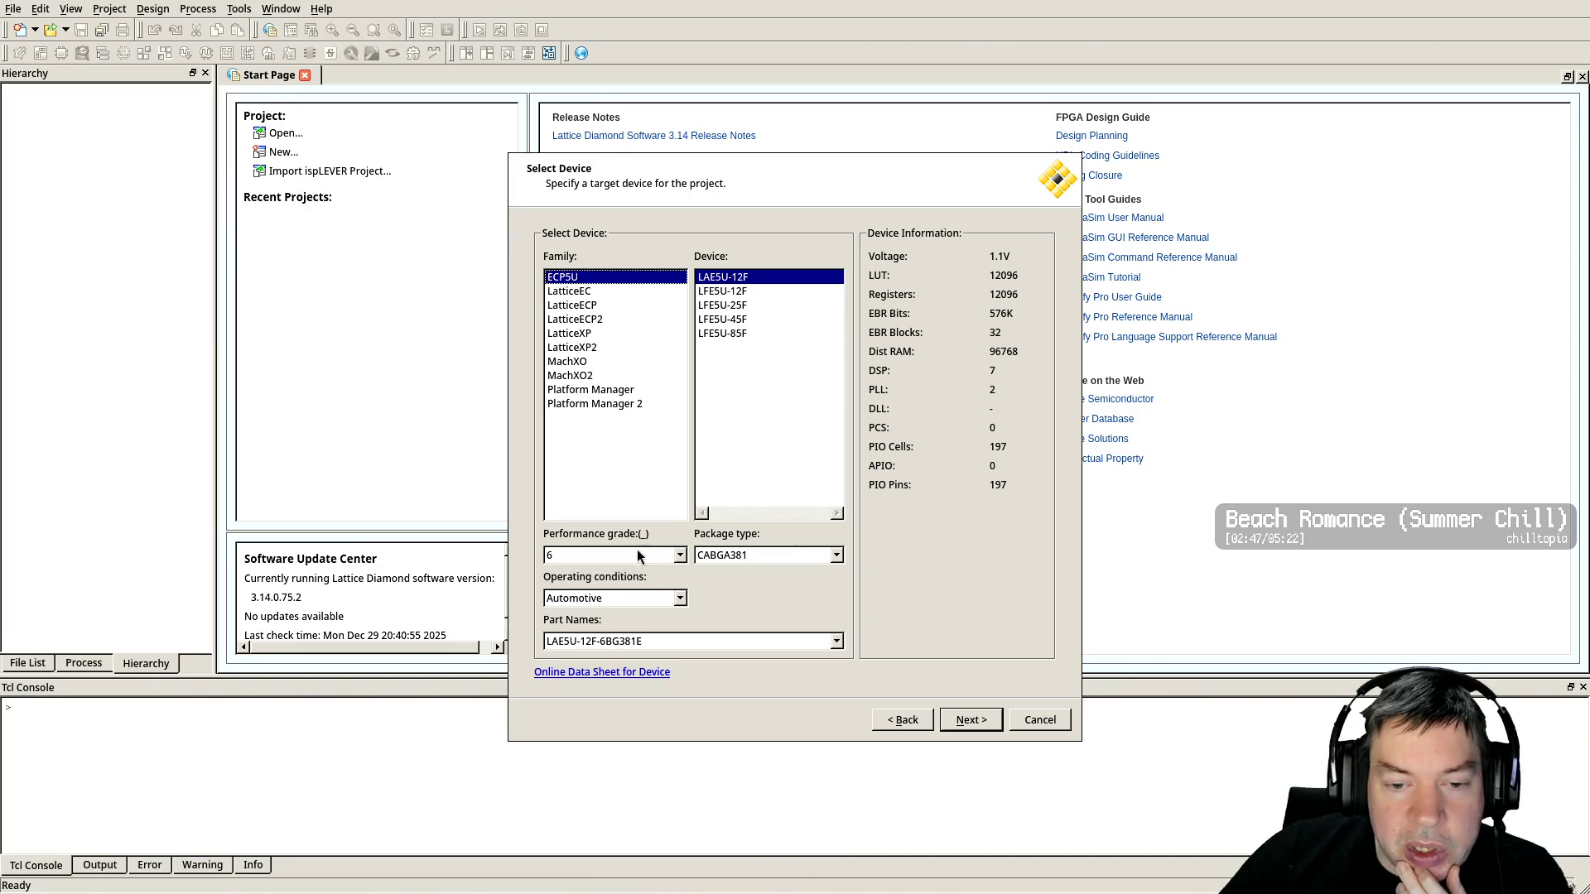
click(649, 641)
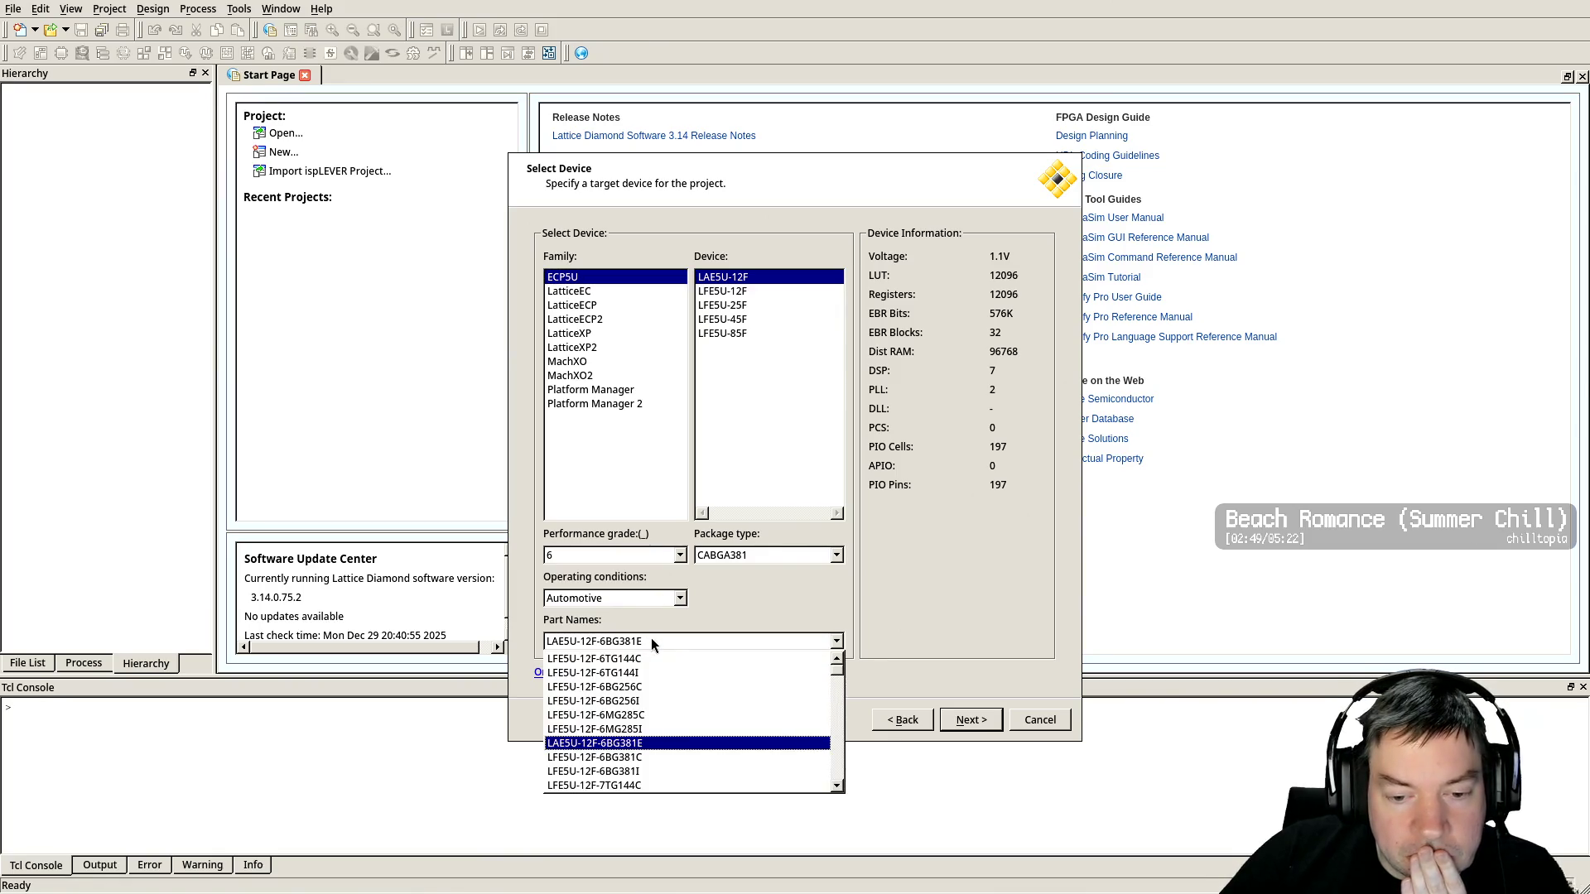
scroll(665, 768, down, 10)
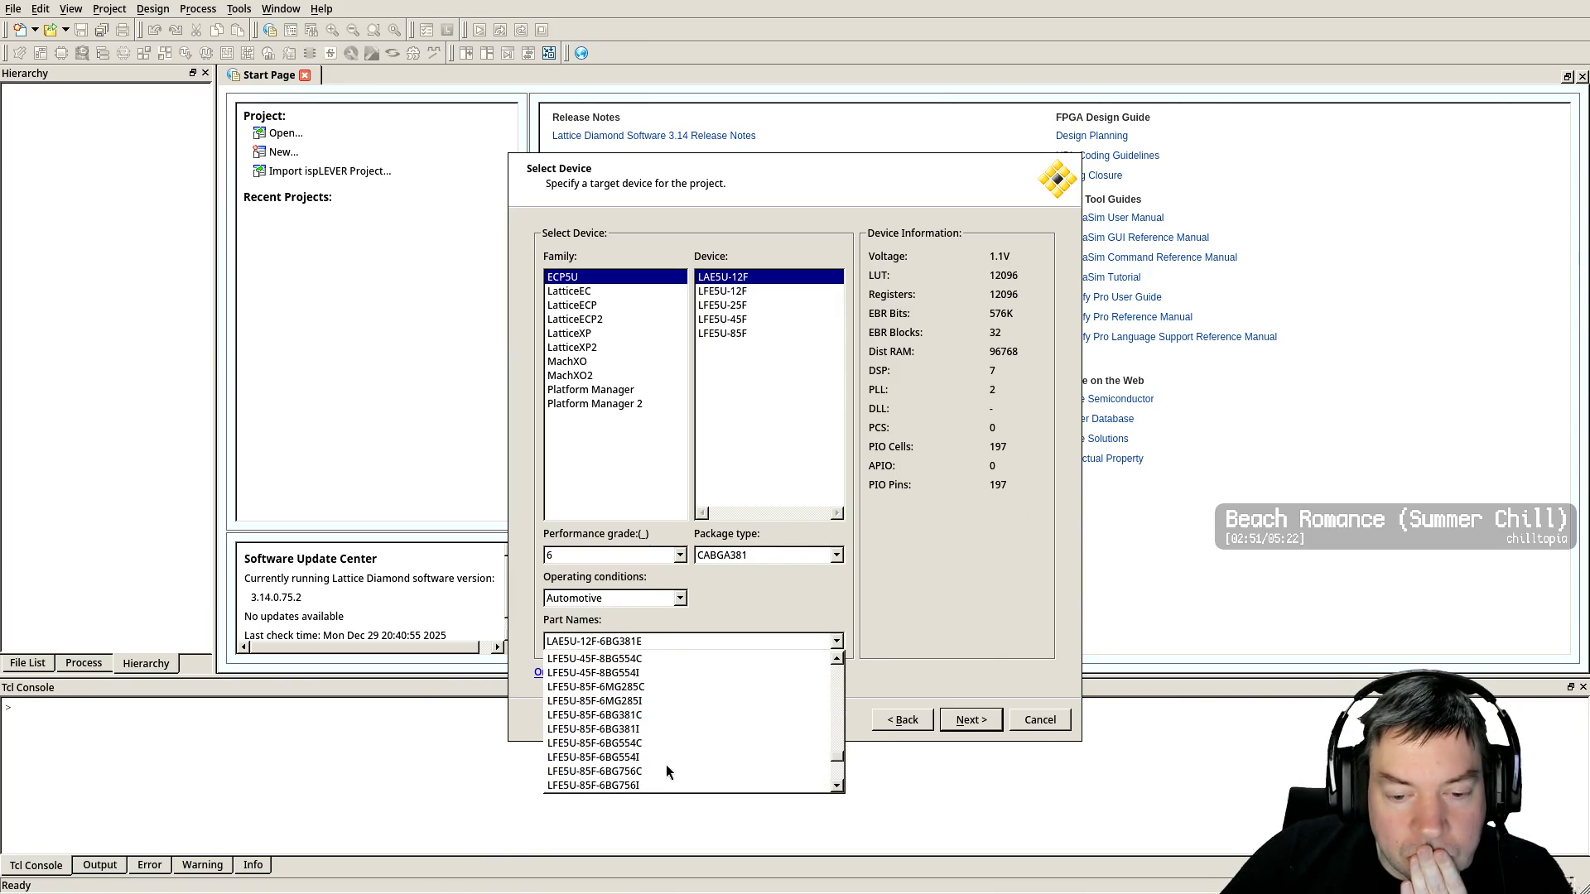
click(864, 668)
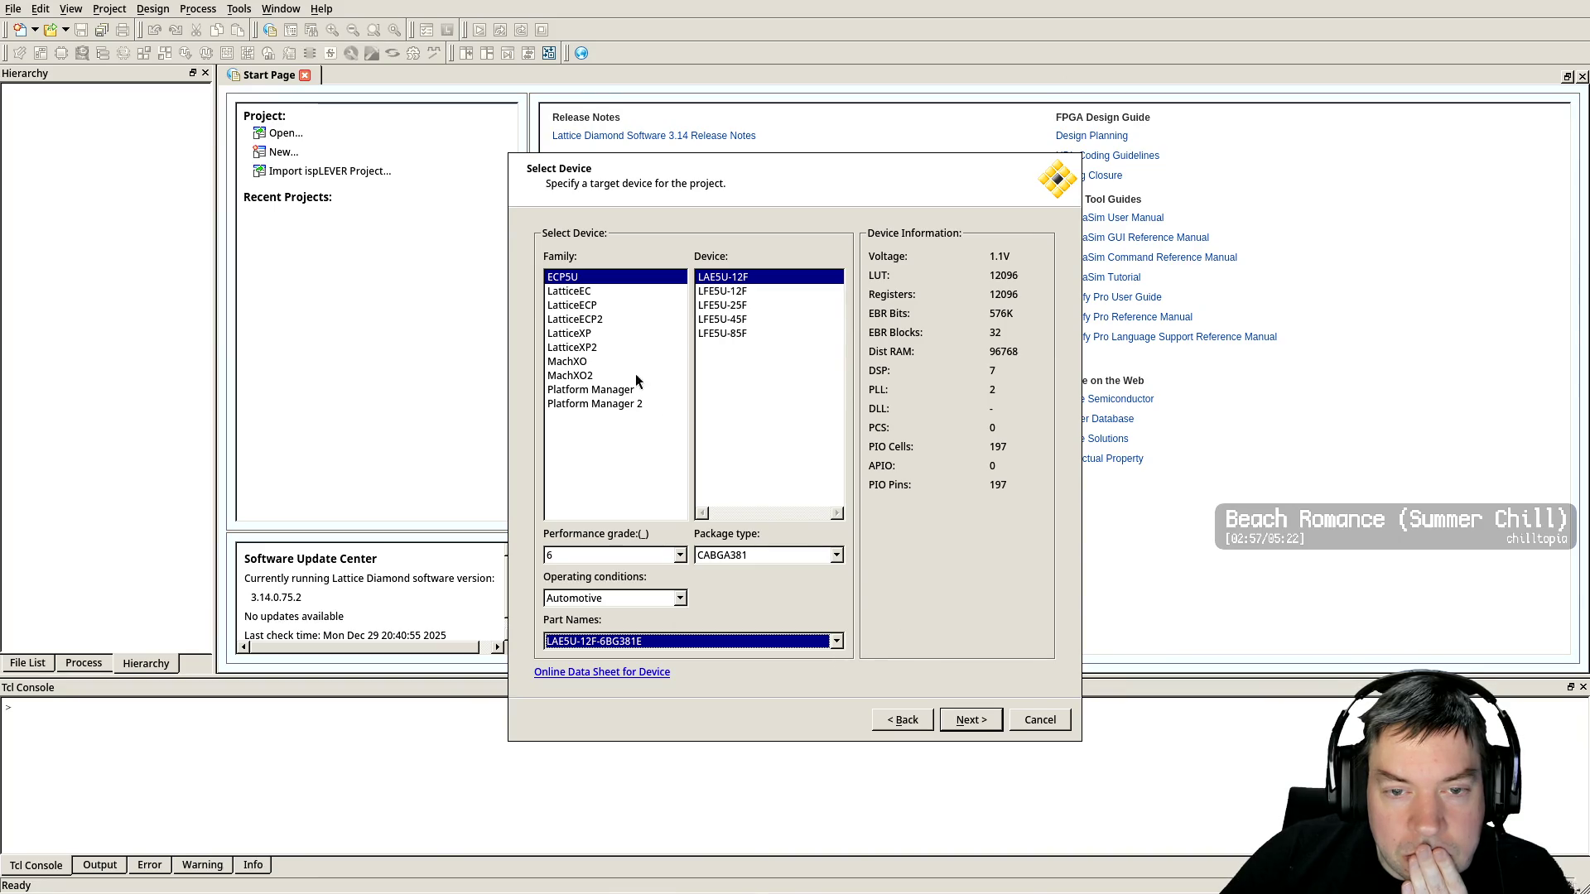
Compare the LatticeECP and LatticeEC families, return to ECP5U, then cancel the wizard.
click(604, 310)
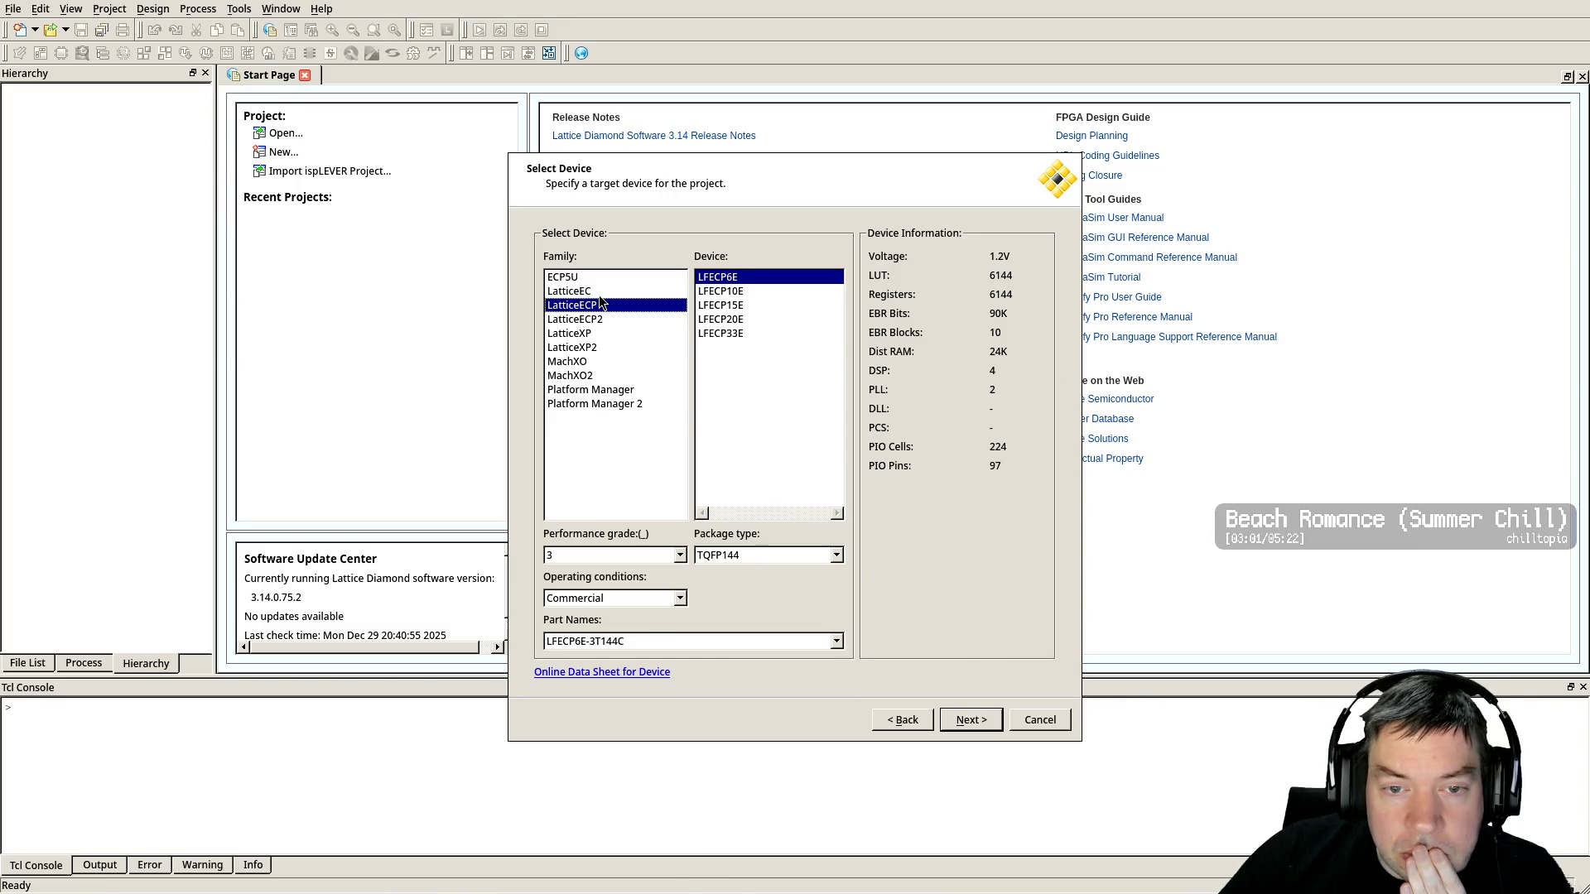
click(600, 294)
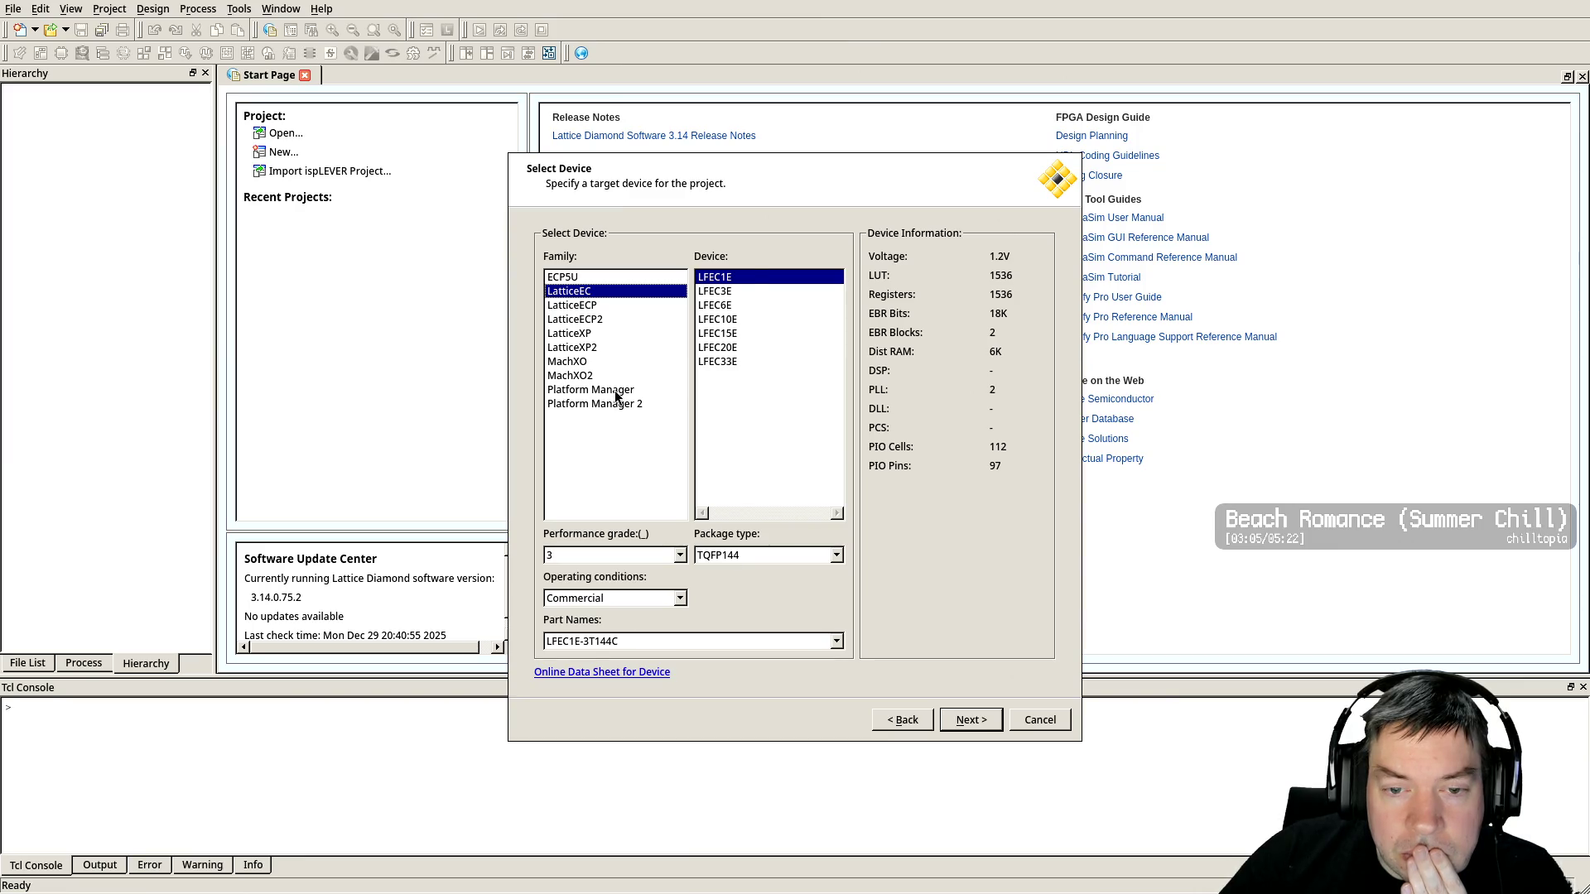
click(618, 393)
click(613, 277)
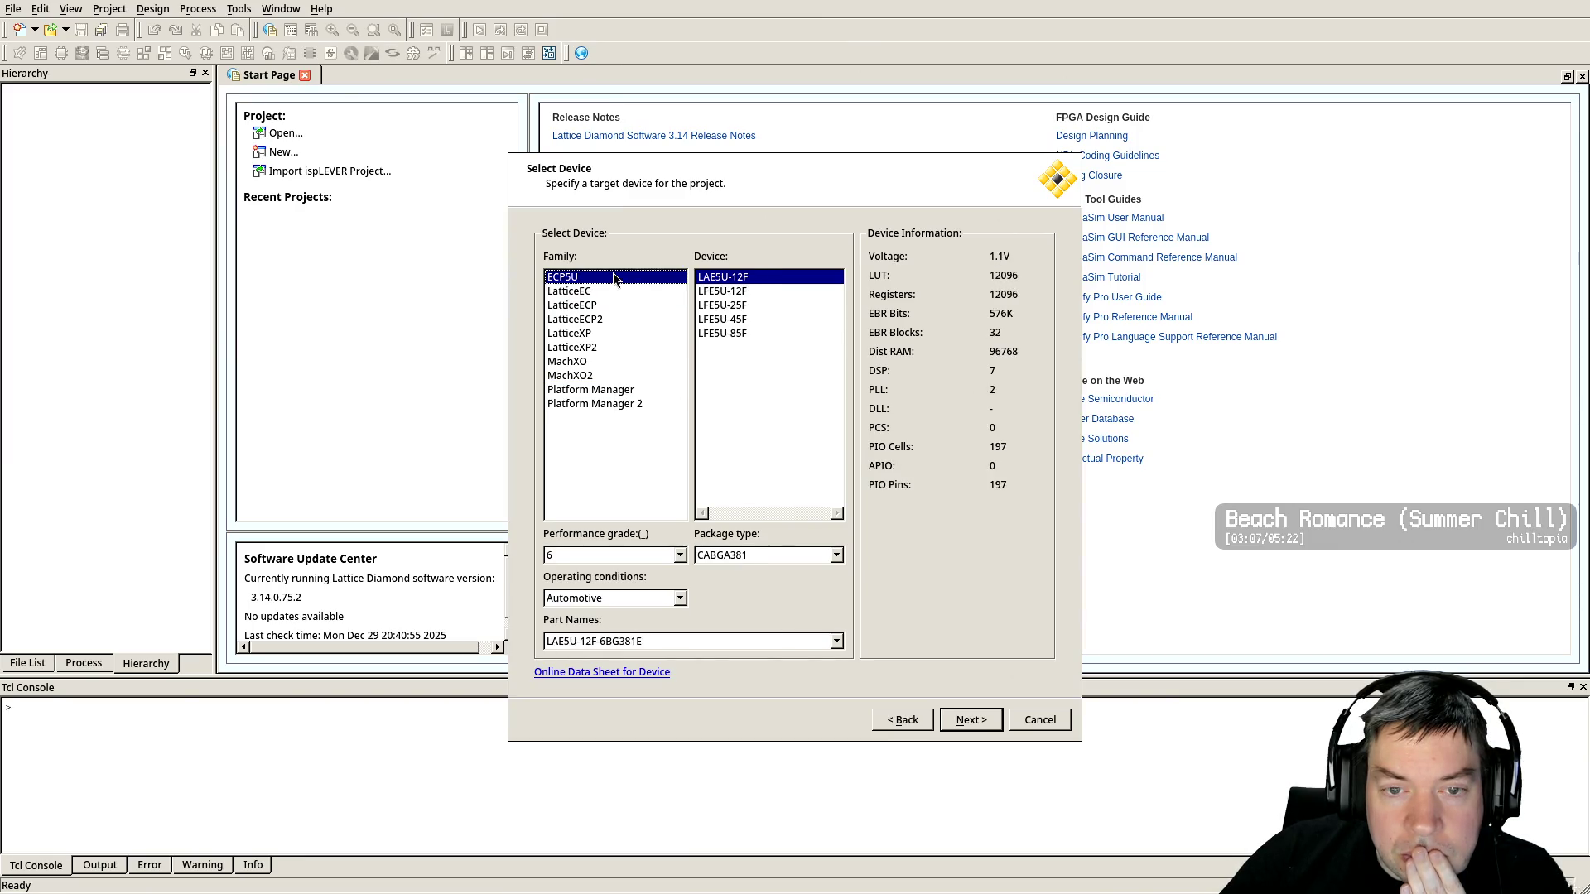
click(1037, 721)
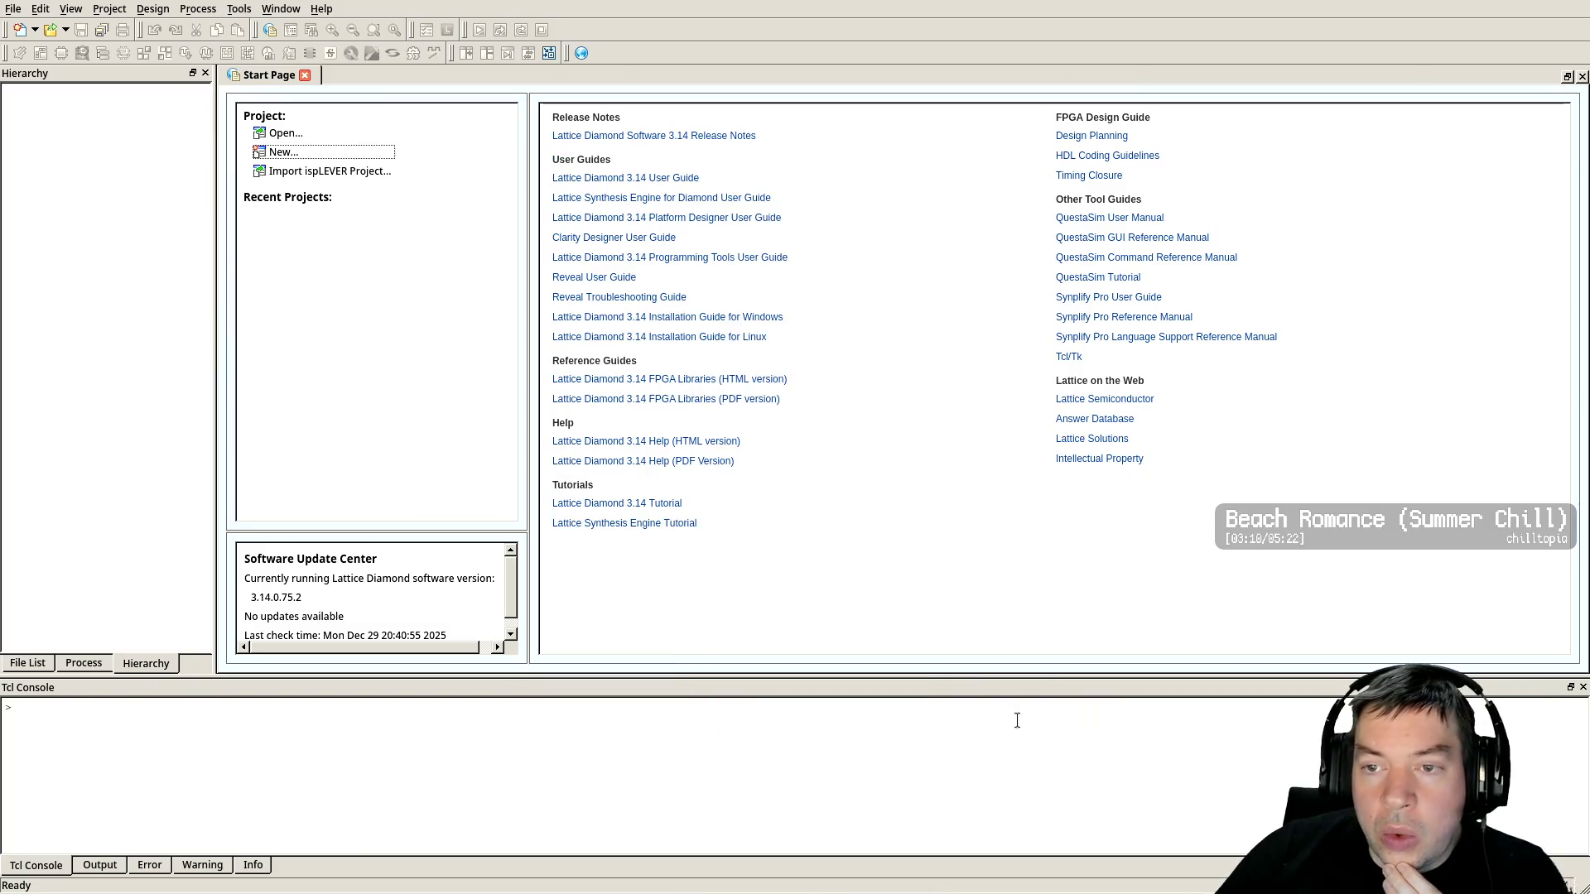
click(14, 15)
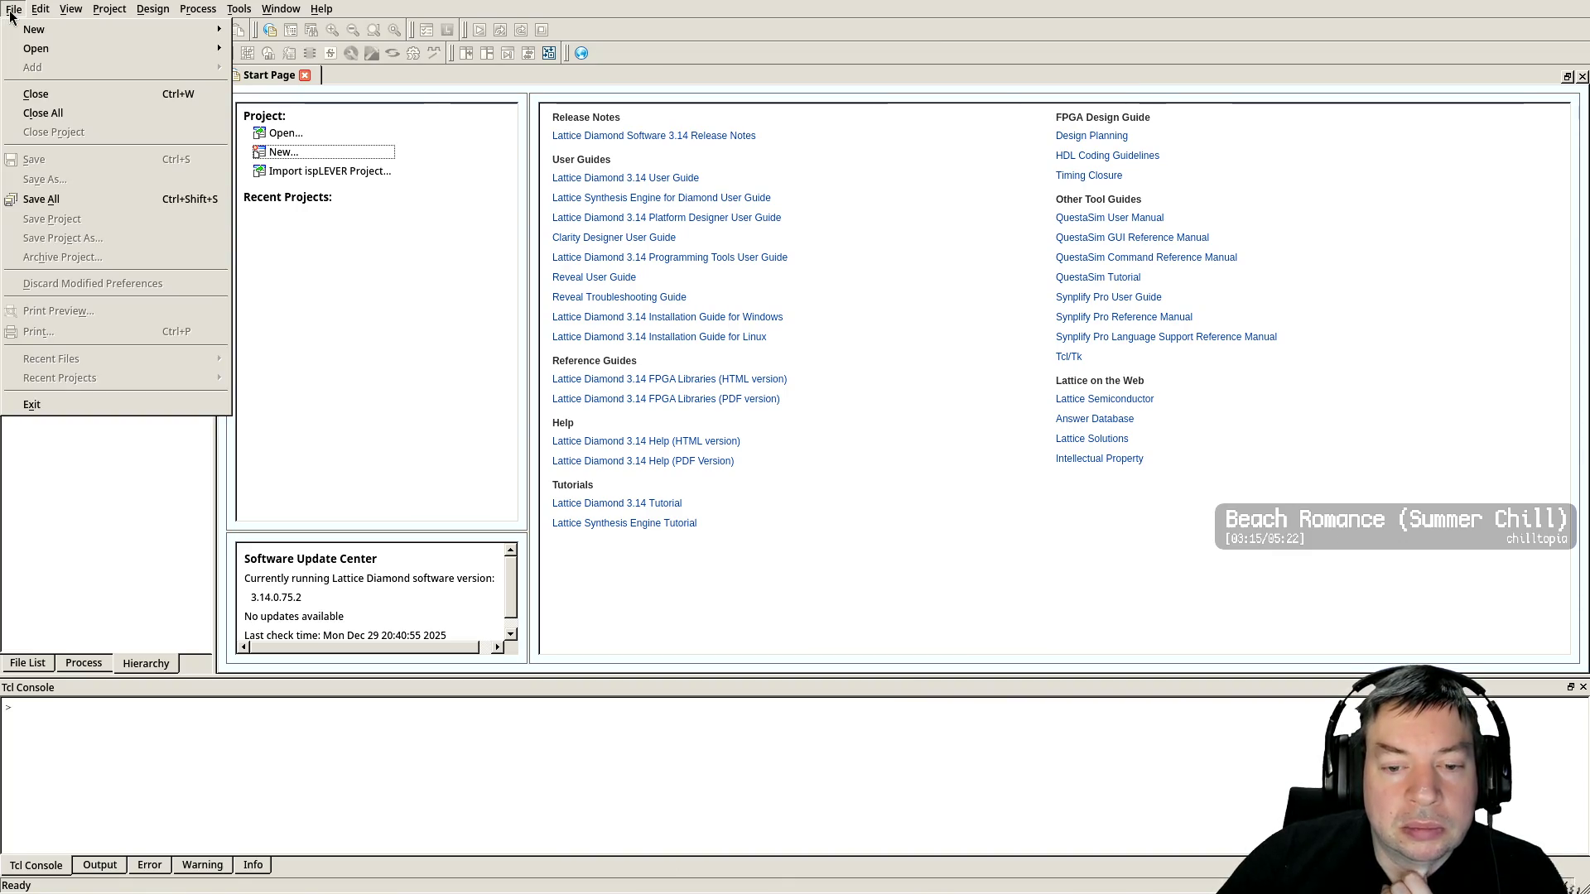
Quit Lattice Diamond via File > Exit, returning to the shell prompt.
click(131, 407)
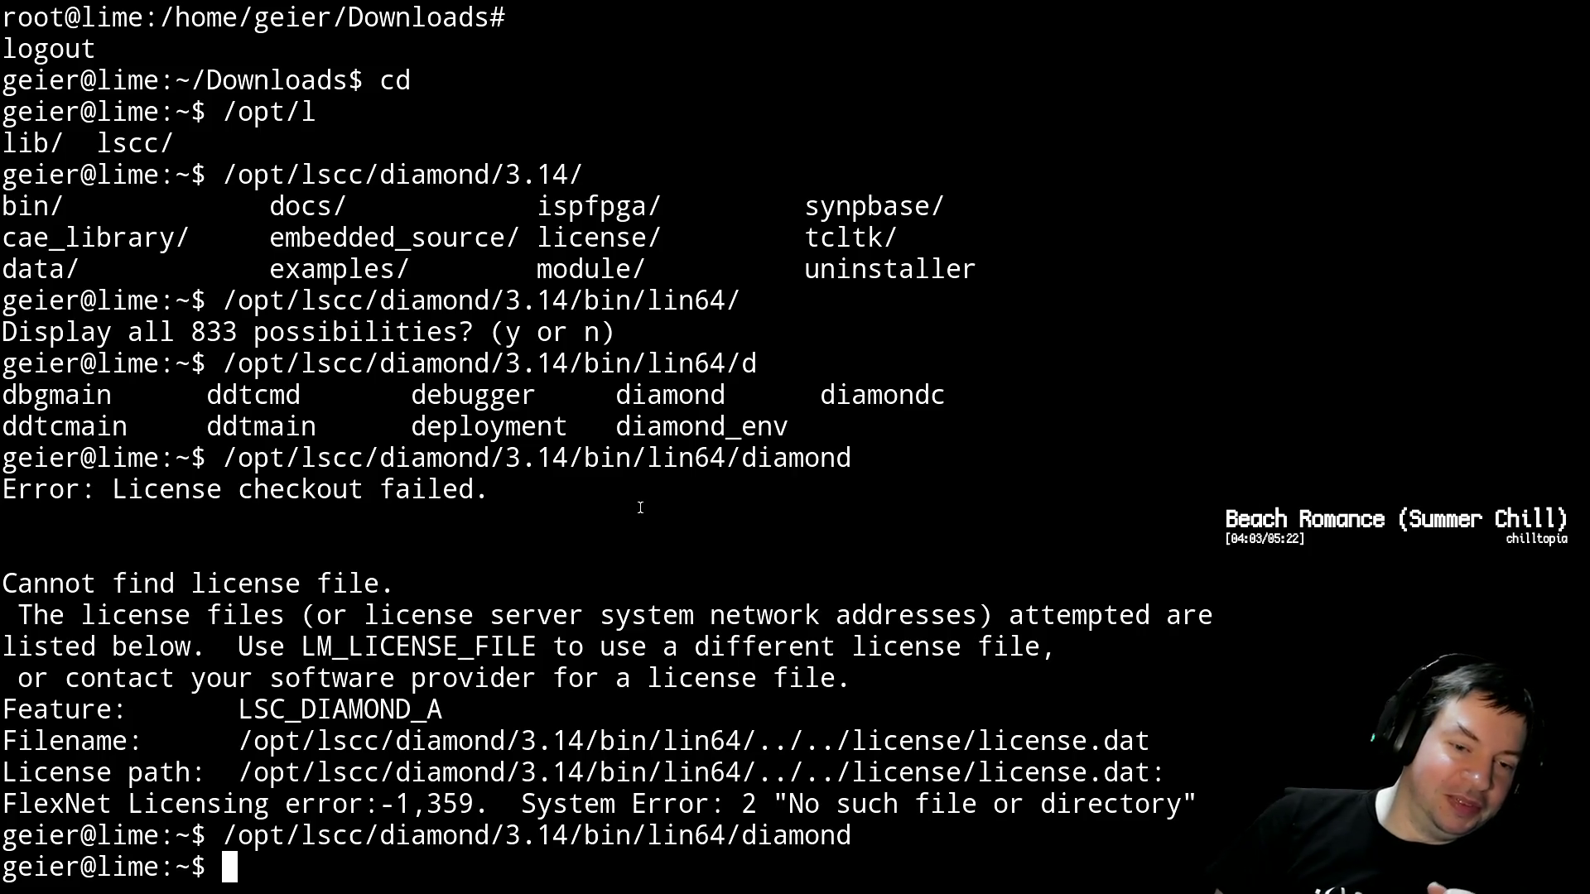
text(cd /)
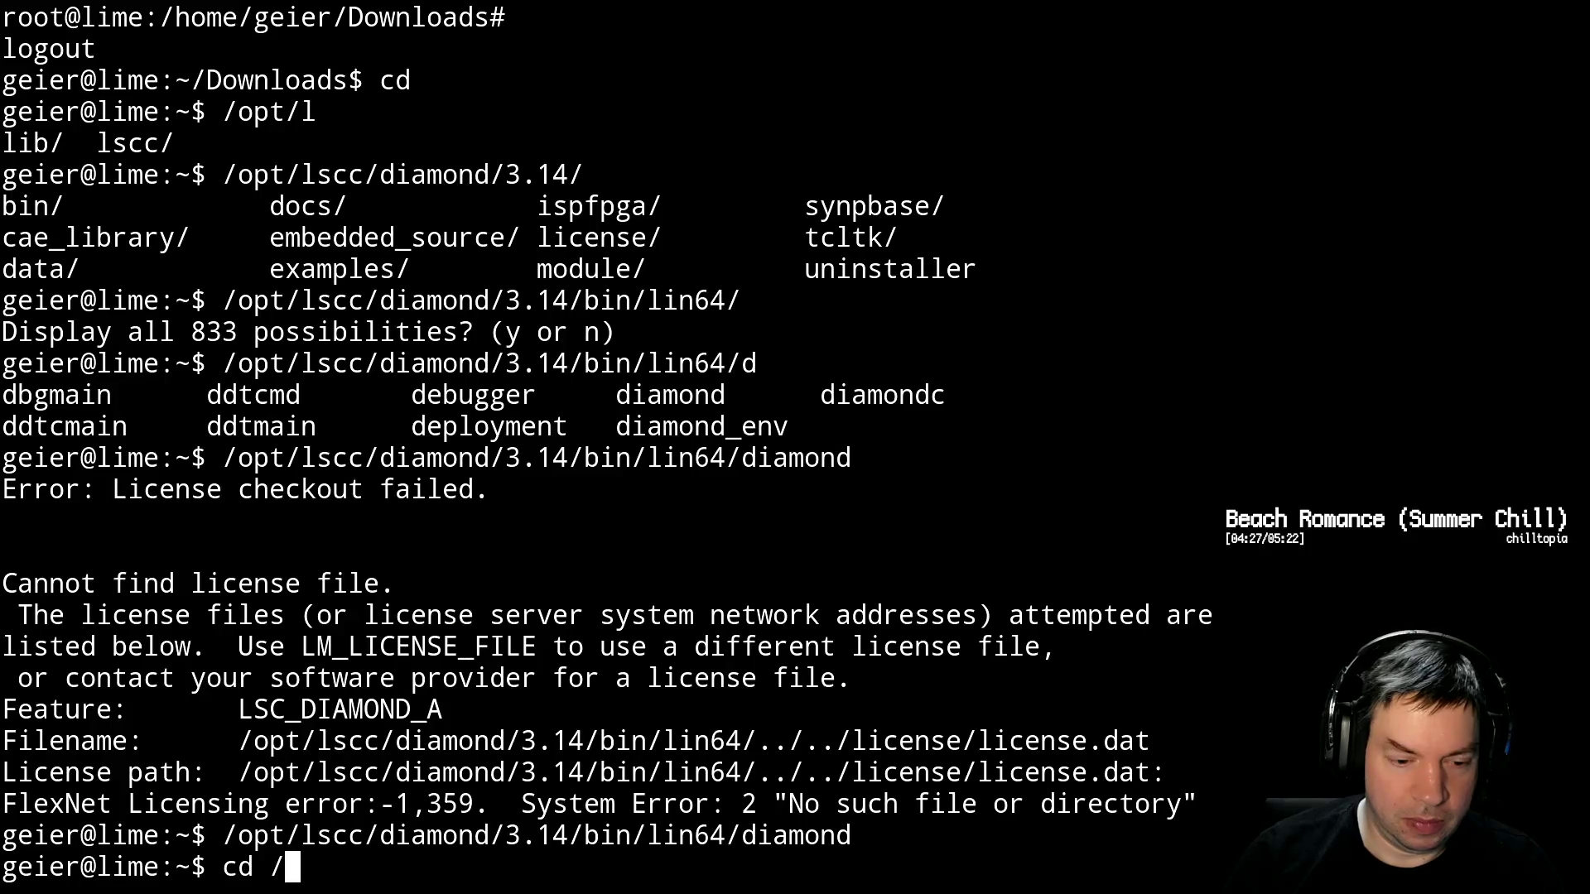
text(o)
Change into /opt/lscc/diamond/3.14/, list its contents and run grep -r DCUA.
key(Tab)
text(l)
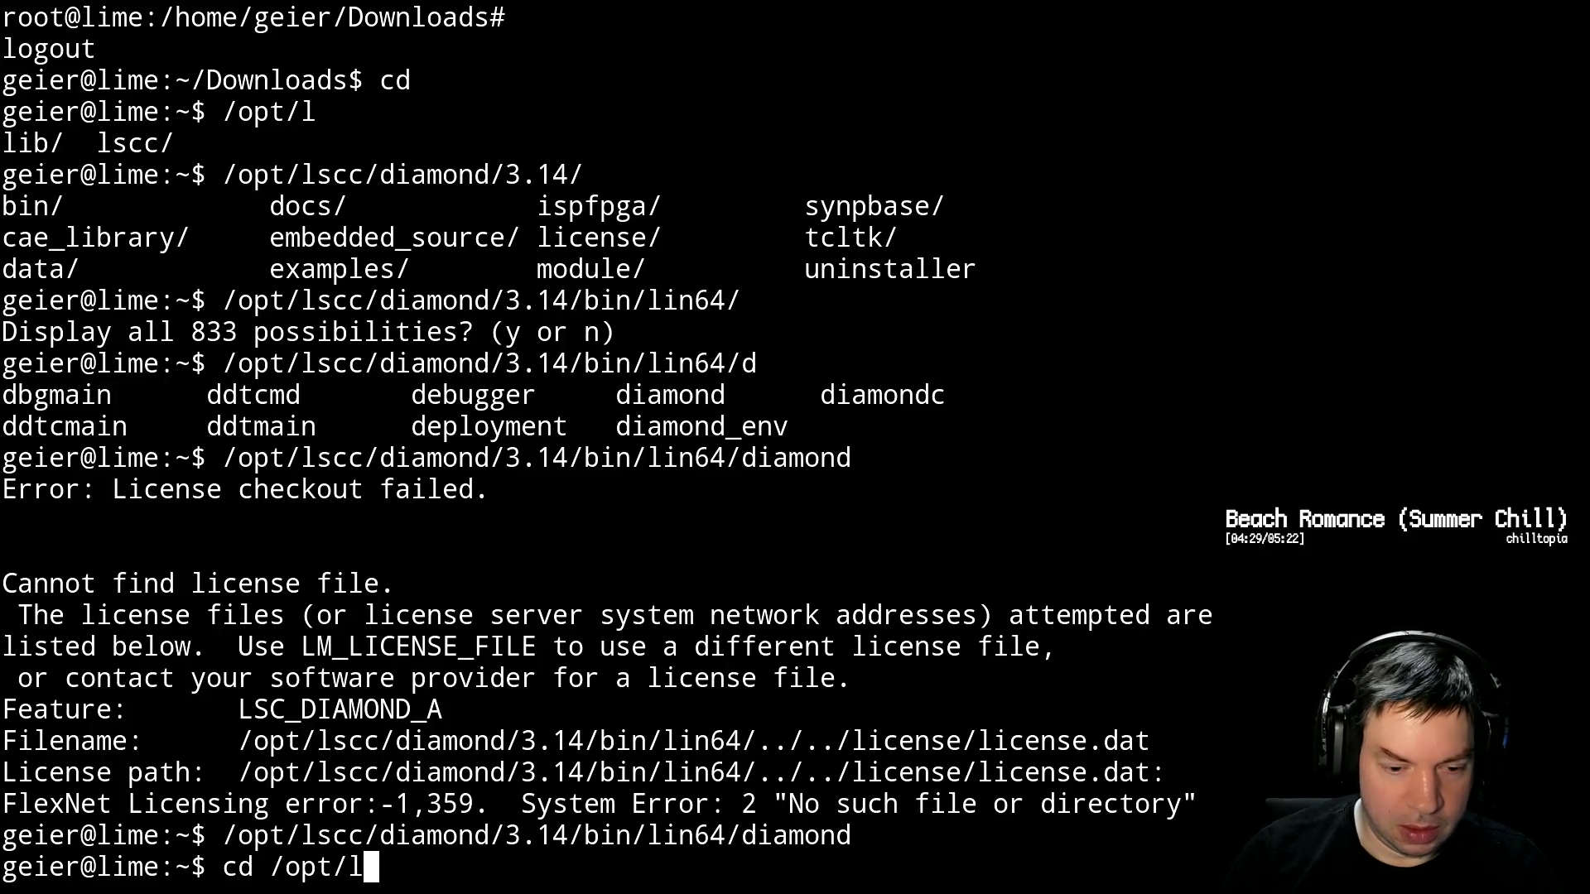
text(s)
key(Tab)
text(d)
key(Tab)
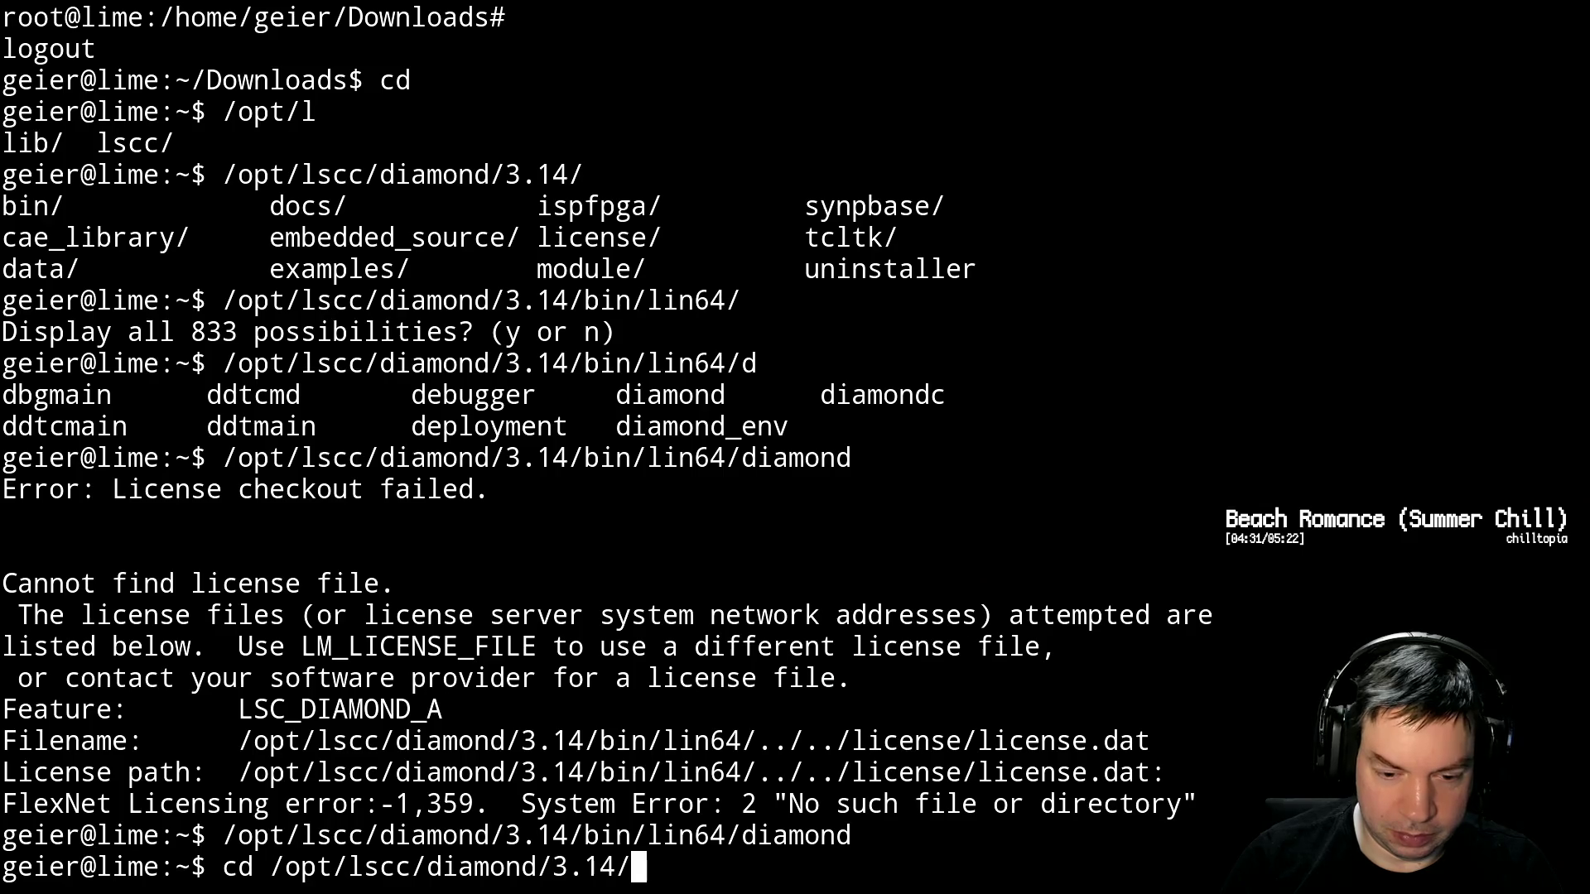
key(Return)
text(ls)
key(Return)
text(grep -r DCUS)
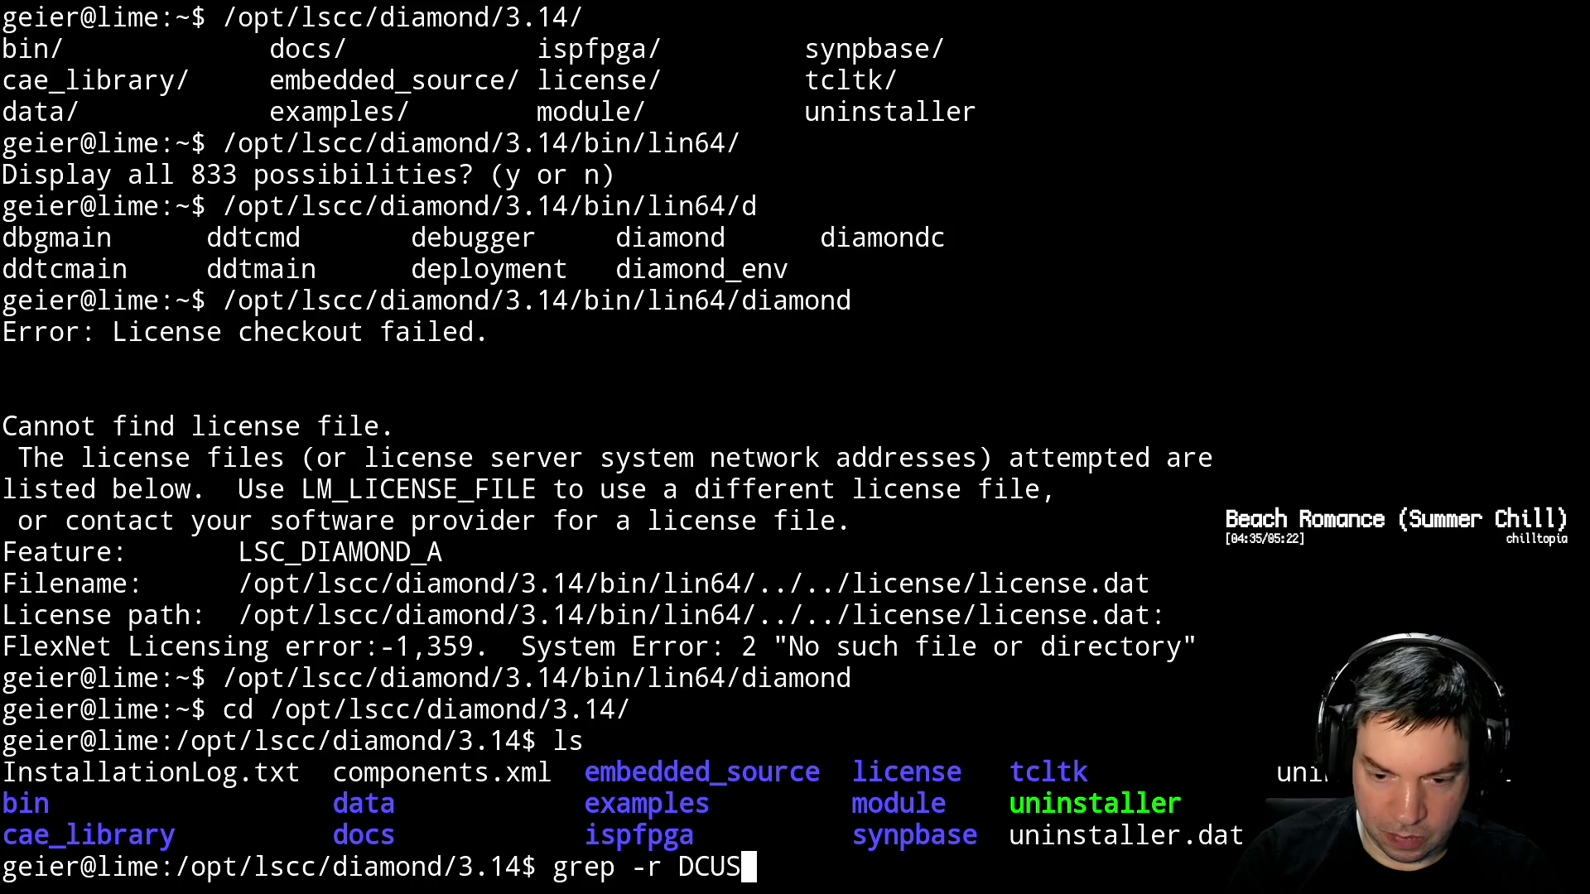
key(Return)
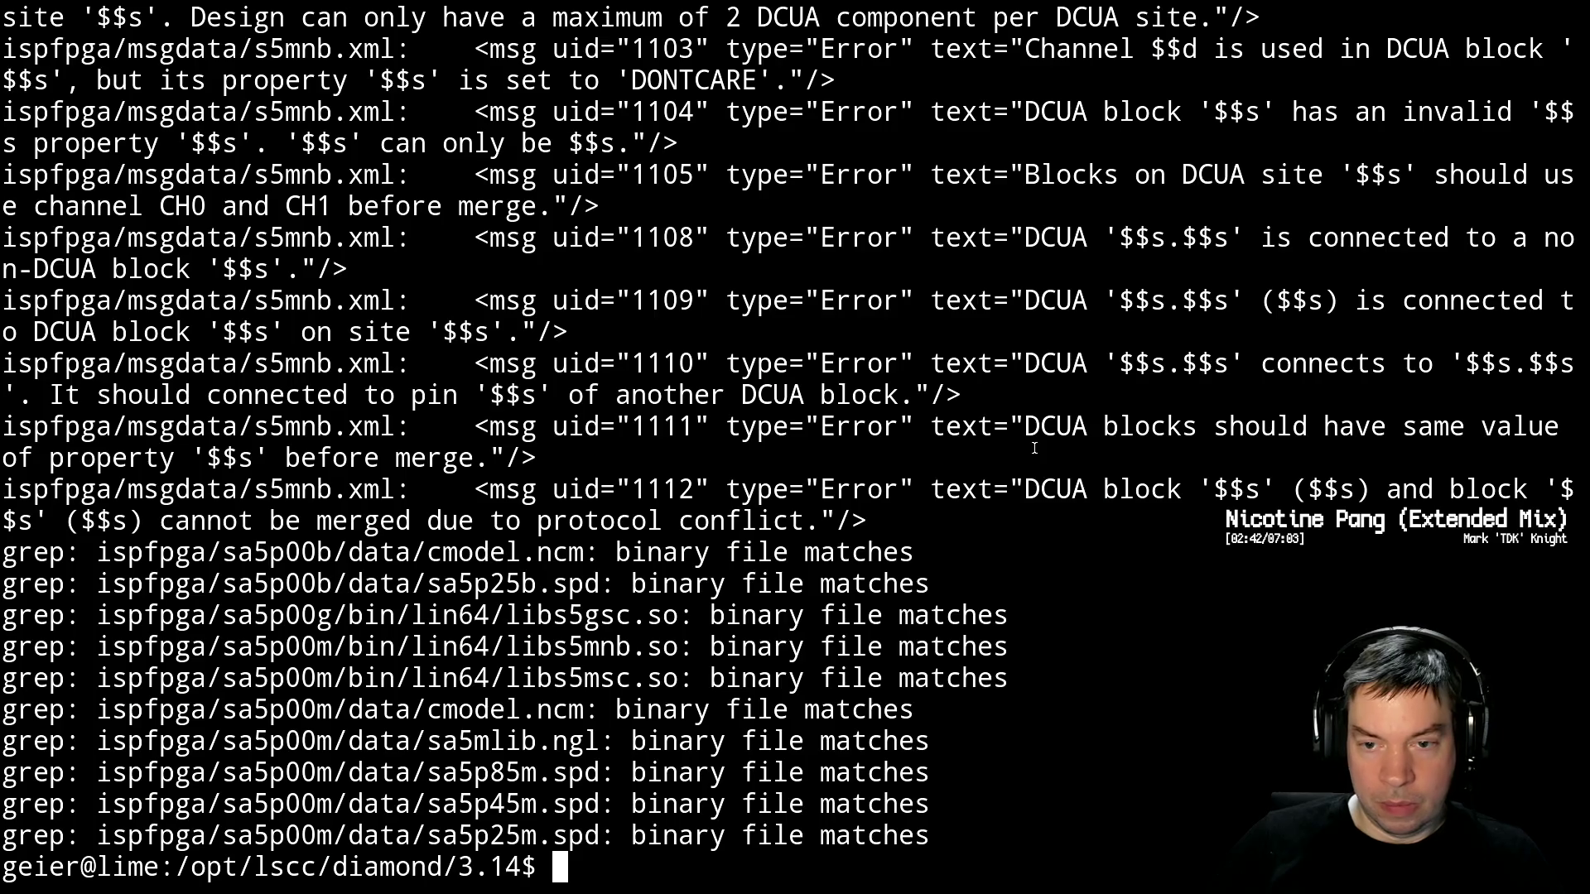
scroll(1033, 449, up, 8)
scroll(1033, 449, up, 7)
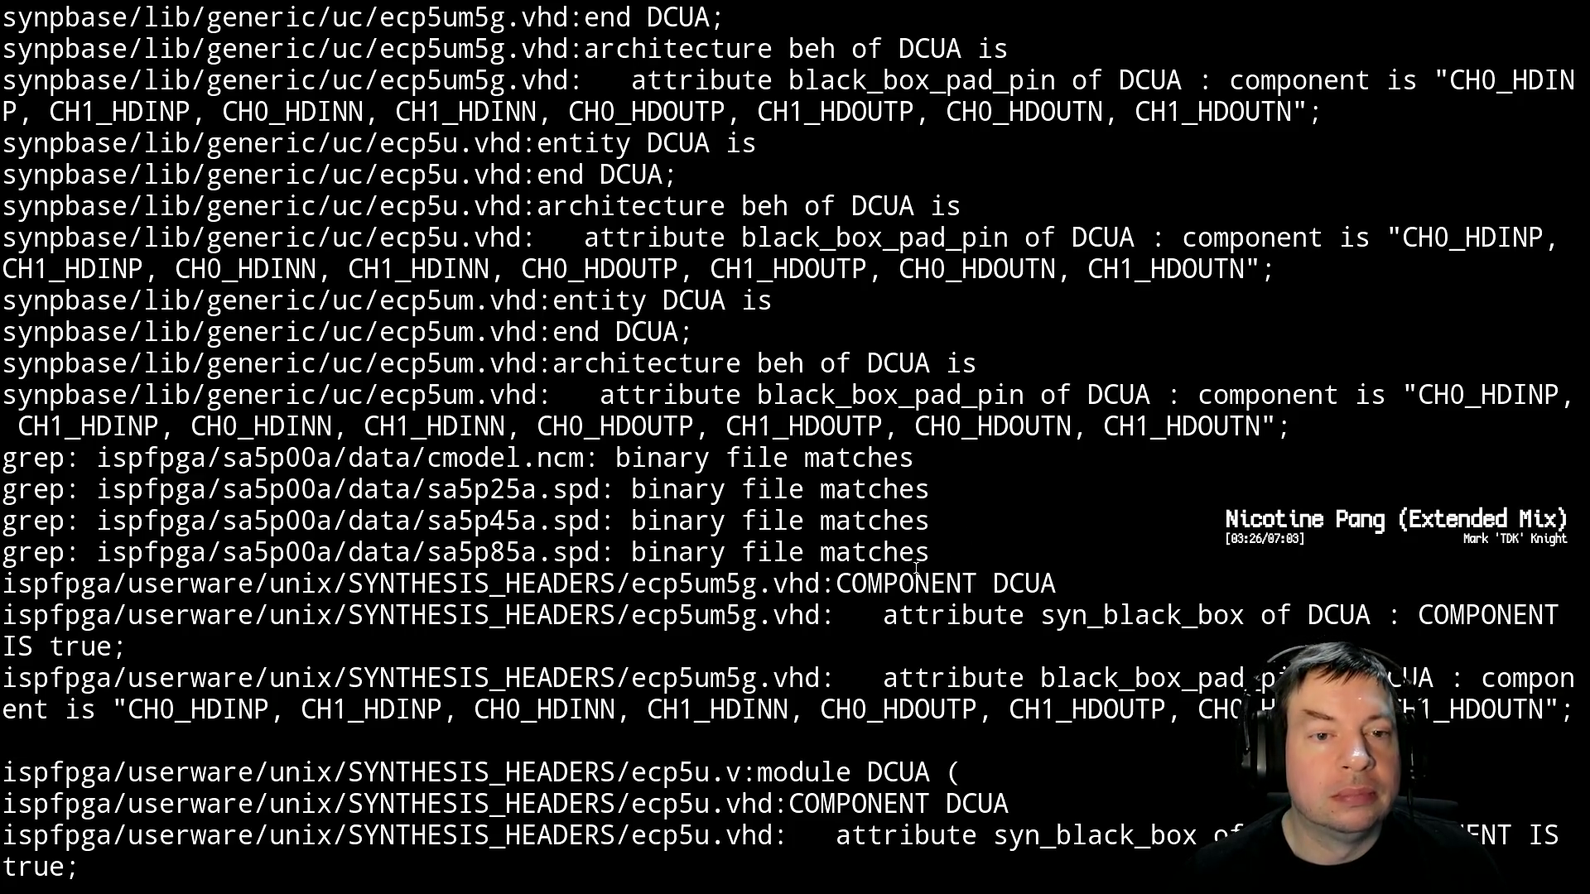
scroll(917, 572, up, 2)
scroll(911, 577, up, 2)
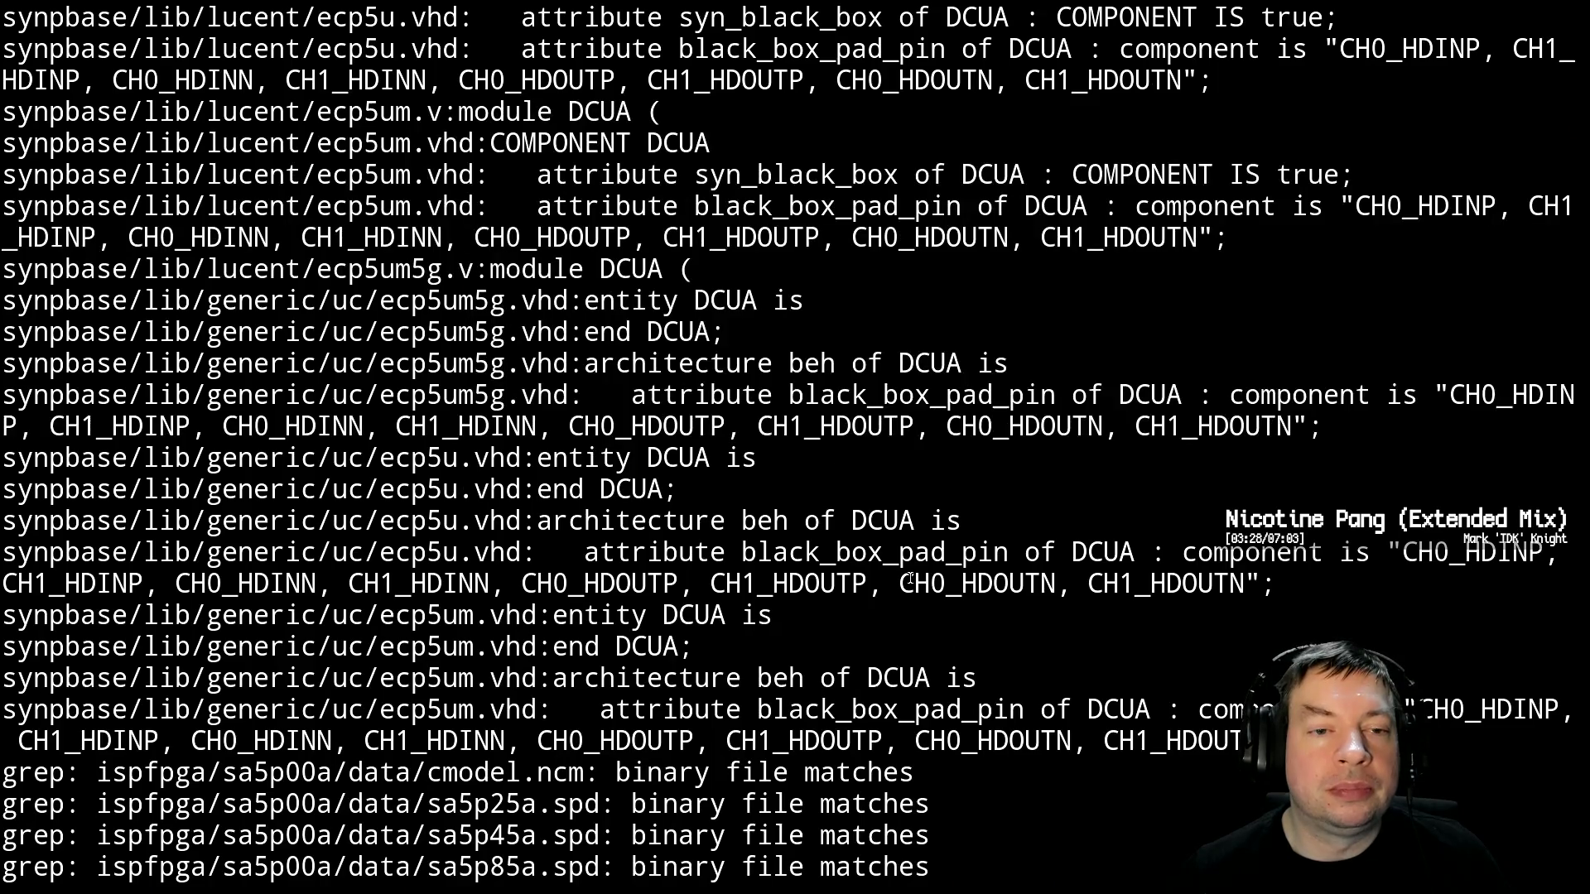
scroll(911, 578, up, 5)
scroll(911, 577, up, 5)
scroll(910, 577, up, 2)
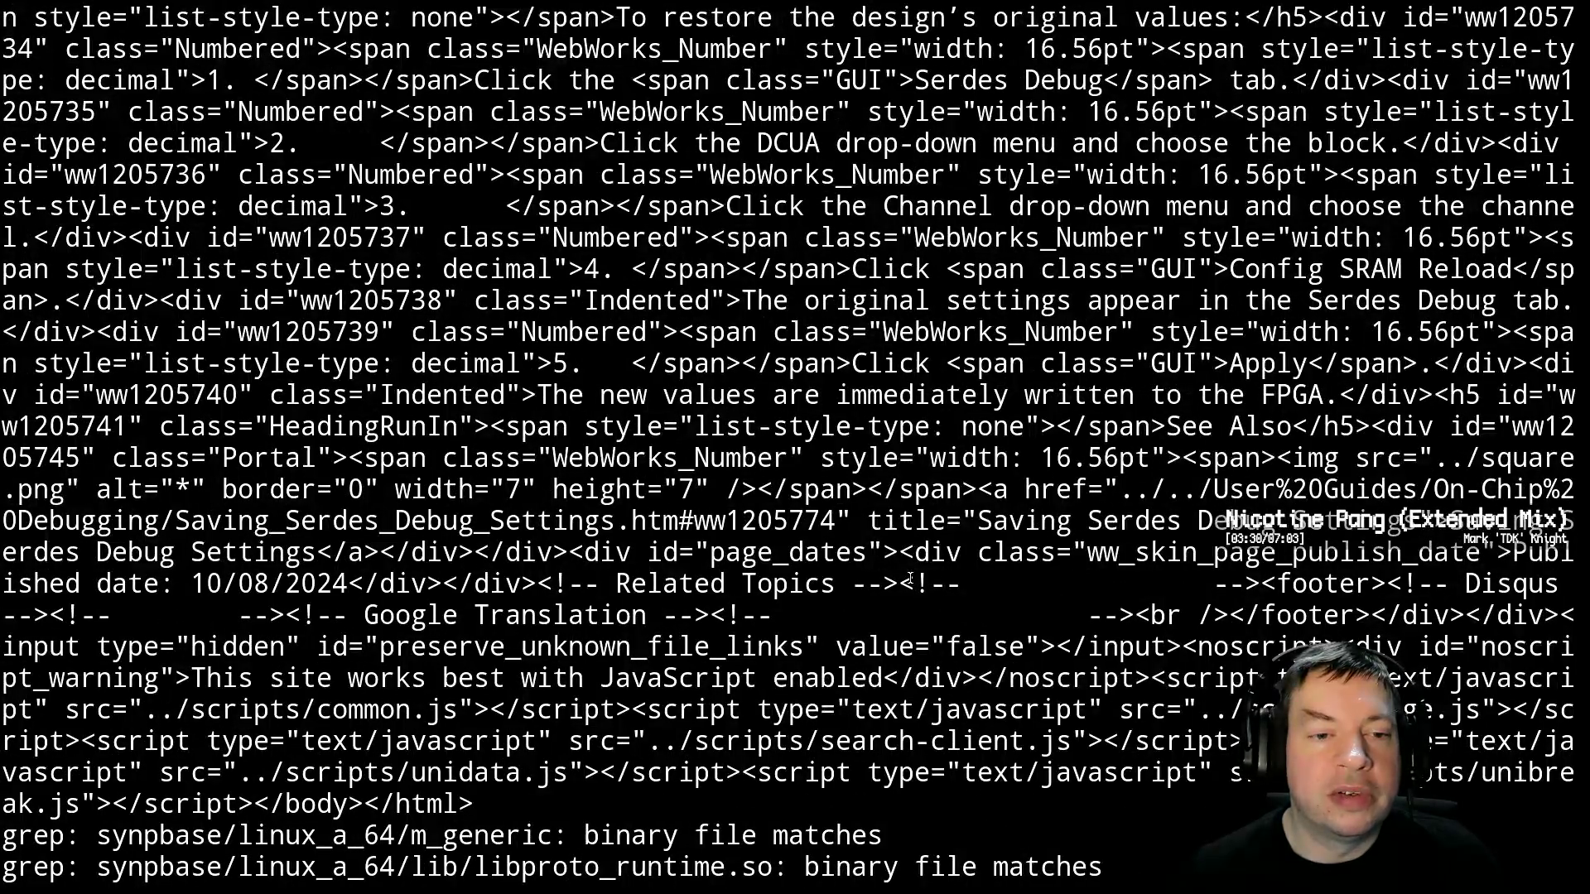
scroll(911, 577, up, 5)
scroll(911, 577, up, 5)
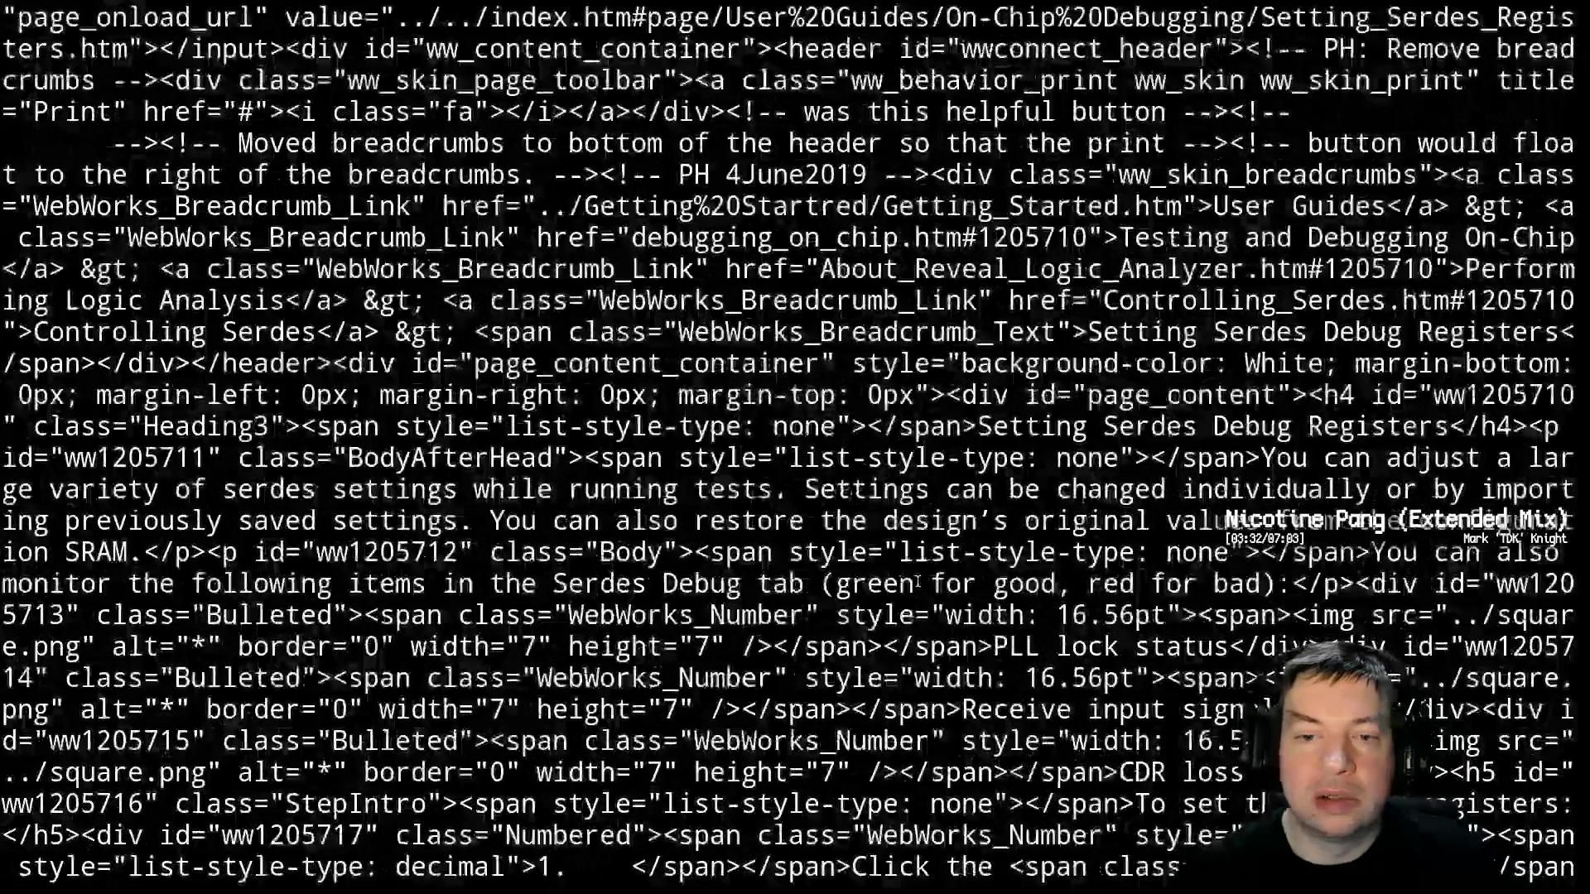
scroll(911, 577, up, 5)
scroll(919, 581, up, 5)
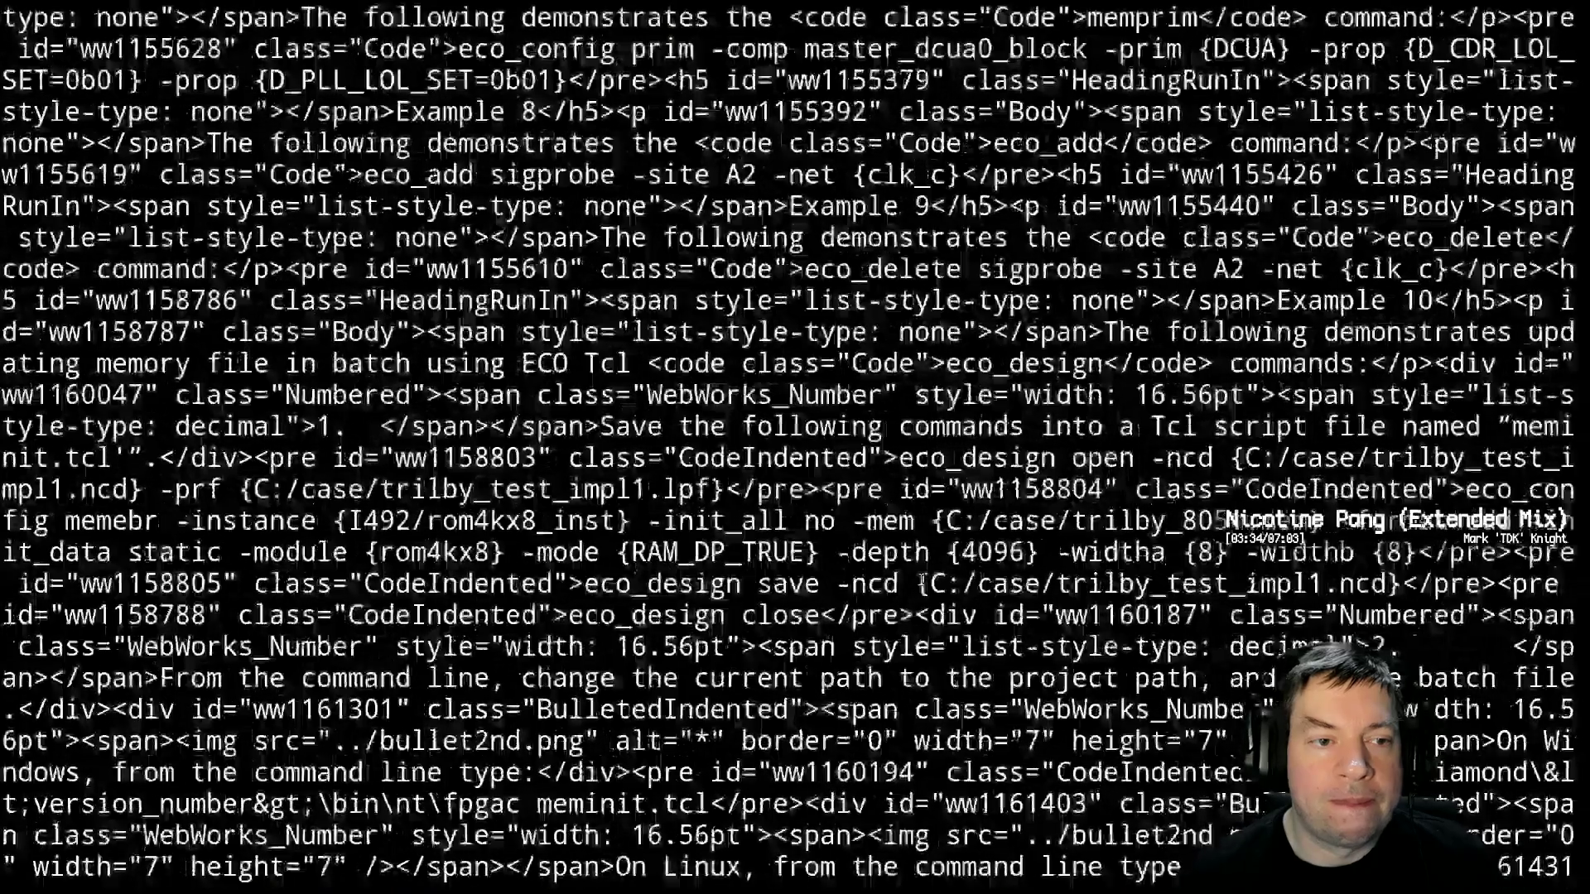
scroll(921, 583, up, 5)
scroll(920, 582, up, 5)
scroll(926, 578, up, 5)
scroll(928, 571, up, 5)
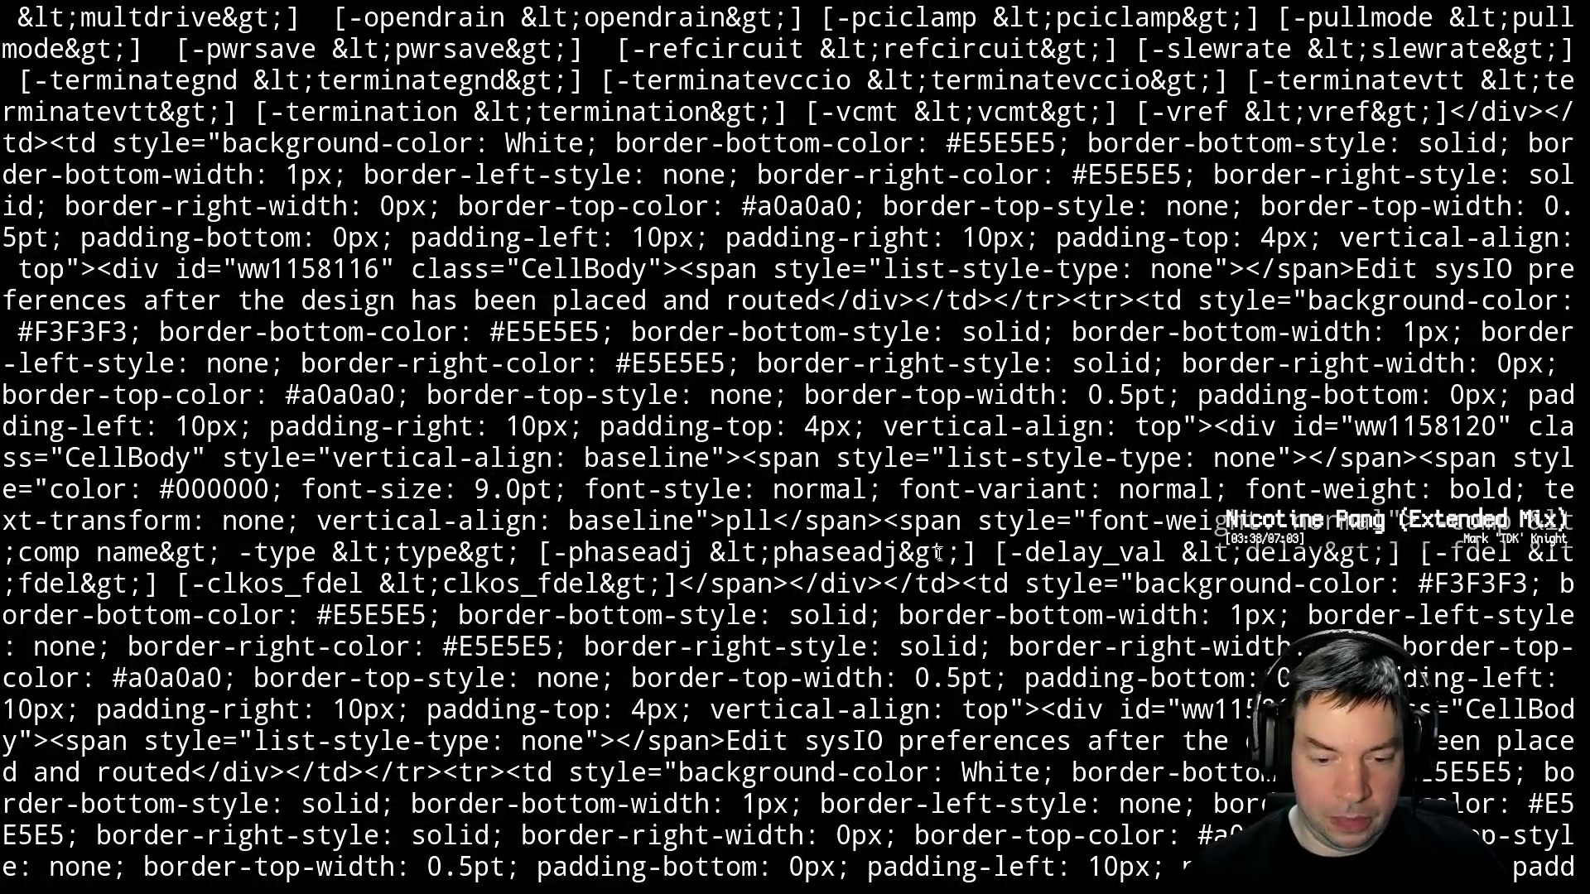
Recall the grep -r DCUA command to pipe it into less.
key(Up)
text(| less)
Run 'grep -r DCUA | less' to view the matches one screen at a time.
key(Return)
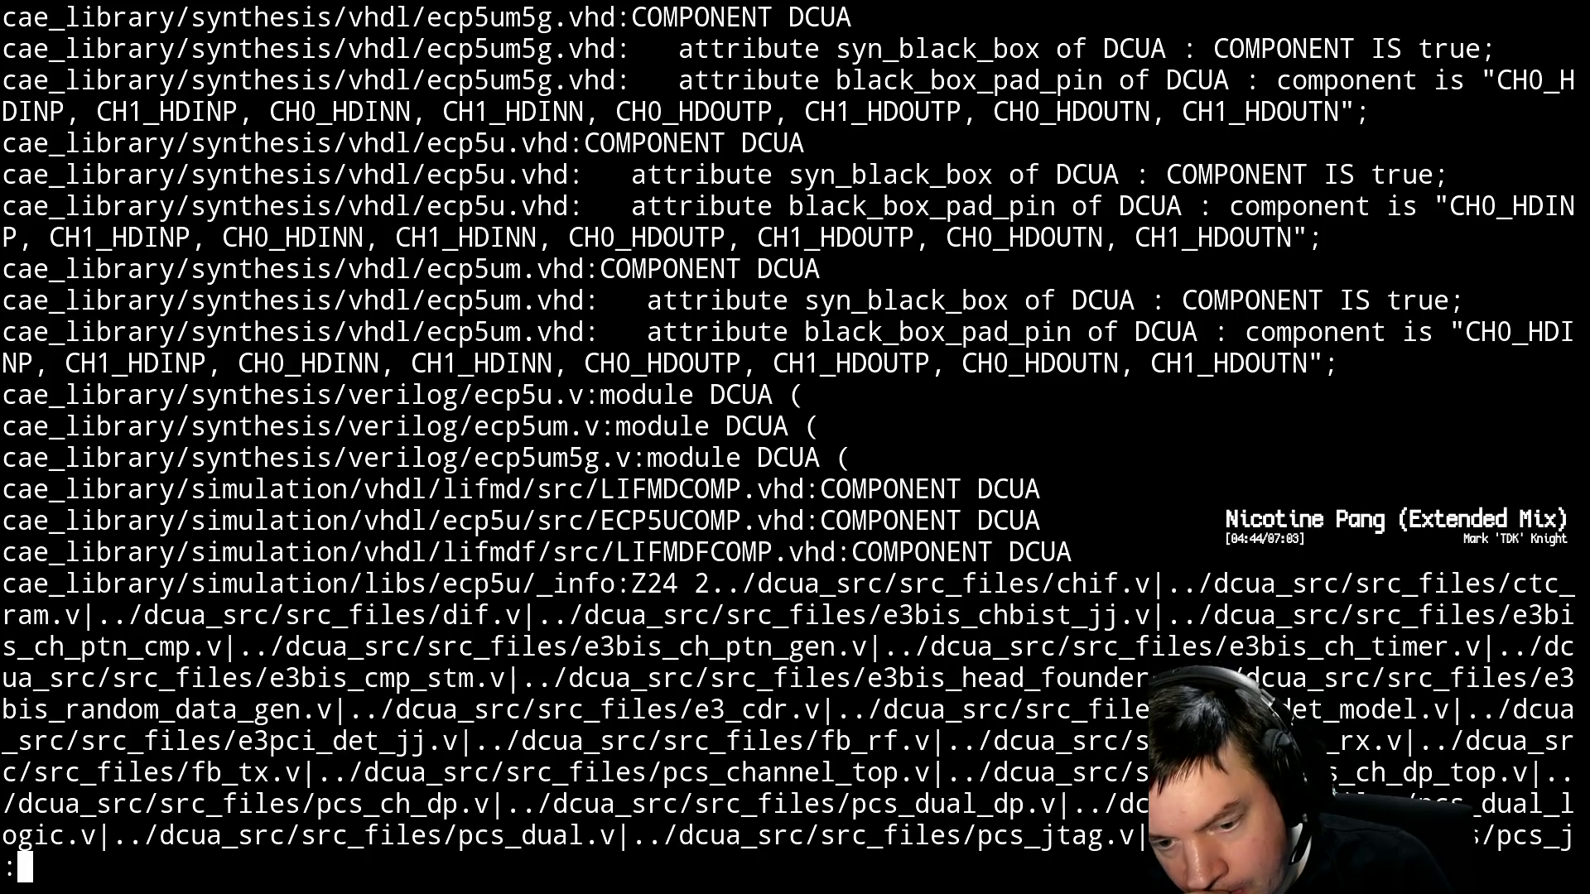
Page forward through the DCUA matches into the webhelp HTML and Hardware How-To hits.
key(space)
key(space)
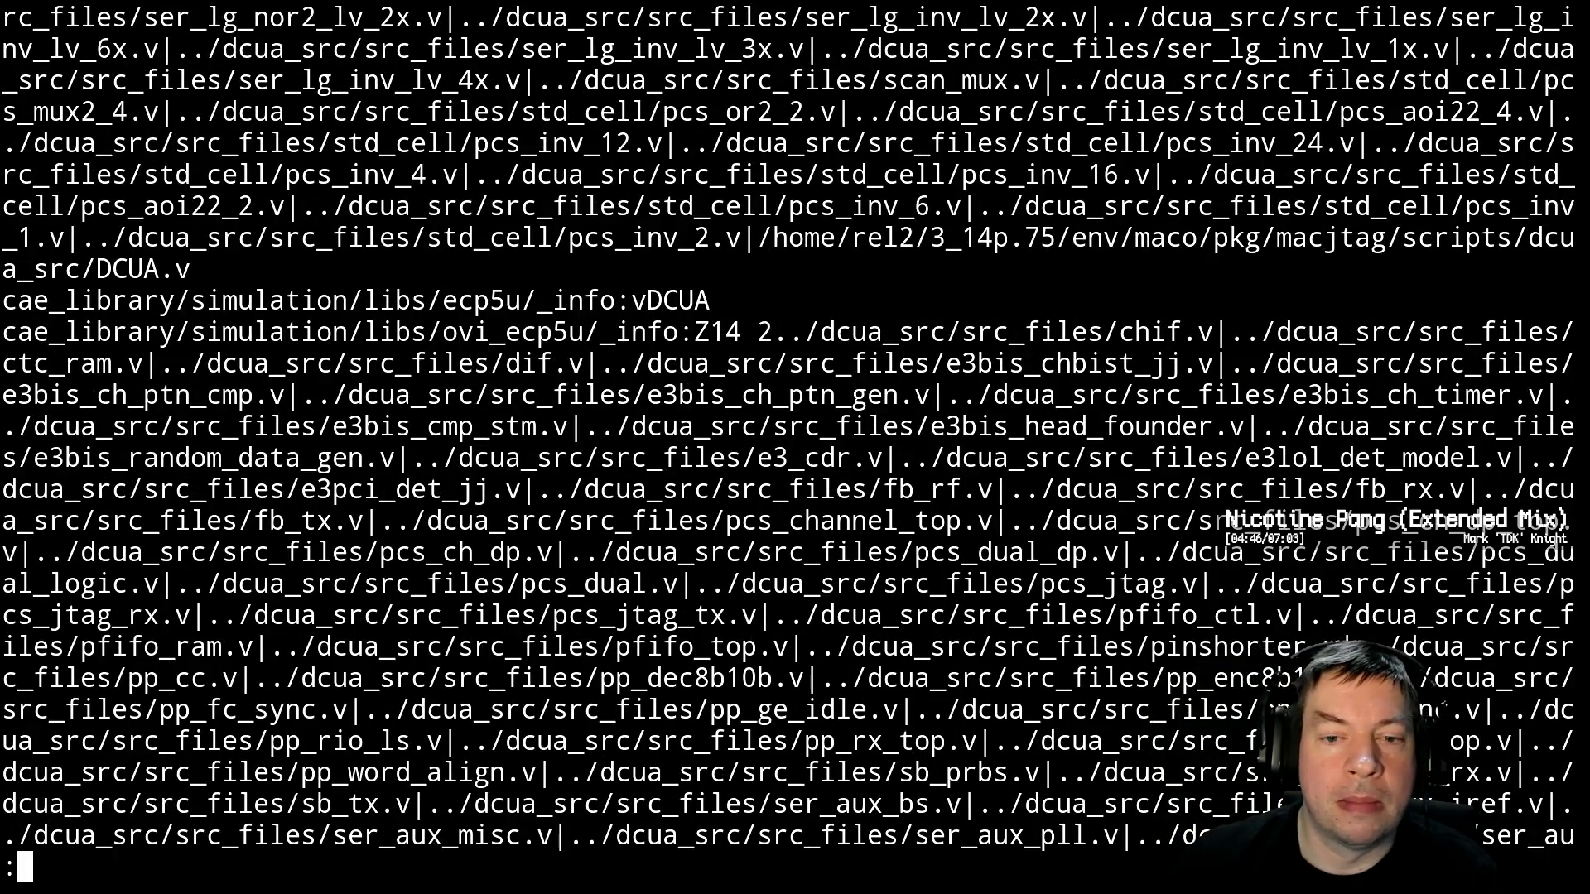
key(space)
key(space)
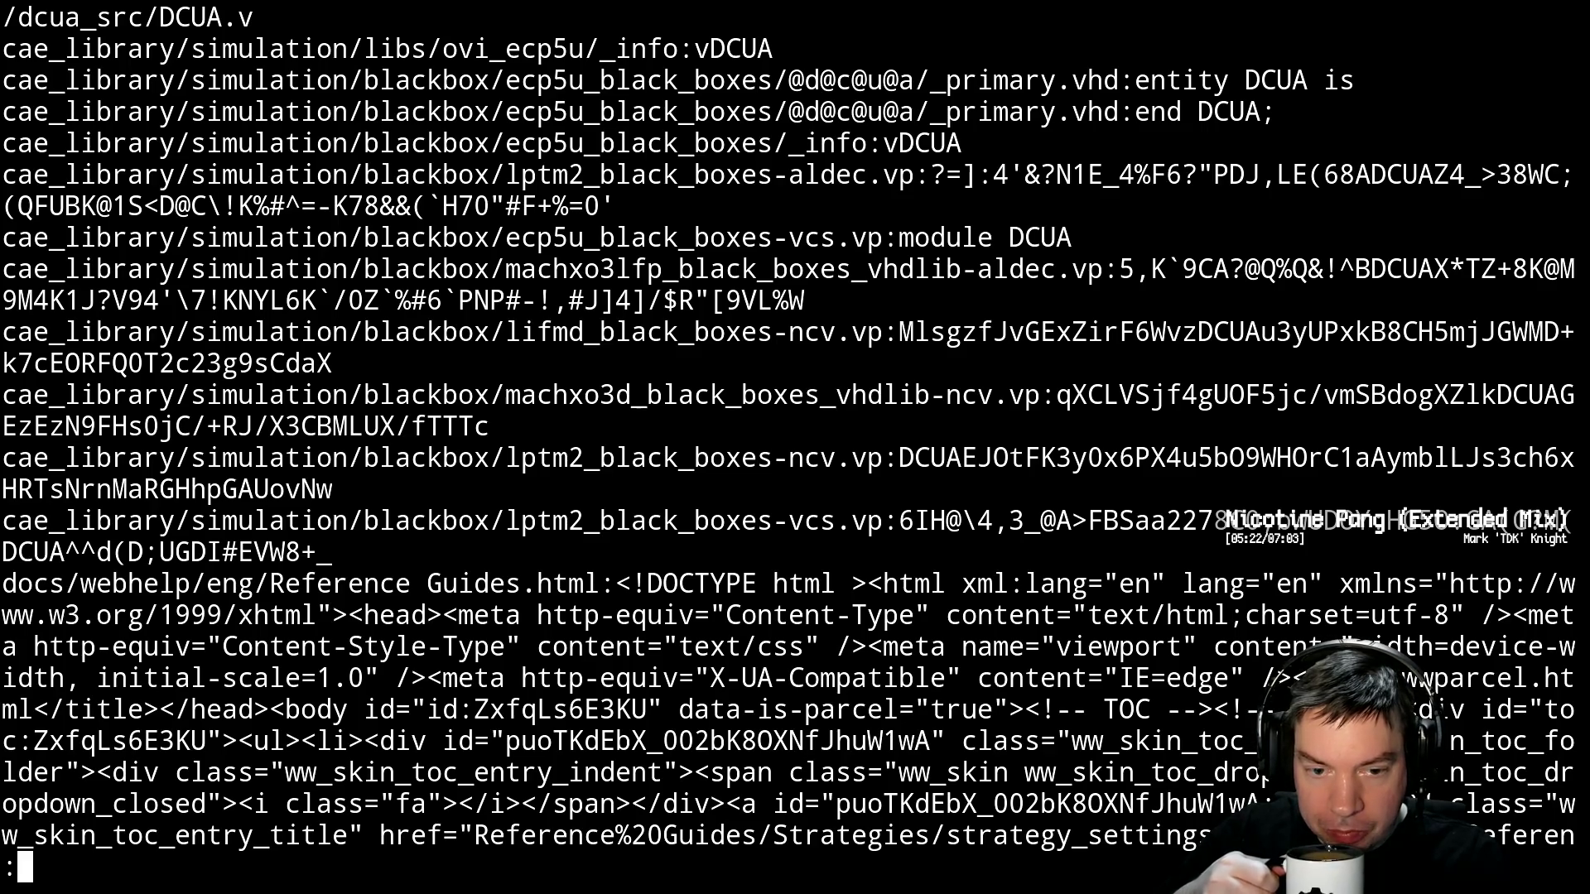
key(space)
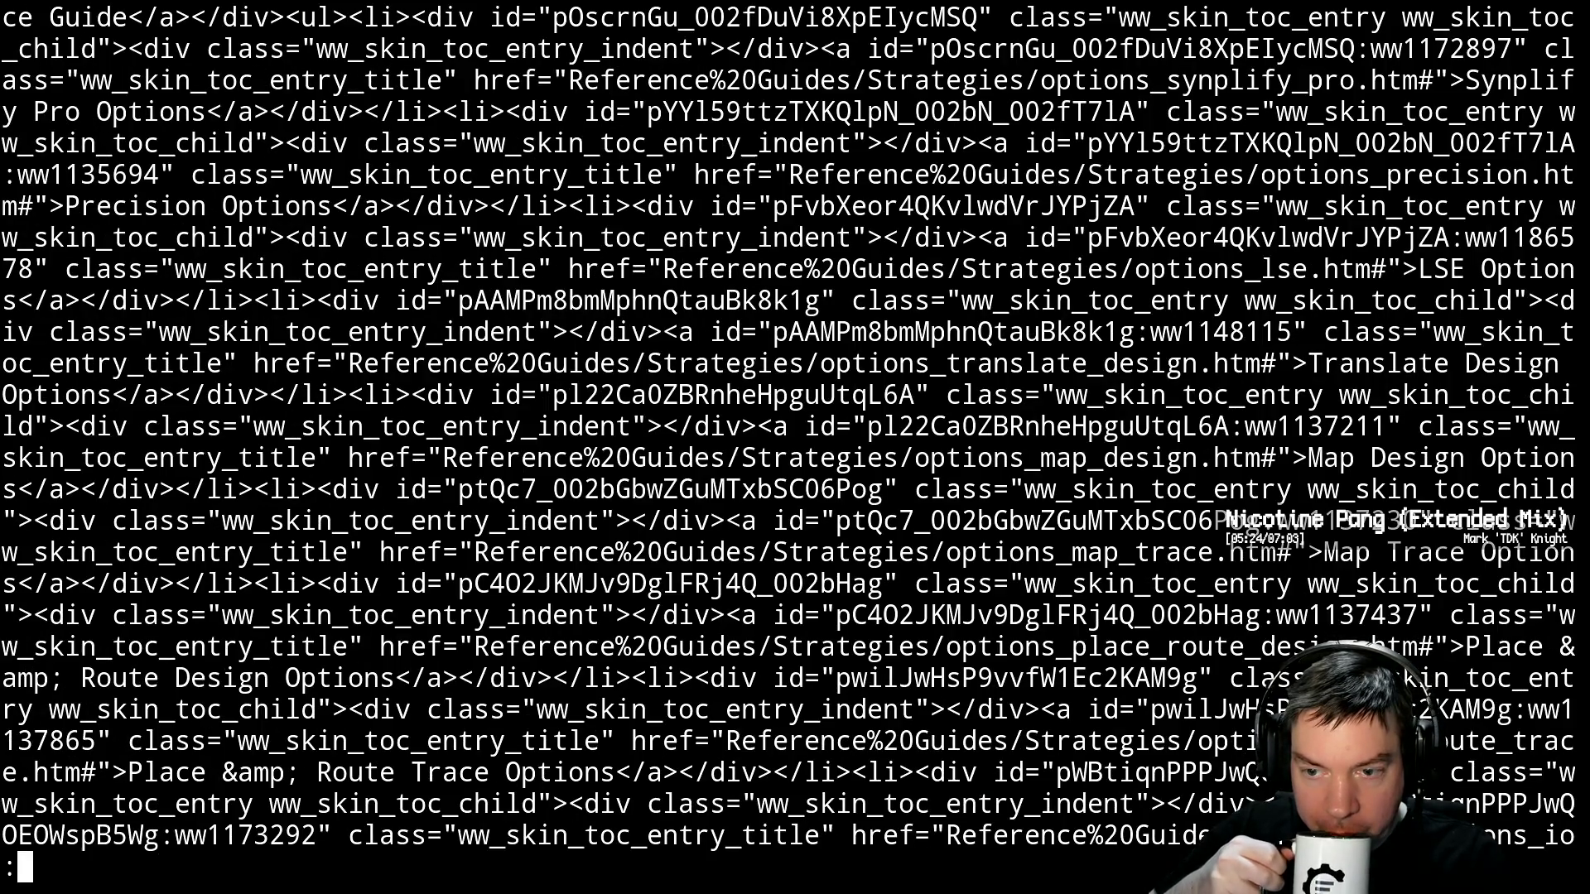
key(space)
key(space)
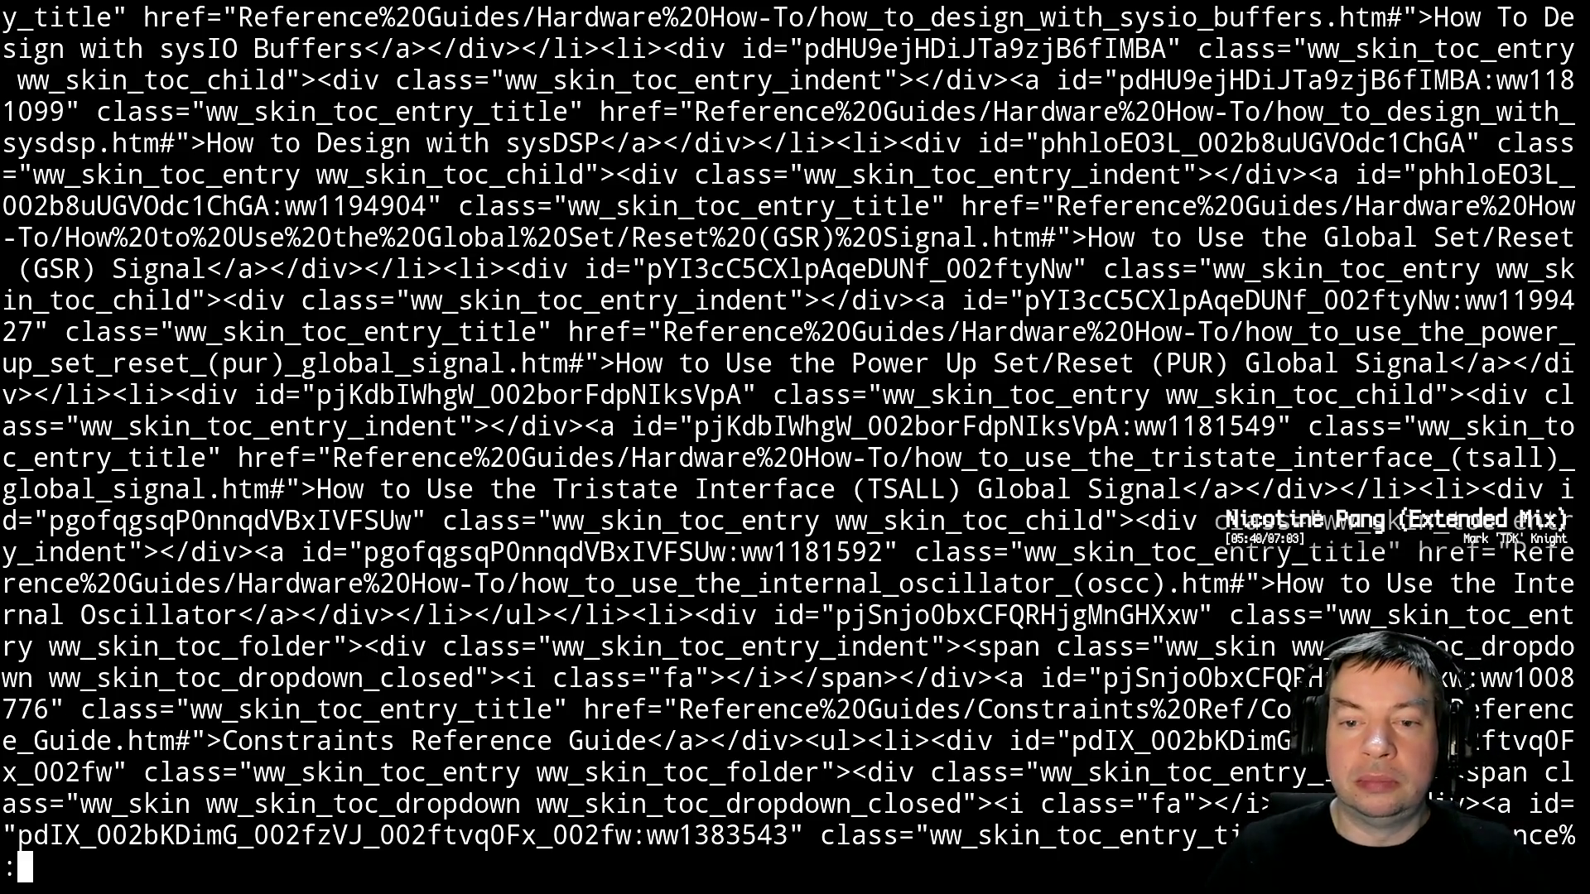
key(space)
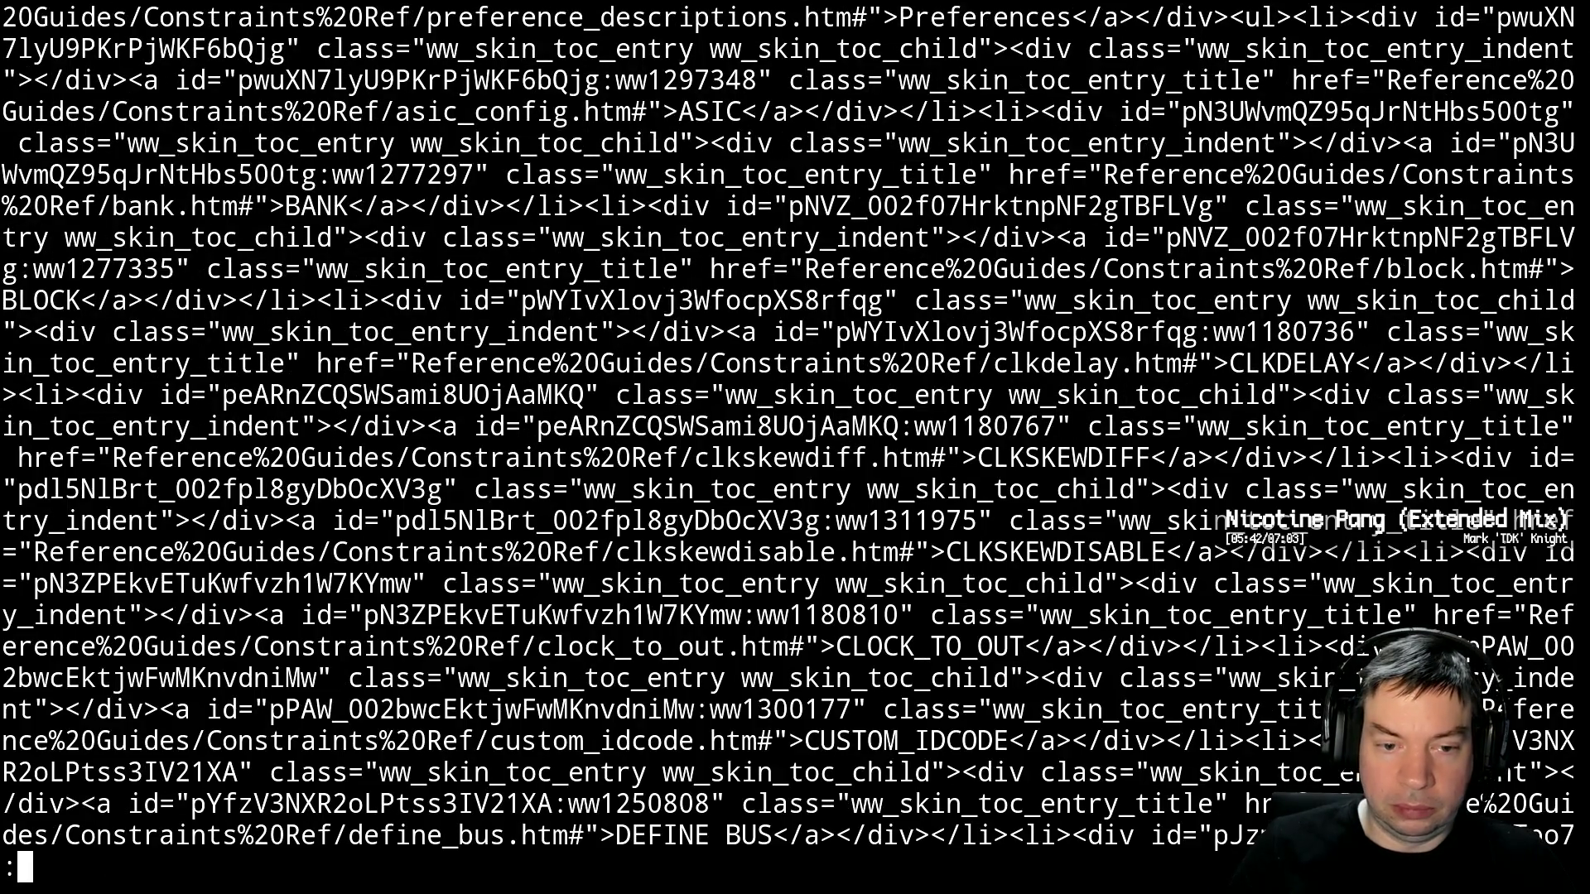
key(space)
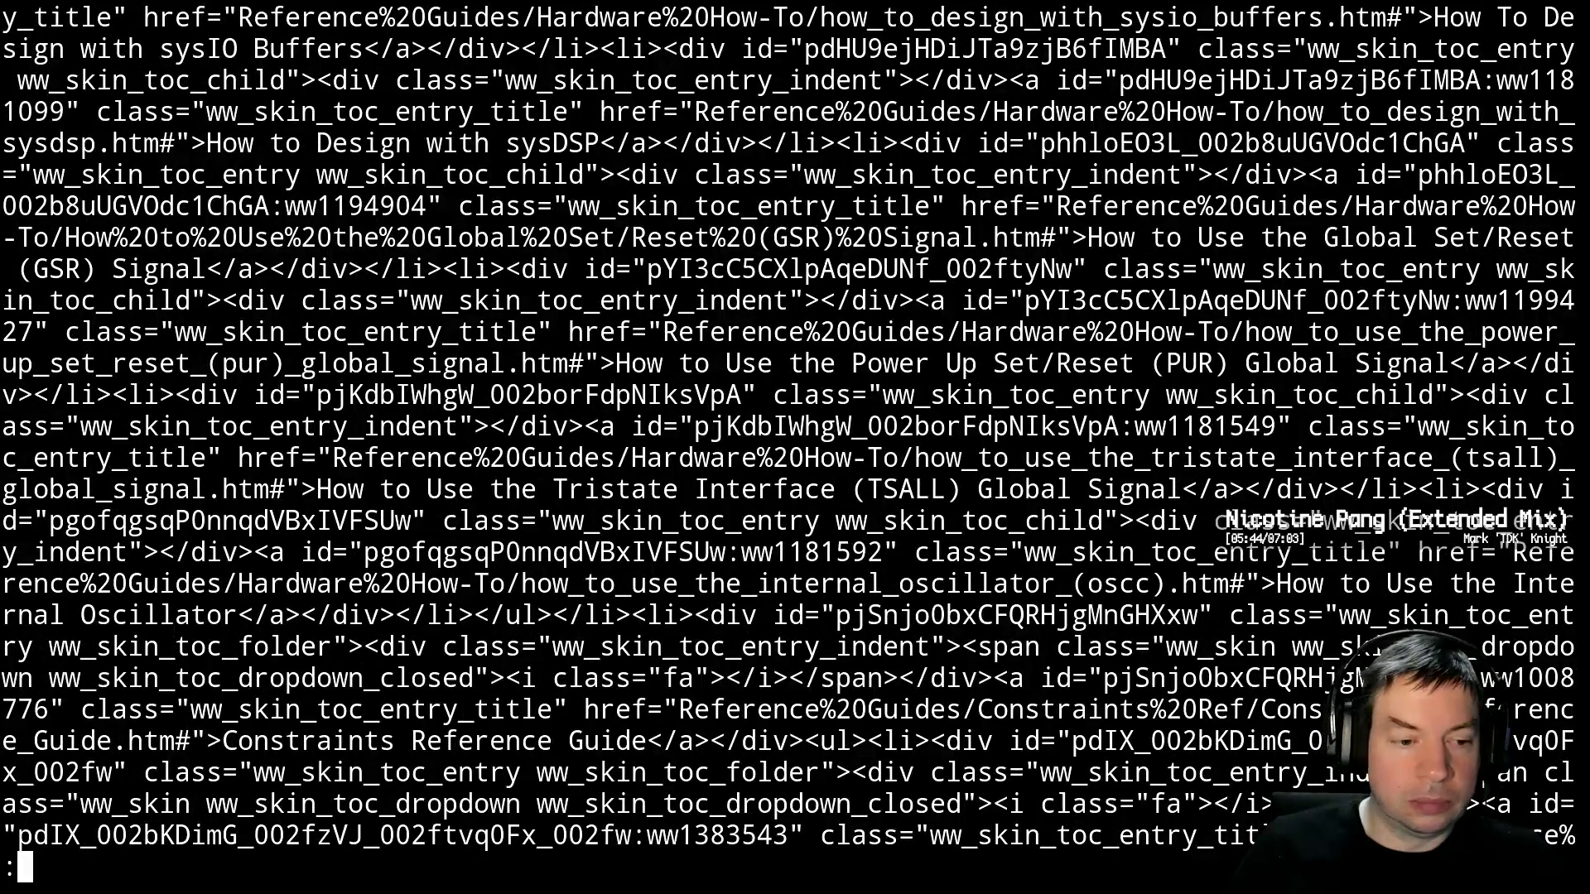
key(space)
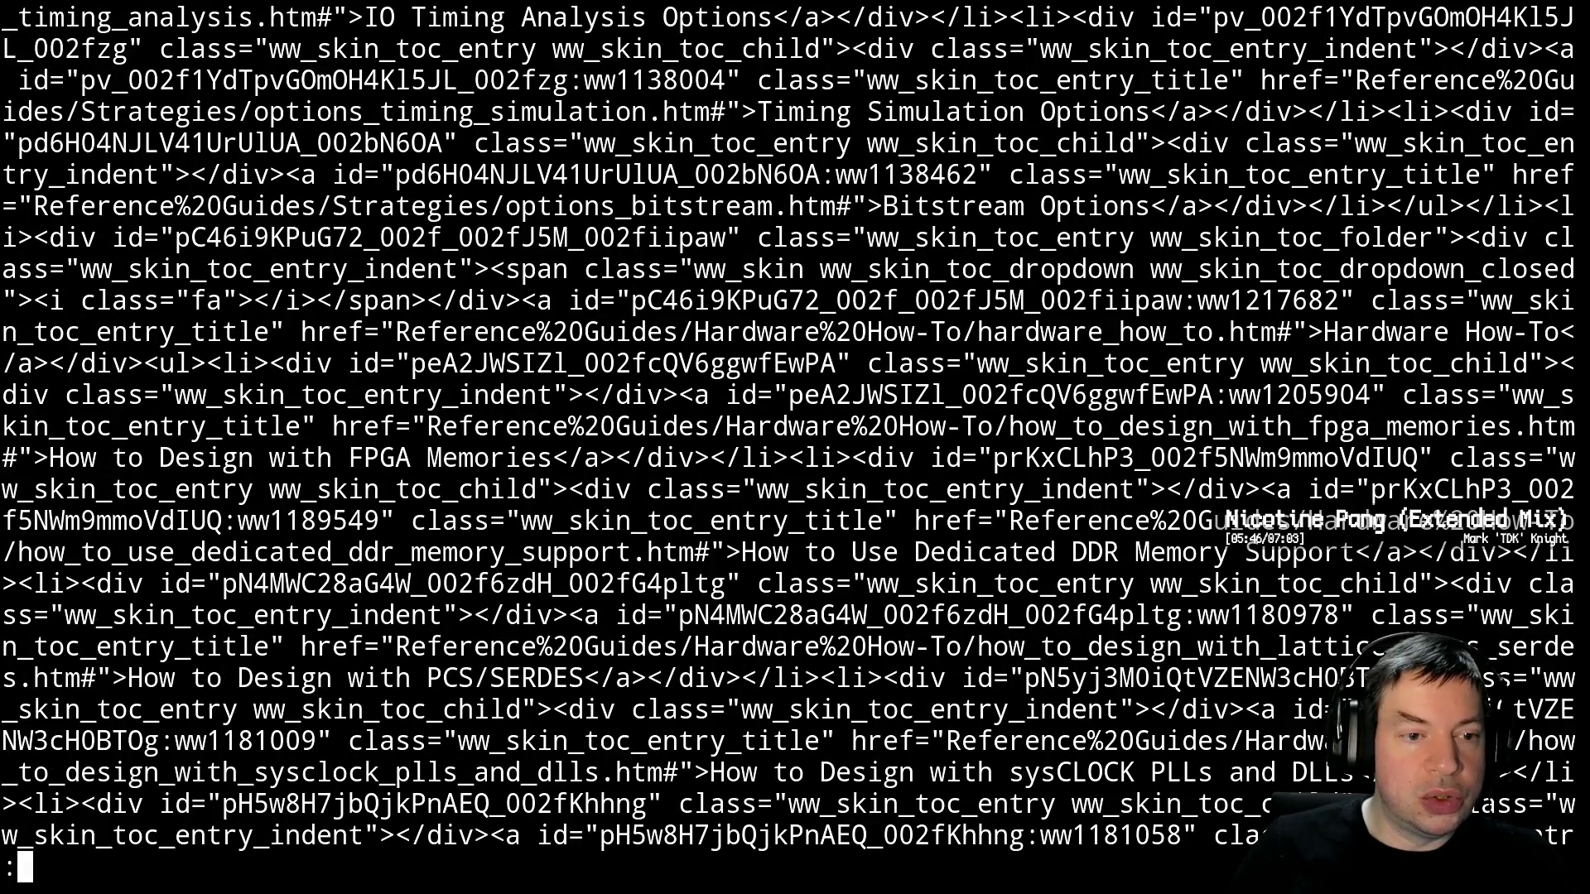
key(space)
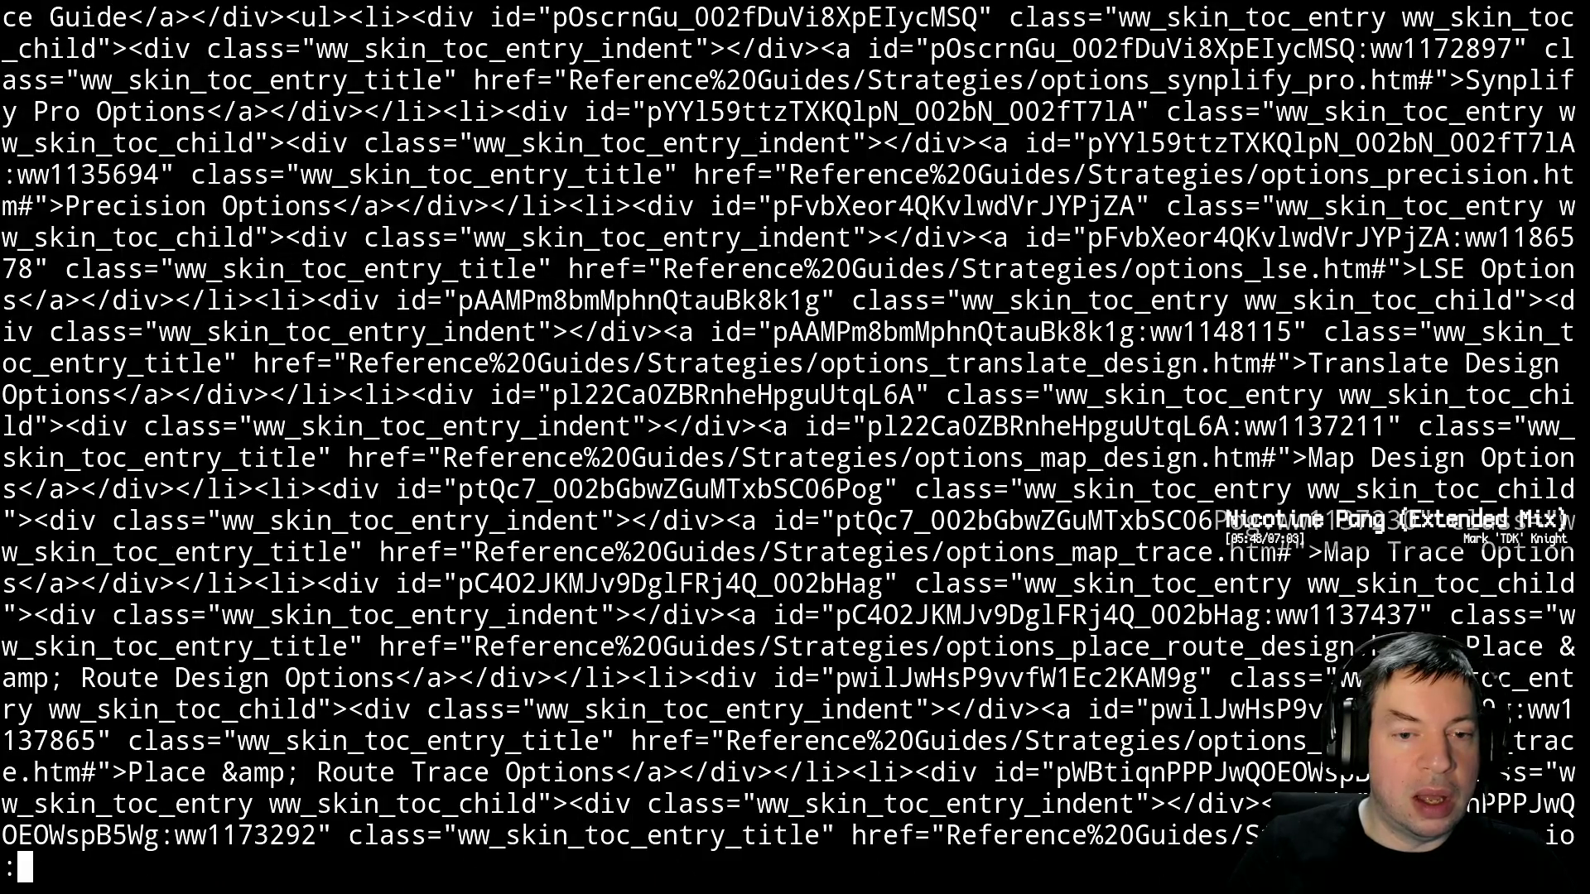
Go back and select the path docs/webhelp/eng/Reference Guides.html for copying.
key(b)
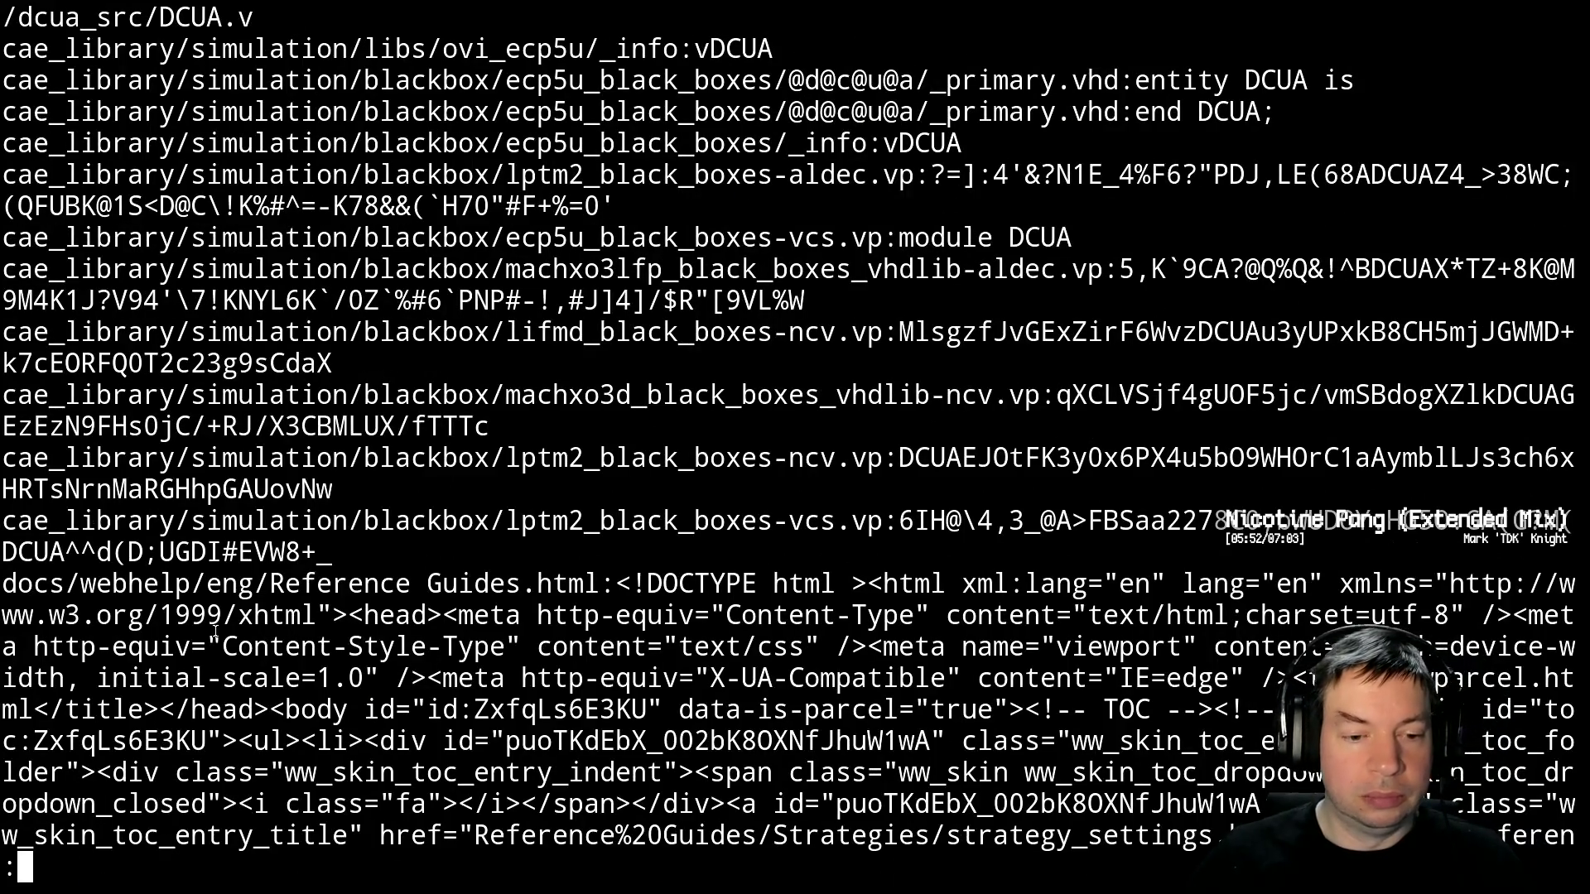
drag(4, 581, 602, 582)
key(ctrl+c)
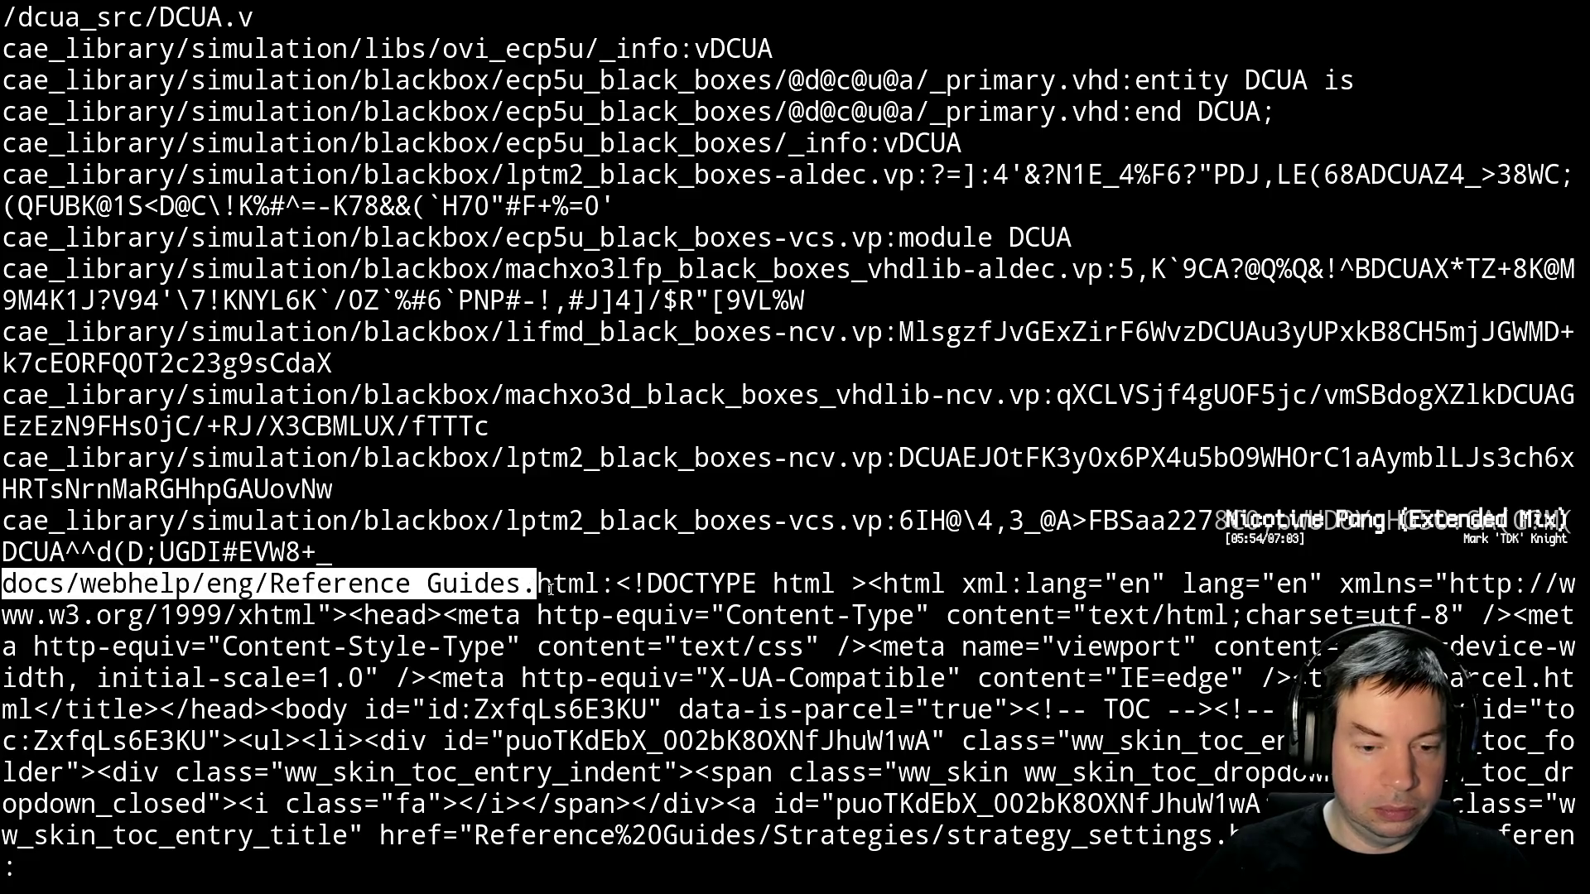
text(q)
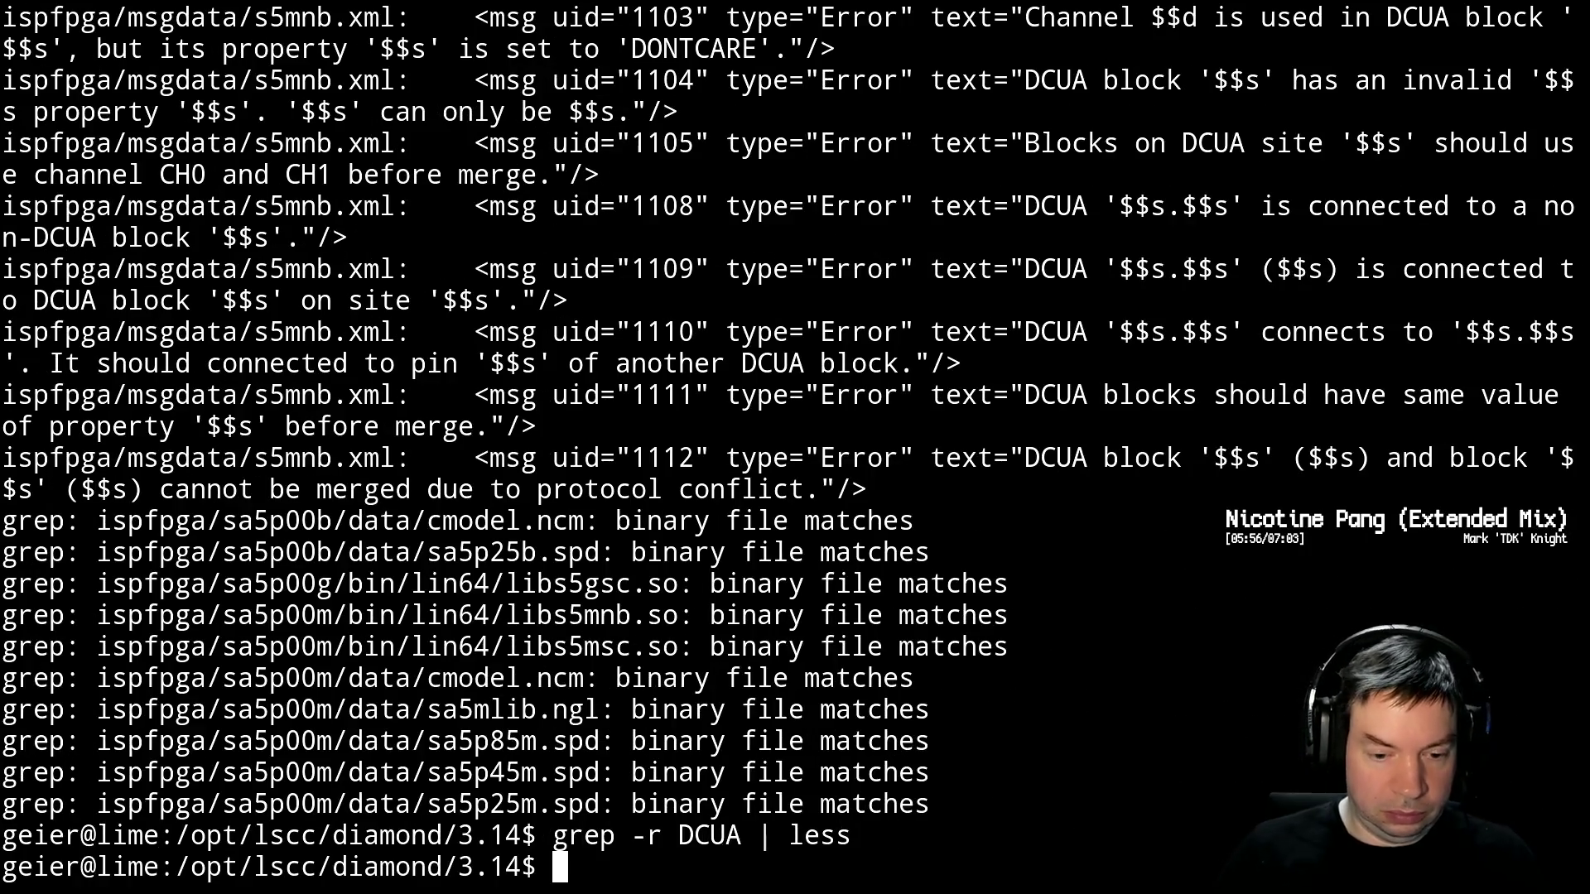
text(firefox)
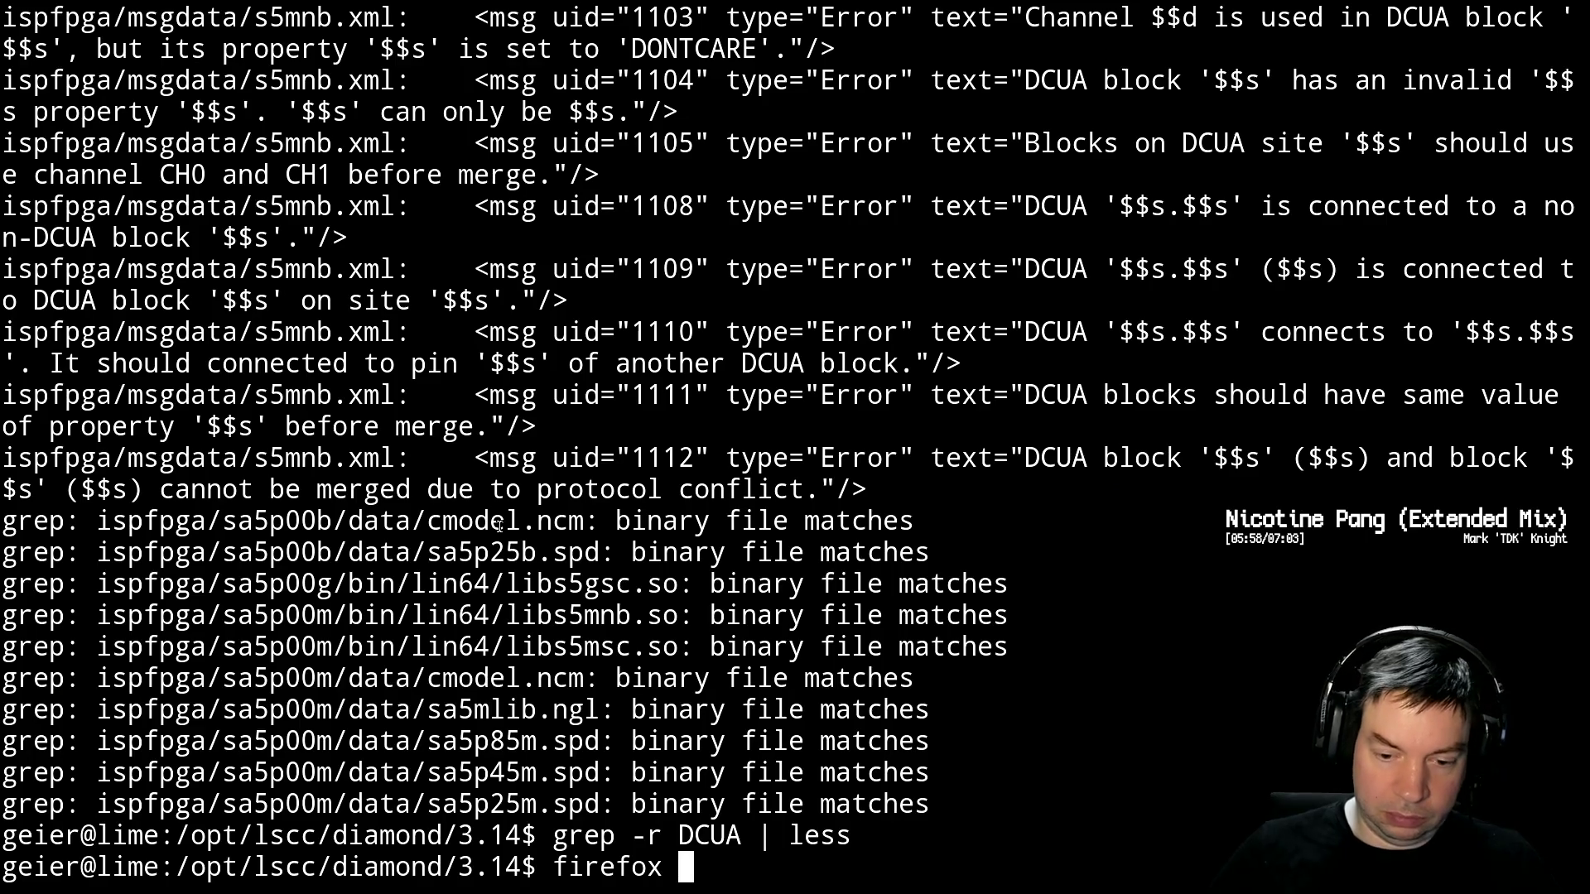
Launch firefox with the pasted Reference Guides path, then bring up Firefox's open-file dialog.
middle_click(562, 484)
key(Return)
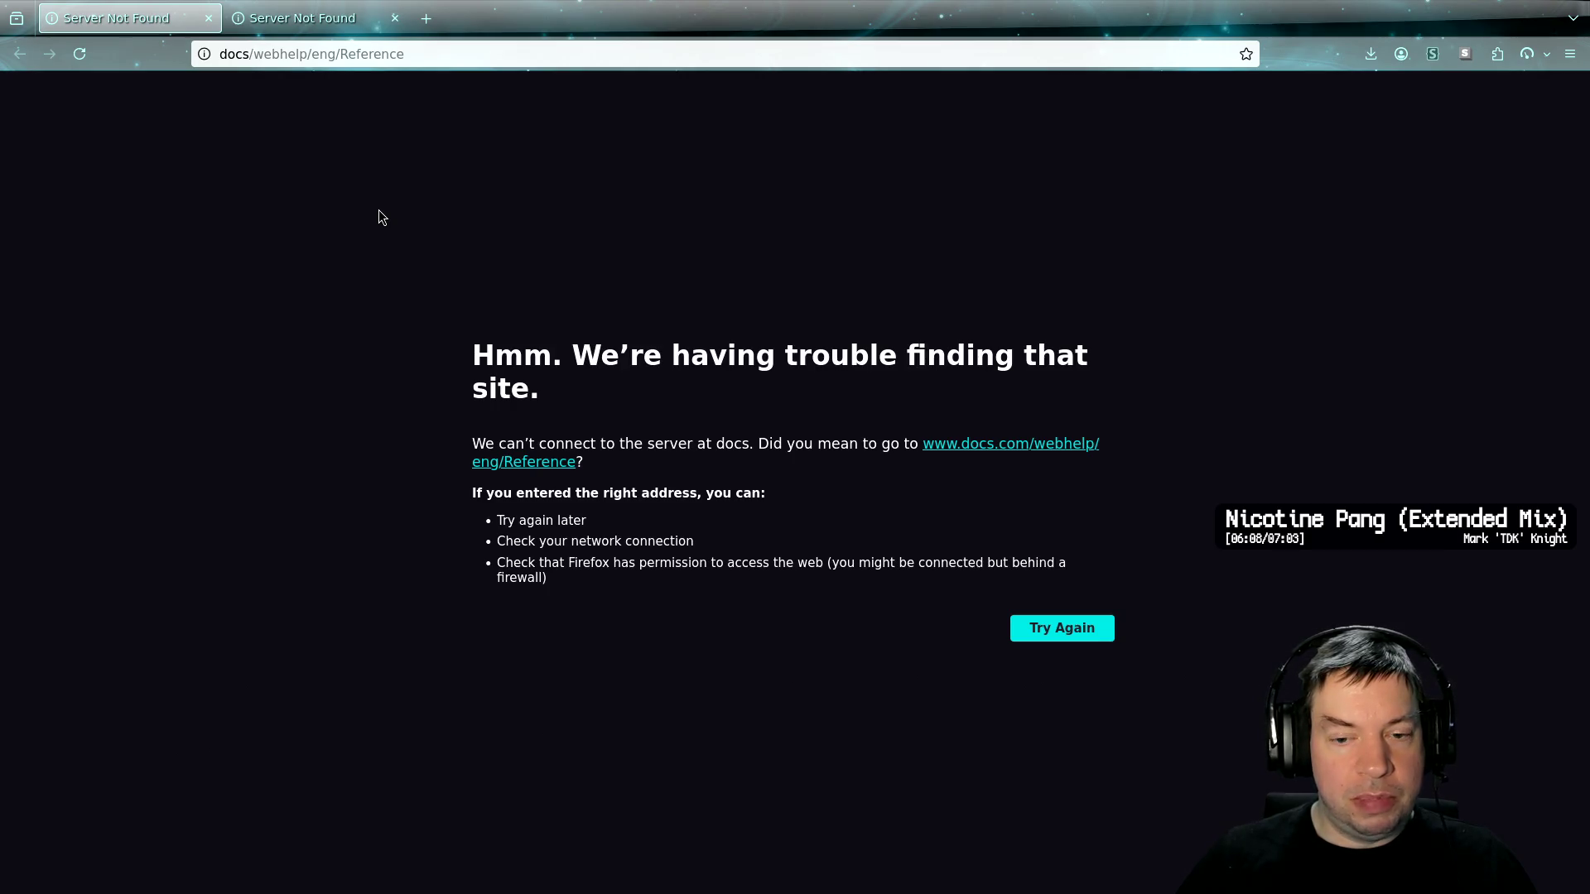
key(ctrl+q)
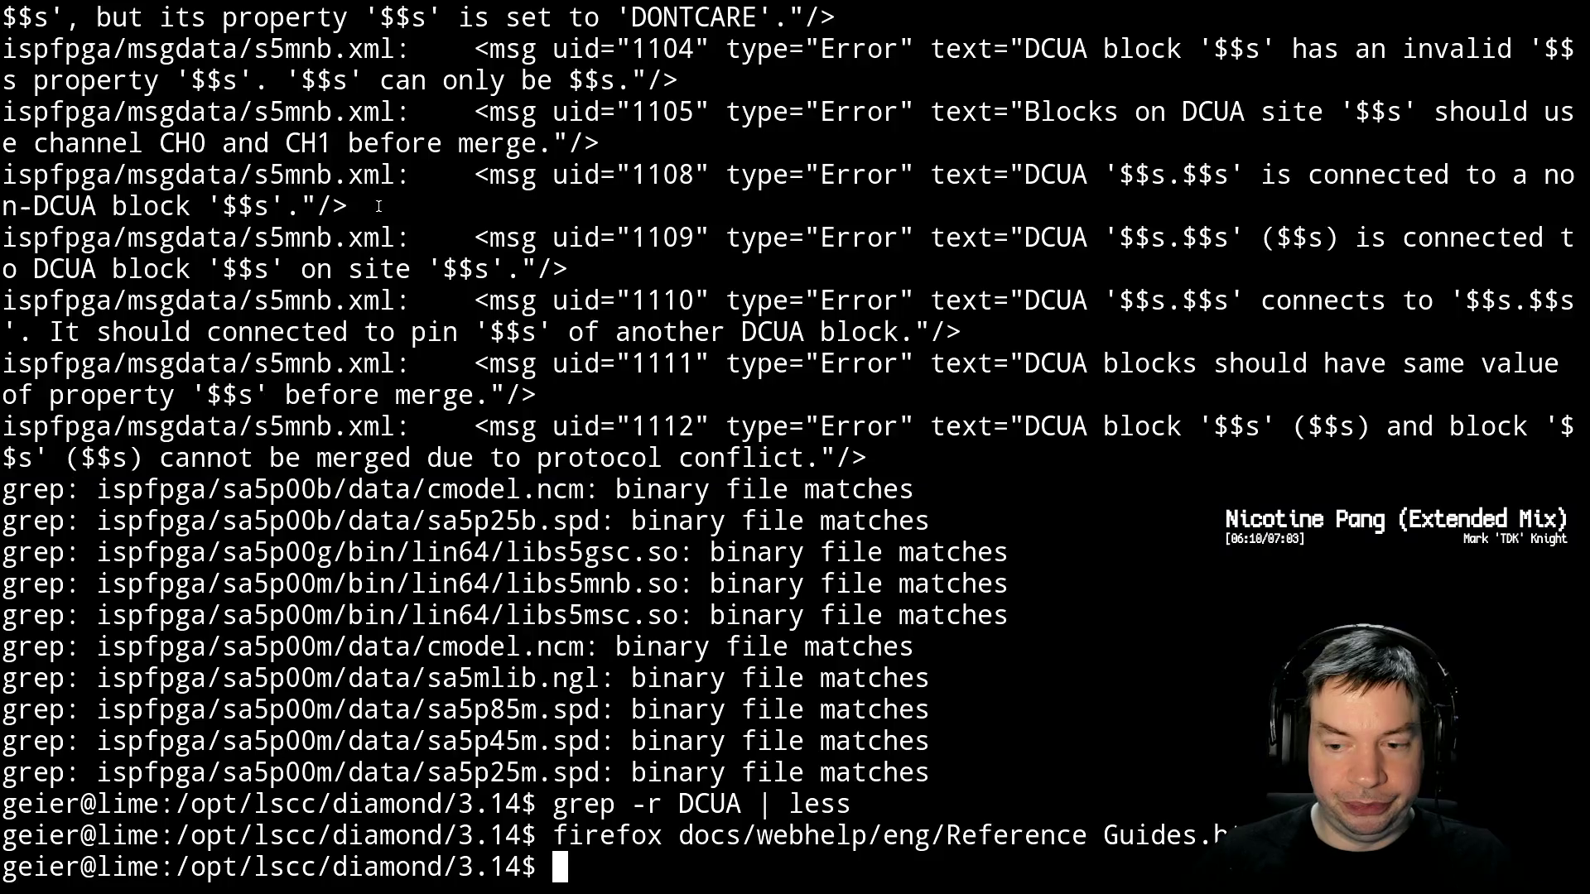
key(alt+Tab)
key(ctrl+o)
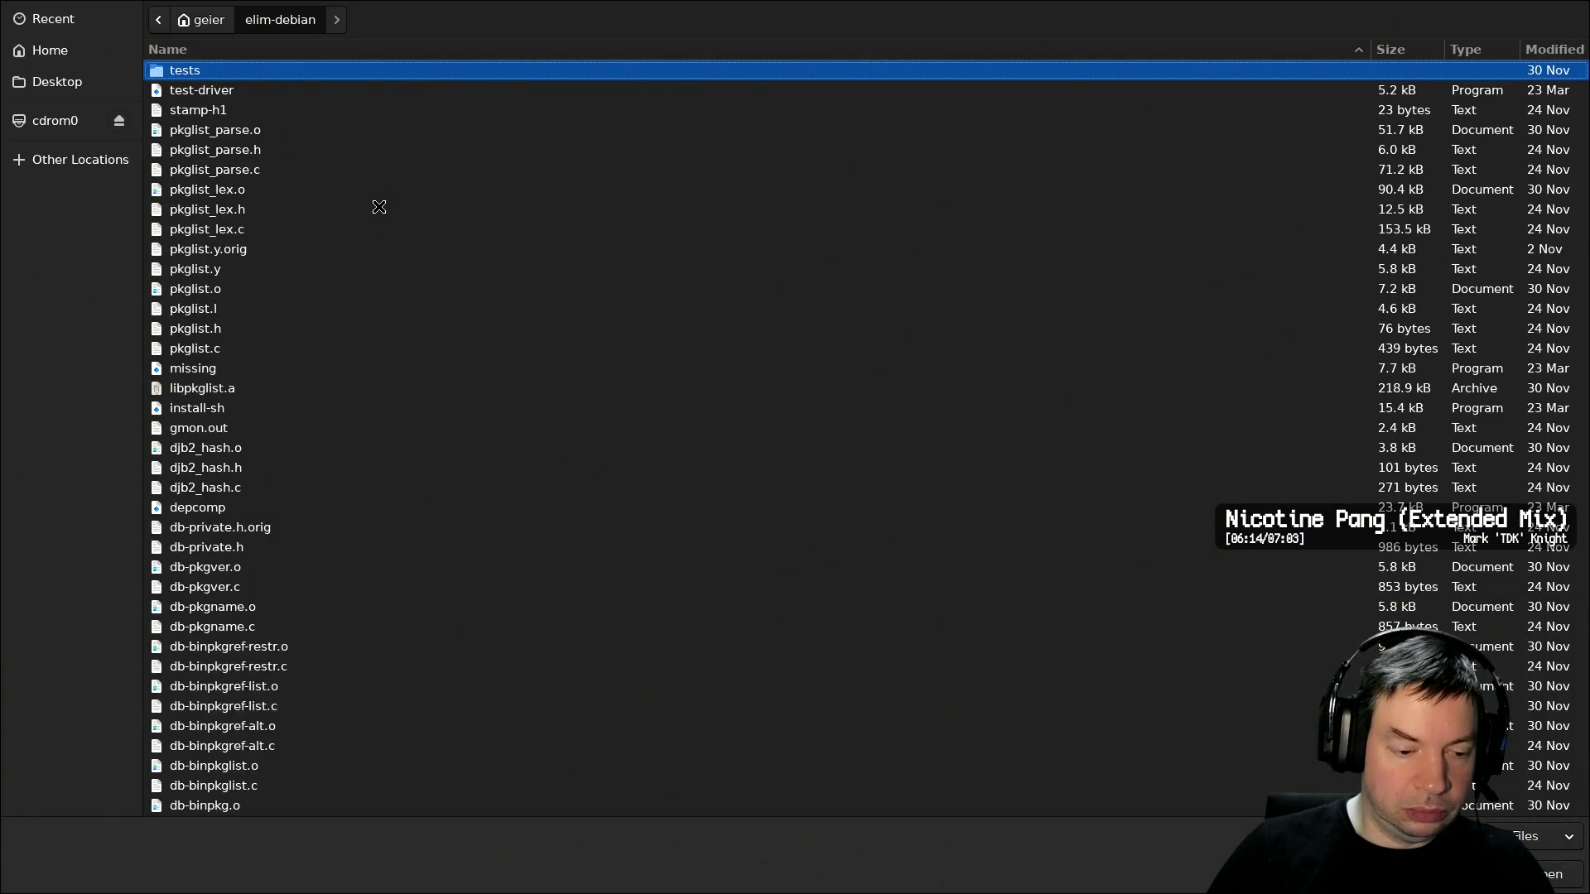
text(/opt/lscc/diamond/)
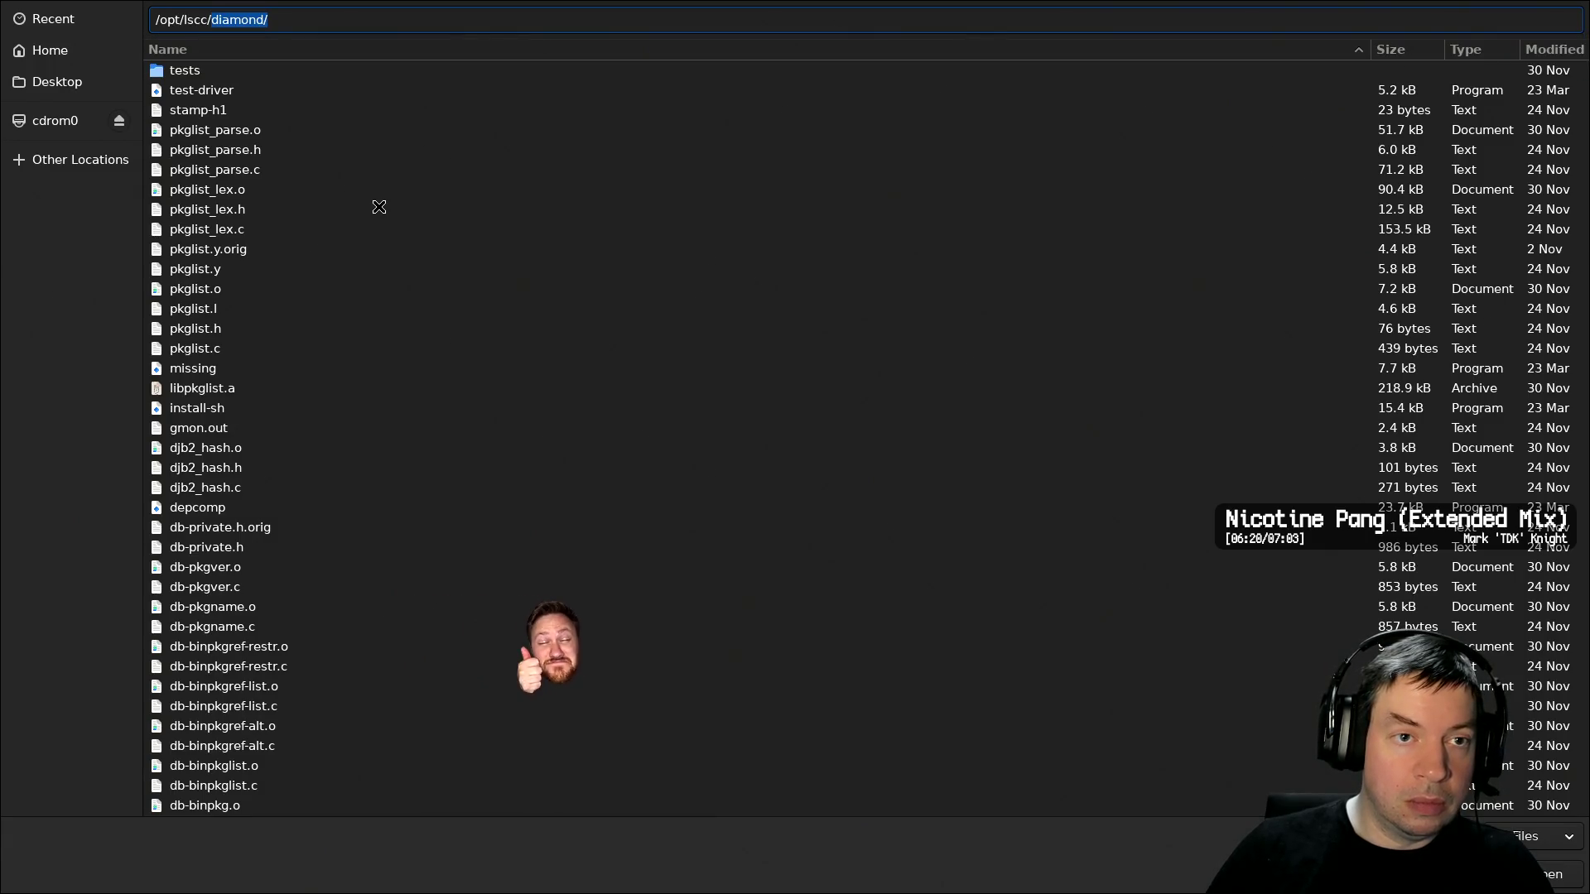
Complete the path to /opt/lscc/diamond/3.14/docs/, backing out of the tutorial and manuals folders.
key(Tab)
key(Tab)
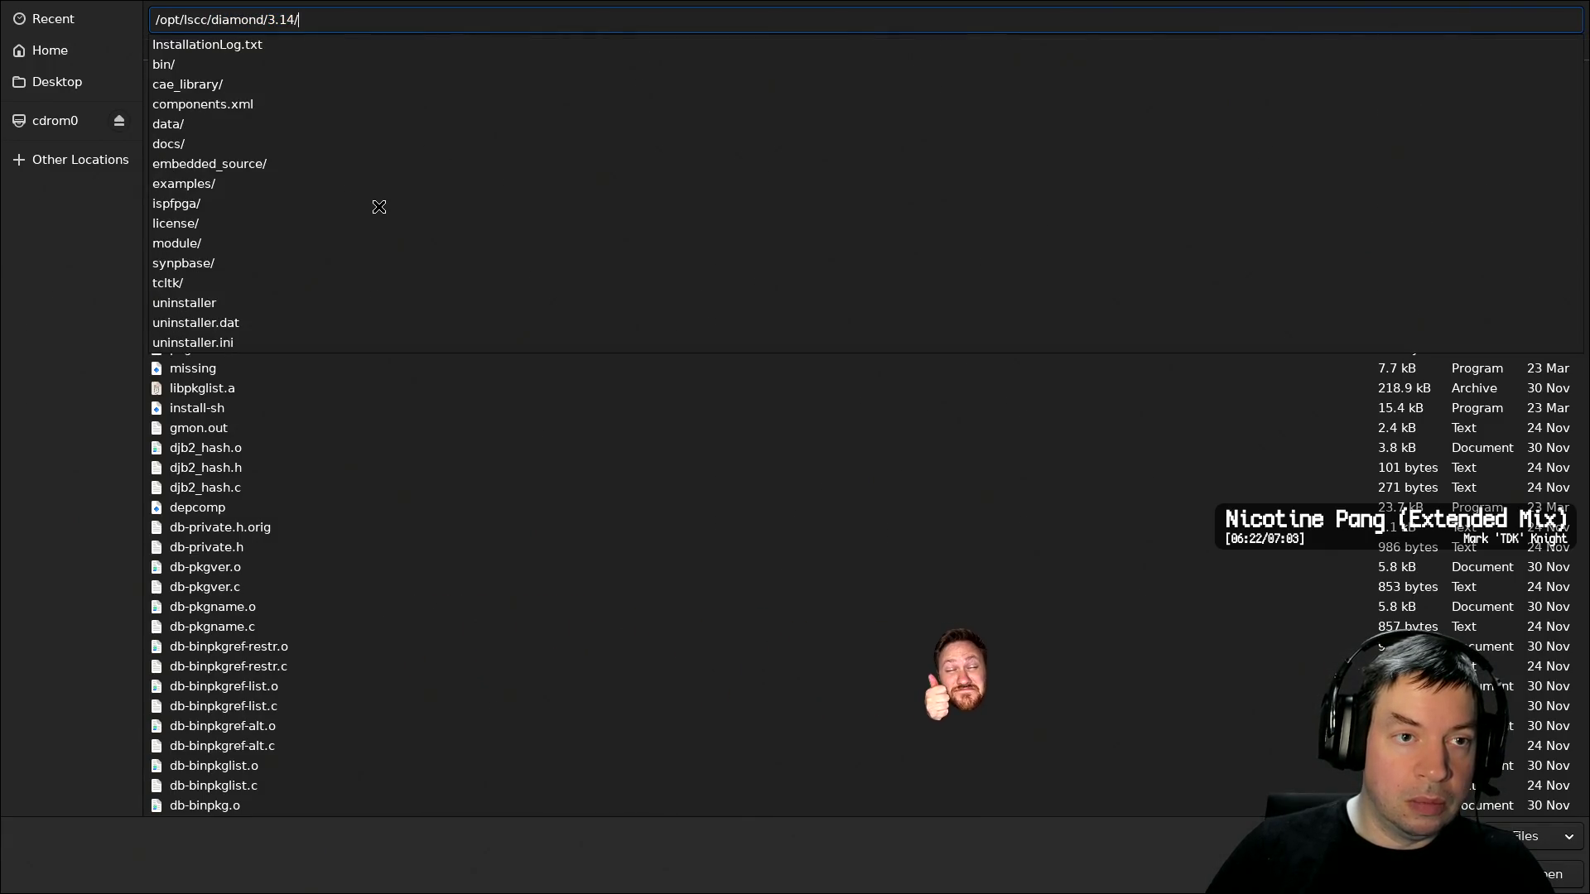
text(docs/)
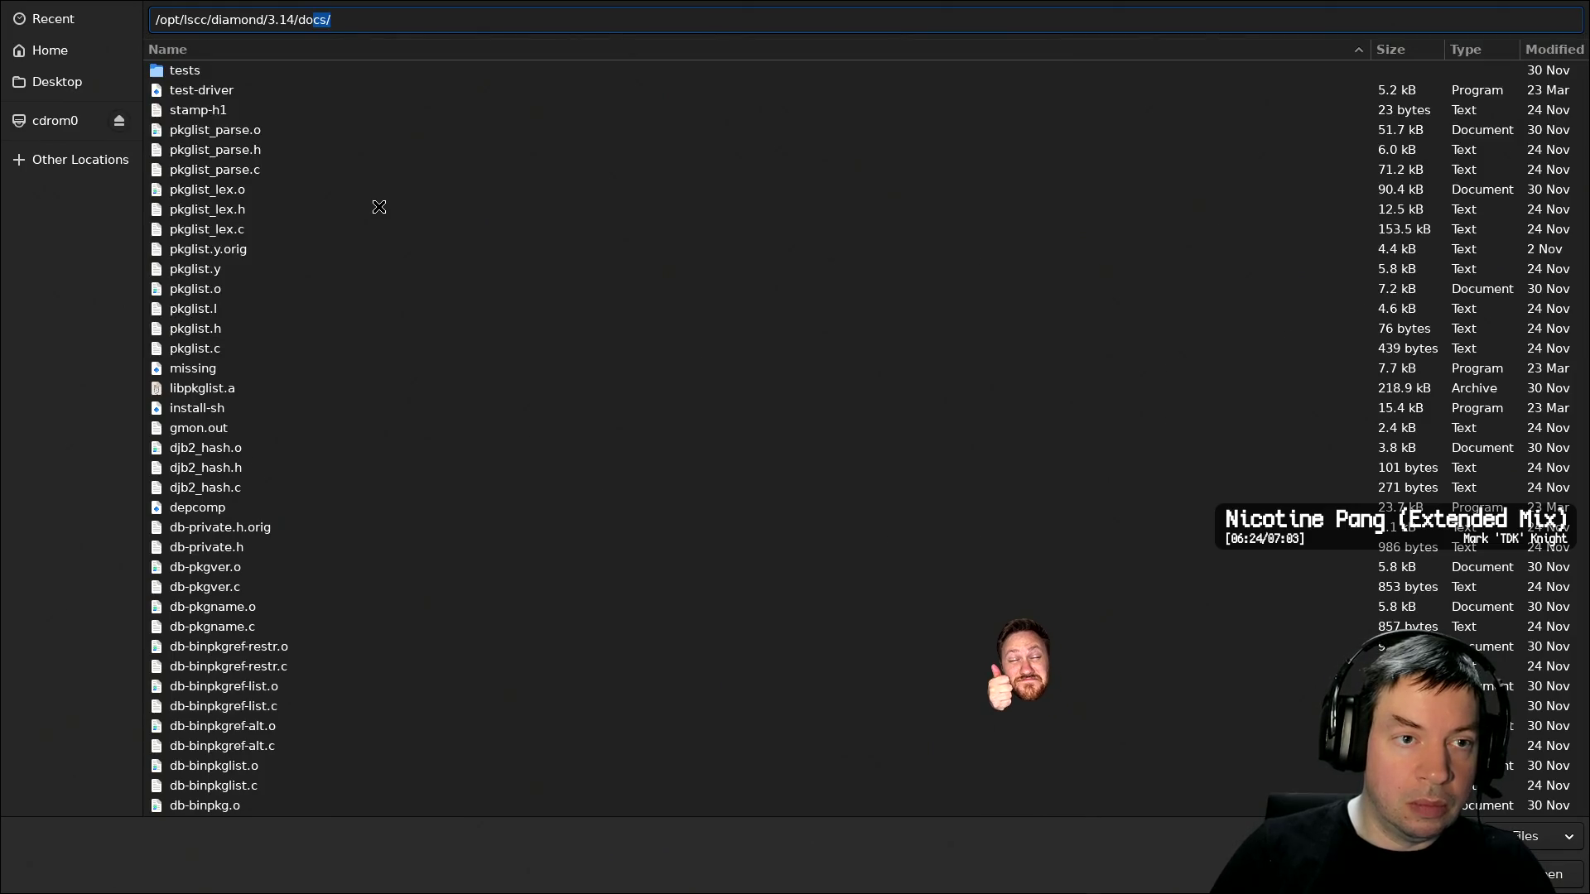
key(Tab)
key(Down)
key(Down)
key(Return)
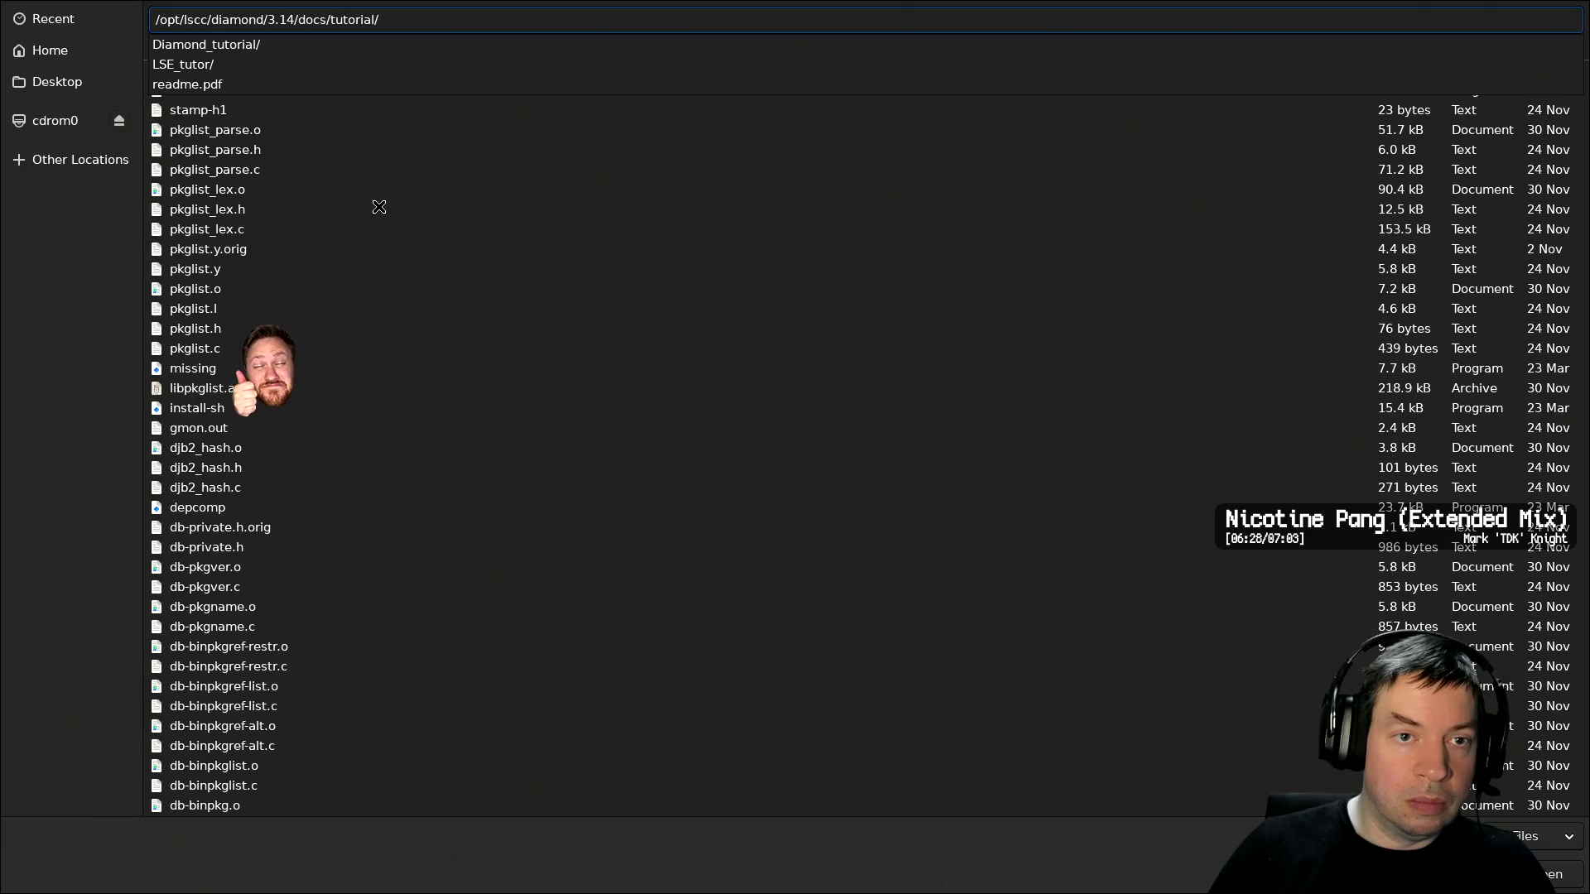
key(BackSpace)
key(BackSpace)
key(BackSpace)
key(BackSpace)
key(BackSpace)
key(BackSpace)
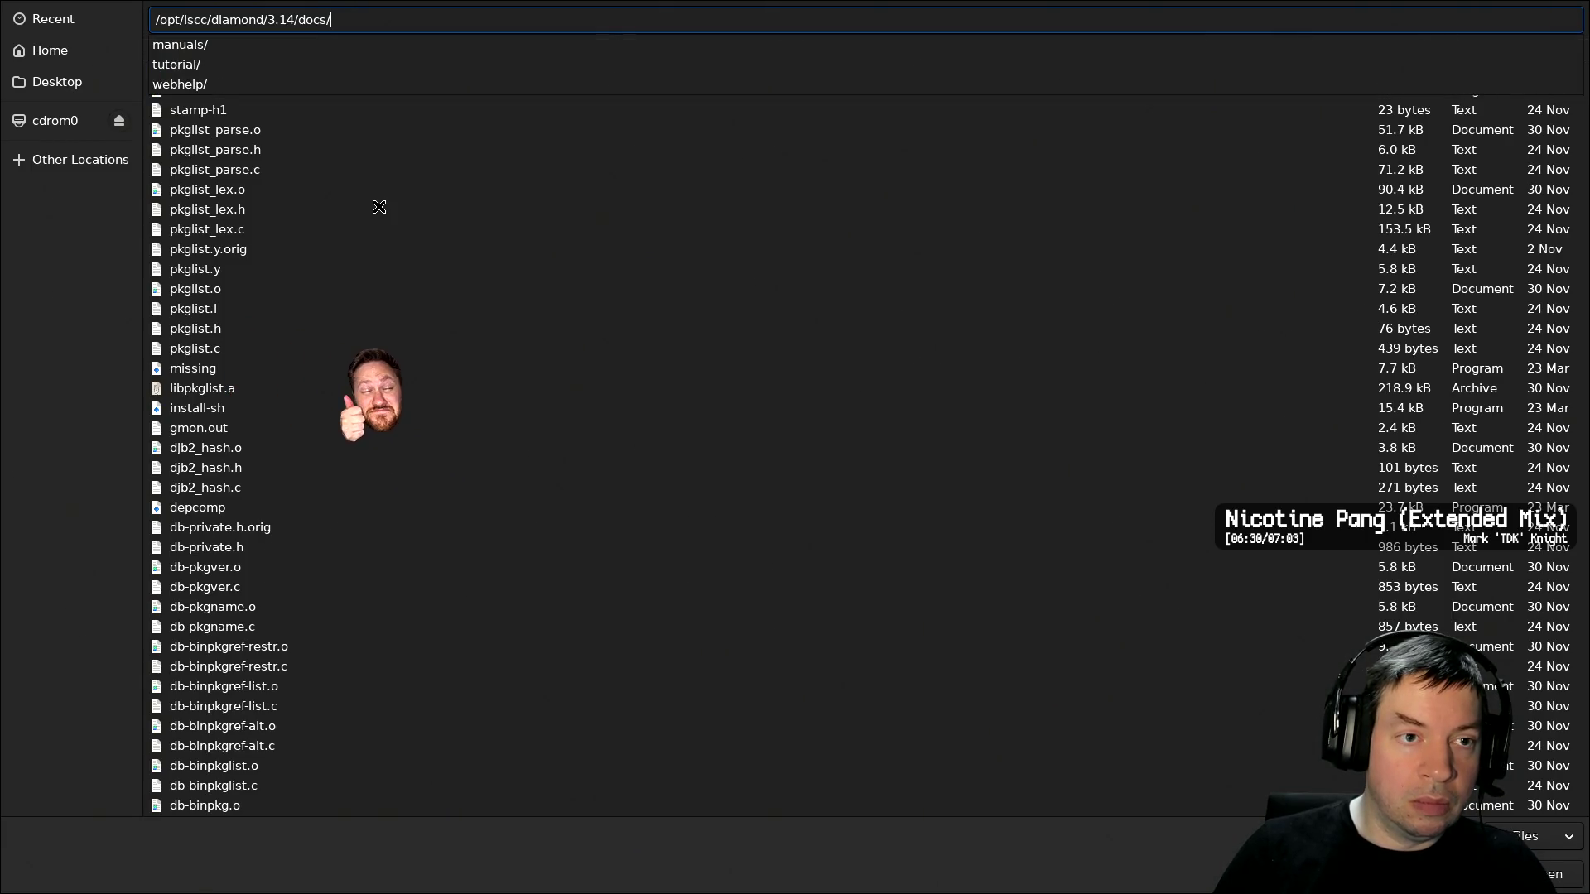
key(Down)
key(Return)
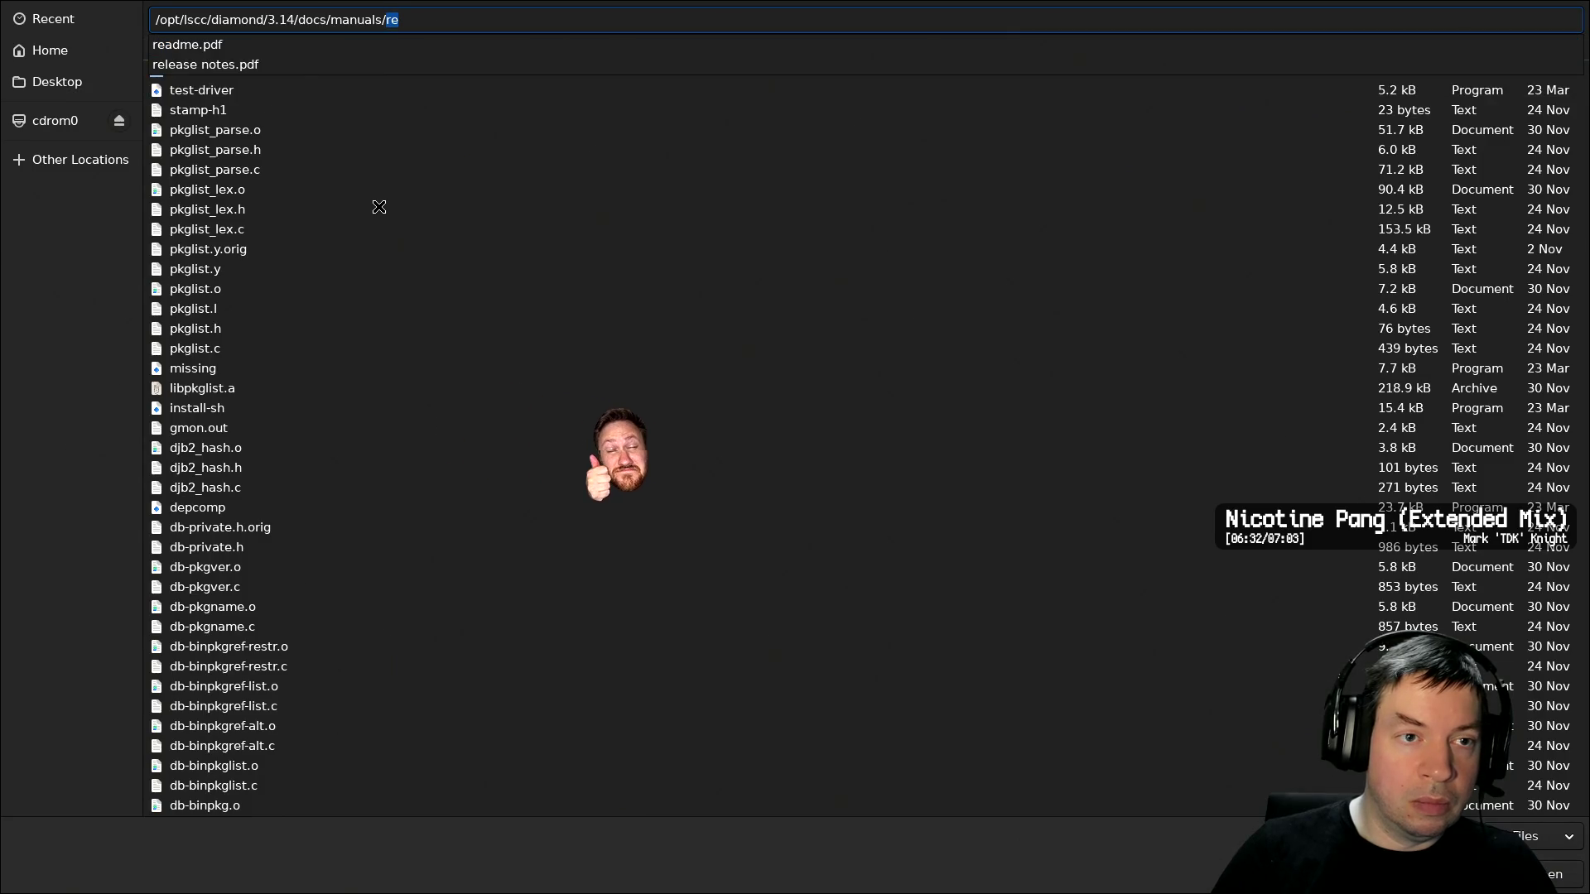
key(BackSpace)
key(BackSpace)
key(BackSpace)
key(BackSpace)
key(BackSpace)
key(BackSpace)
key(BackSpace)
key(BackSpace)
key(BackSpace)
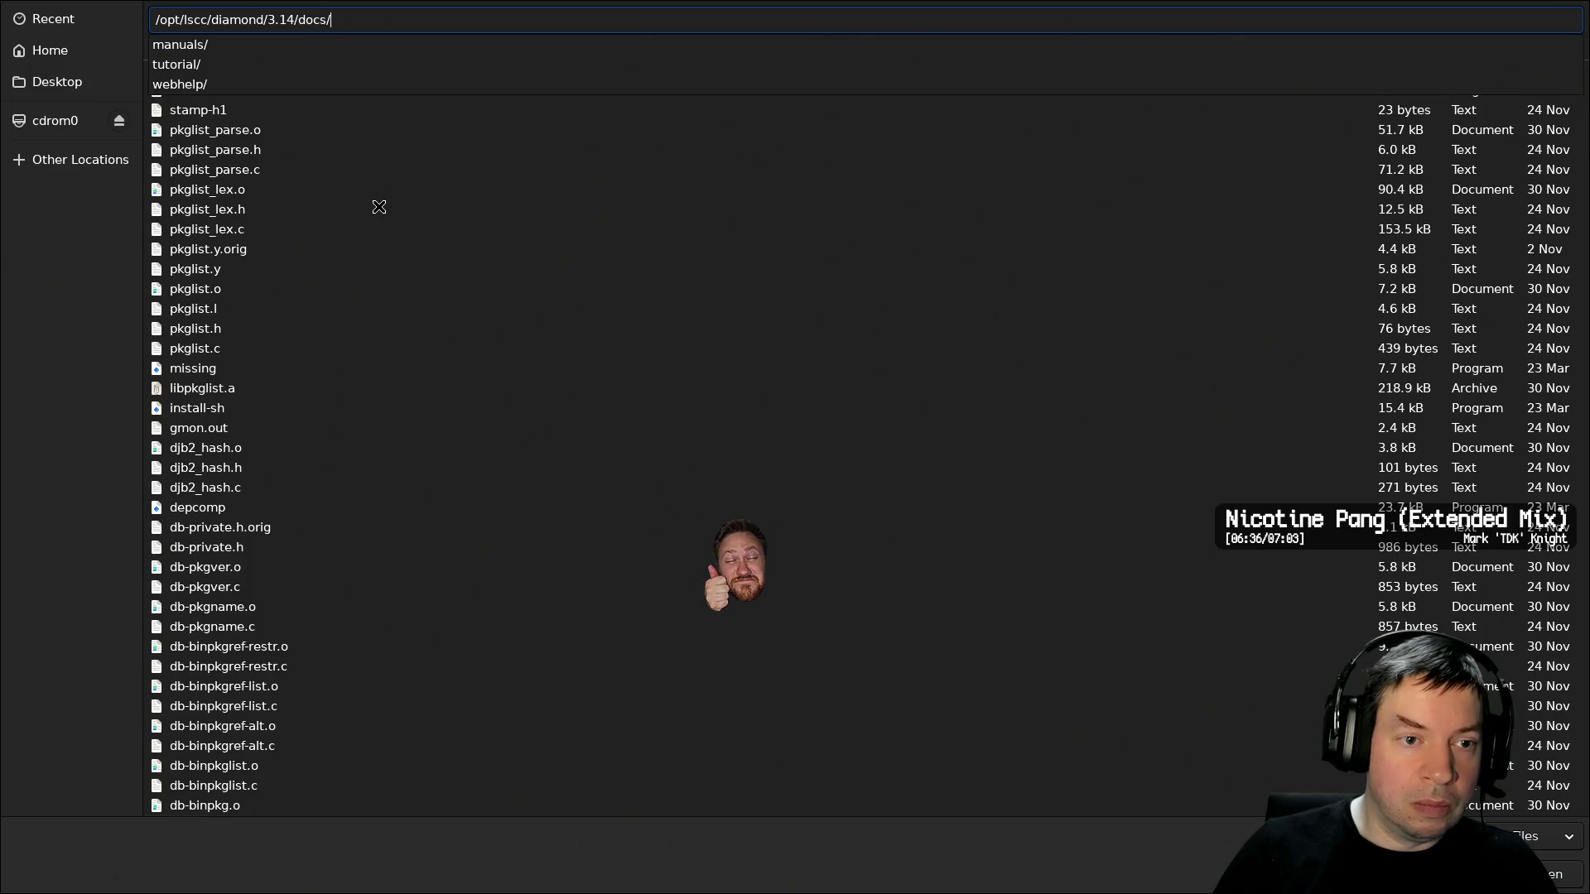
Glance at the window list and terminal, then return to the Open File dialog.
key(ctrl+t)
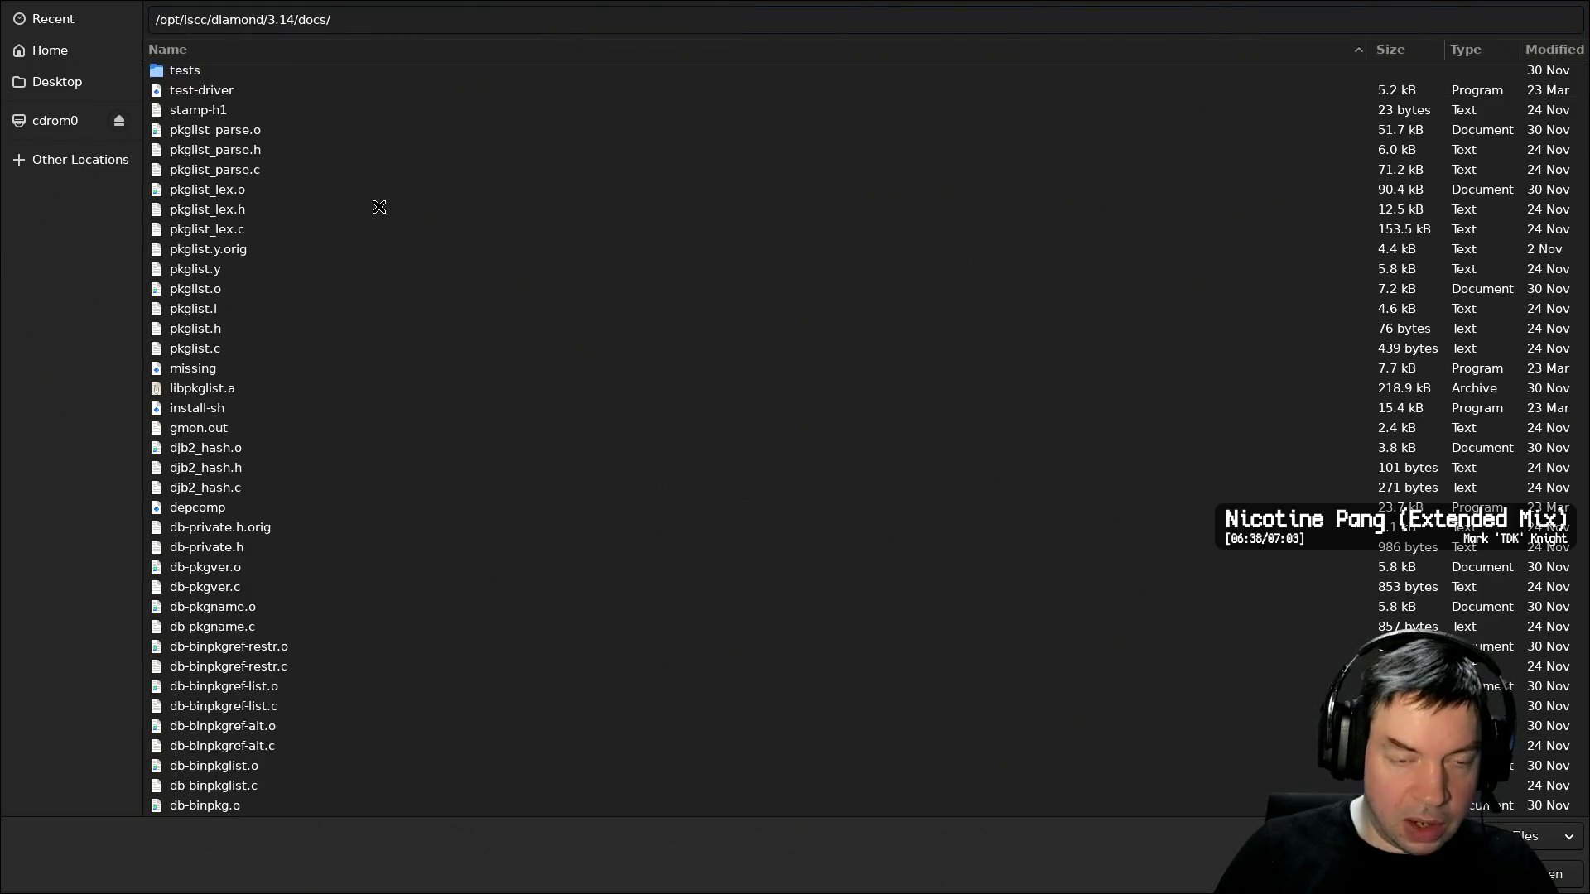
key(w)
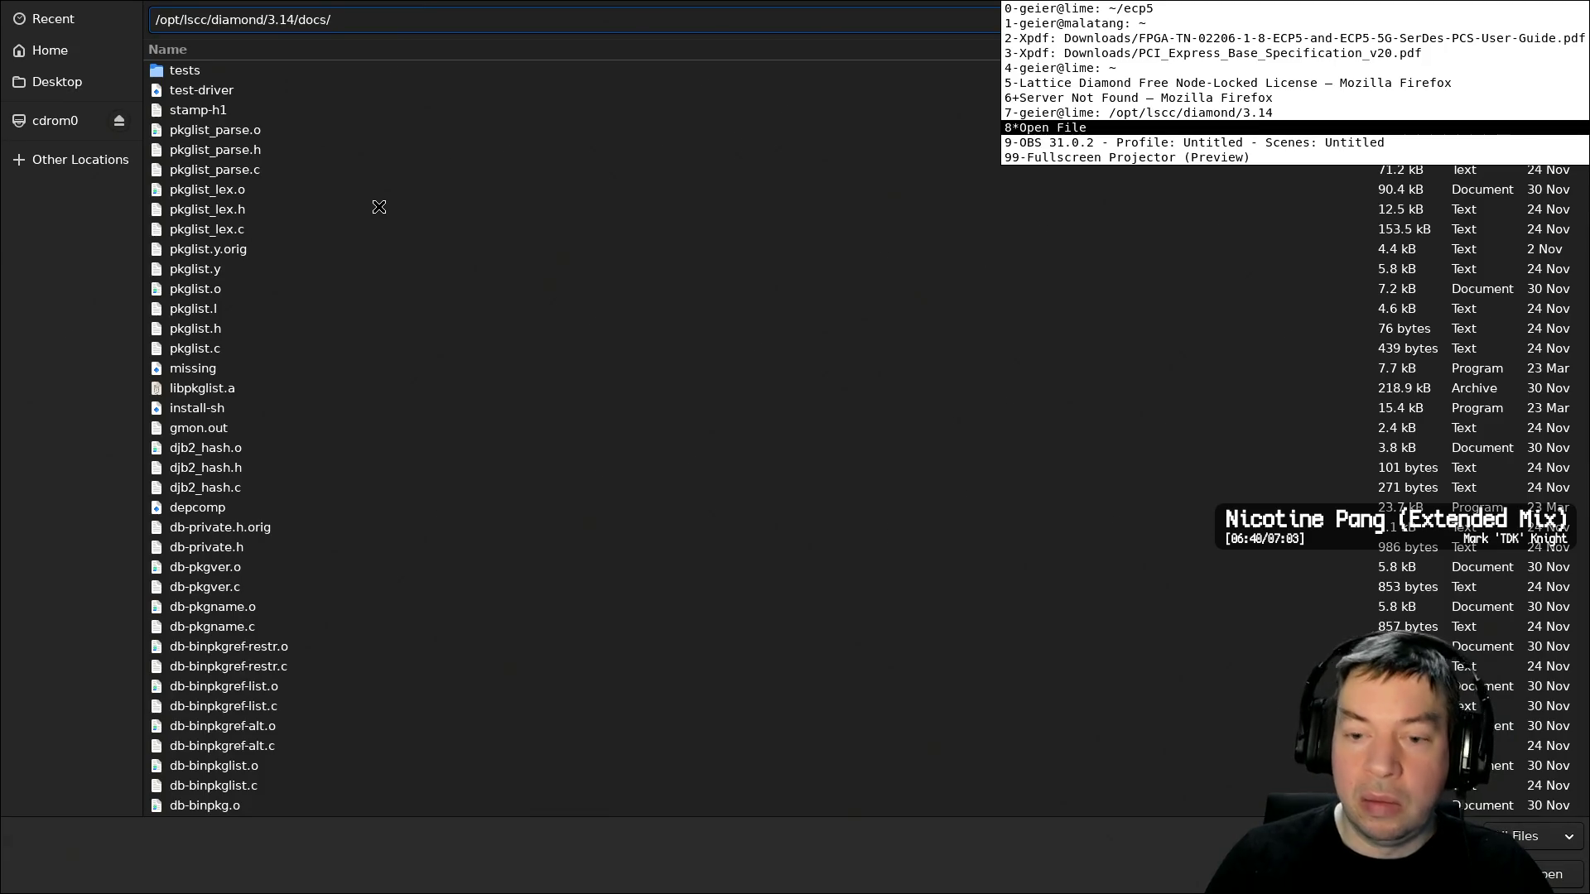
key(ctrl+t)
key(7)
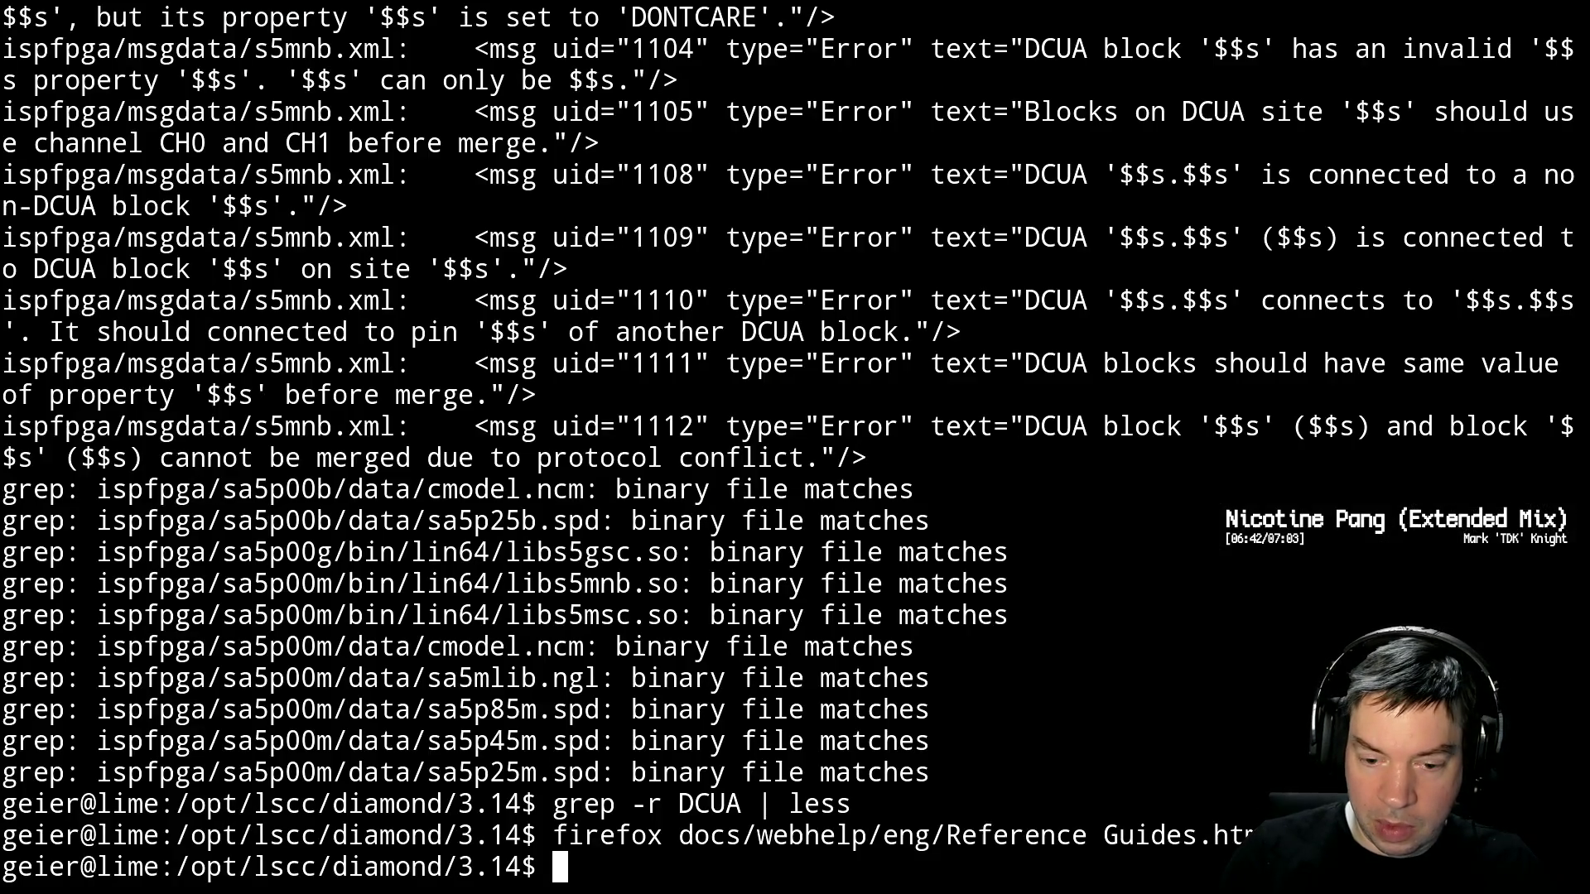
key(ctrl+t)
key(ctrl+t)
text(webhelp/)
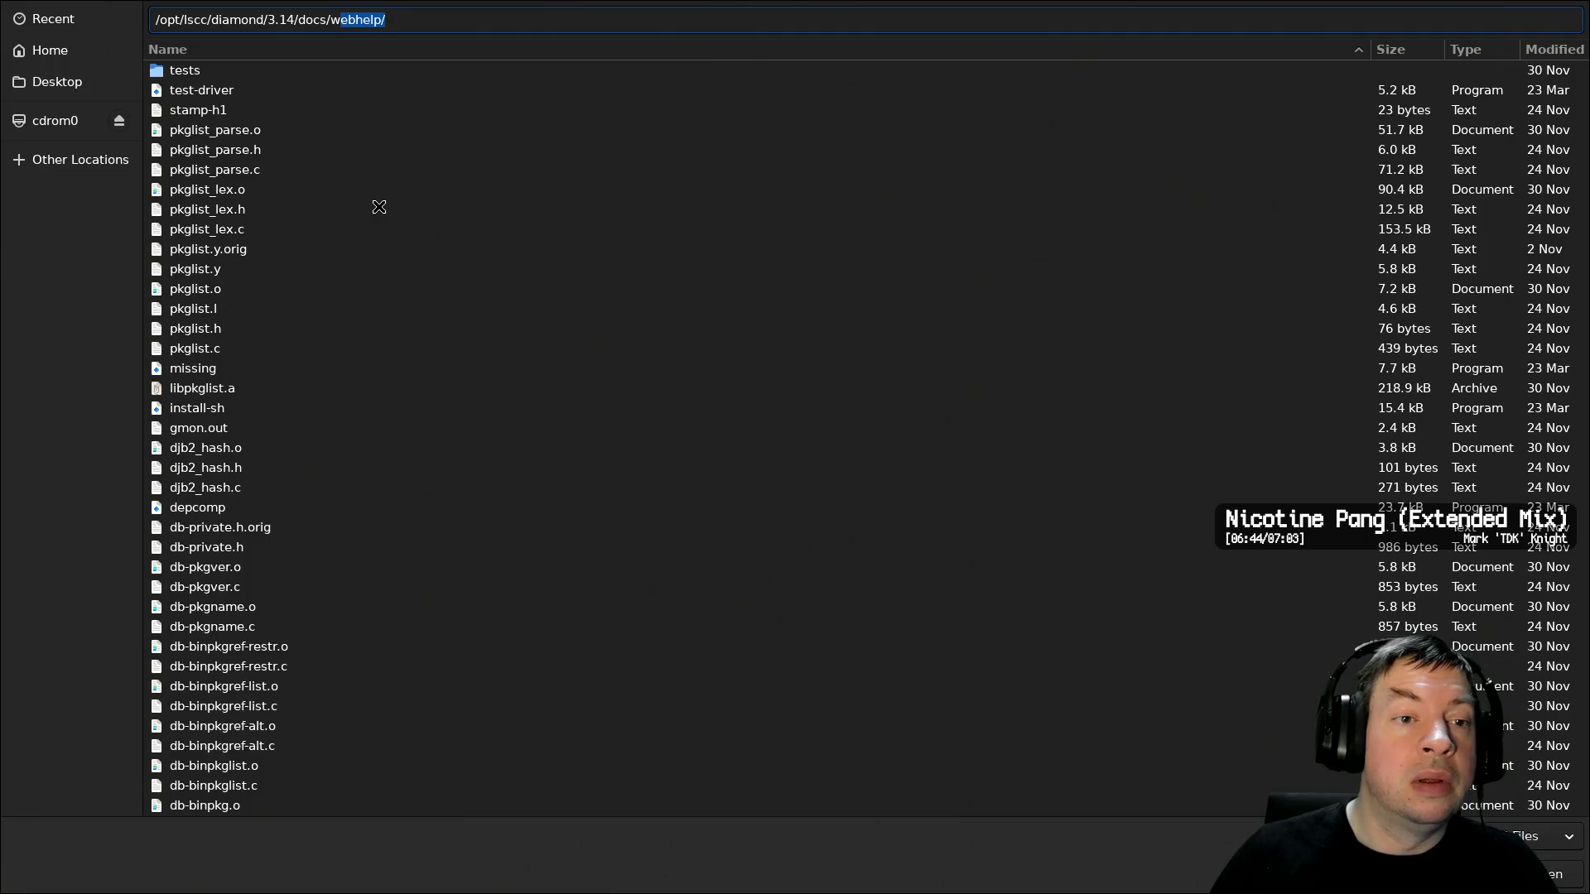
Finish the path into webhelp/eng and load Reference Guides.html in Firefox.
key(Tab)
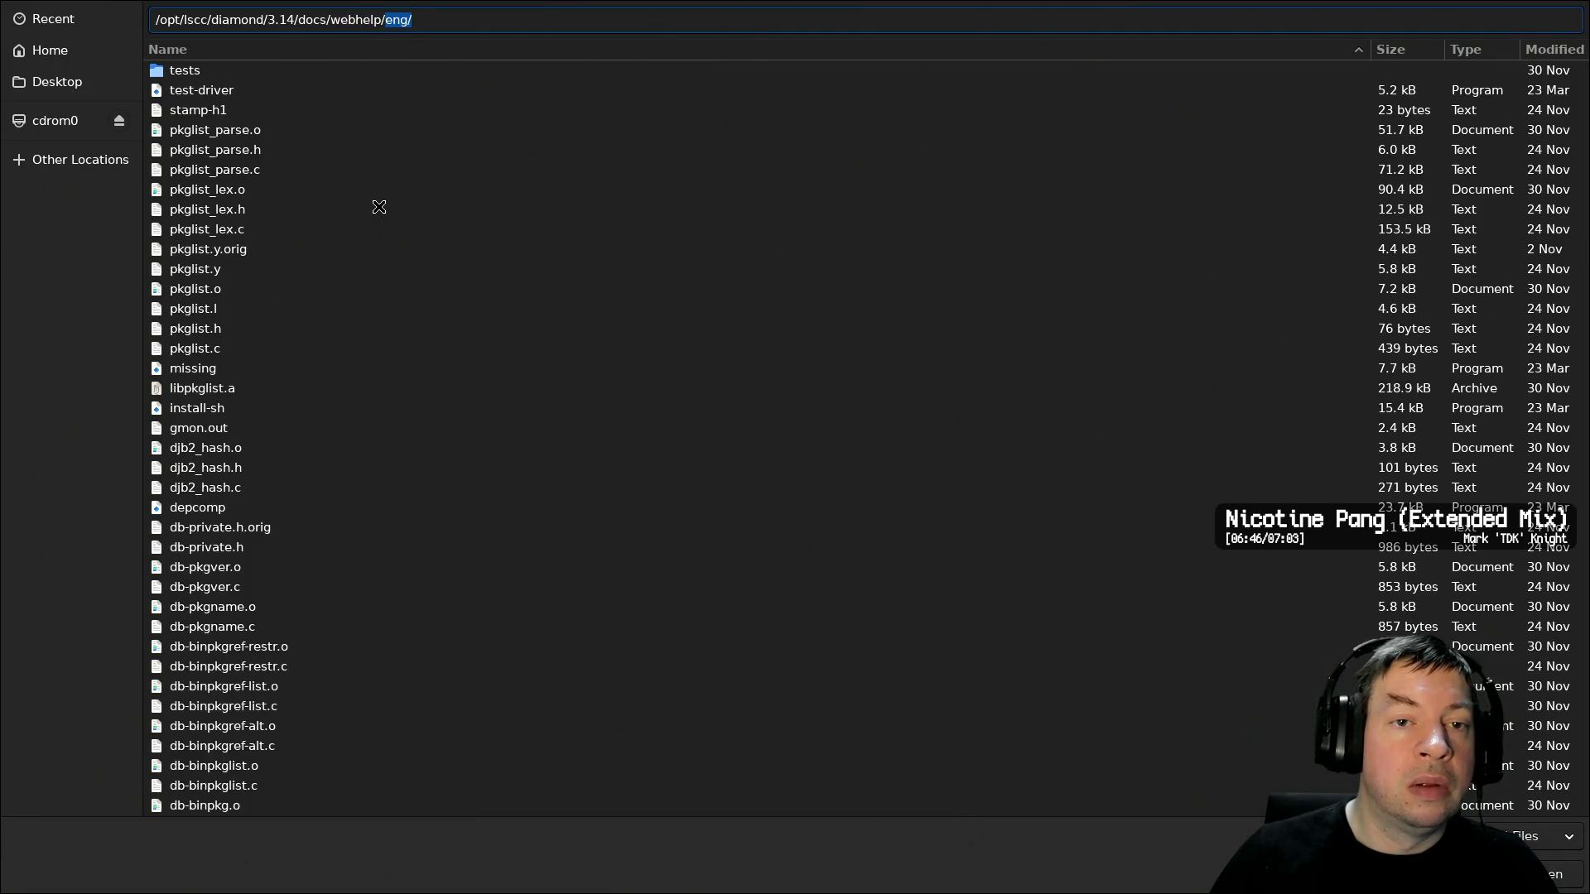
key(Tab)
key(Down)
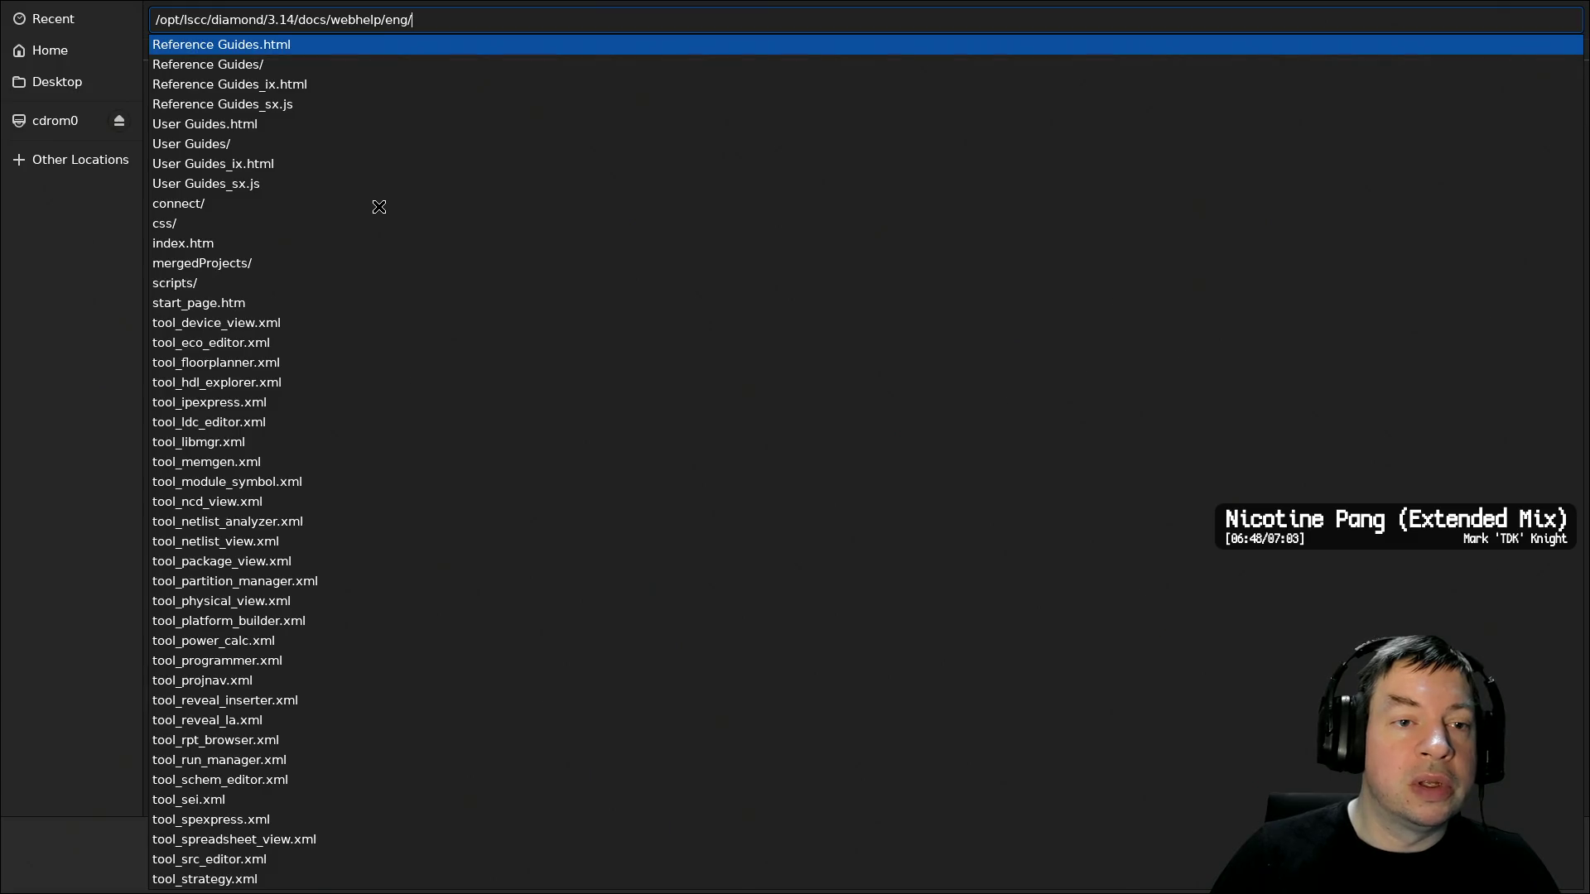
key(Escape)
key(Tab)
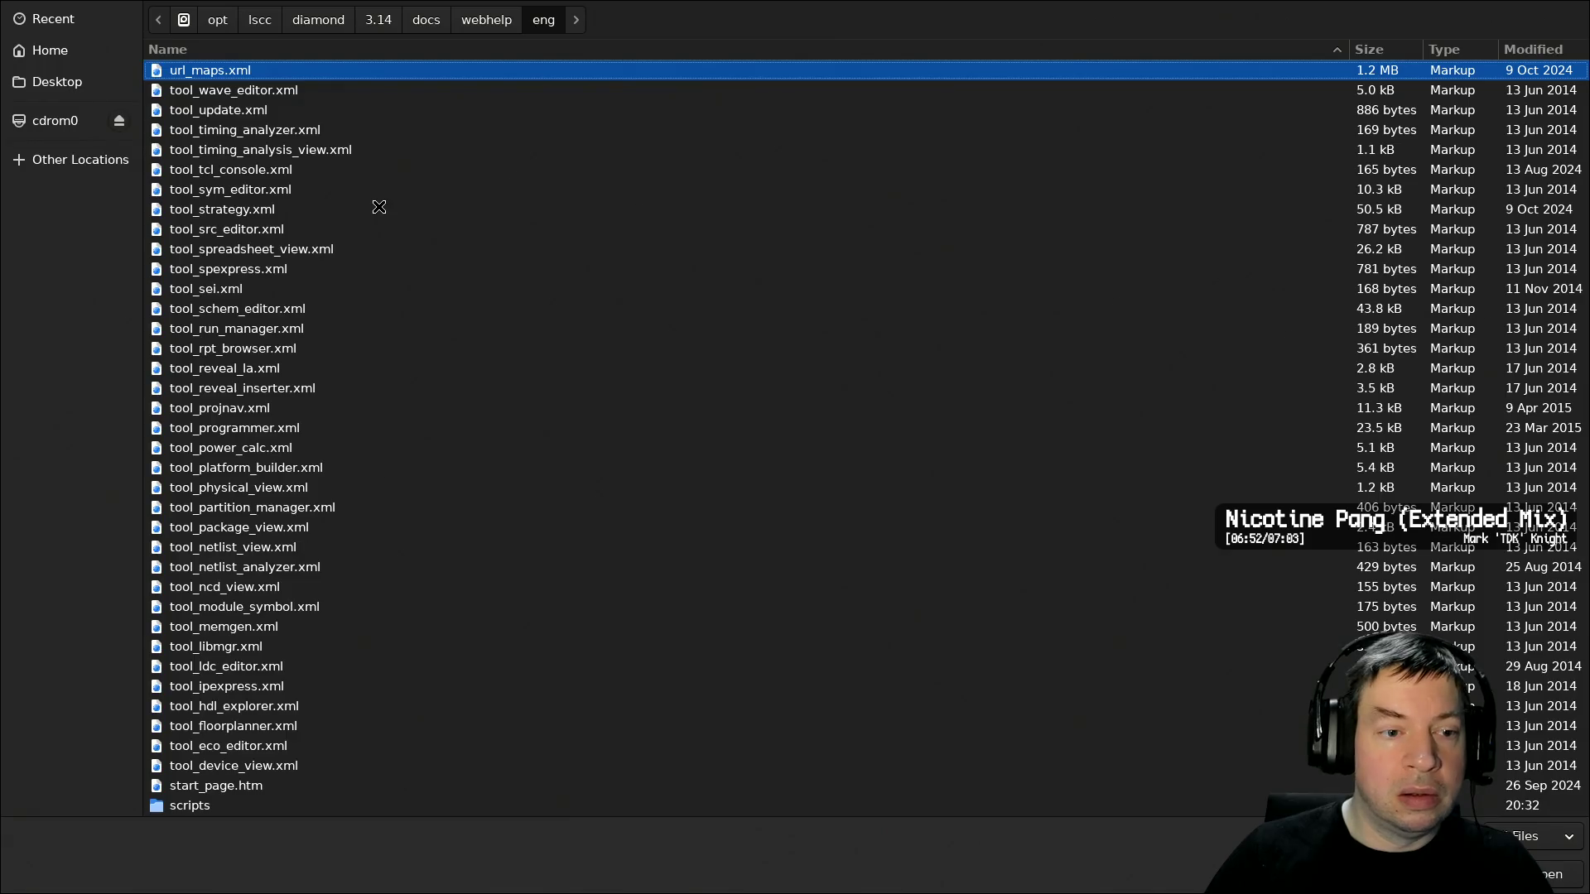
text(Re)
key(Down)
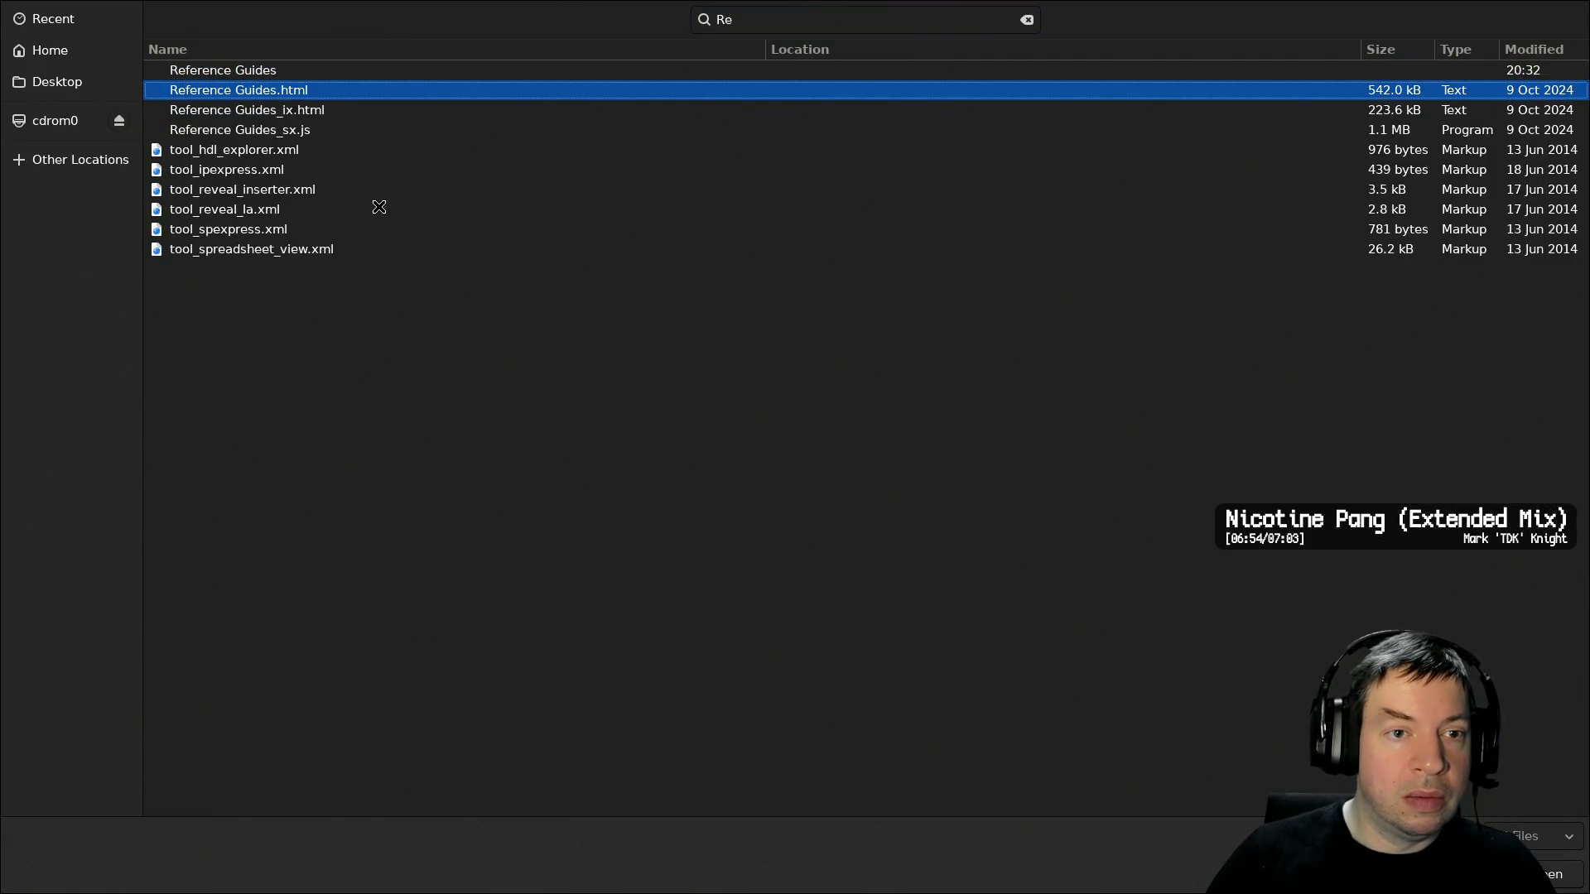
key(Return)
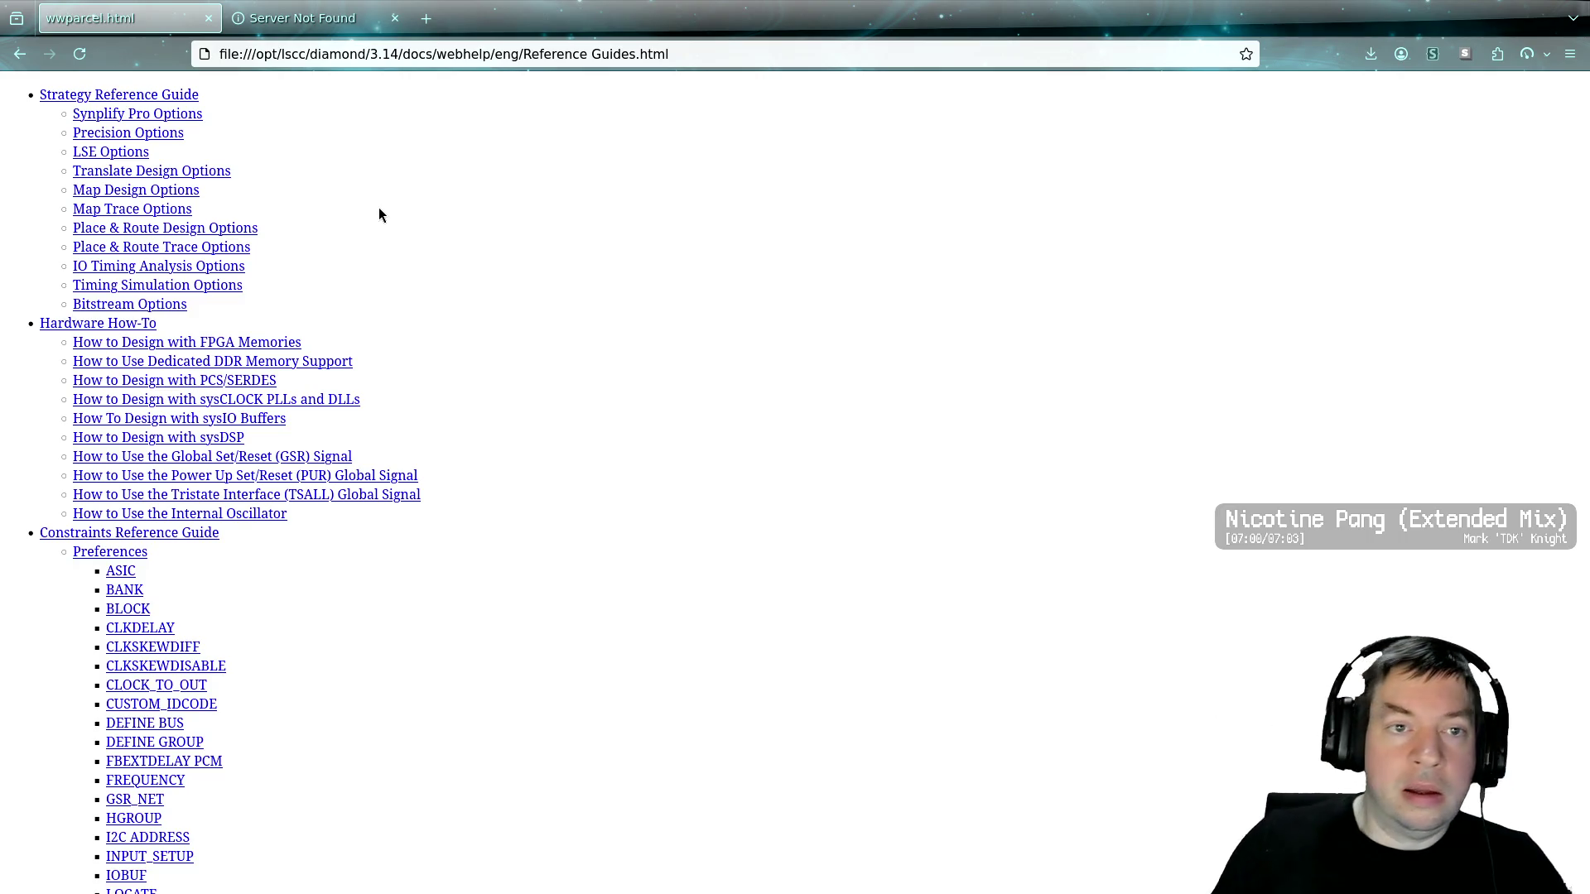
Search Google for 'grundig tm8280w' in a new tab and preview the Nettoshop result, declining translation.
key(ctrl+t)
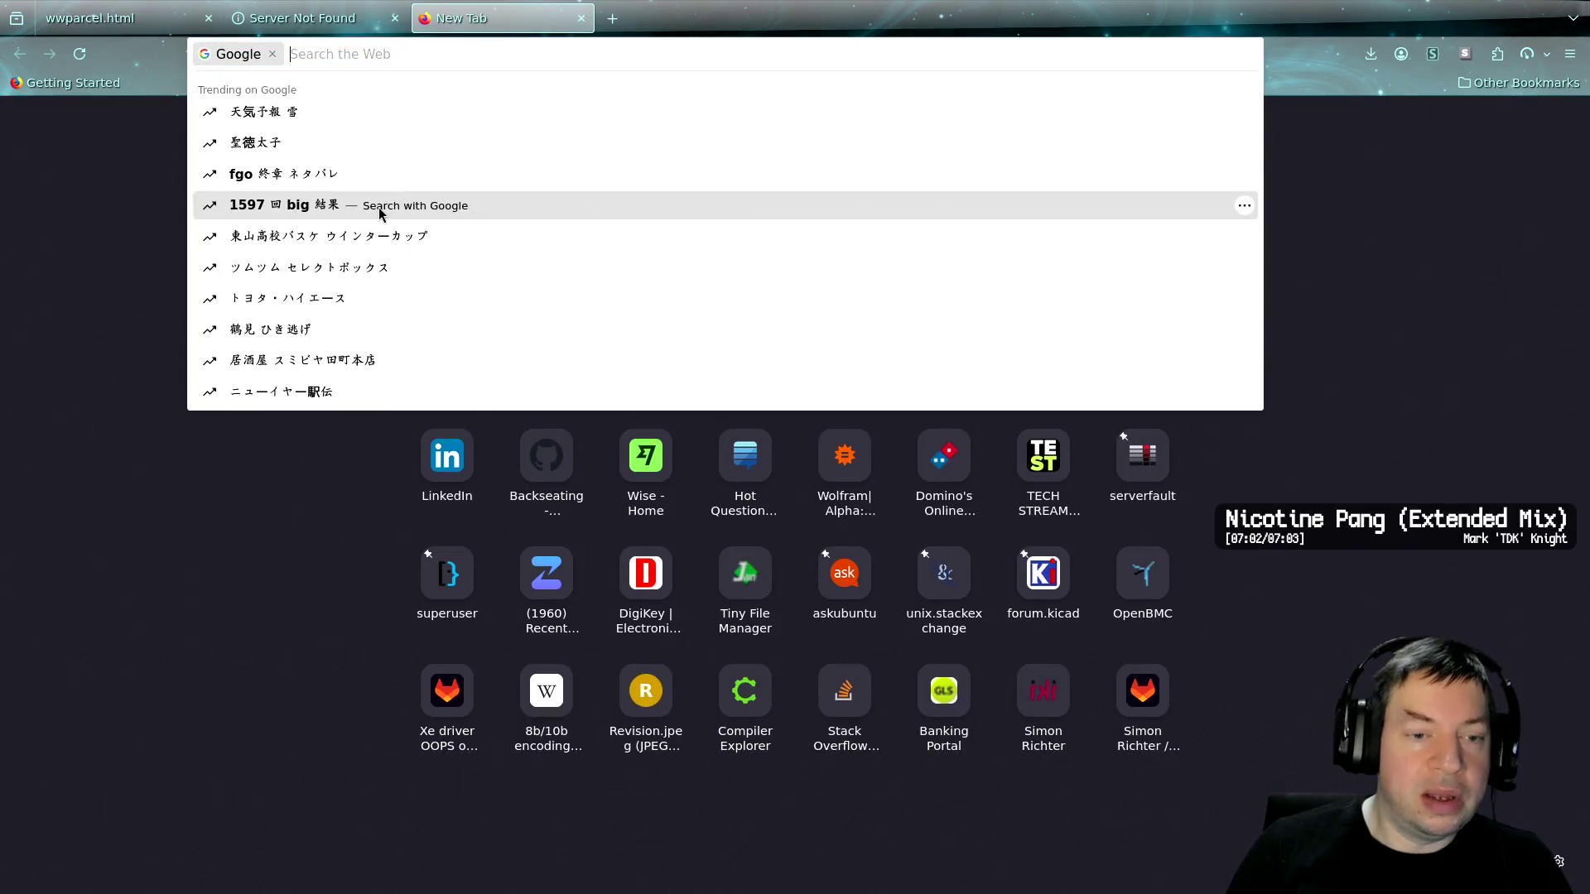
text(grundig )
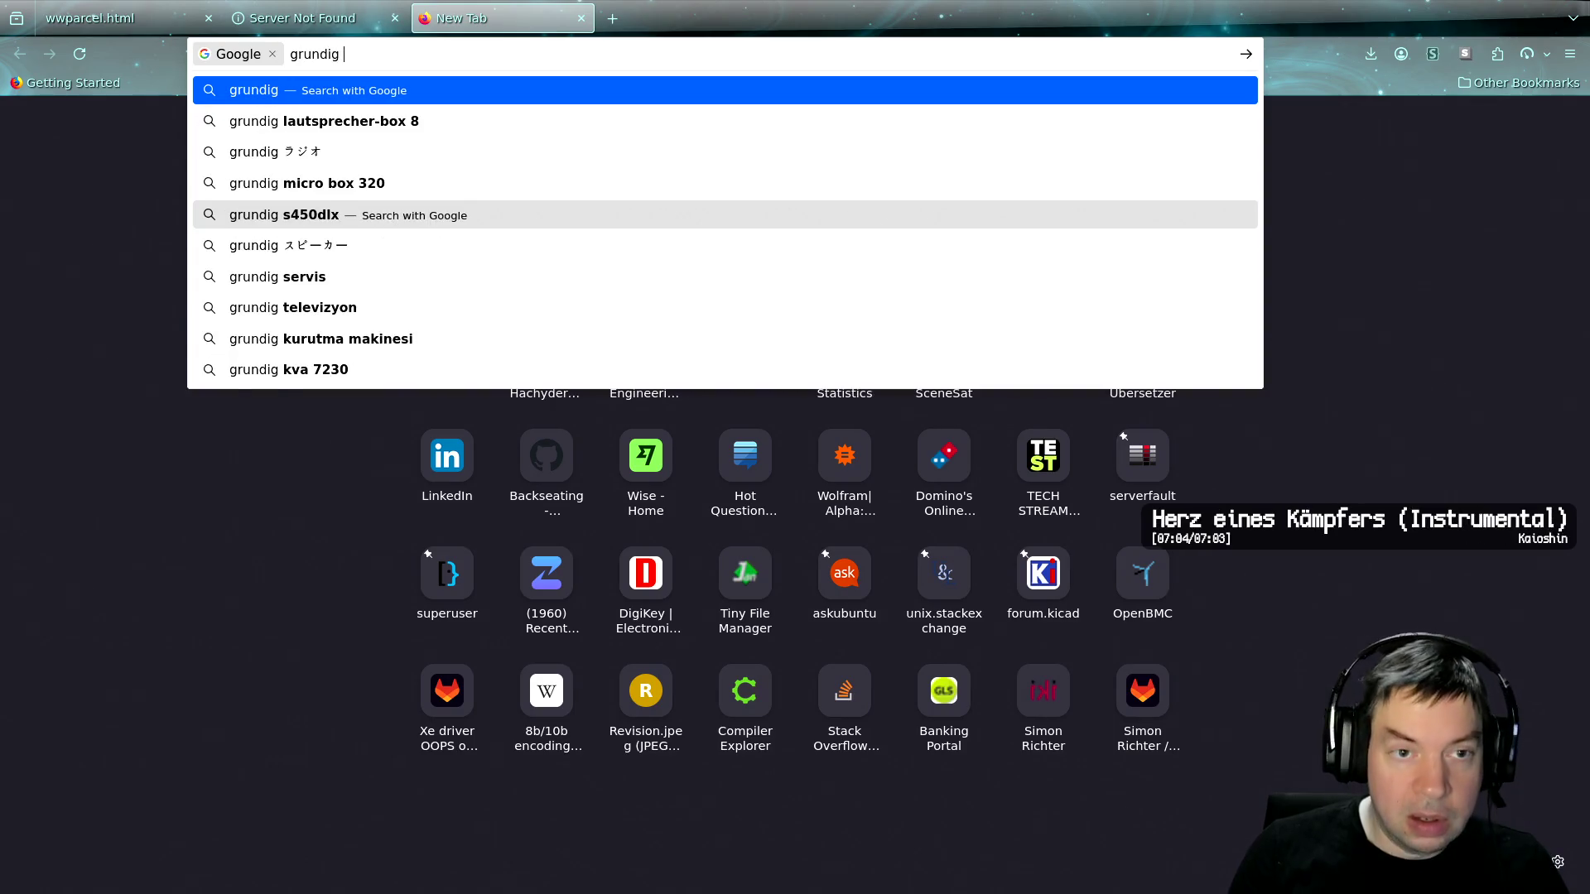
text(tm8280w)
key(Return)
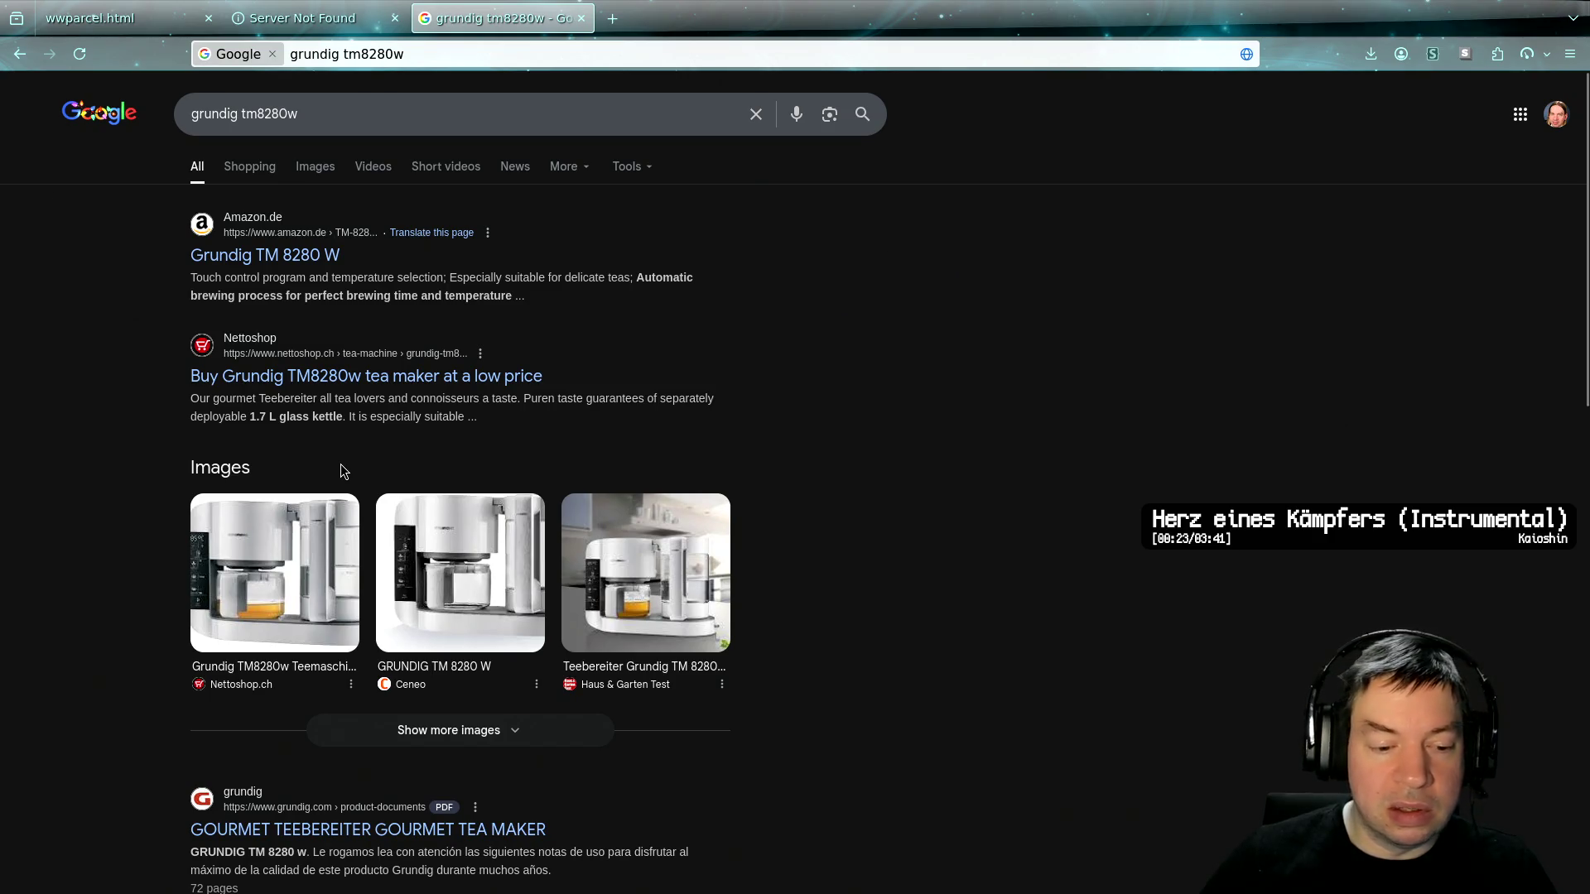
scroll(347, 455, down, 3)
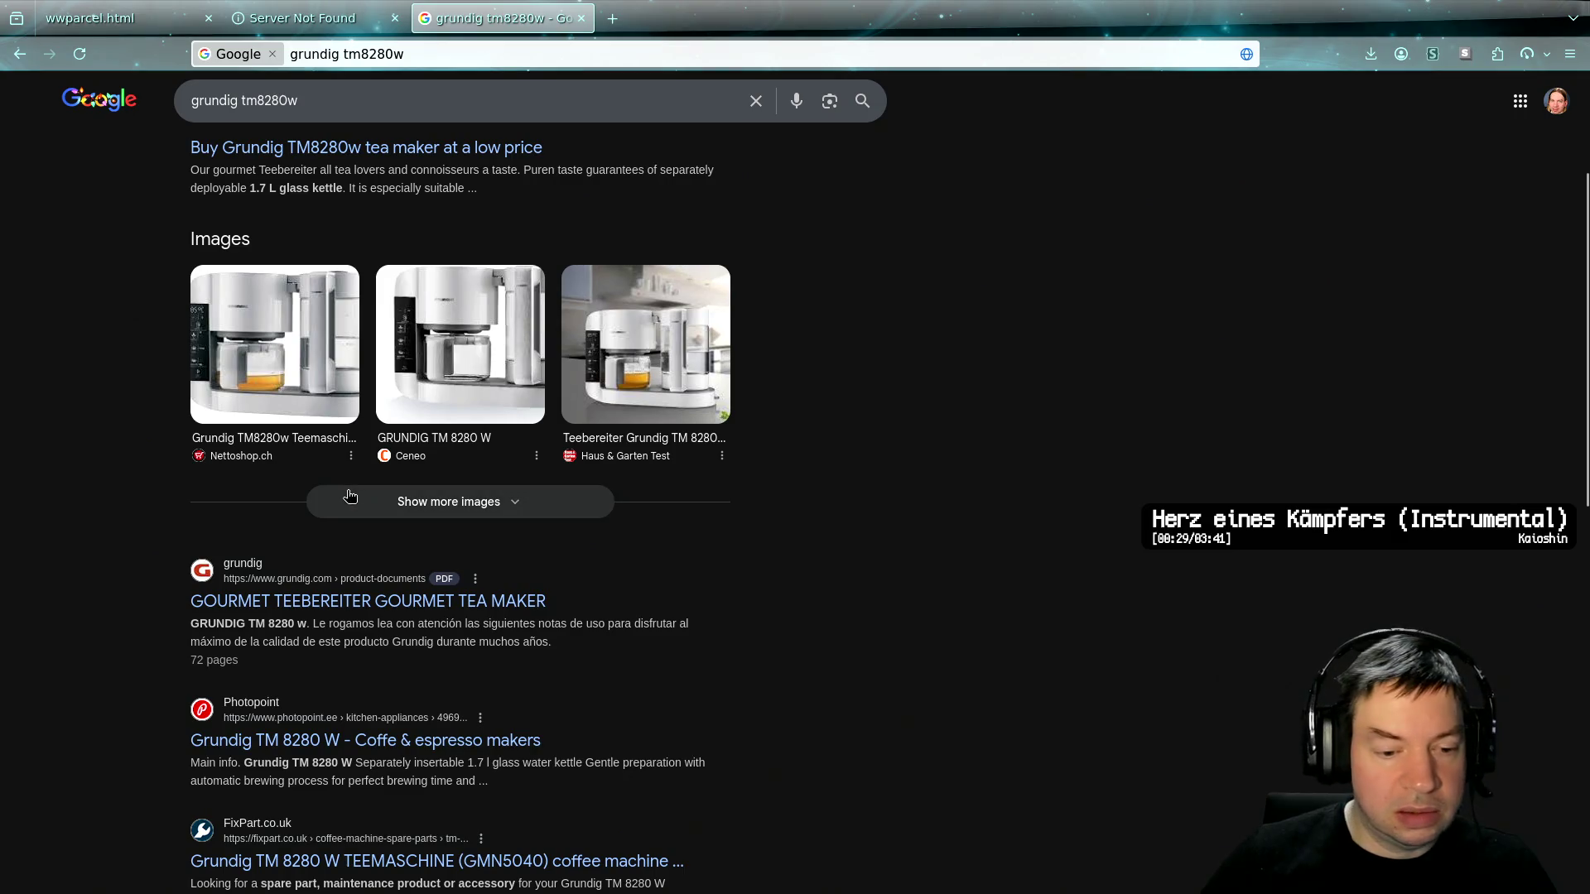
scroll(349, 499, down, 2)
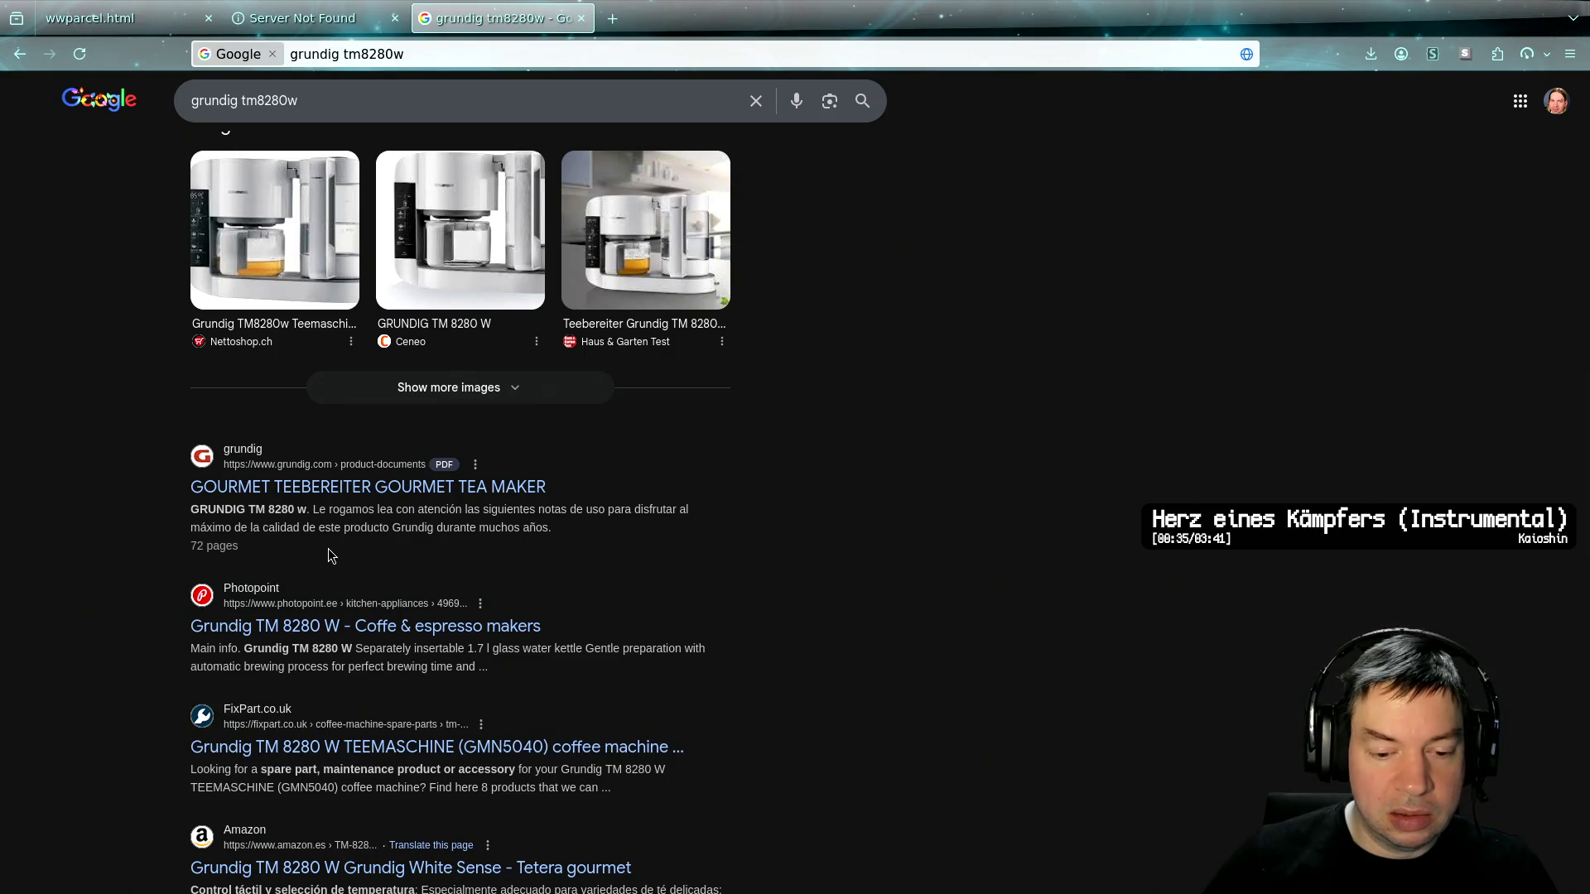
scroll(328, 555, up, 2)
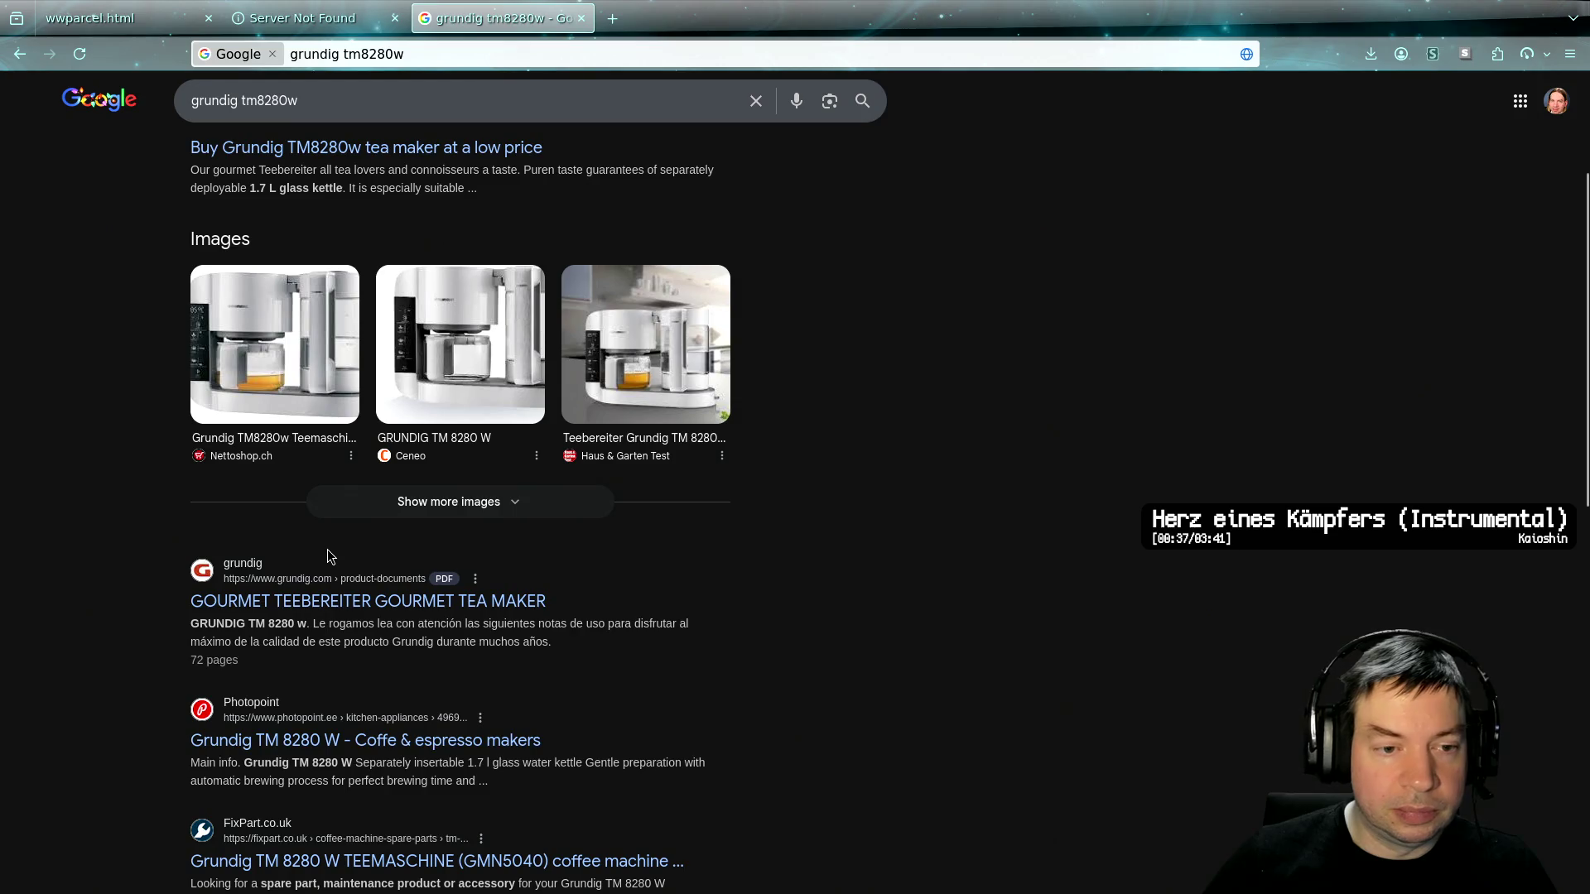
scroll(323, 553, up, 4)
middle_click(305, 668)
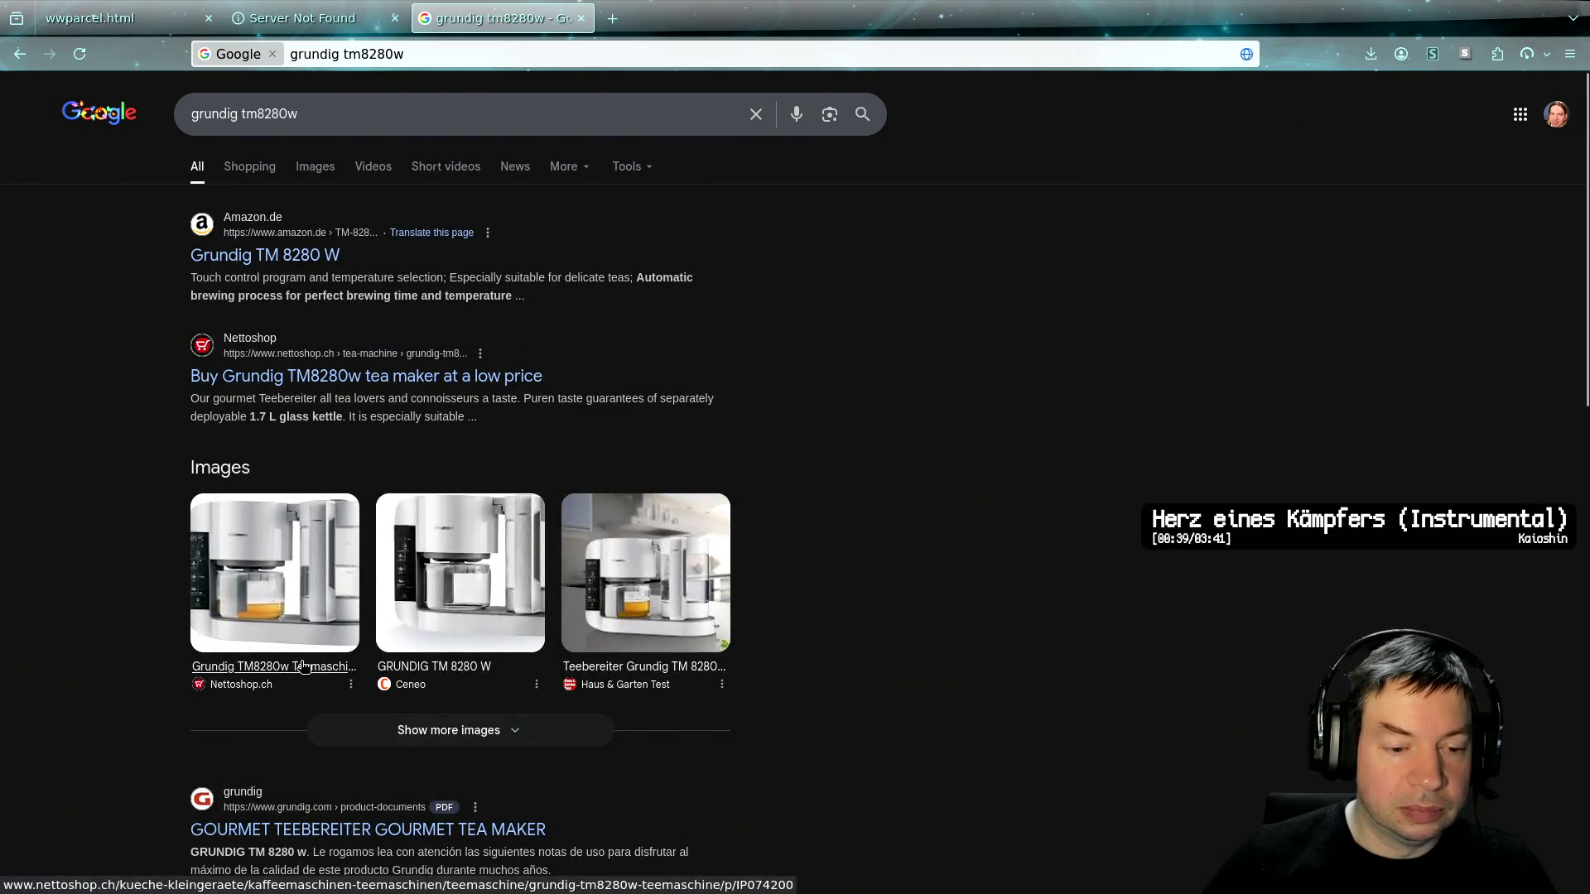
click(678, 22)
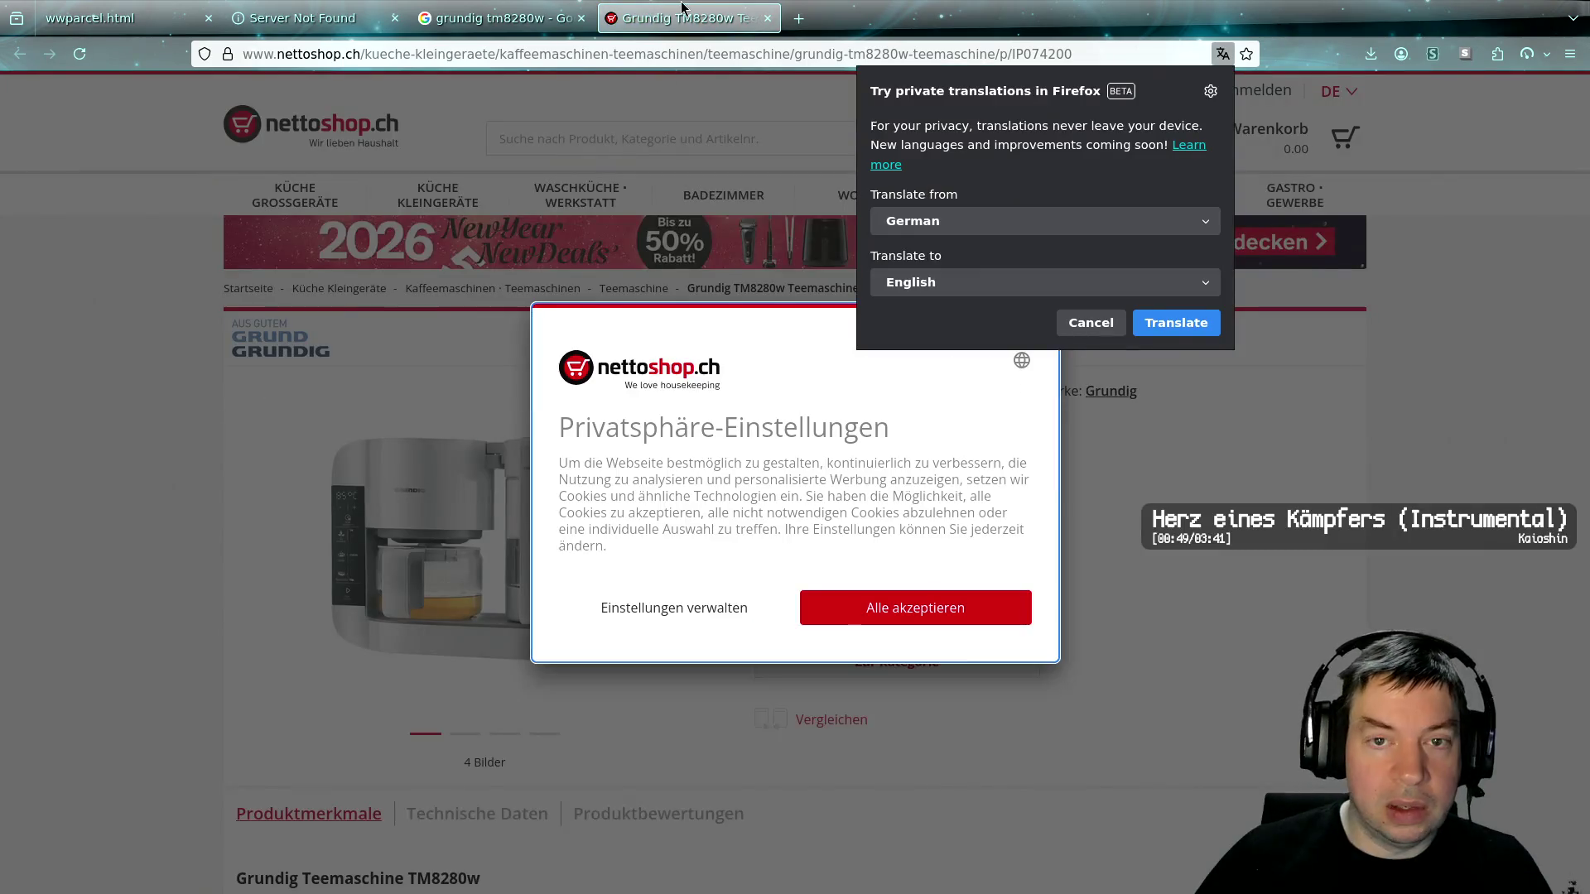
click(690, 18)
middle_click(691, 17)
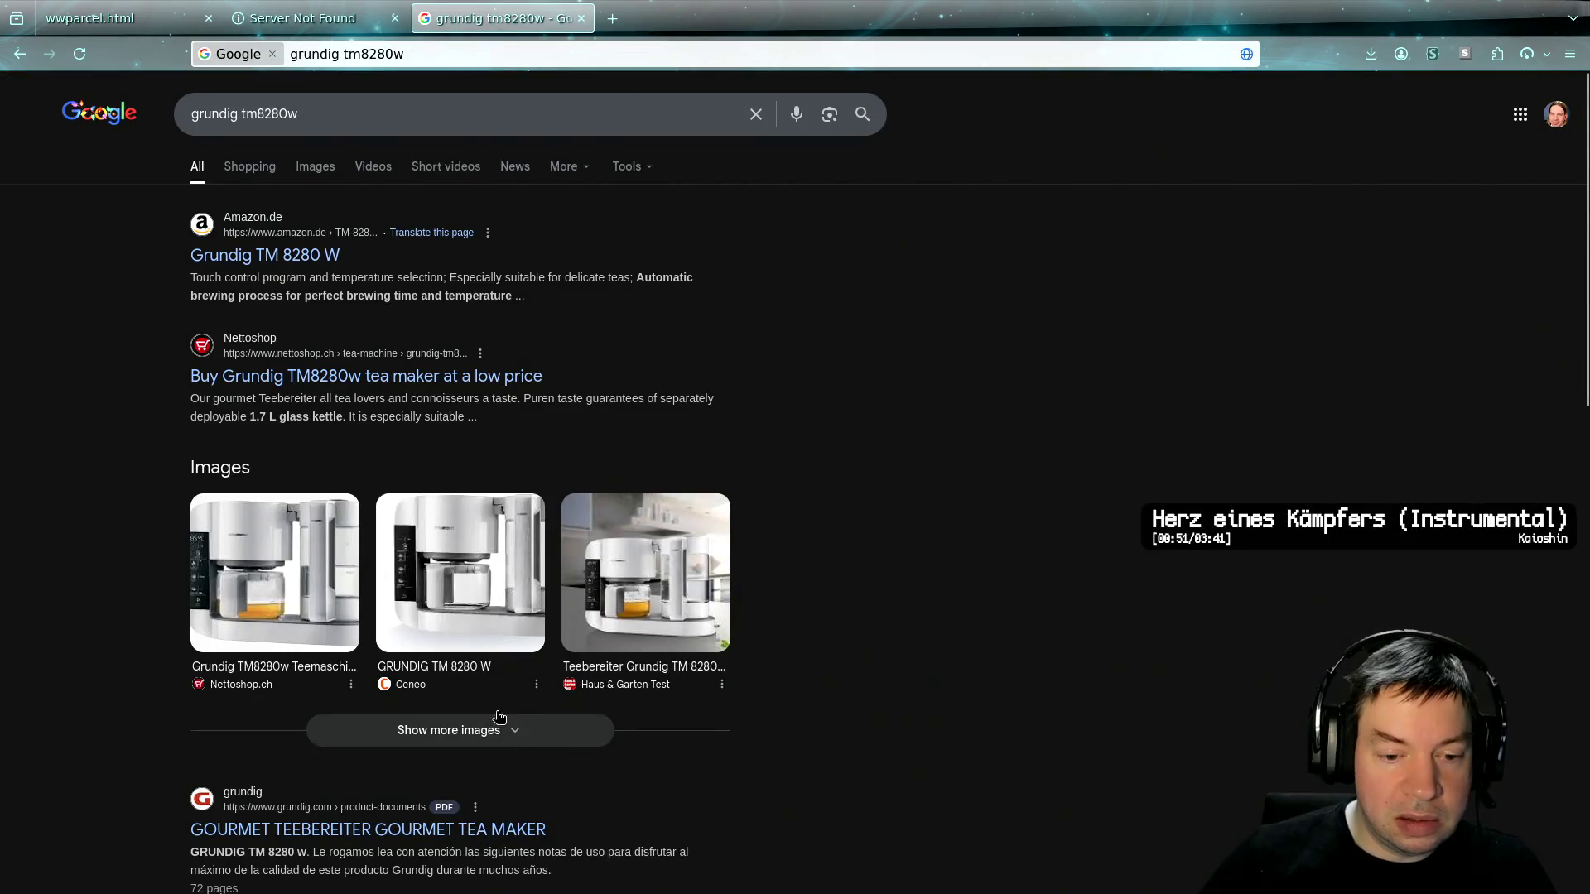
Preview the Ceneo and Amazon.es Grundig TM 8280 W results, then close both pages.
middle_click(470, 681)
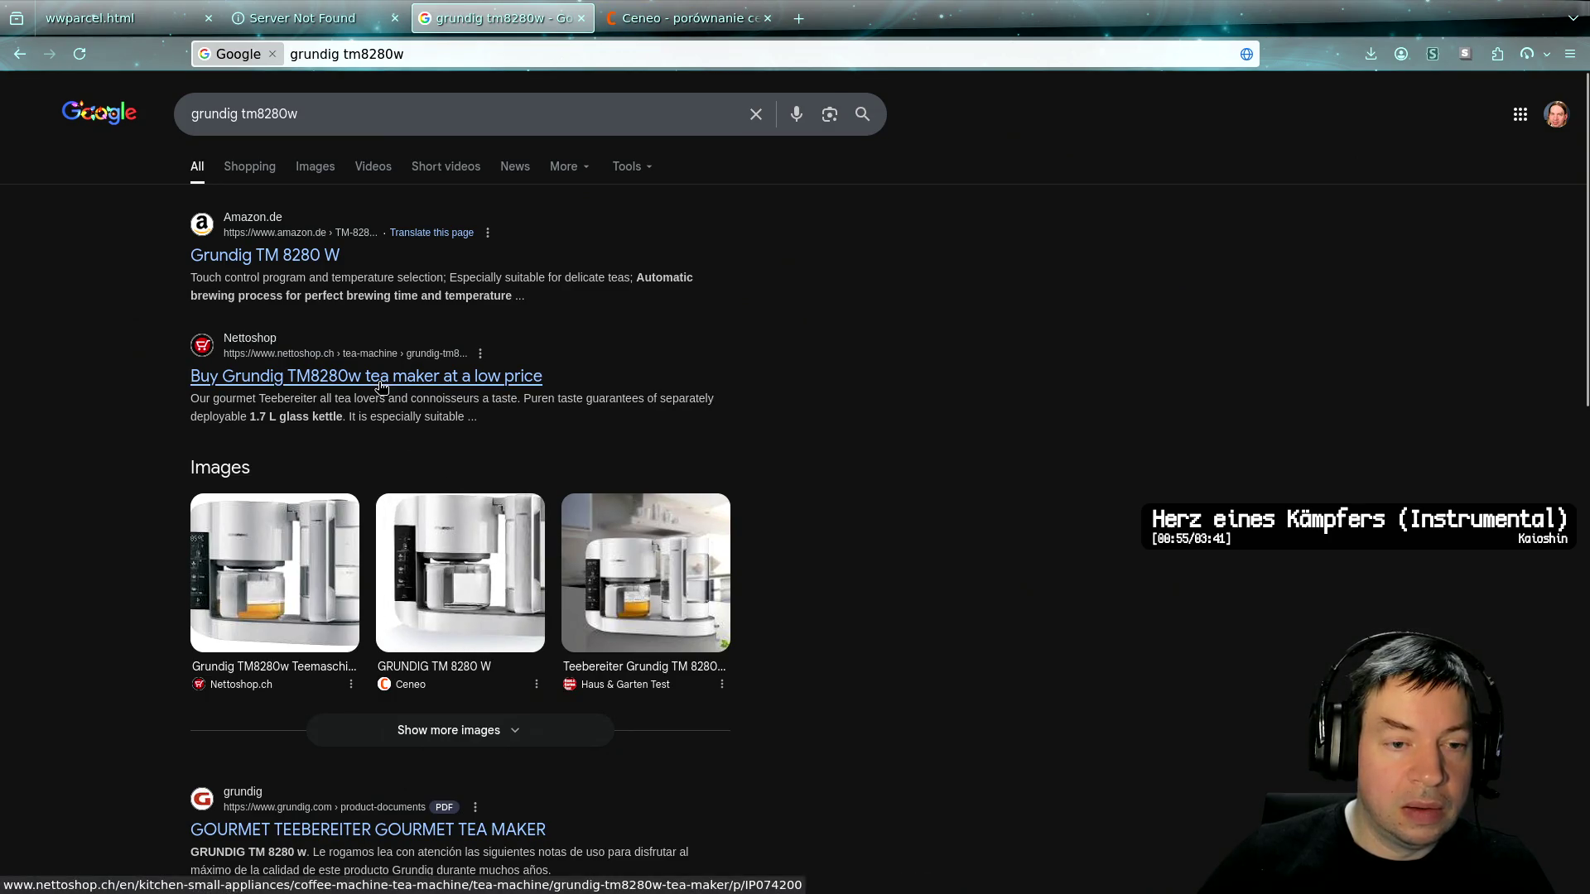
scroll(870, 520, down, 1)
scroll(874, 525, down, 2)
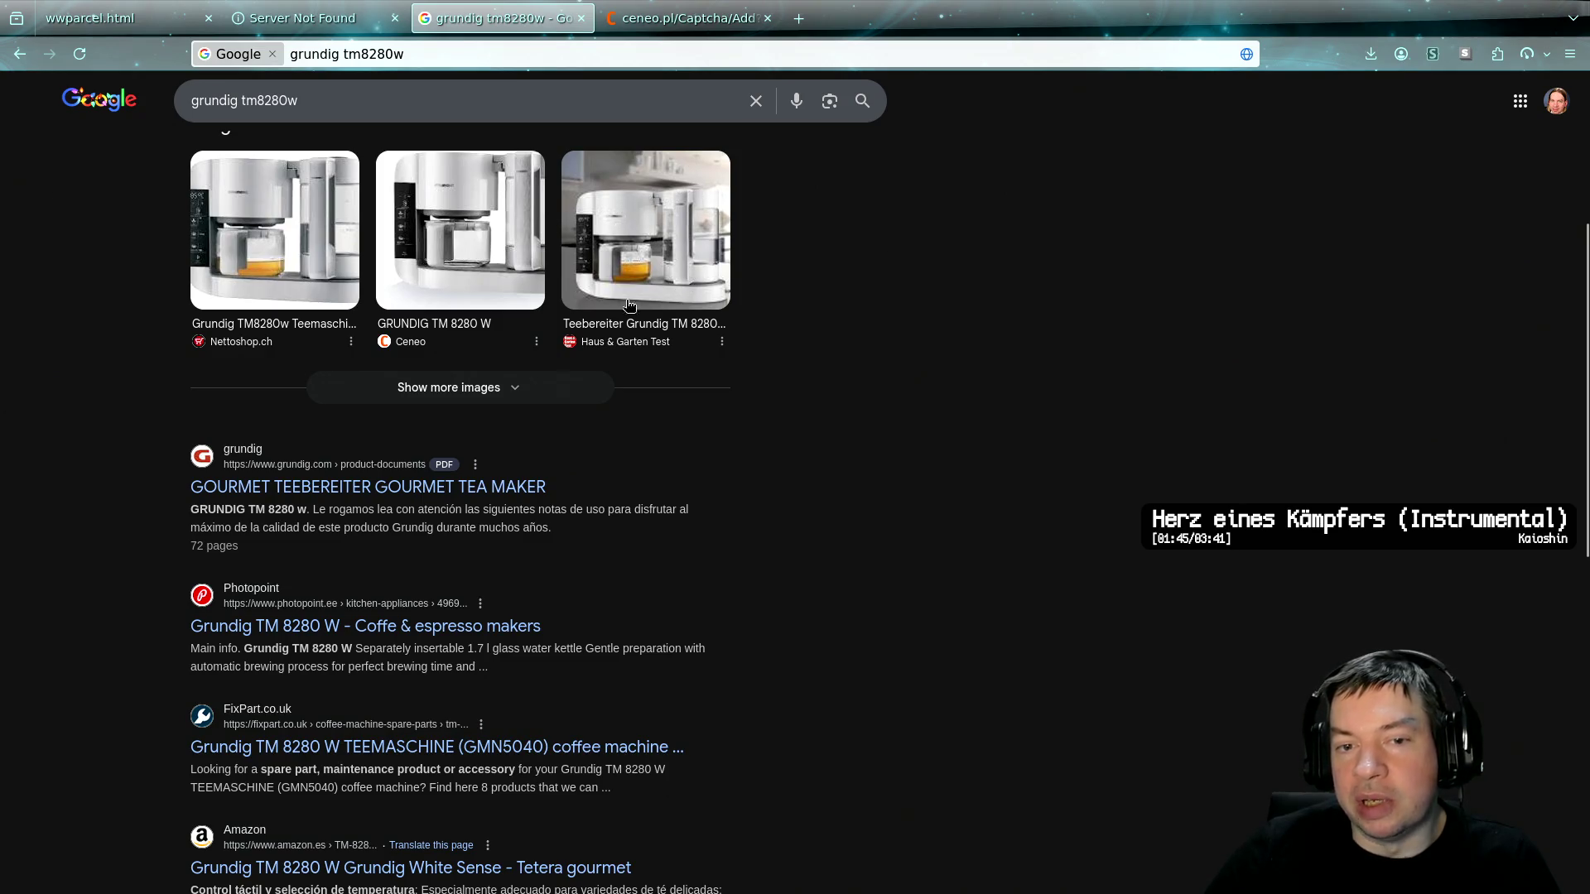
scroll(799, 582, down, 5)
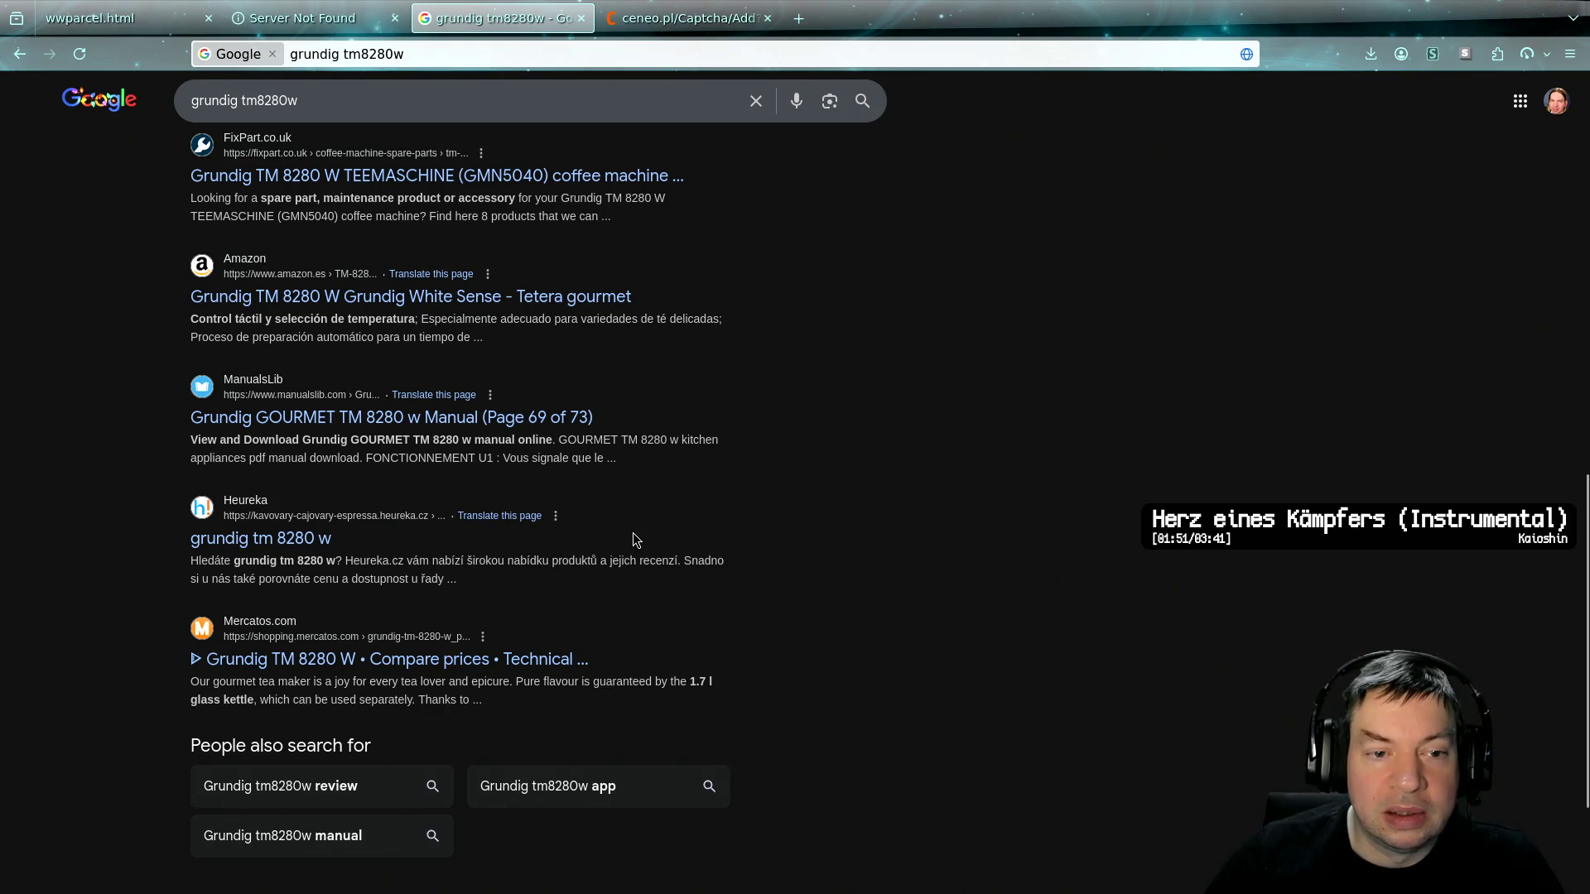
middle_click(366, 297)
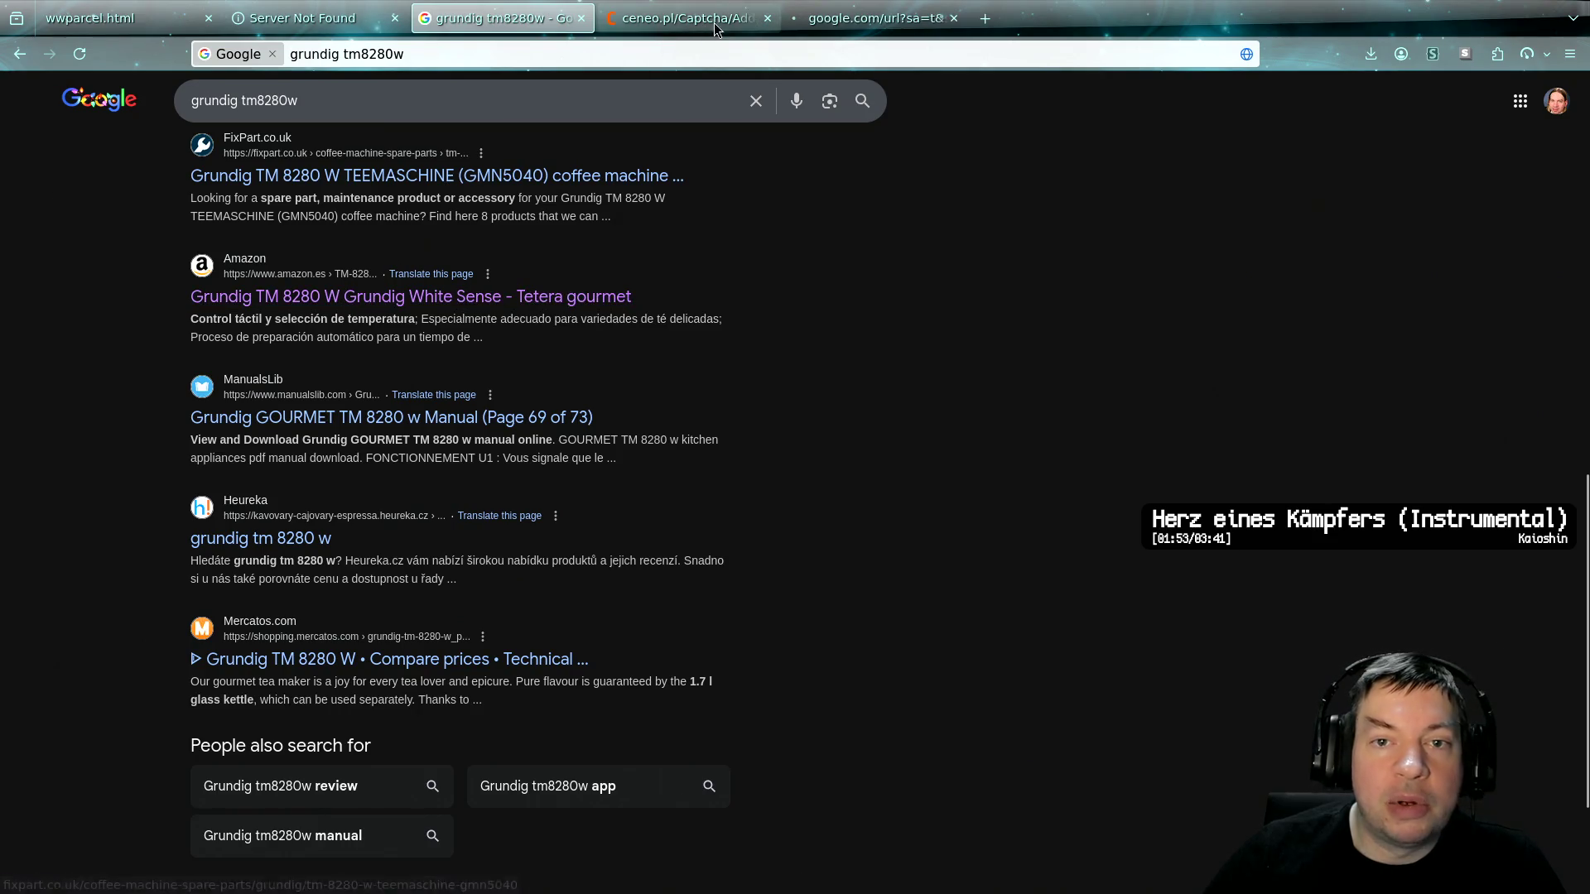
click(869, 18)
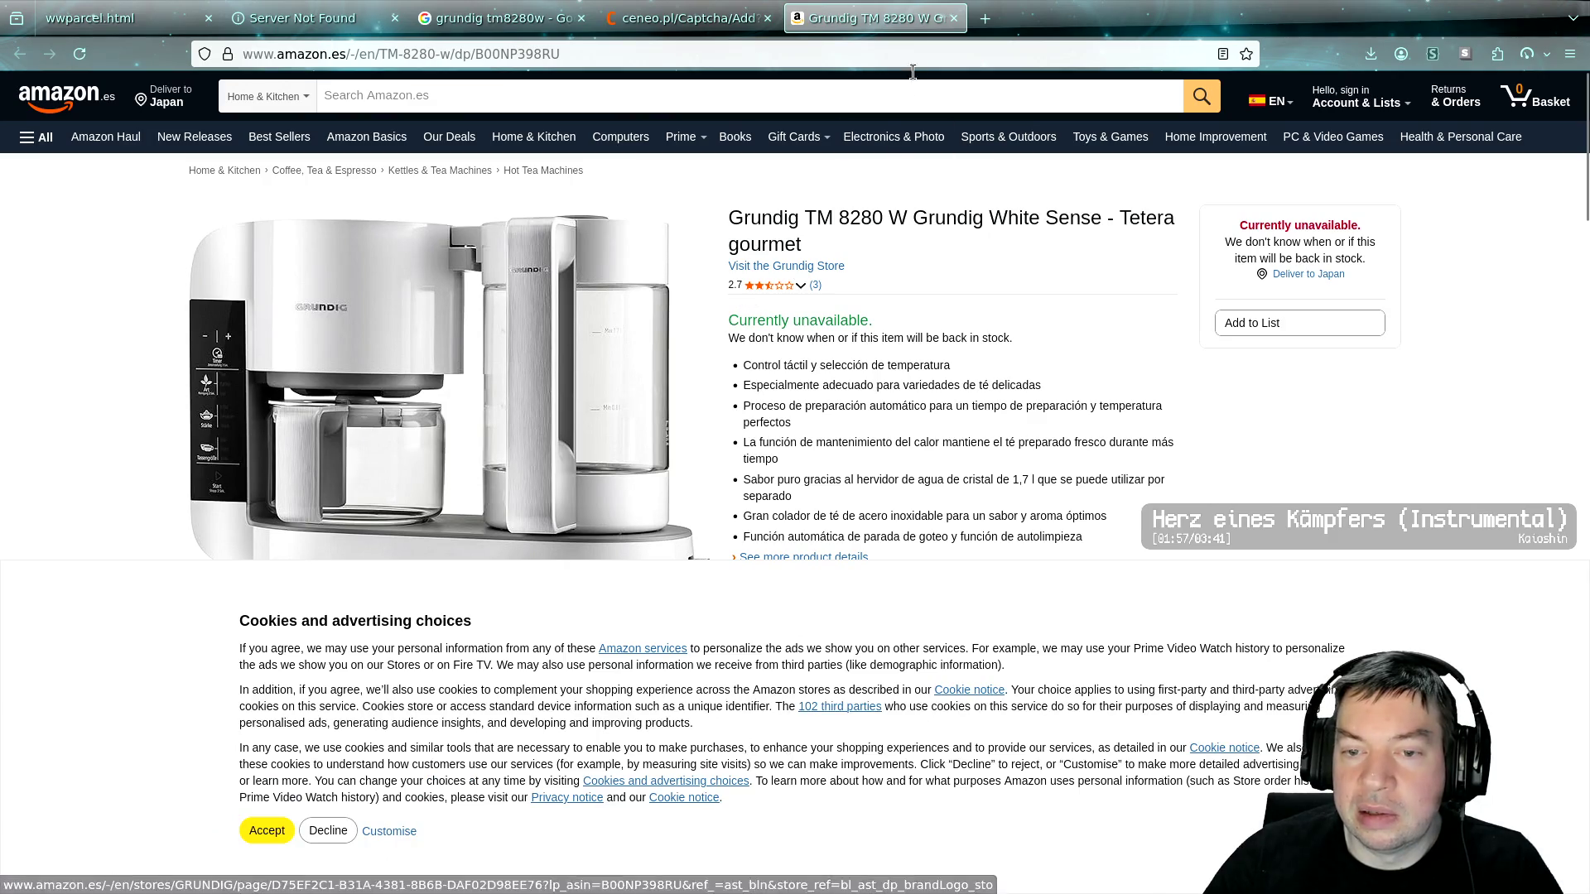
middle_click(908, 29)
middle_click(737, 24)
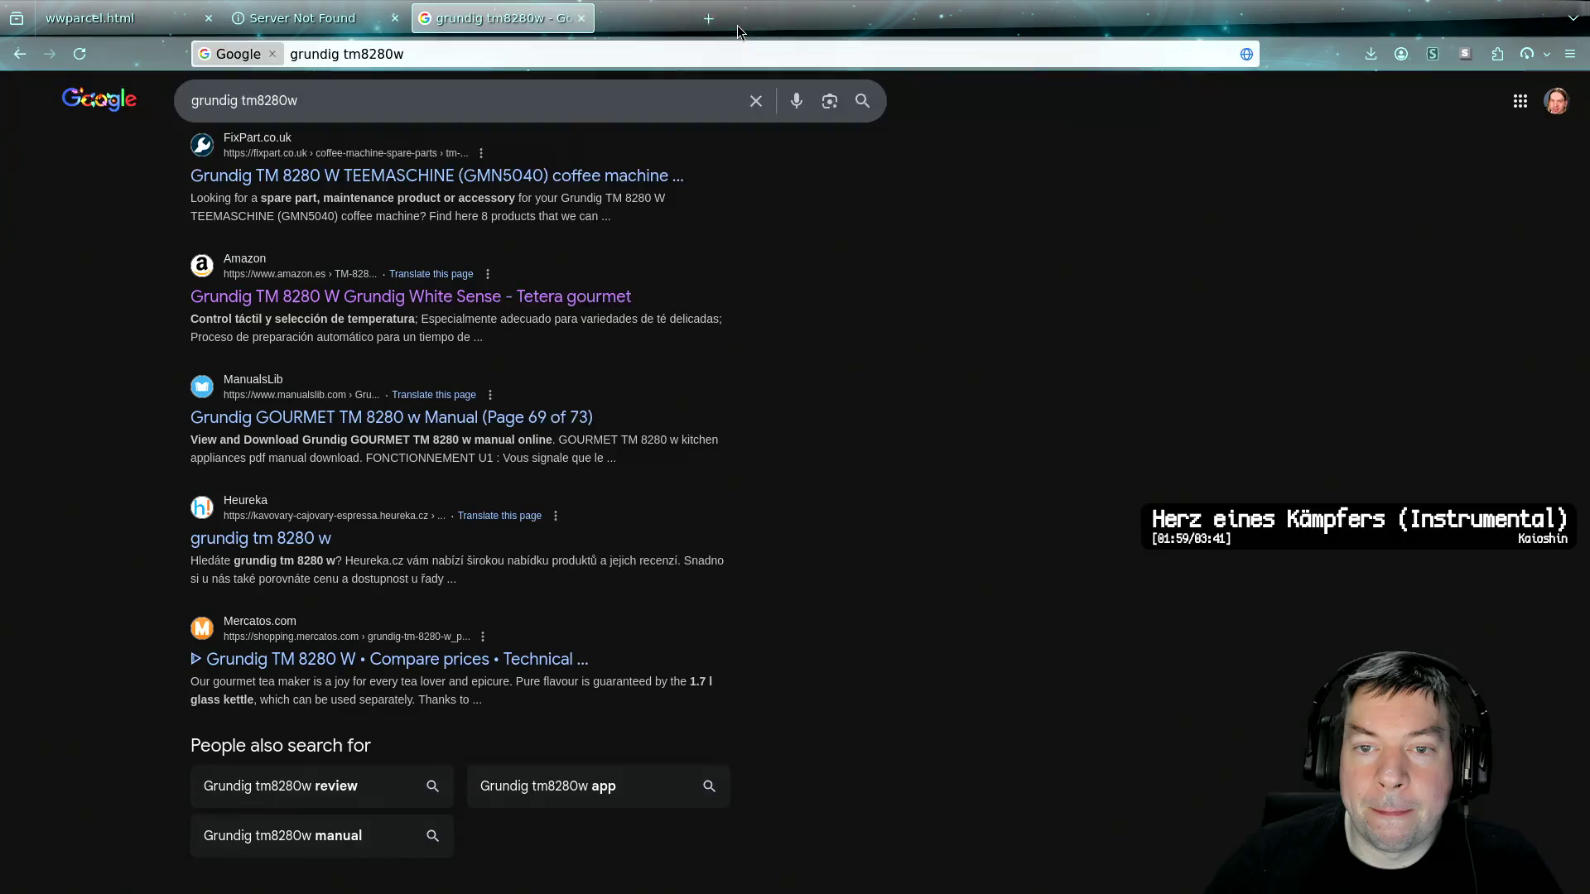
Close the Google results and Server Not Found tabs.
middle_click(553, 23)
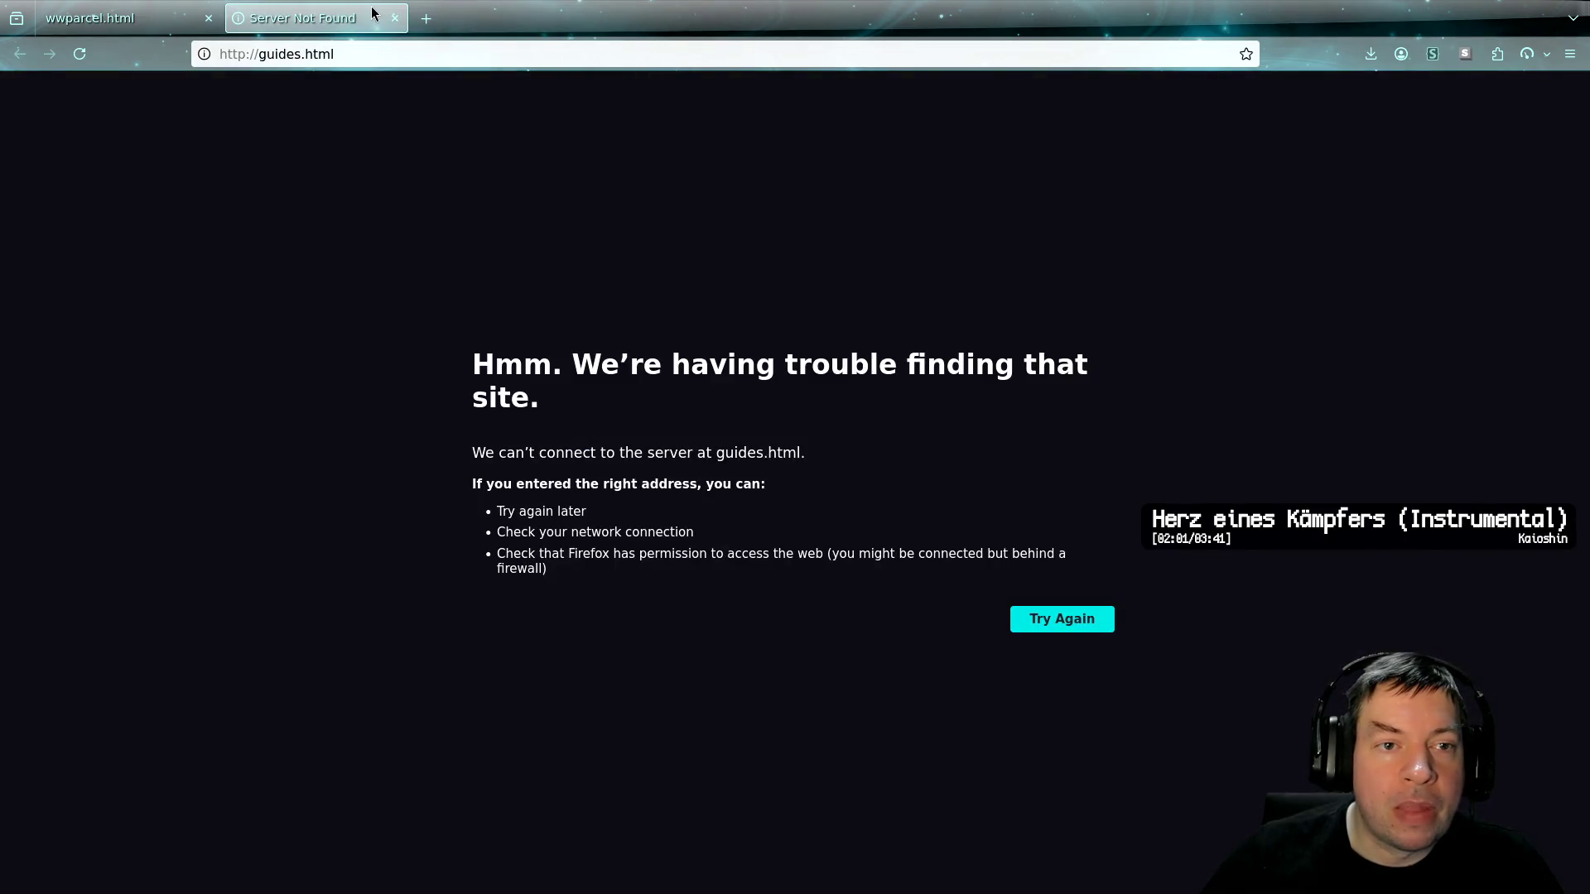
middle_click(375, 18)
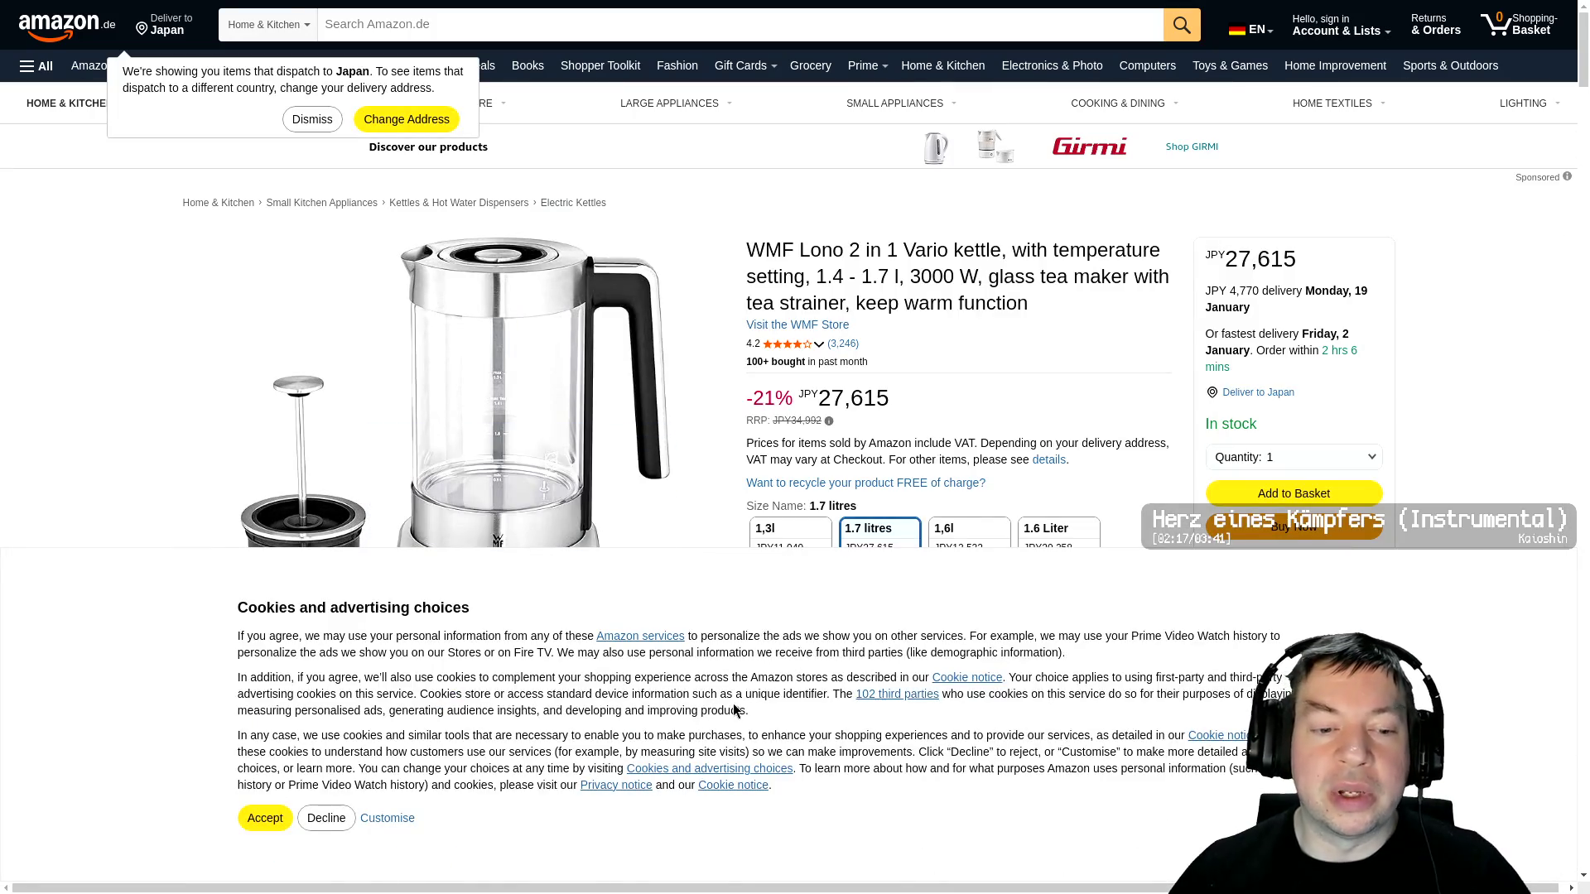
mouse_move(519, 473)
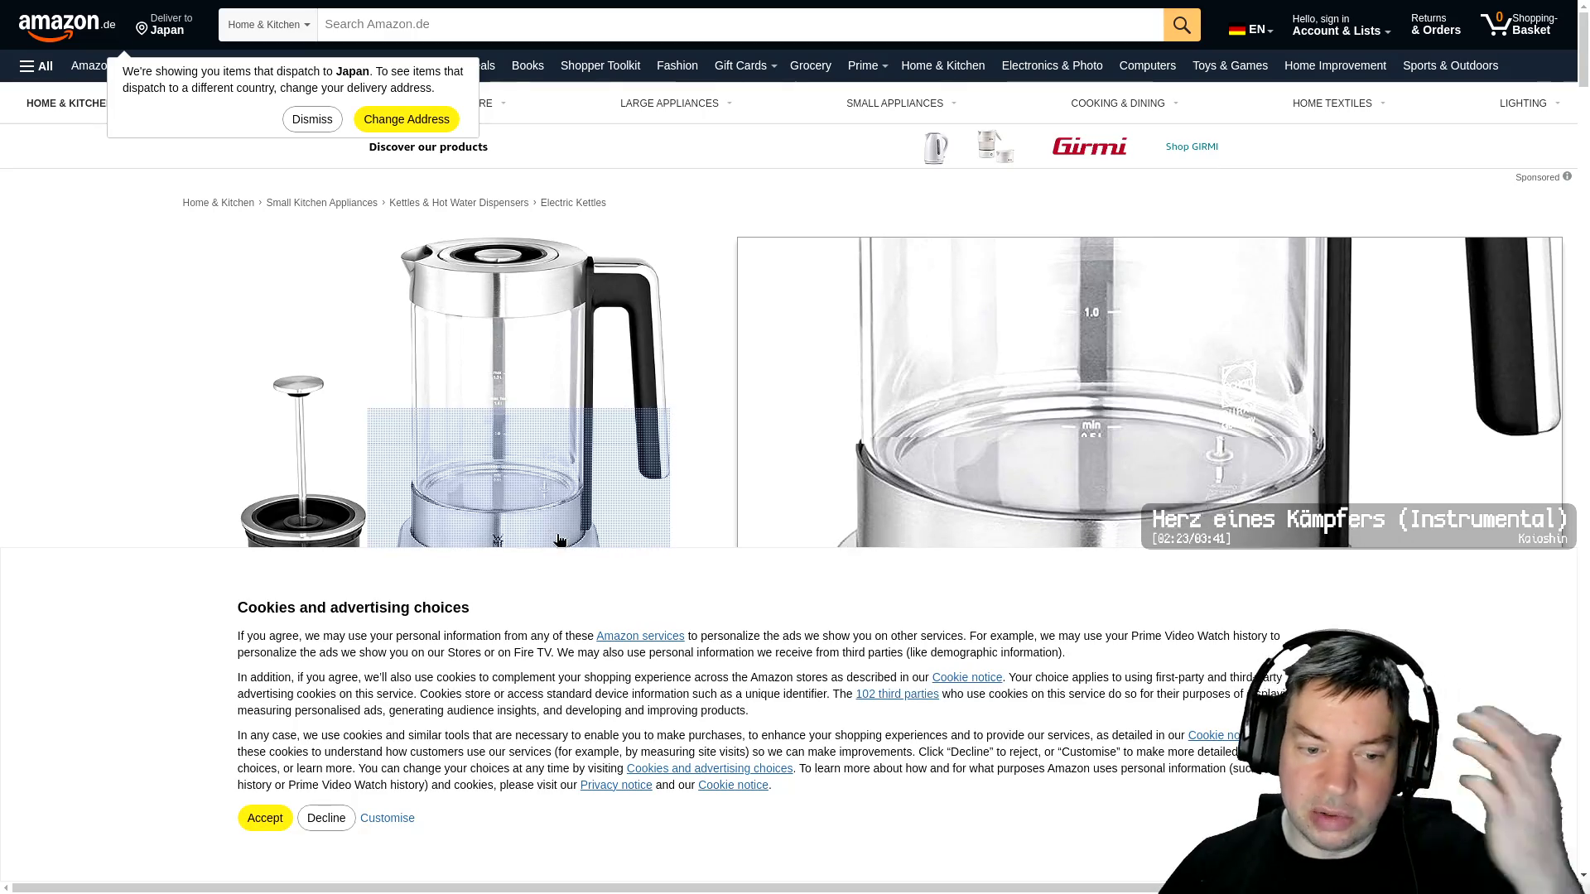
Decline the cookie notice on the Amazon.de WMF kettle page.
click(326, 818)
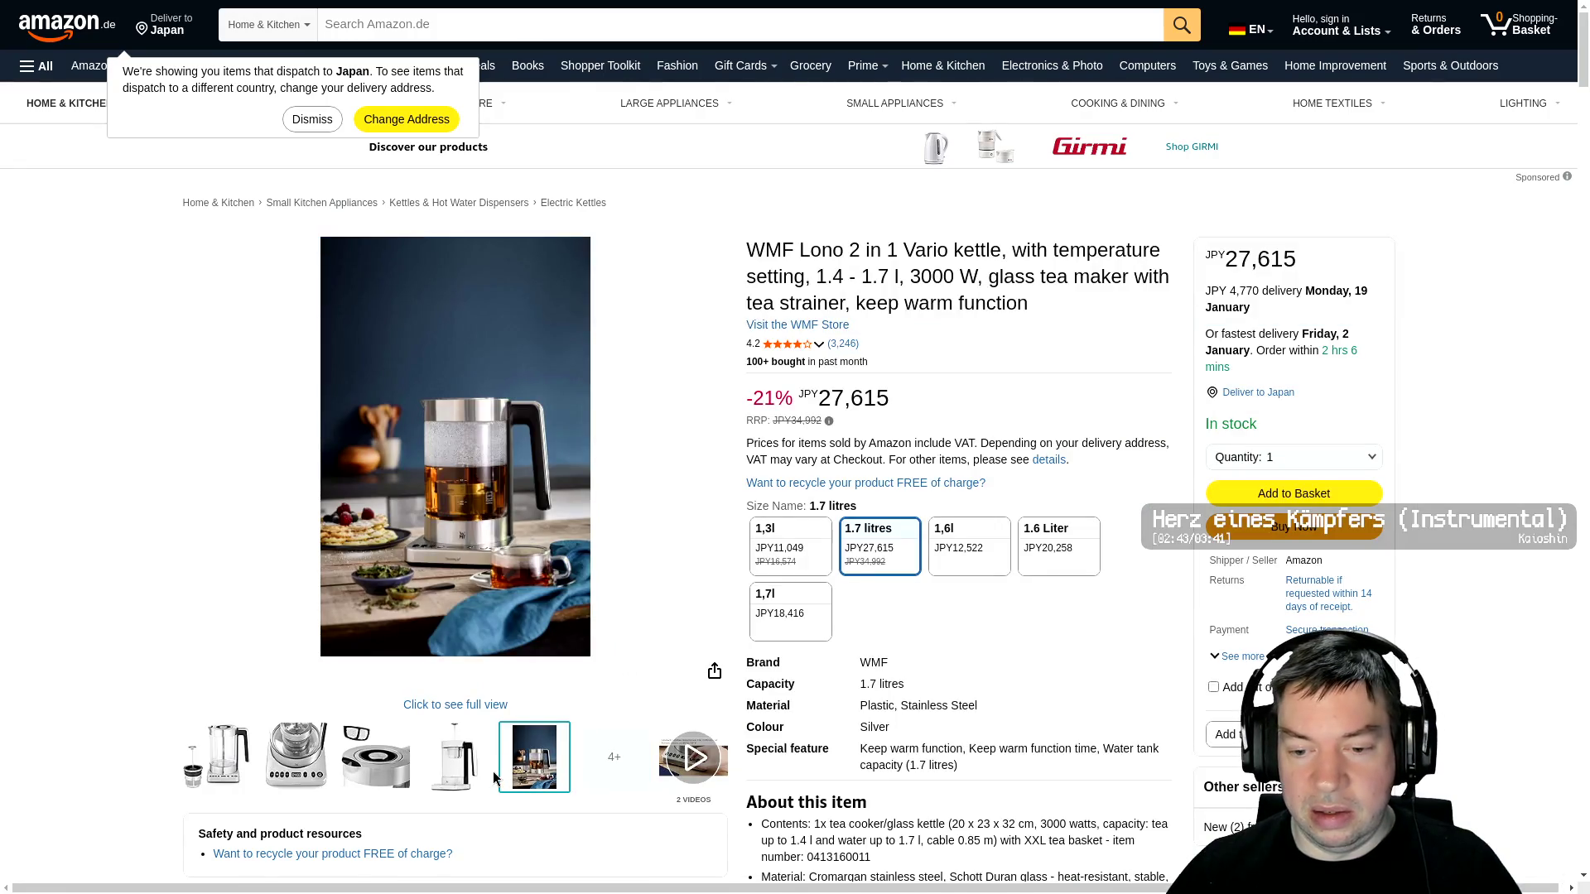
scroll(658, 679, down, 2)
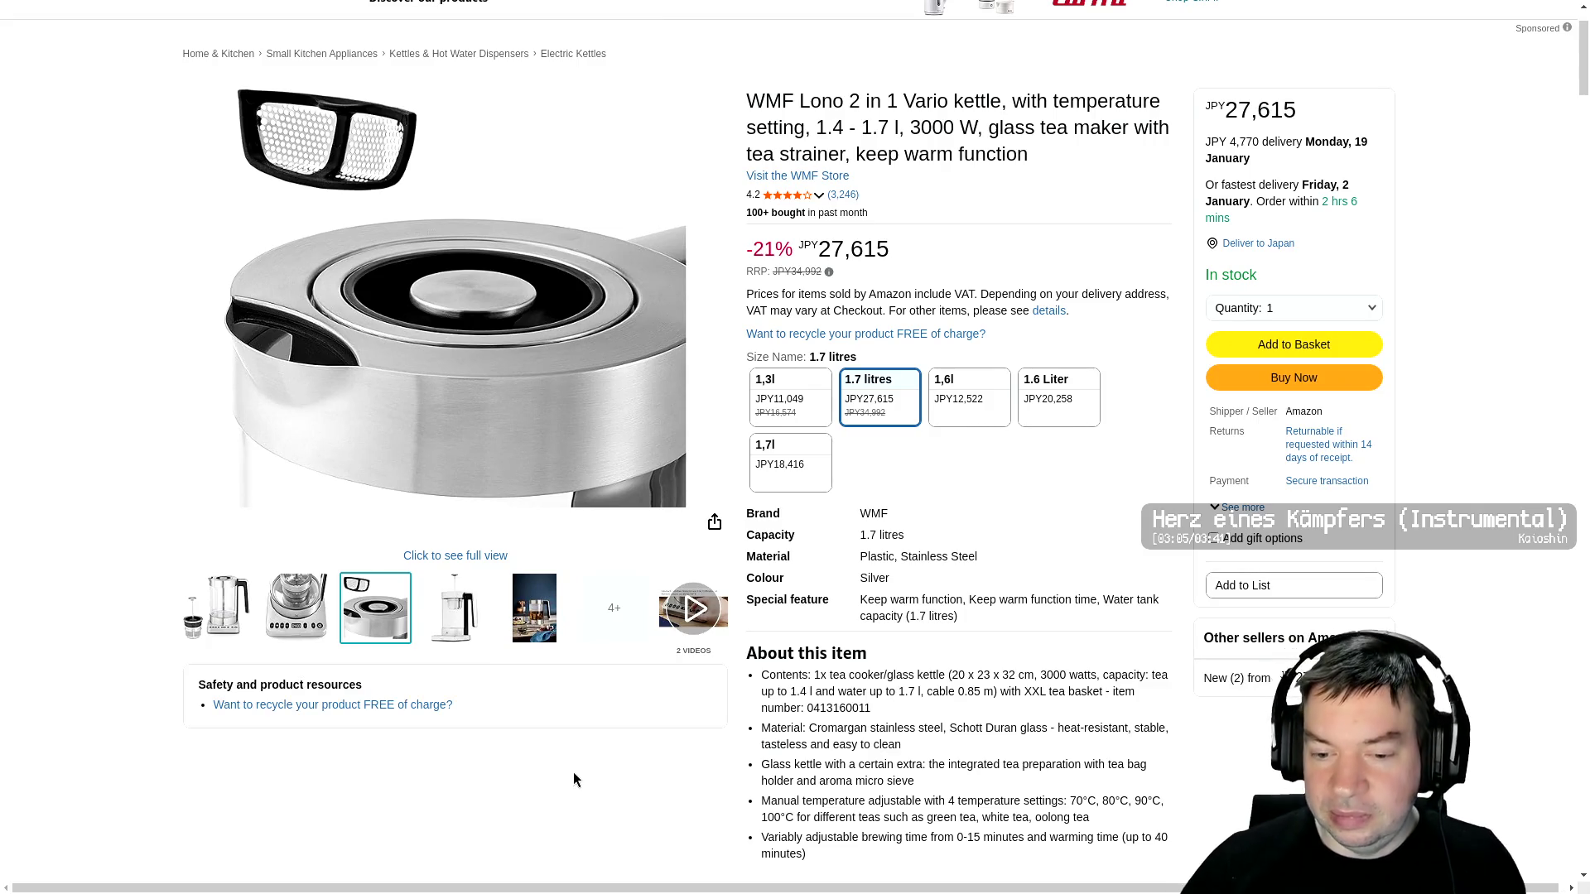
scroll(574, 779, down, 3)
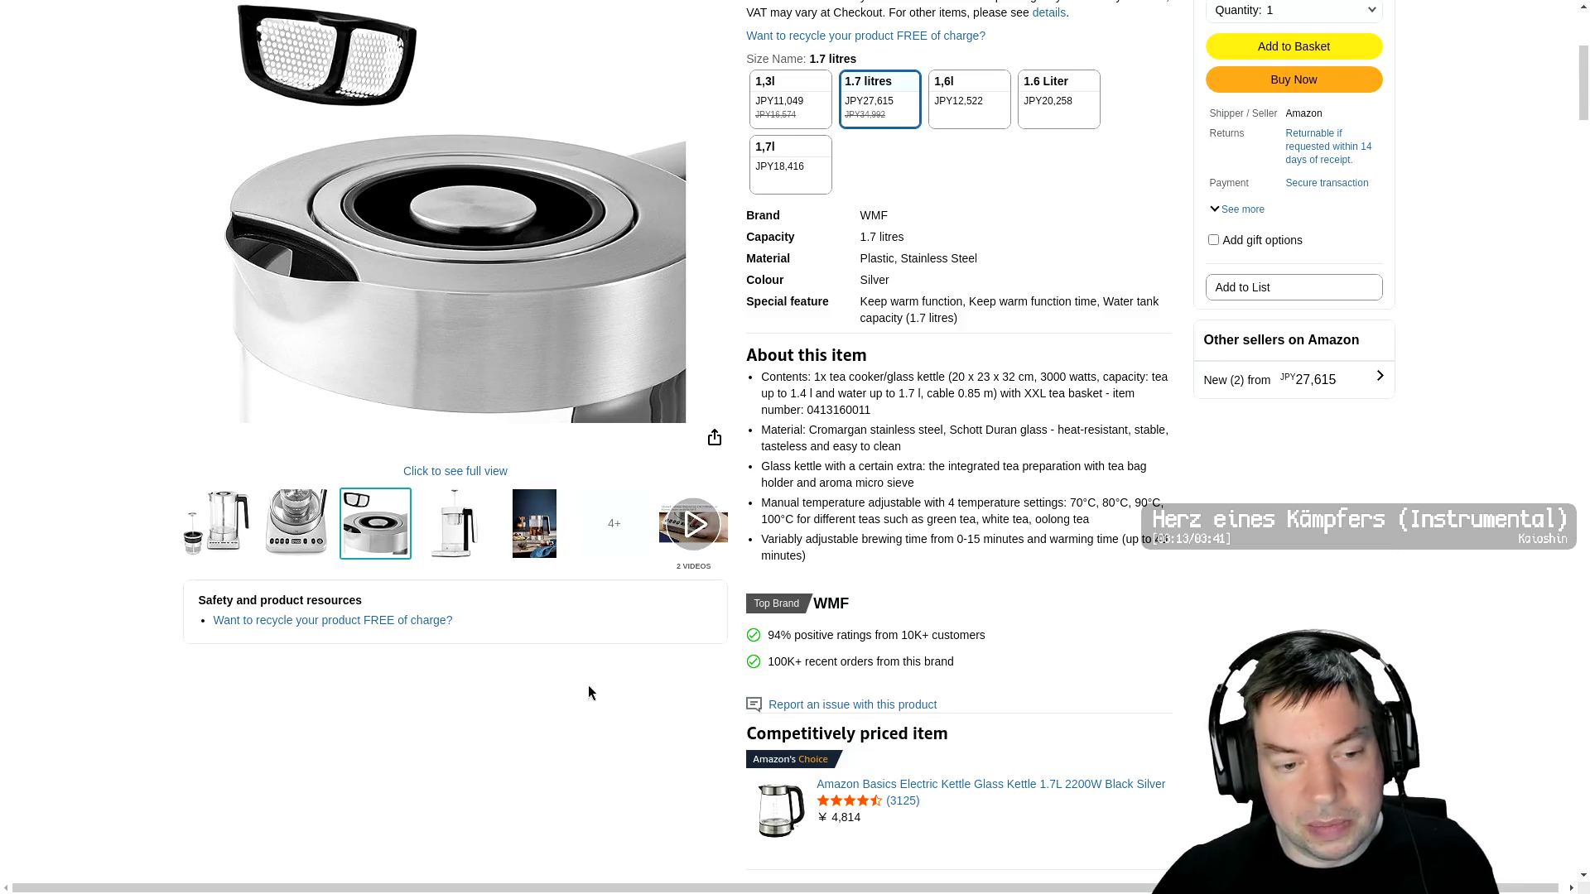
mouse_move(296, 608)
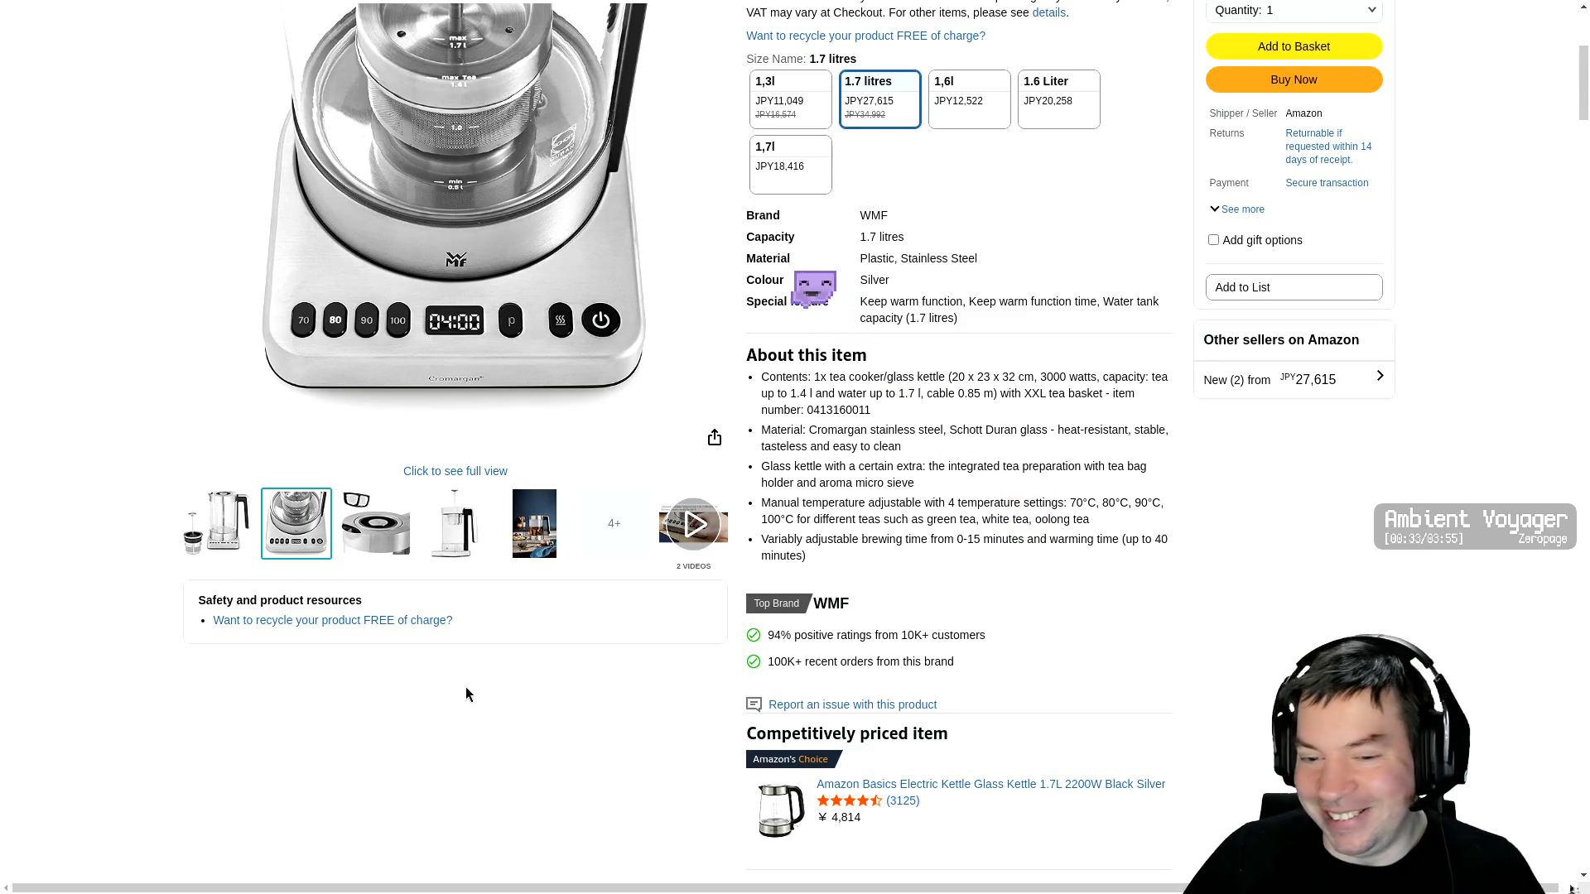
scroll(442, 739, up, 3)
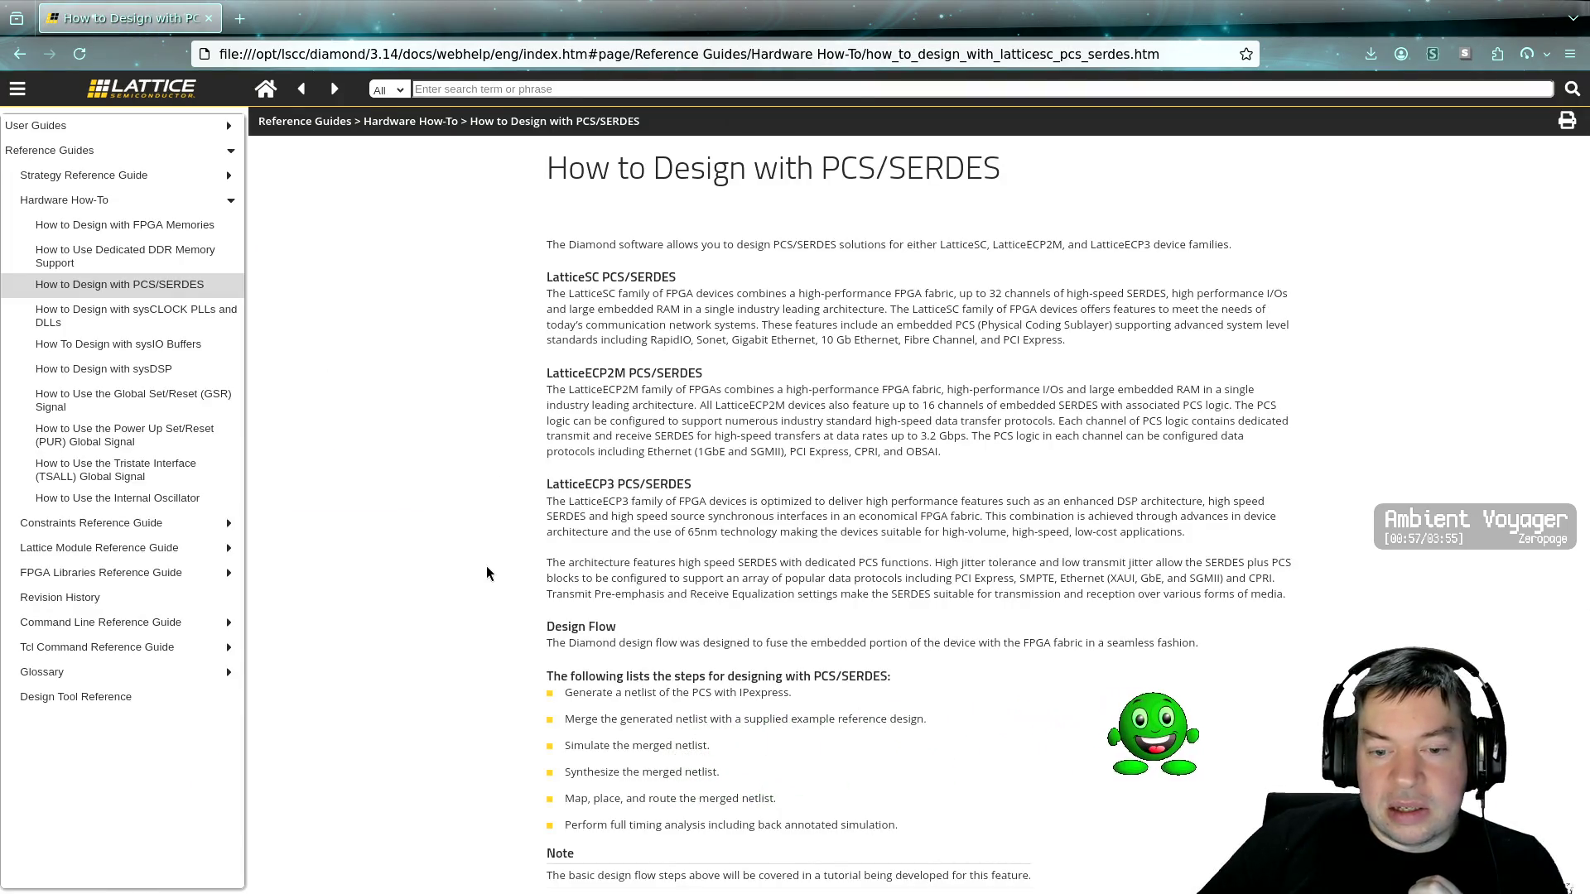
scroll(428, 579, down, 1)
scroll(428, 579, down, 1)
scroll(427, 579, down, 1)
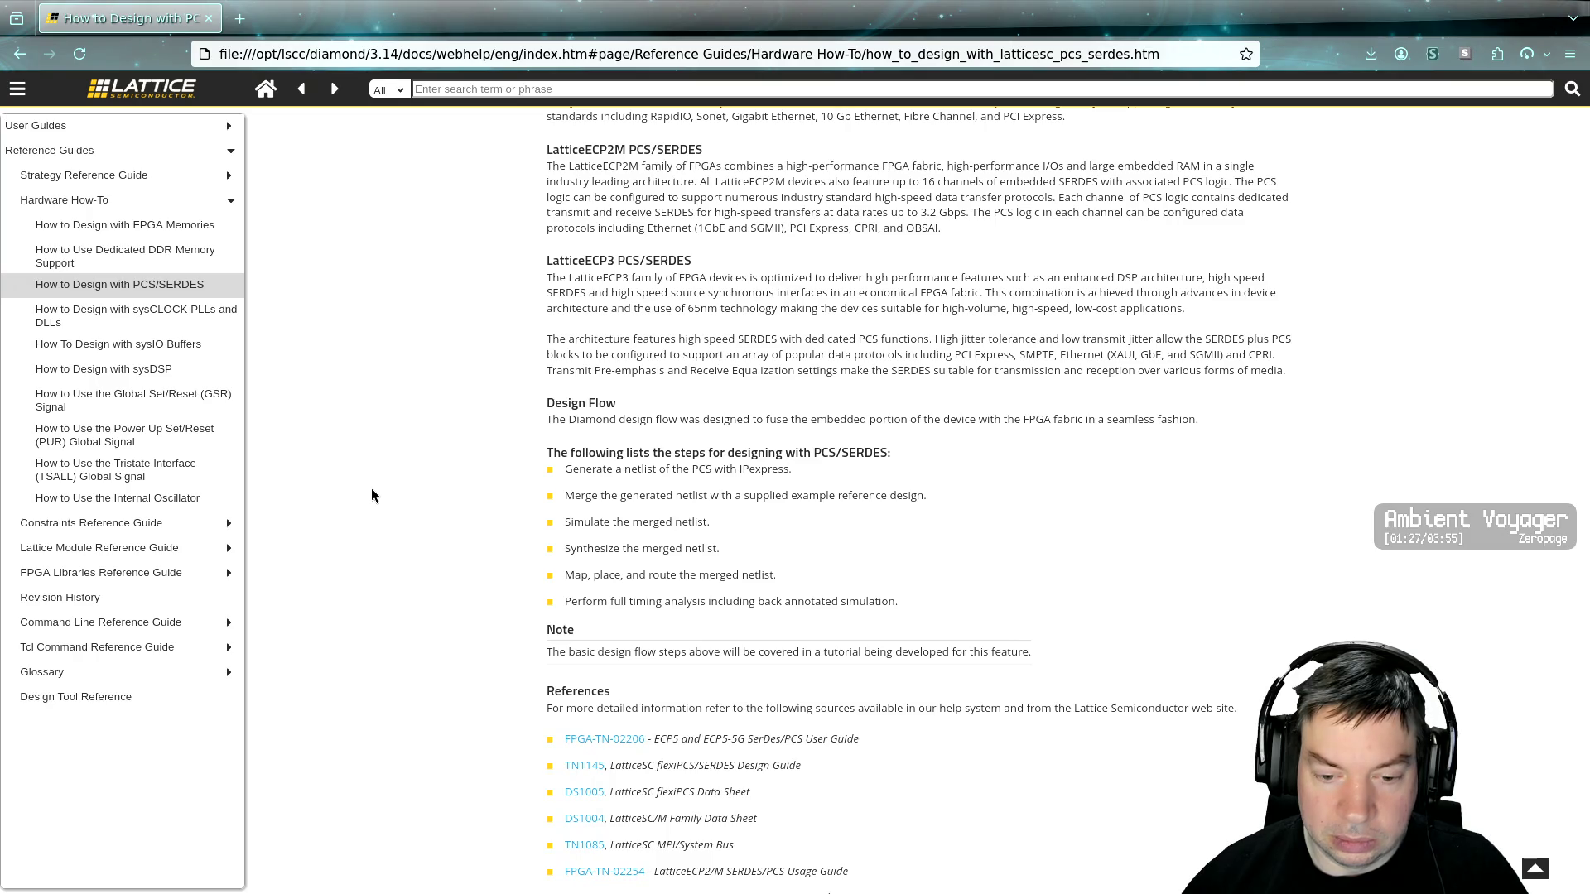
scroll(369, 491, down, 1)
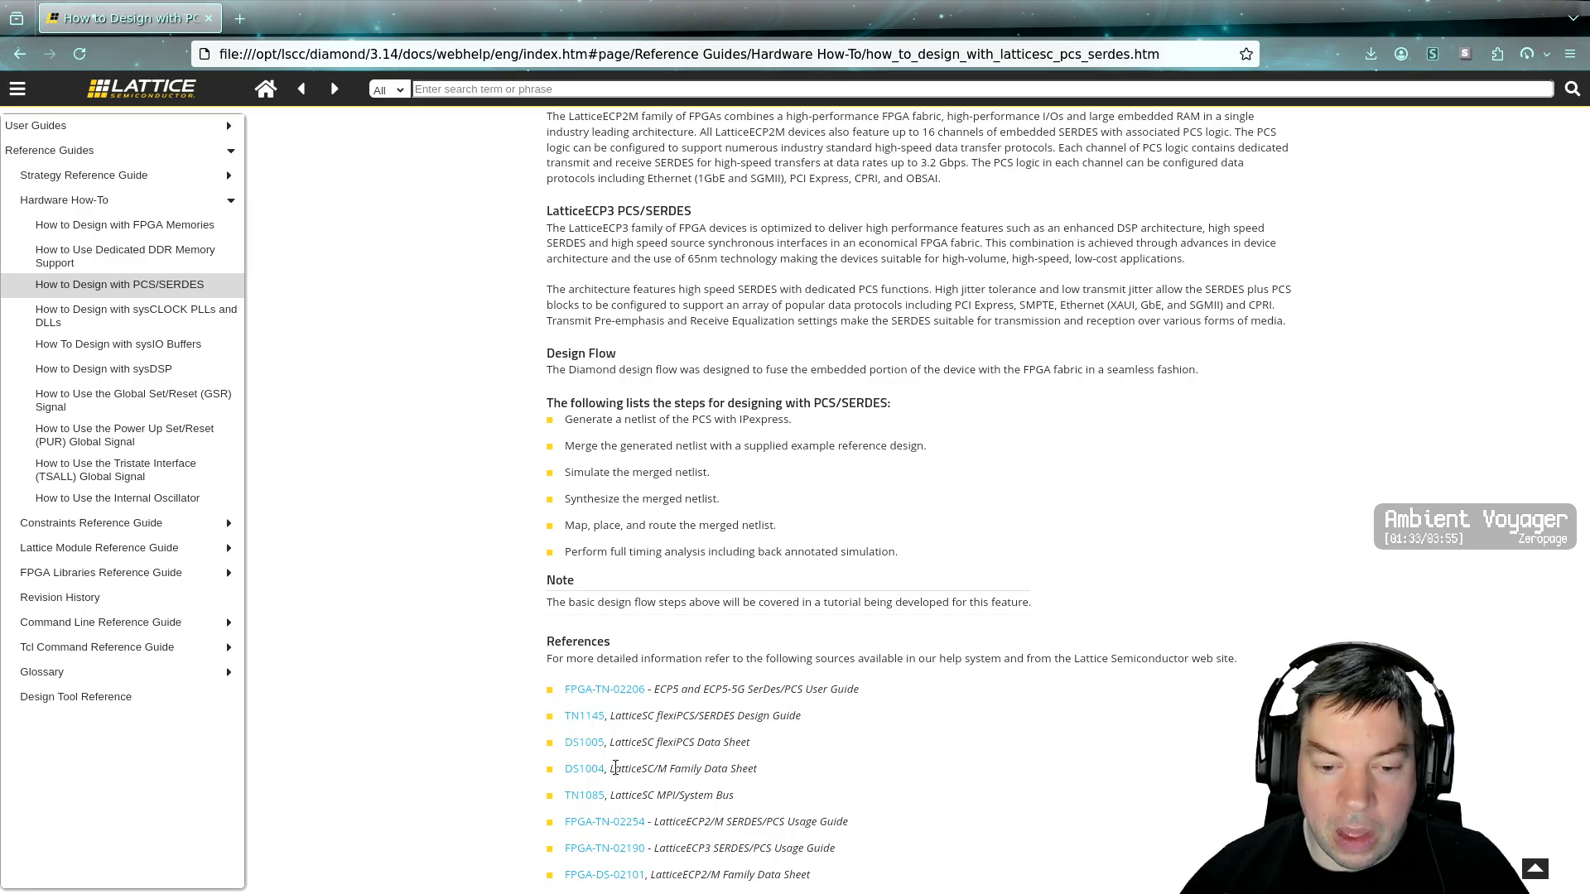
From the PCS/SERDES references, load TN1145 in background and the DS1005 flexiPCS Data Sheet PDF.
middle_click(599, 718)
click(594, 746)
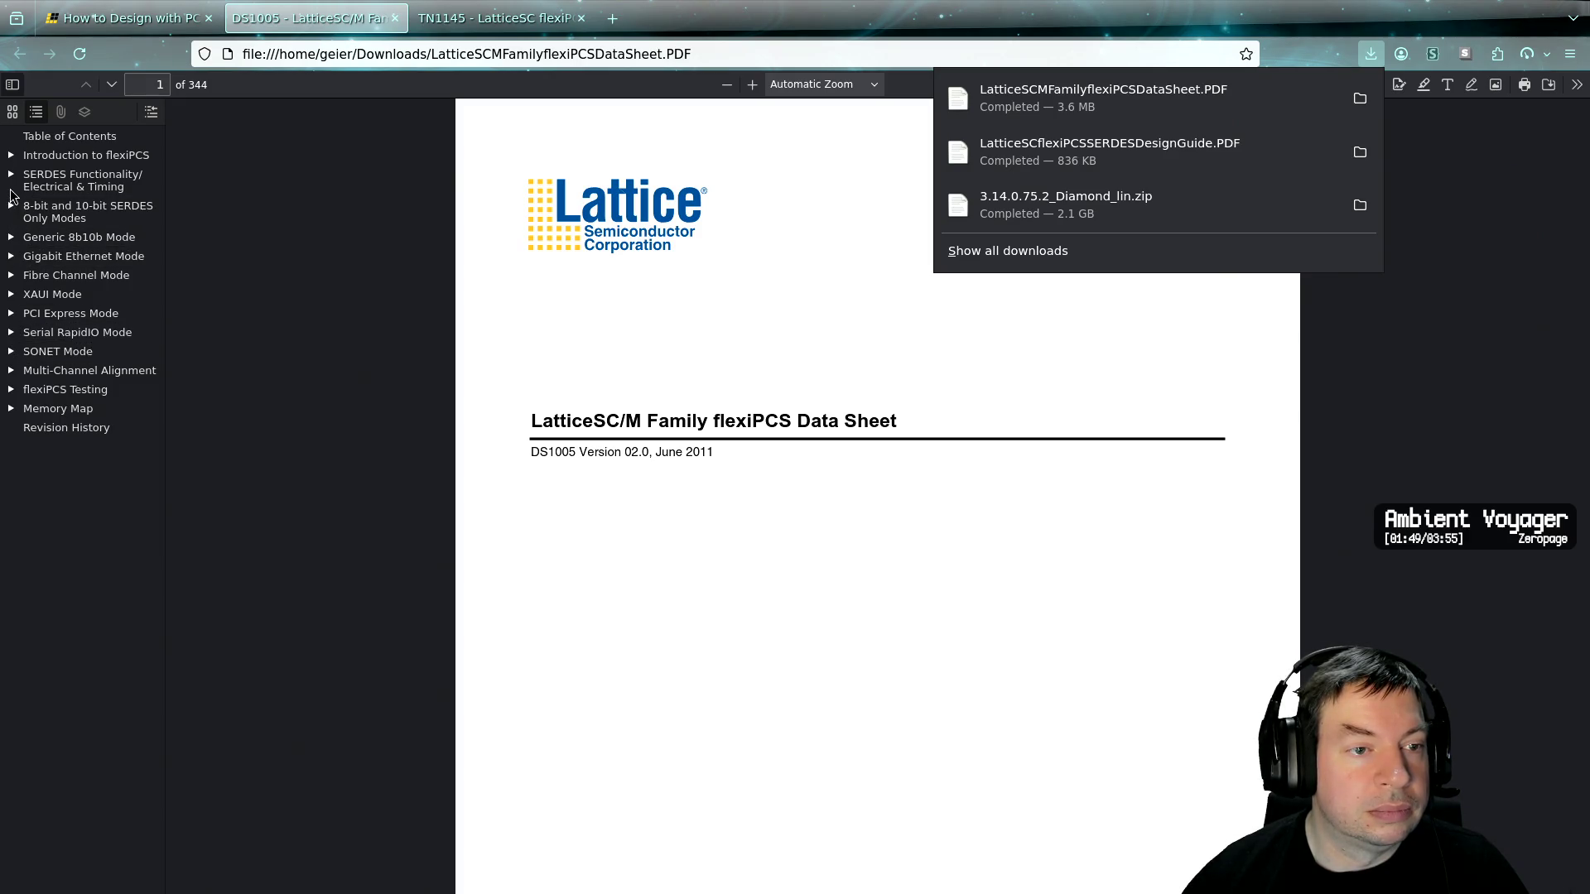
Jump to the SERDES Functionality/Electrical & Timing chapter via the PDF outline.
click(74, 180)
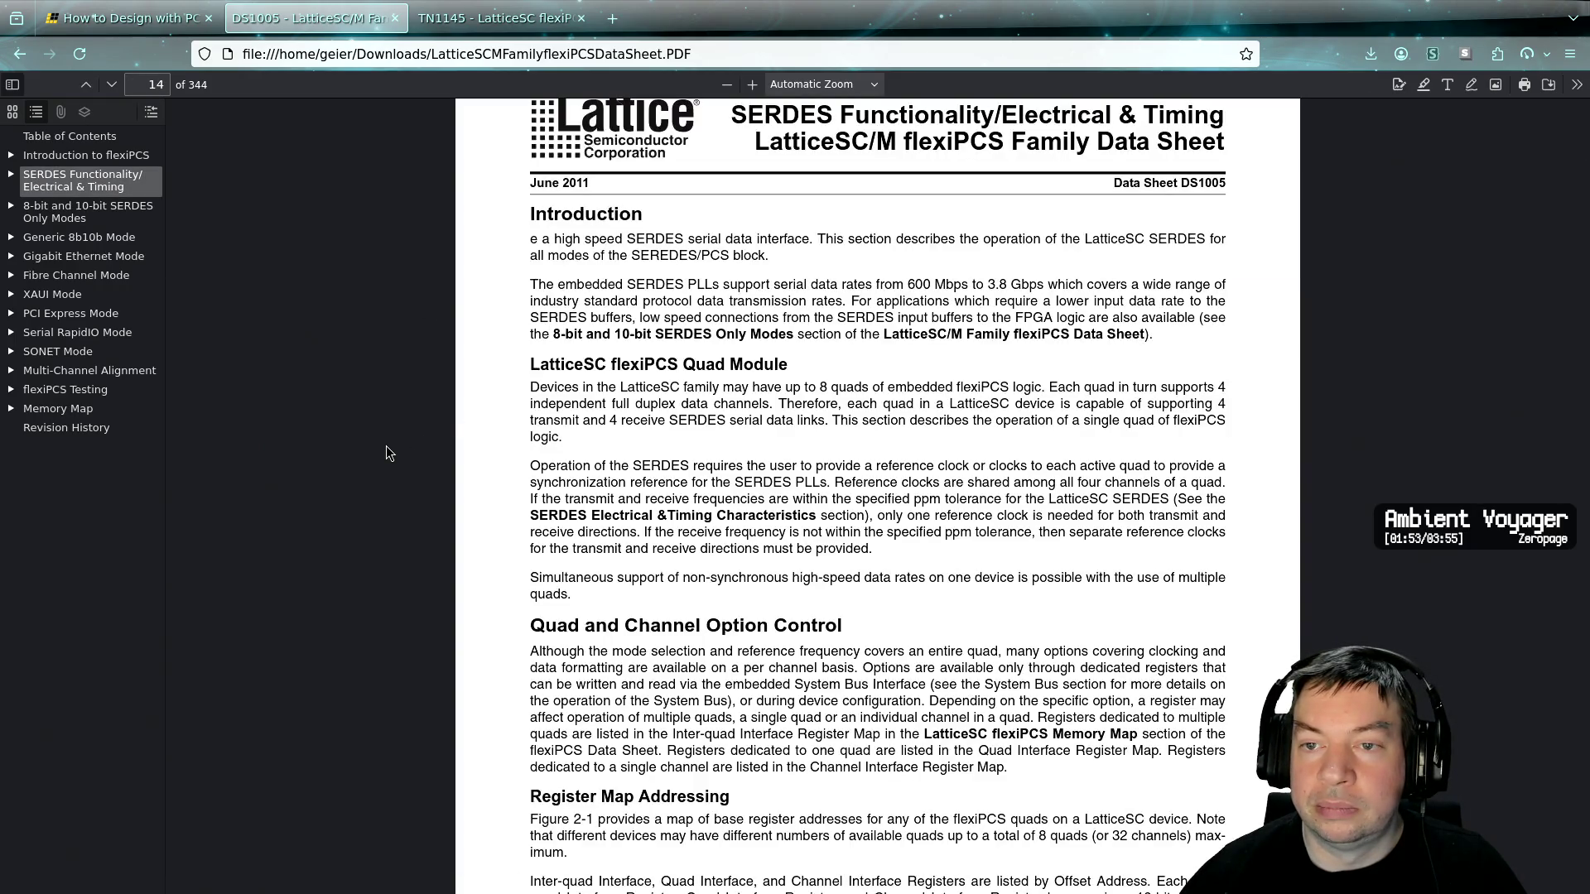
scroll(386, 452, down, 2)
scroll(386, 453, down, 3)
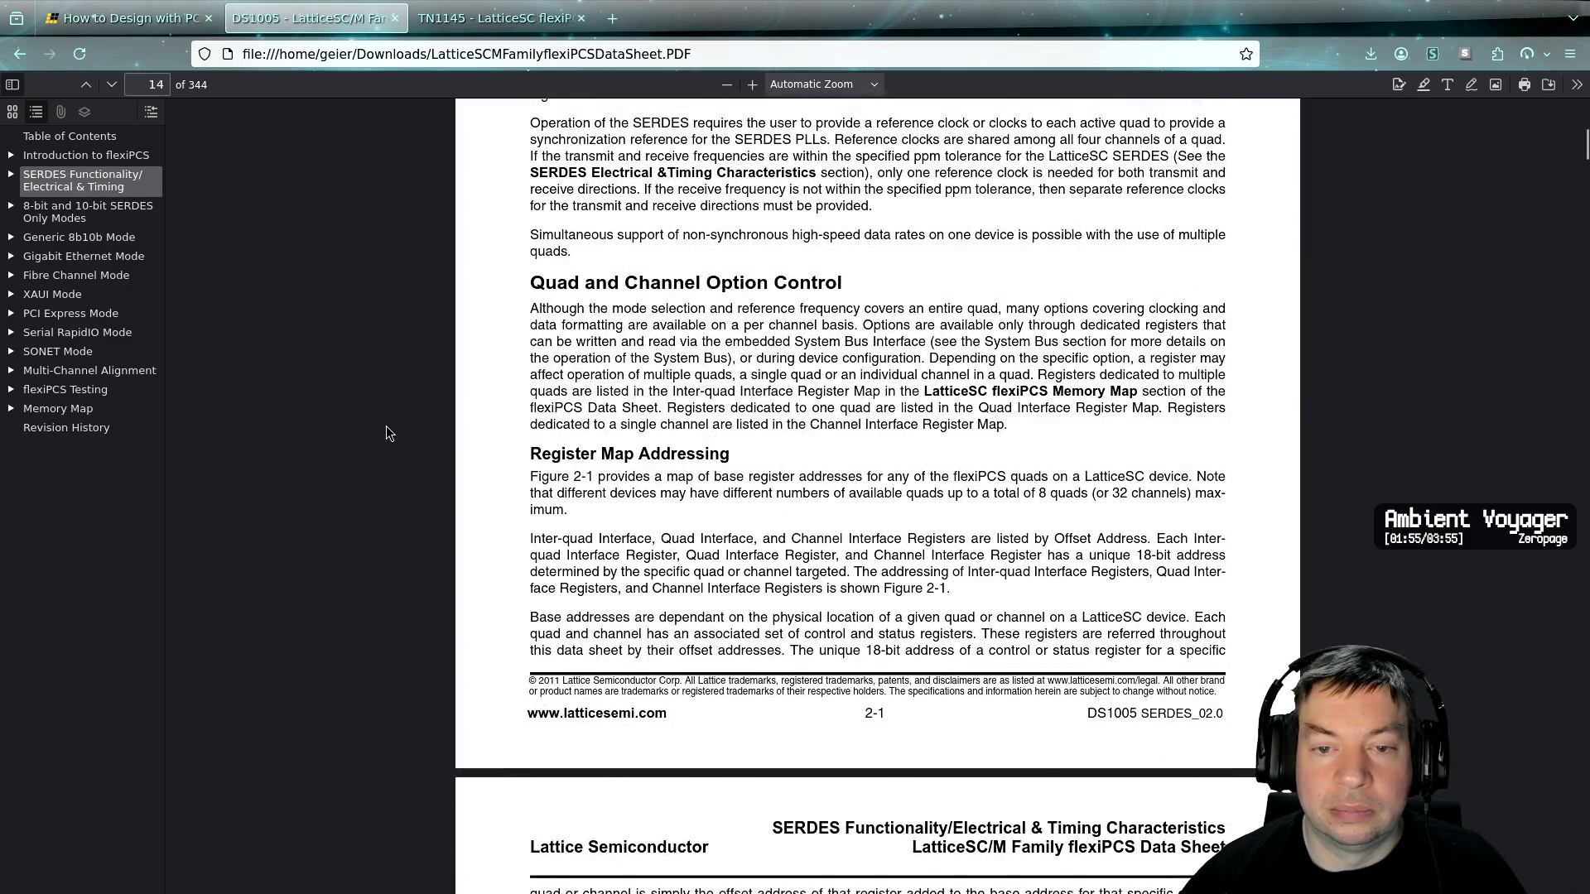